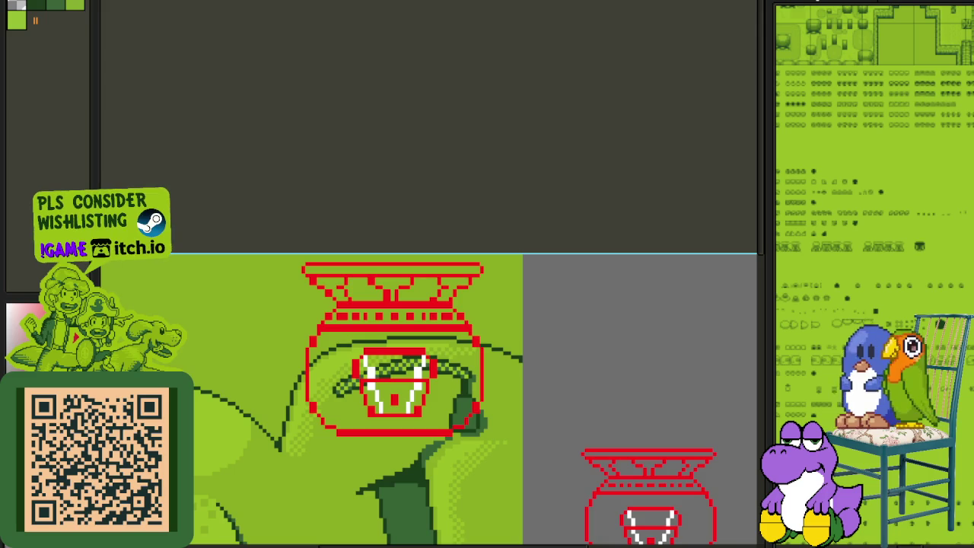
# Step: Zoom out and pan the view up over the red pot sketches
pyautogui.scroll(-1, 513, 242)
pyautogui.moveTo(567, 220); pyautogui.dragTo(566, 162)
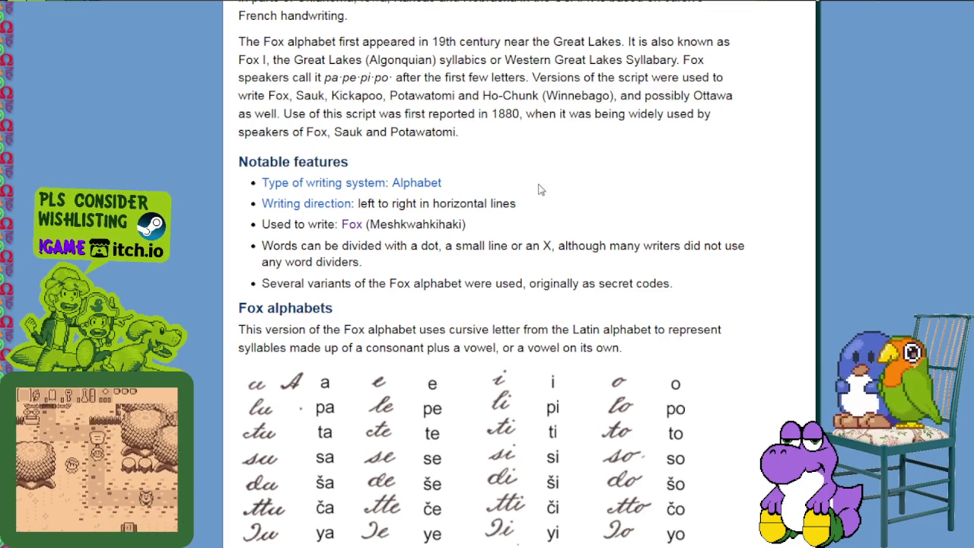
# Step: Highlight '1880,' in the Fox alphabet history paragraph
pyautogui.moveTo(489, 114); pyautogui.dragTo(526, 115)
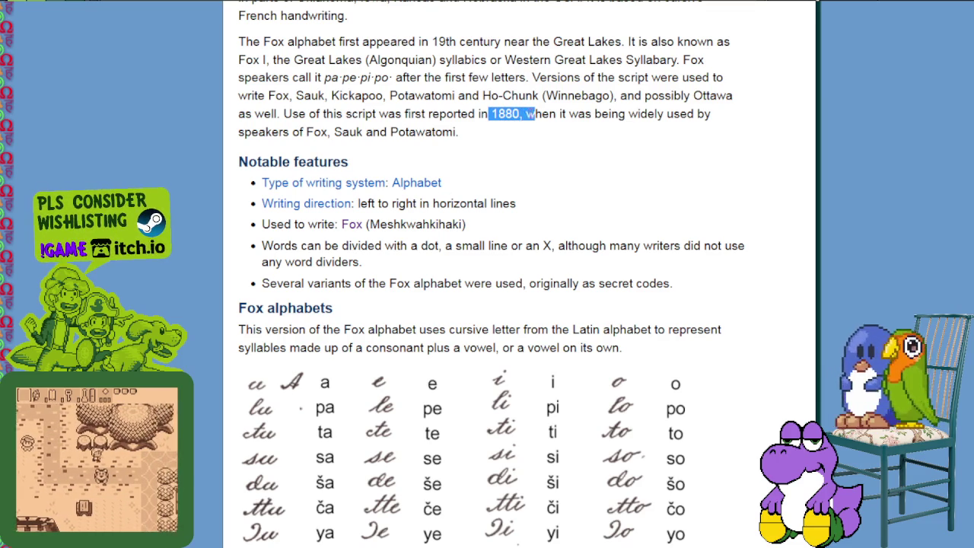
pyautogui.scroll(-3, 585, 222)
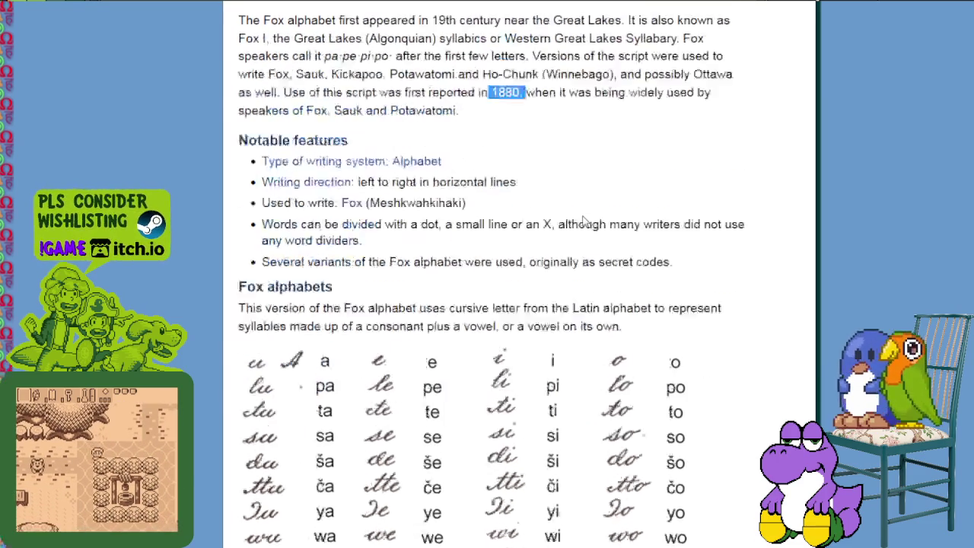
pyautogui.scroll(-2, 585, 221)
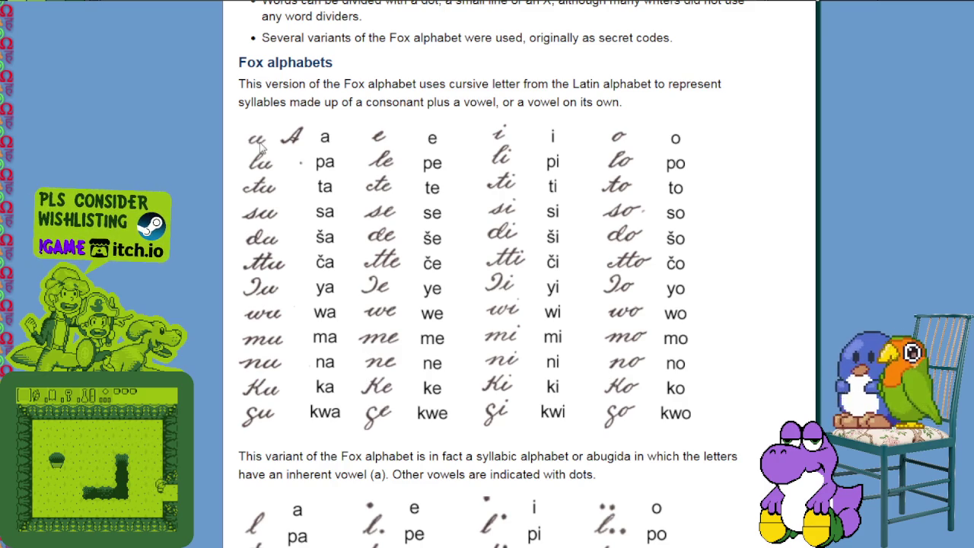
# Step: Read through the Fox cursive syllable tables and the stroke-based variant
pyautogui.scroll(-2, 256, 147)
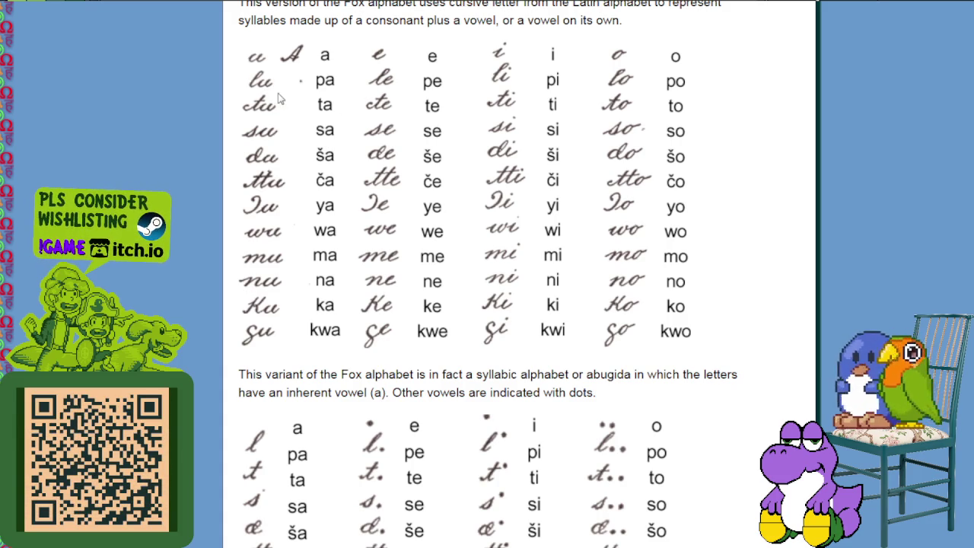
pyautogui.scroll(-4, 404, 109)
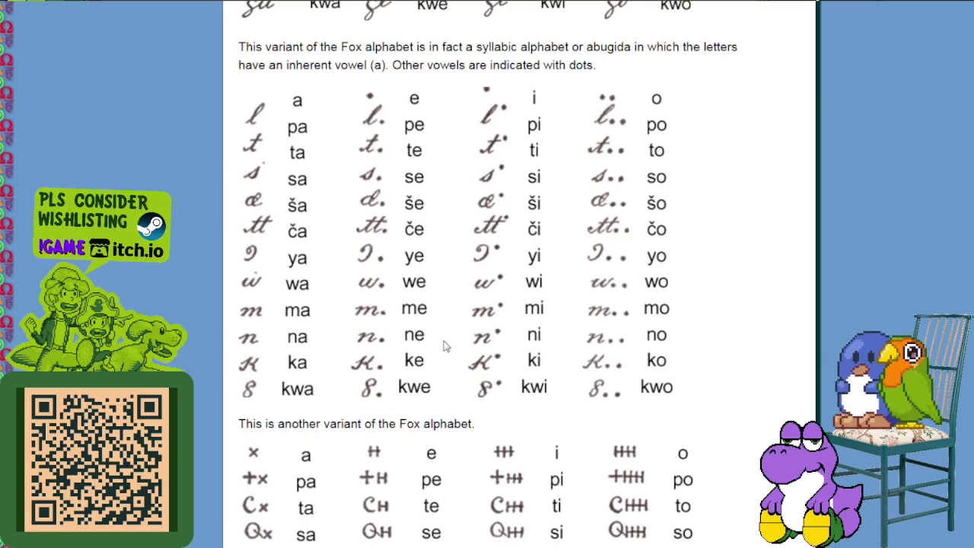
pyautogui.scroll(-5, 445, 347)
pyautogui.scroll(-1, 335, 276)
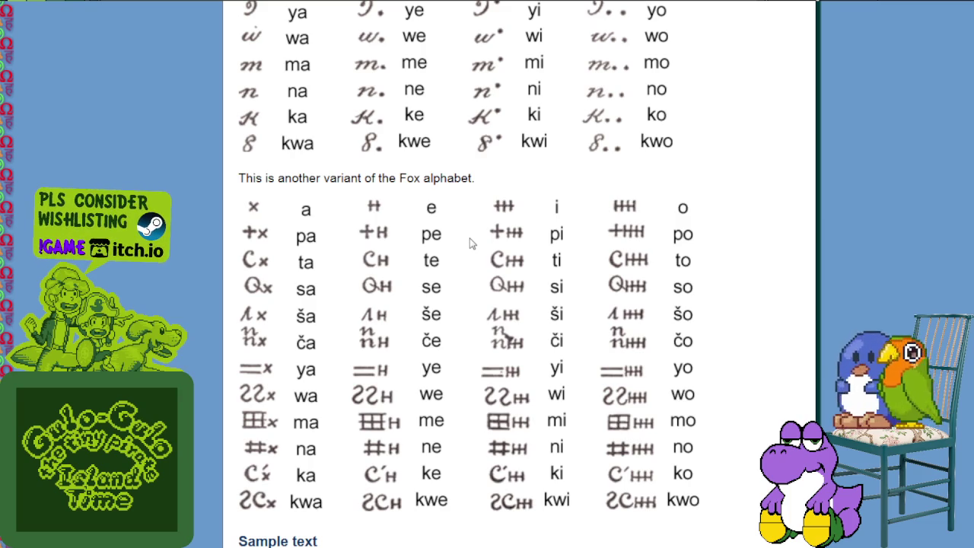
pyautogui.scroll(5, 470, 248)
pyautogui.scroll(5, 464, 258)
pyautogui.scroll(5, 457, 274)
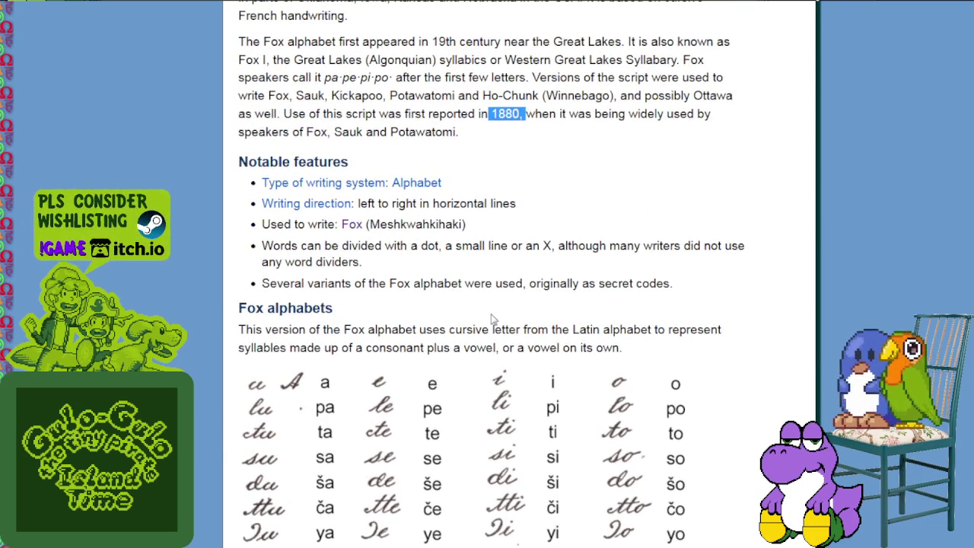
pyautogui.scroll(-3, 491, 318)
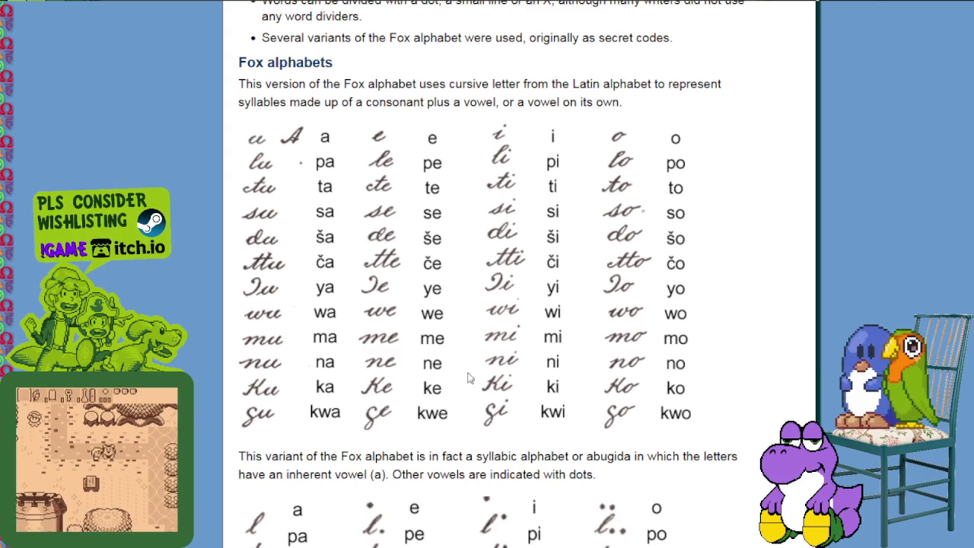
pyautogui.scroll(-2, 458, 337)
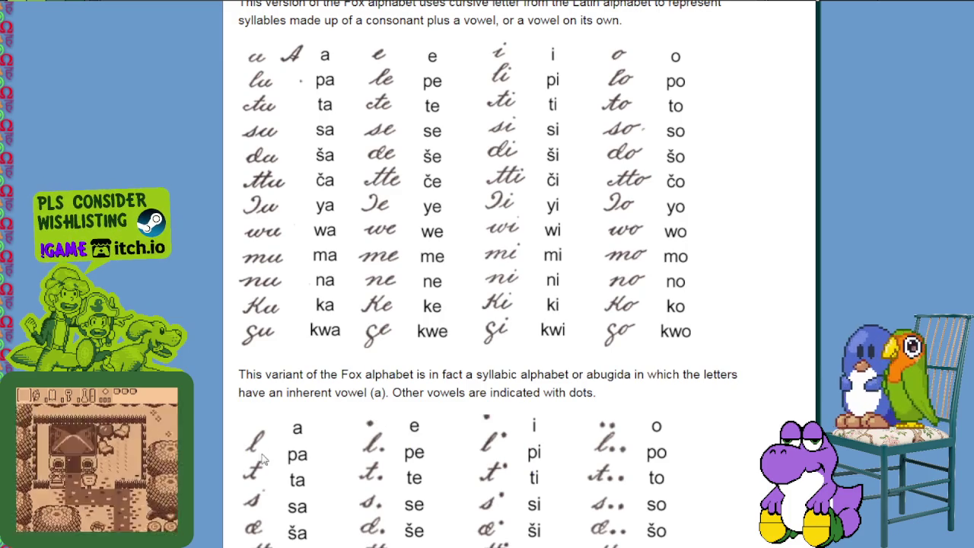
pyautogui.scroll(-6, 393, 401)
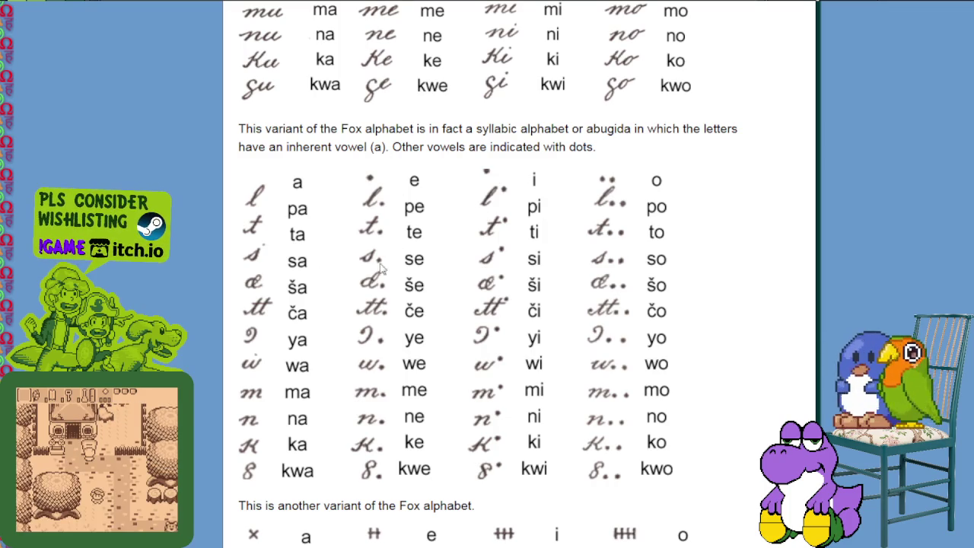
pyautogui.scroll(-4, 423, 299)
pyautogui.scroll(-2, 297, 304)
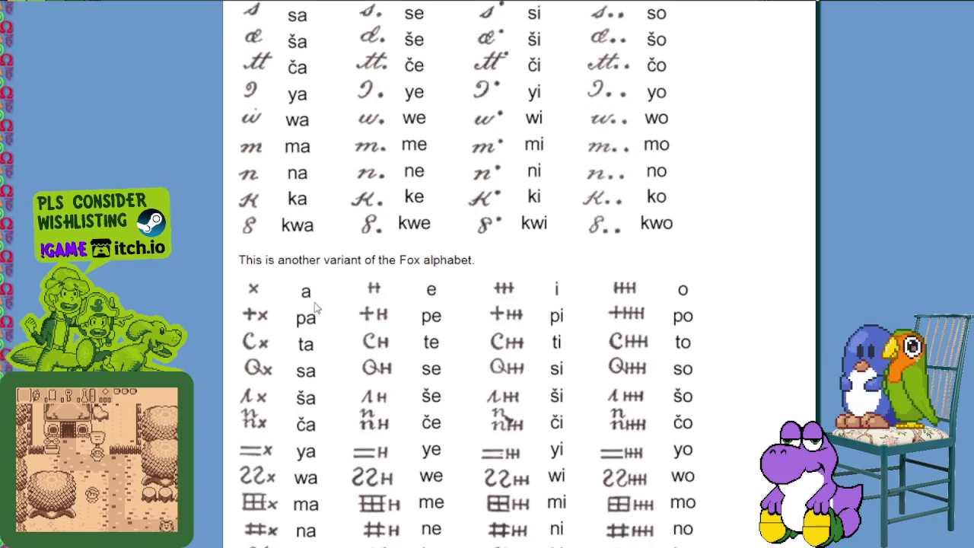
pyautogui.scroll(-2, 271, 229)
pyautogui.scroll(6, 270, 229)
pyautogui.scroll(2, 270, 228)
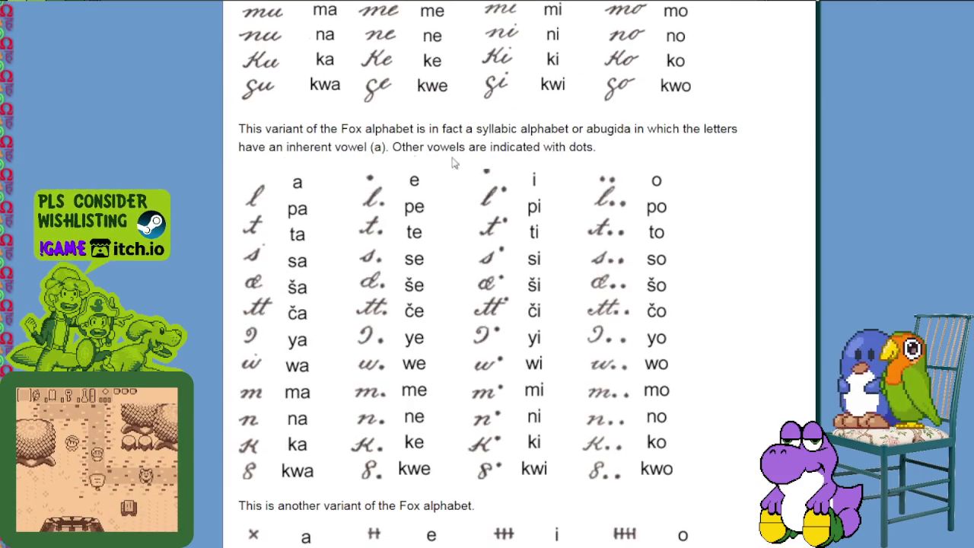
pyautogui.scroll(-6, 403, 206)
pyautogui.scroll(-6, 383, 291)
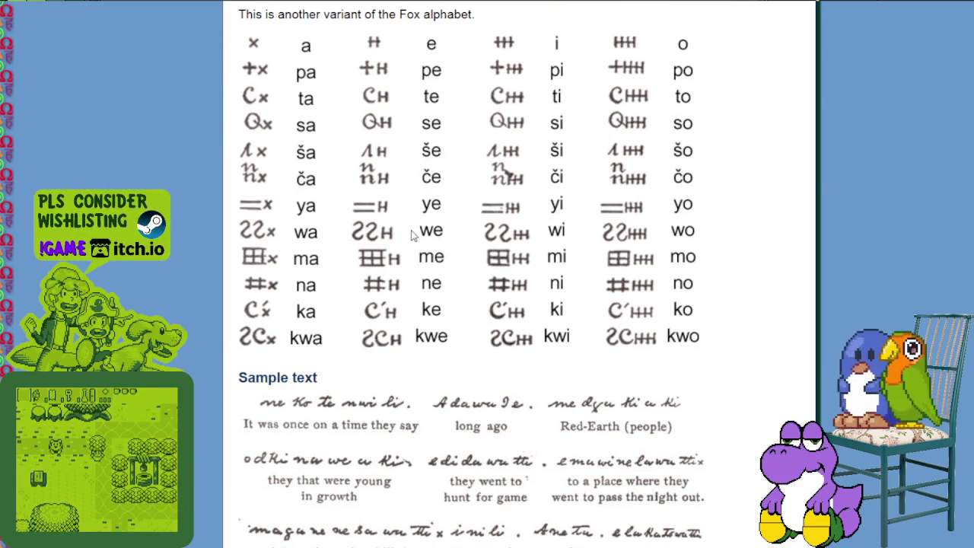
pyautogui.scroll(-6, 354, 322)
pyautogui.scroll(-2, 457, 327)
pyautogui.scroll(-4, 494, 335)
pyautogui.scroll(5, 545, 338)
pyautogui.scroll(2, 545, 338)
pyautogui.scroll(4, 525, 358)
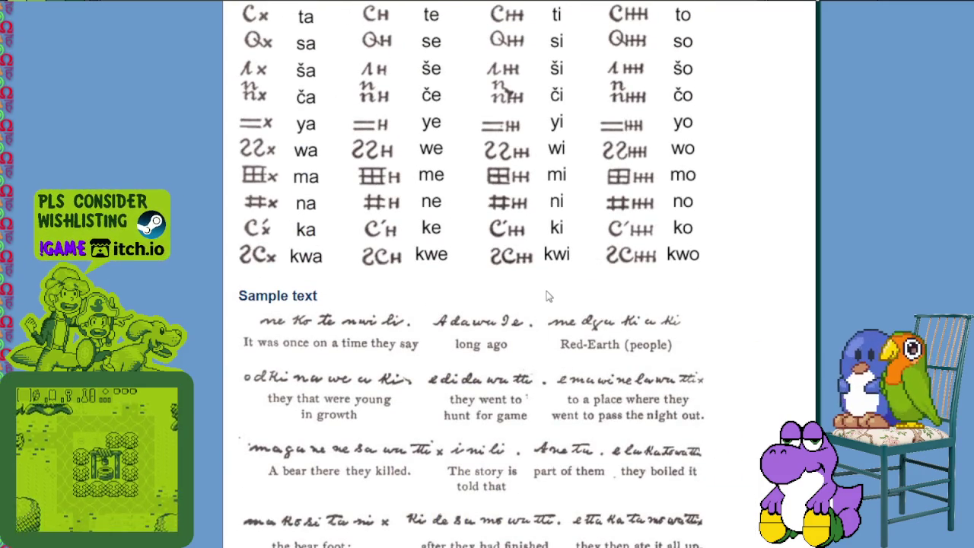
pyautogui.scroll(2, 545, 296)
pyautogui.scroll(4, 548, 295)
pyautogui.scroll(1, 558, 318)
pyautogui.scroll(2, 556, 318)
pyautogui.scroll(4, 548, 316)
pyautogui.scroll(1, 540, 315)
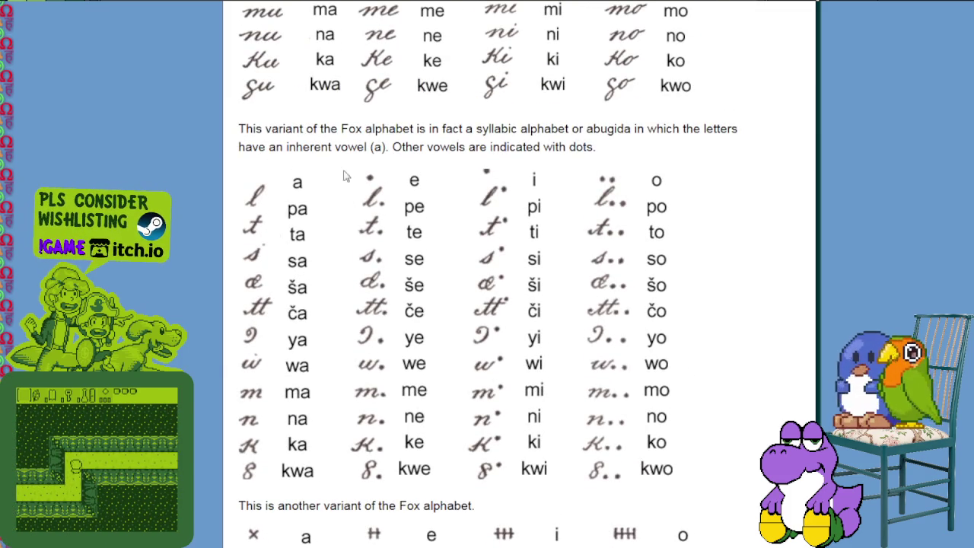
pyautogui.scroll(4, 335, 174)
pyautogui.scroll(4, 326, 174)
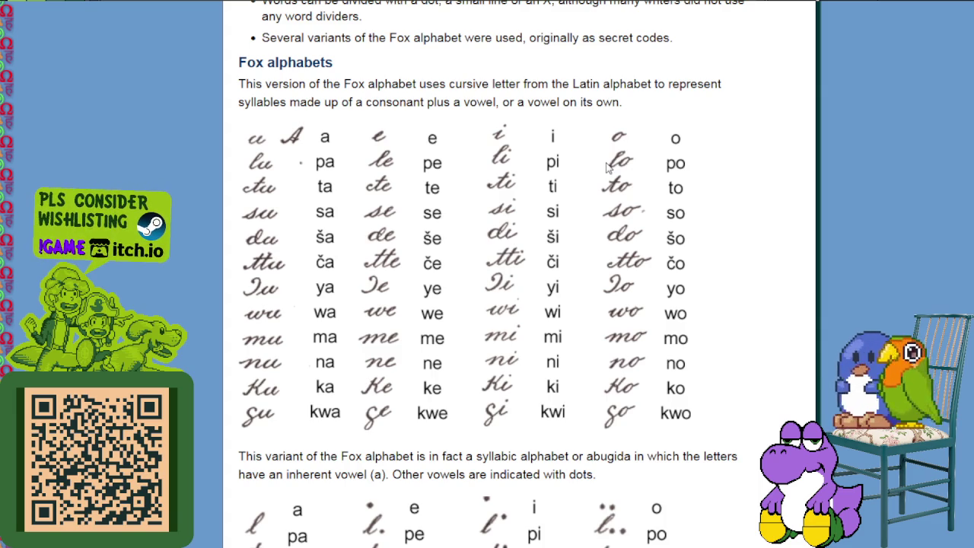
pyautogui.scroll(-3, 527, 307)
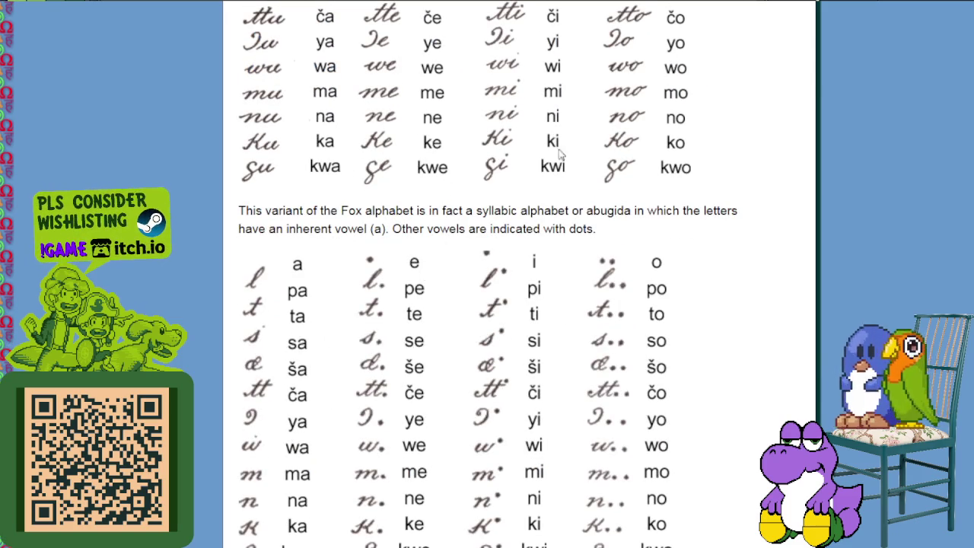
pyautogui.scroll(-2, 586, 204)
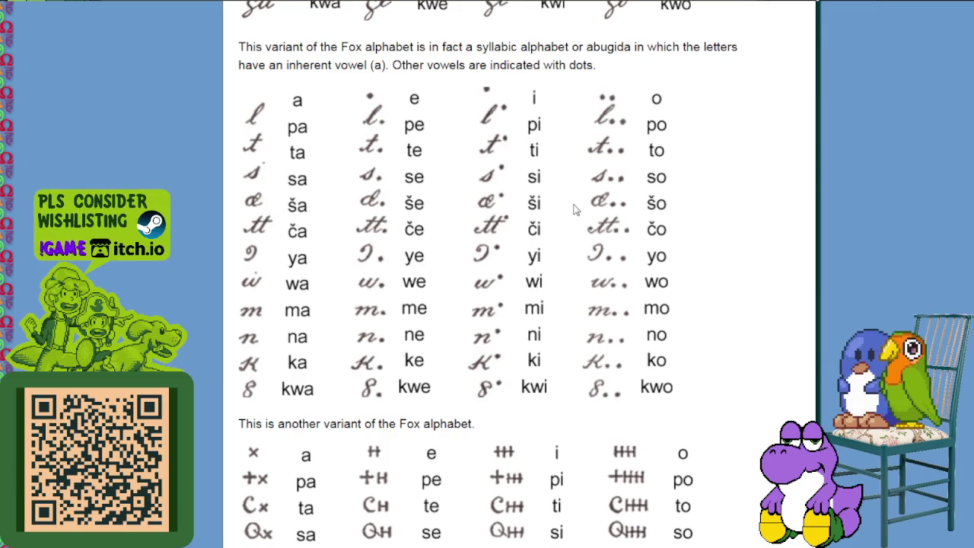
pyautogui.scroll(-2, 559, 213)
pyautogui.scroll(-1, 441, 301)
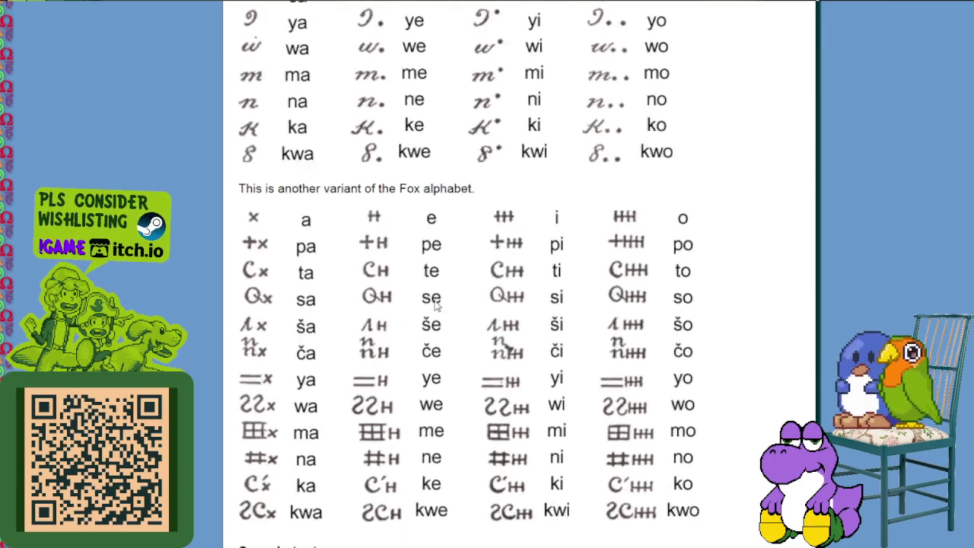
pyautogui.scroll(-1, 435, 303)
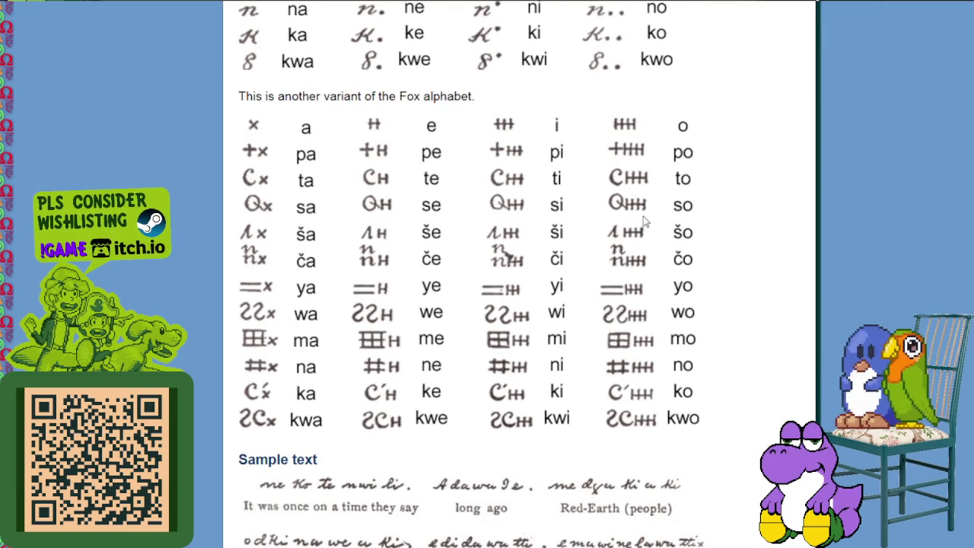
pyautogui.scroll(1, 643, 220)
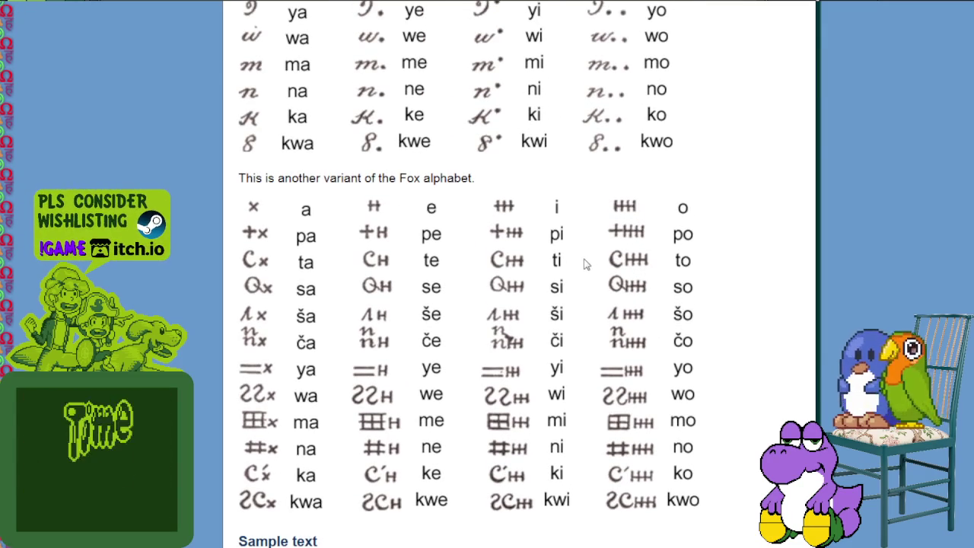
pyautogui.scroll(3, 533, 326)
pyautogui.scroll(1, 348, 218)
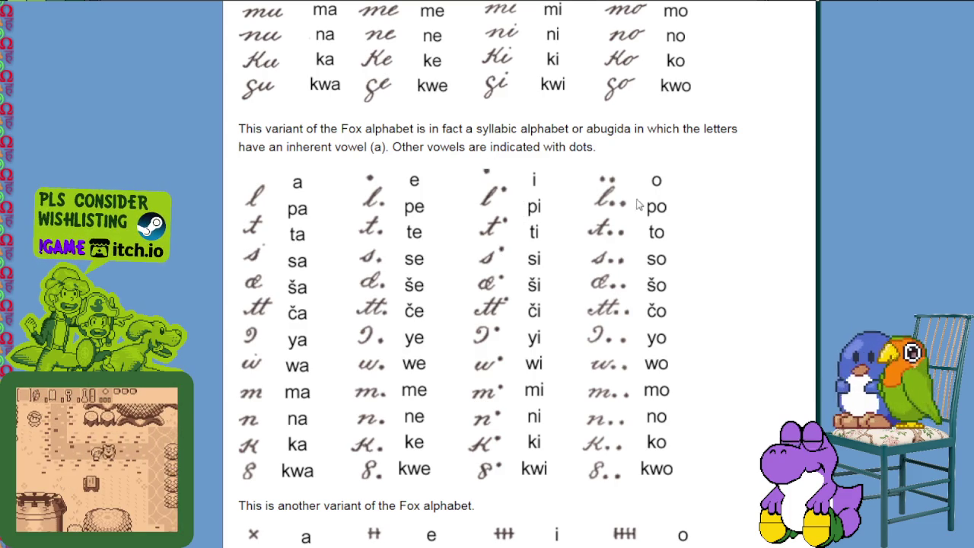
pyautogui.scroll(-2, 624, 221)
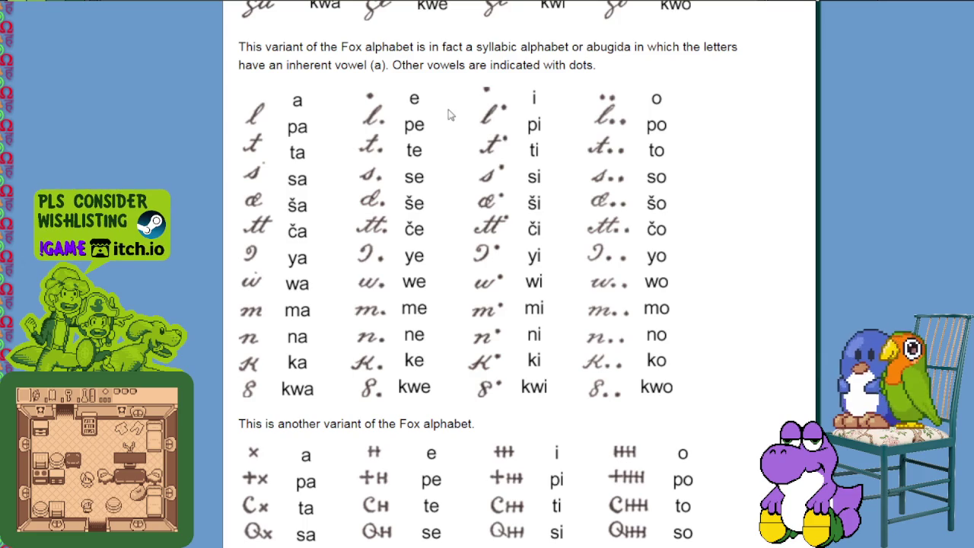
pyautogui.scroll(-3, 365, 295)
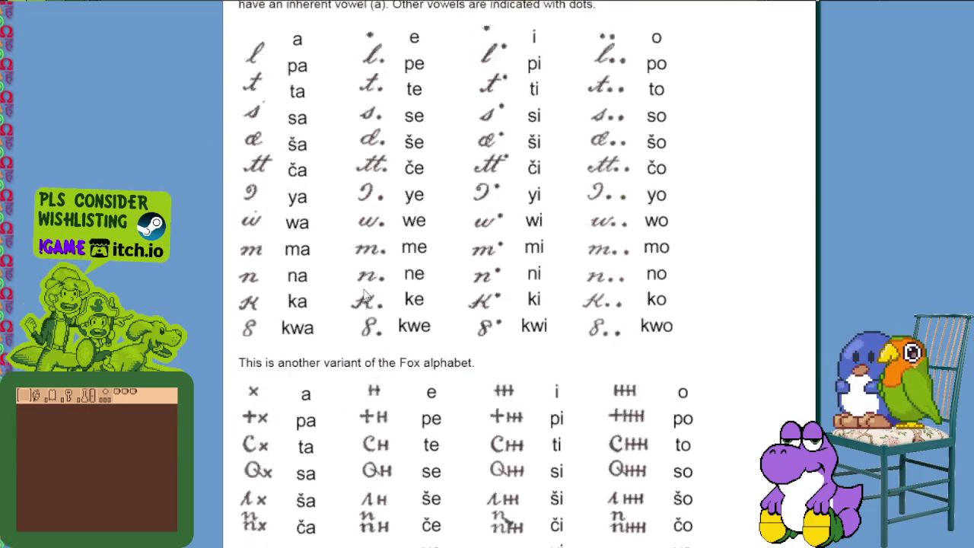
pyautogui.scroll(-1, 365, 295)
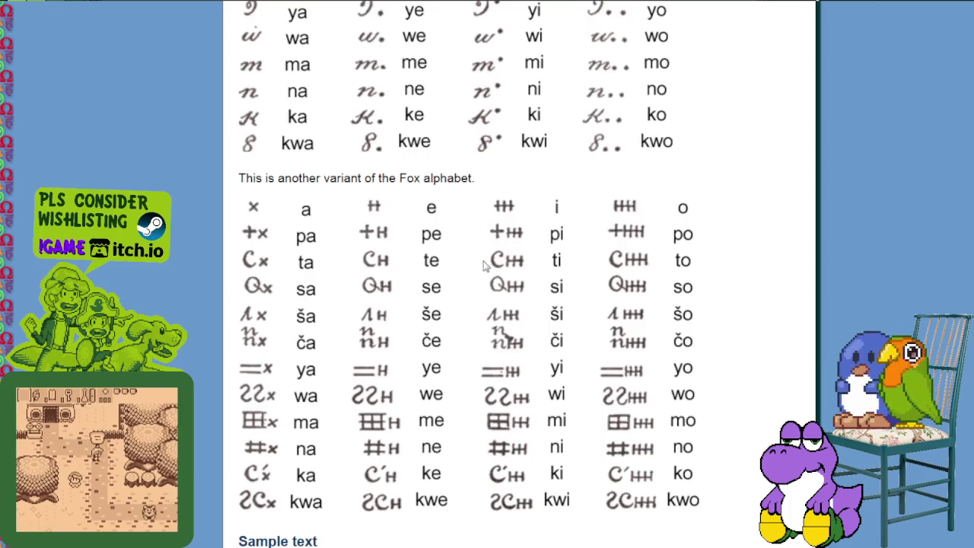
pyautogui.scroll(1, 487, 259)
pyautogui.scroll(2, 463, 244)
pyautogui.scroll(1, 462, 152)
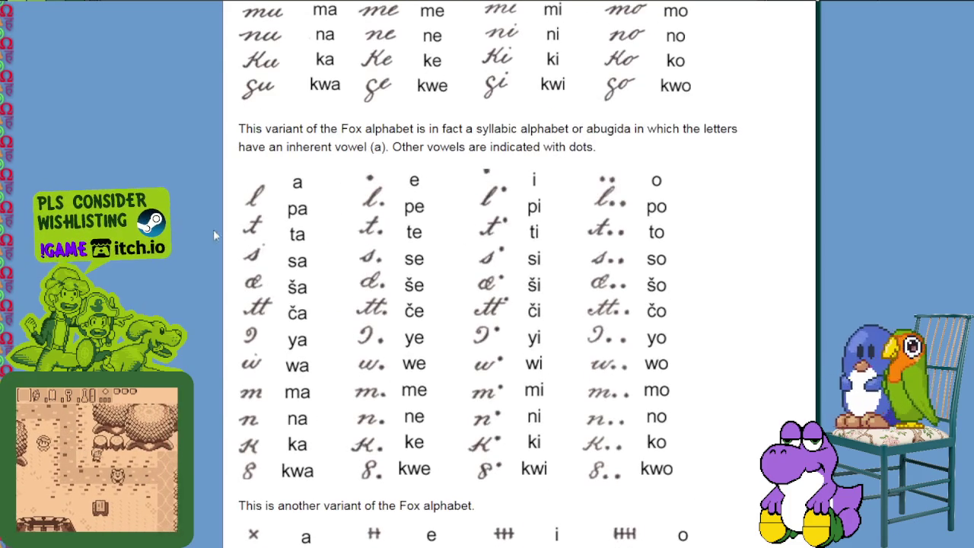
pyautogui.scroll(-4, 533, 251)
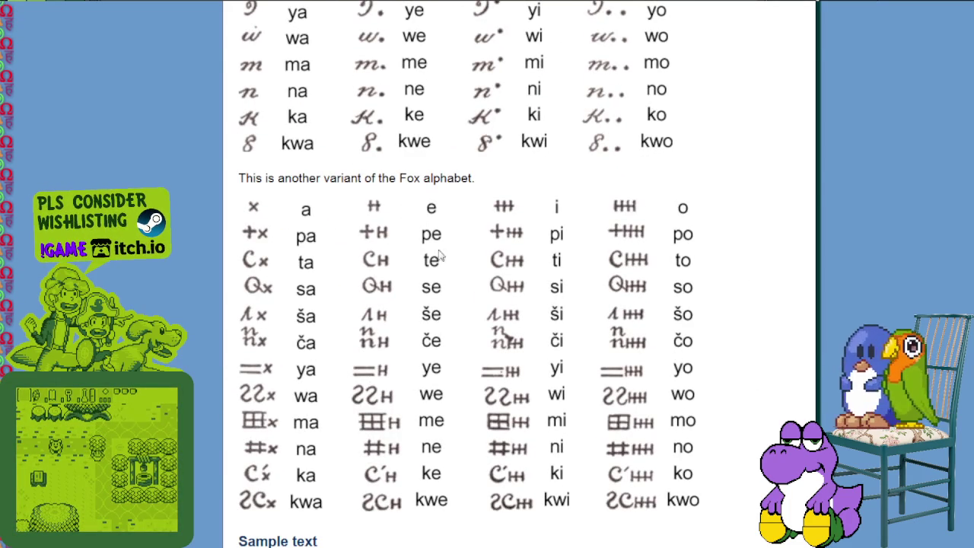
pyautogui.scroll(3, 520, 352)
pyautogui.scroll(2, 519, 351)
pyautogui.scroll(3, 456, 282)
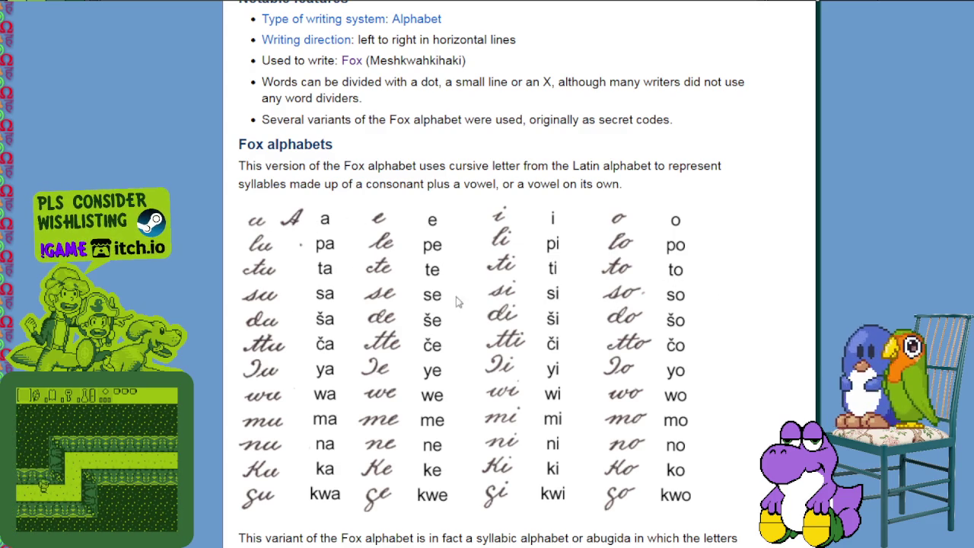
pyautogui.scroll(-5, 457, 302)
pyautogui.scroll(-5, 464, 327)
pyautogui.scroll(-3, 479, 383)
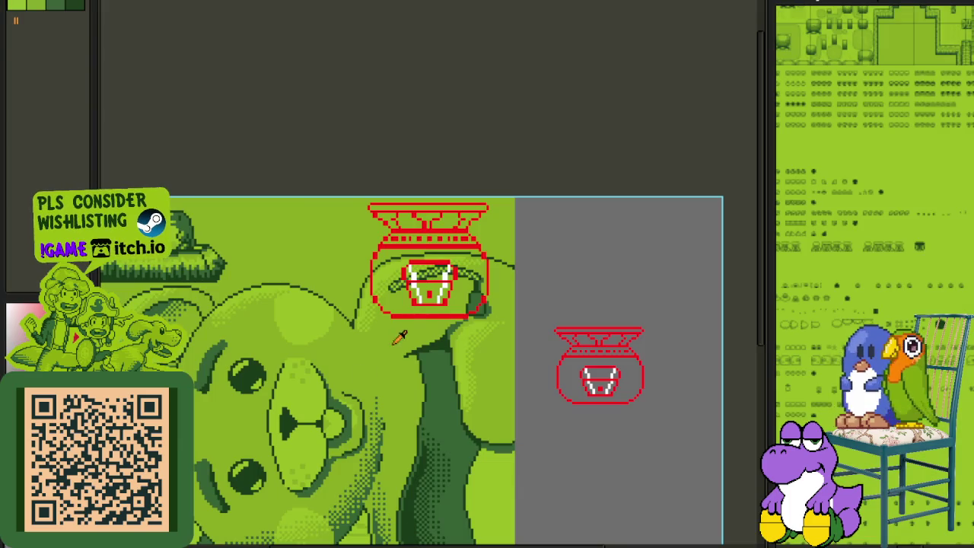
# Step: Show the timeline so the layer list is visible
pyautogui.scroll(2, 409, 328)
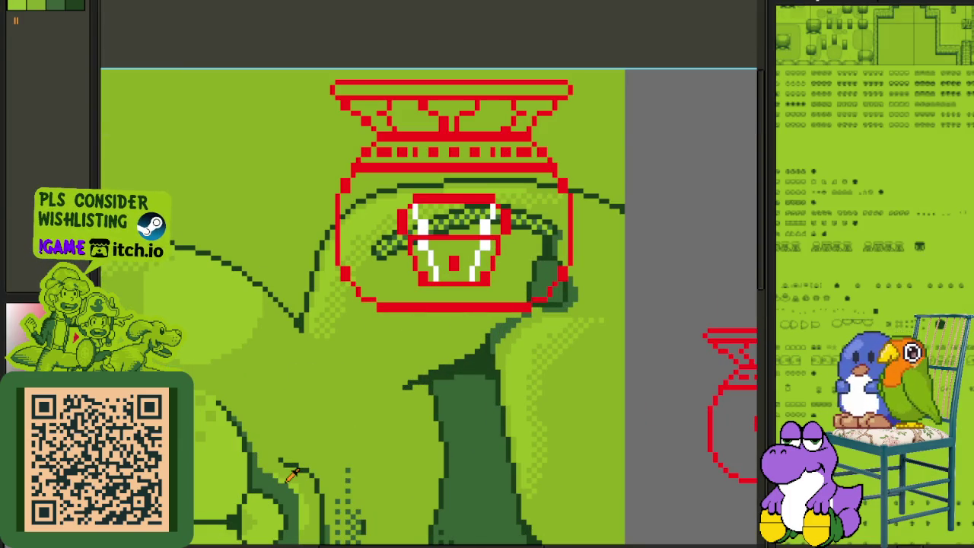
pyautogui.scroll(1, 338, 466)
pyautogui.press('Tab')
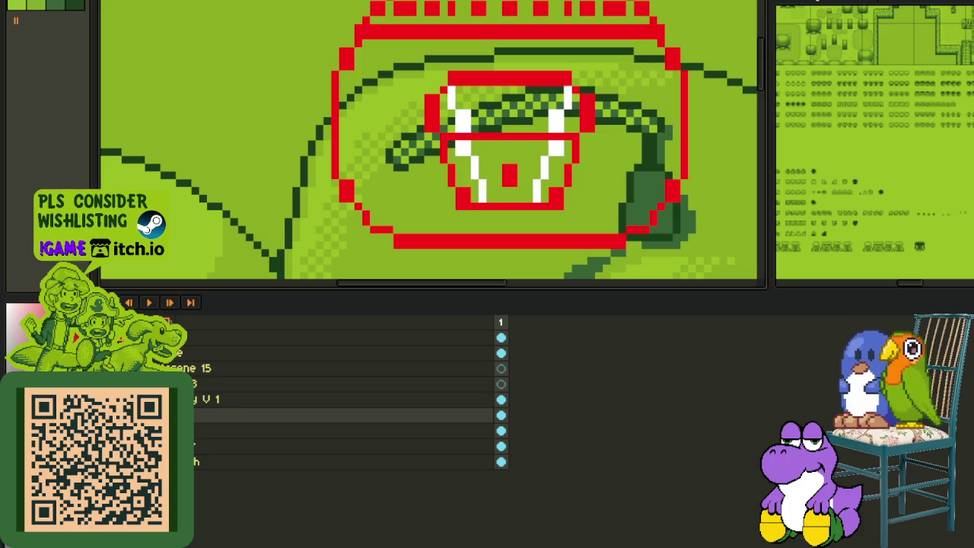
pyautogui.scroll(-3, 418, 184)
pyautogui.scroll(-2, 419, 184)
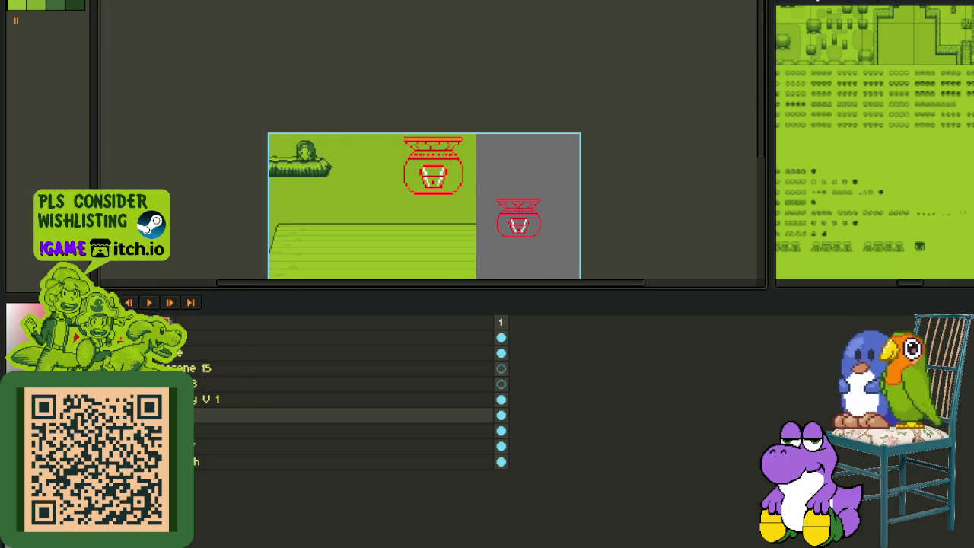
# Step: Move a layer row to the top of the layer stack
pyautogui.moveTo(167, 361); pyautogui.dragTo(168, 338)
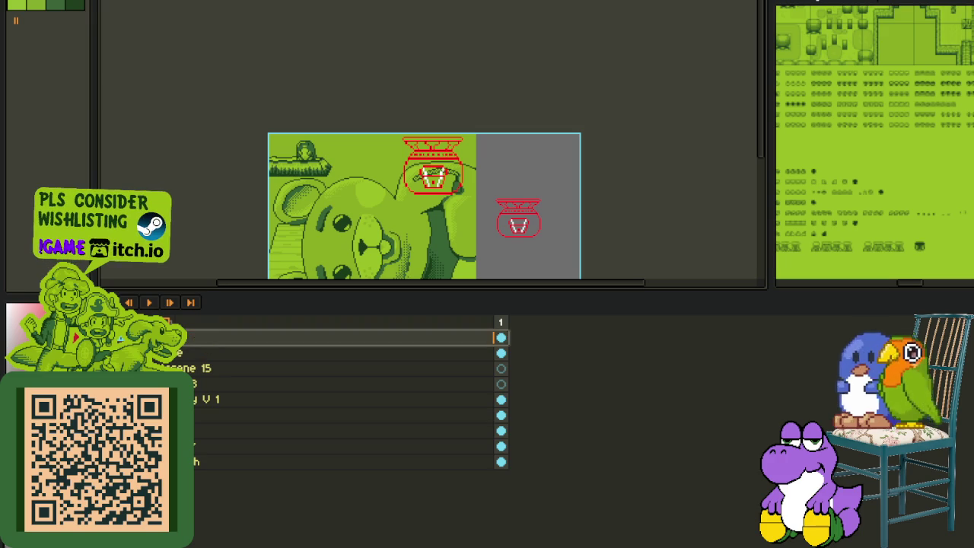
pyautogui.scroll(2, 206, 271)
pyautogui.scroll(2, 213, 297)
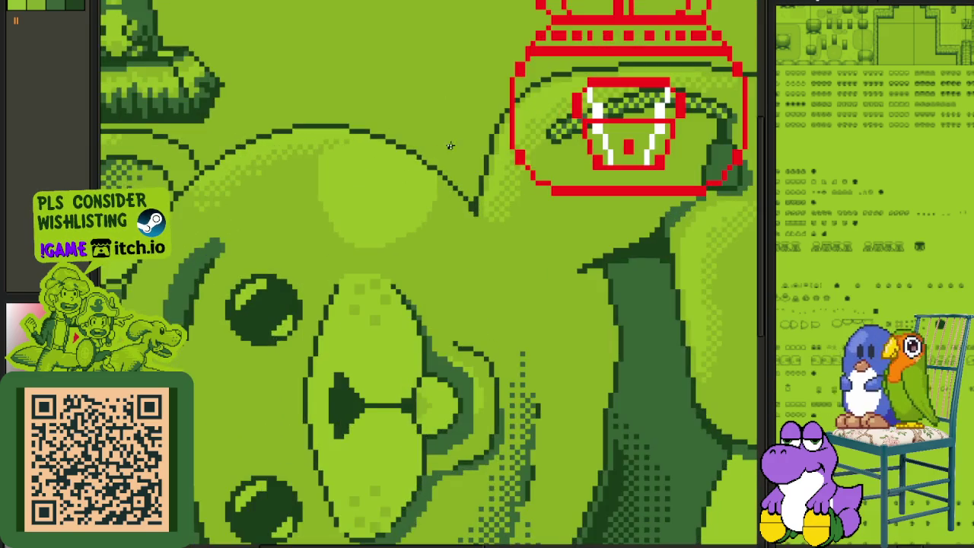
pyautogui.scroll(-1, 225, 321)
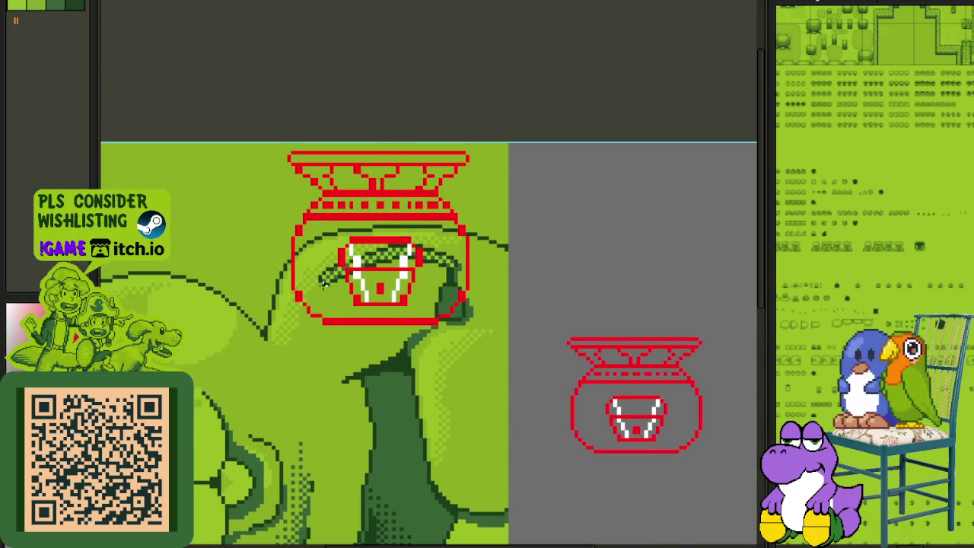
pyautogui.scroll(1, 322, 282)
pyautogui.scroll(1, 358, 343)
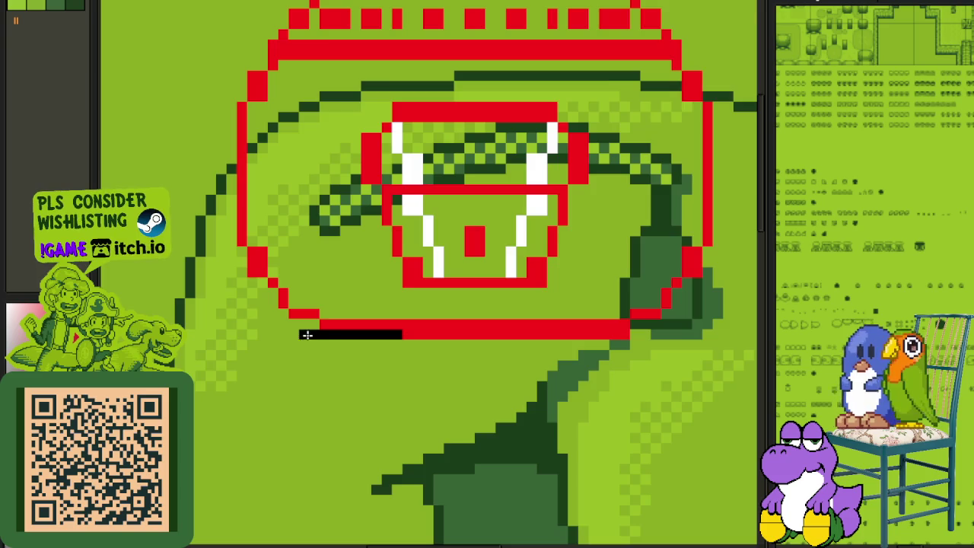
pyautogui.scroll(-2, 306, 335)
pyautogui.scroll(1, 283, 266)
pyautogui.scroll(2, 303, 156)
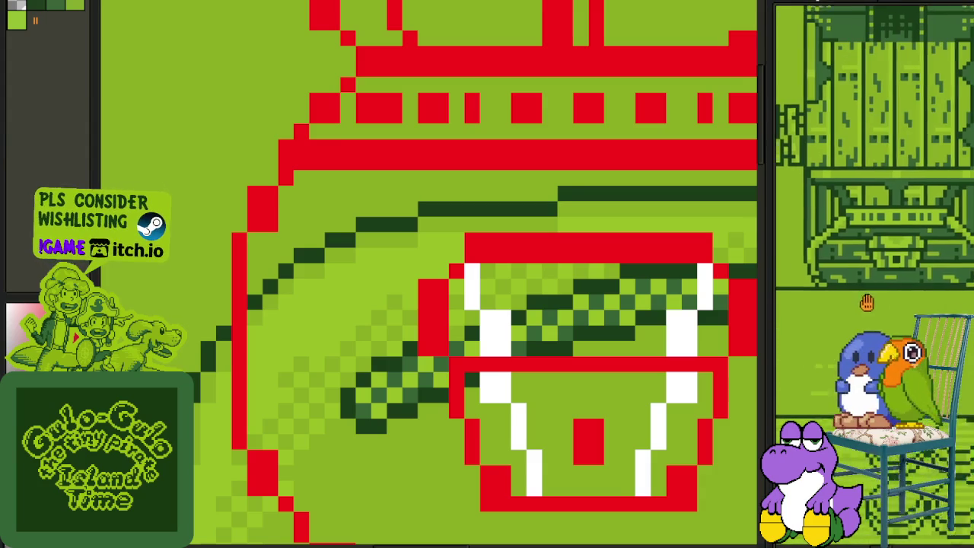
# Step: Draw a black line down the pot's left side, redoing the first attempt
pyautogui.scroll(-1, 347, 316)
pyautogui.scroll(1, 366, 292)
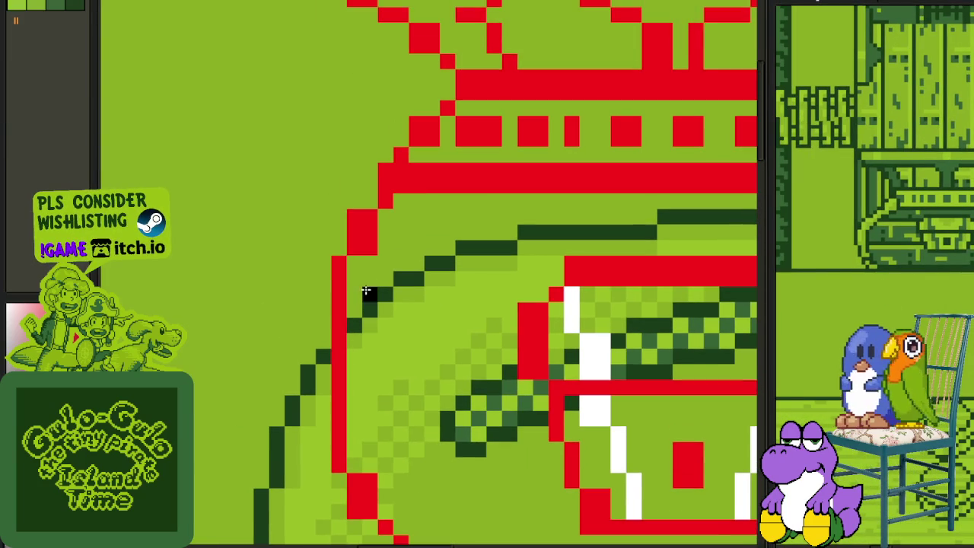
pyautogui.scroll(-2, 386, 215)
pyautogui.moveTo(367, 244); pyautogui.dragTo(364, 304)
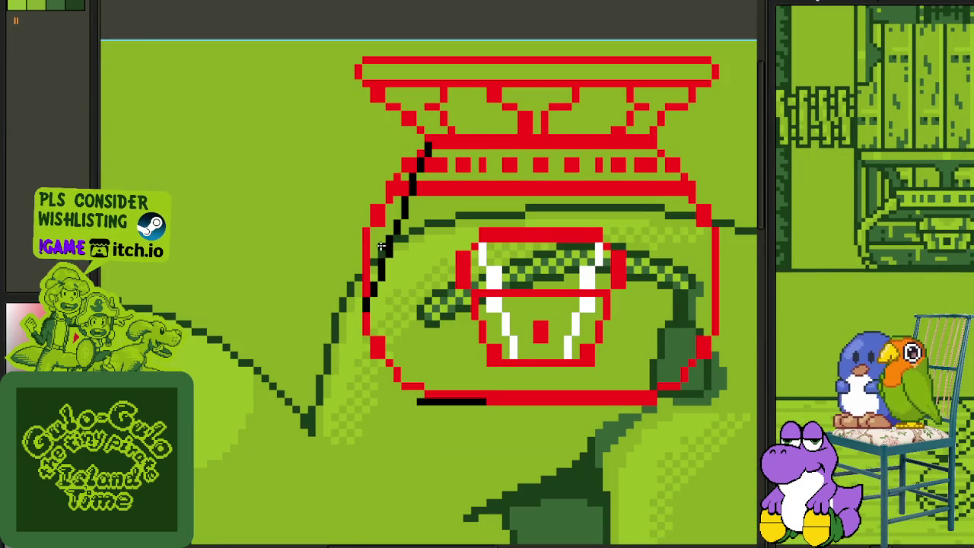
pyautogui.hotkey('ctrl', 'z')
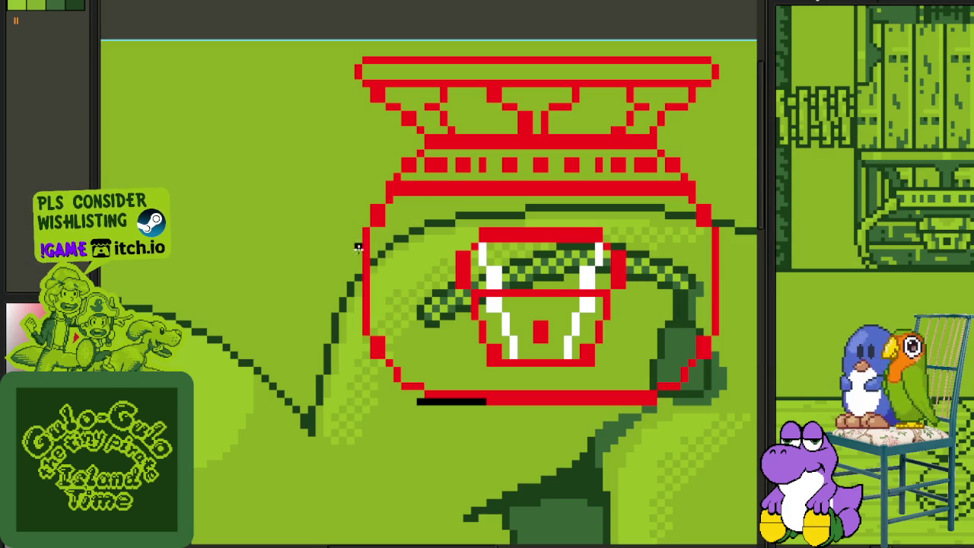
pyautogui.moveTo(418, 159); pyautogui.dragTo(355, 312)
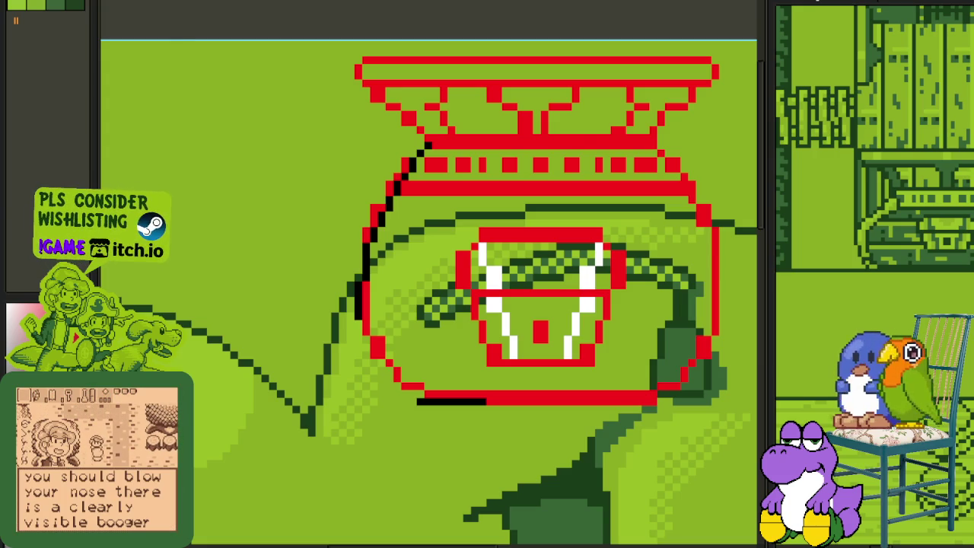
# Step: Extend the outline by a black pixel and nudge the lower-left line art one pixel left
pyautogui.scroll(1, 361, 279)
pyautogui.scroll(1, 365, 365)
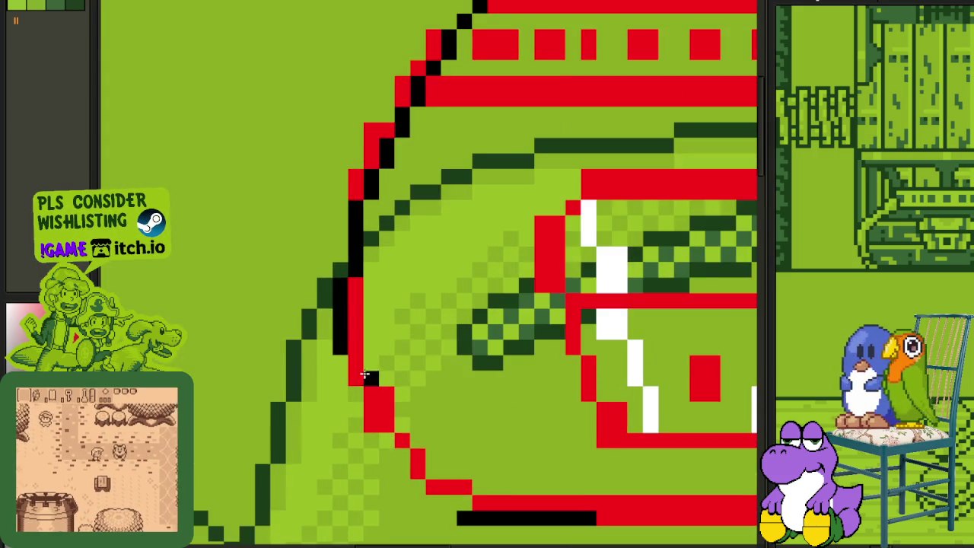
pyautogui.scroll(1, 366, 375)
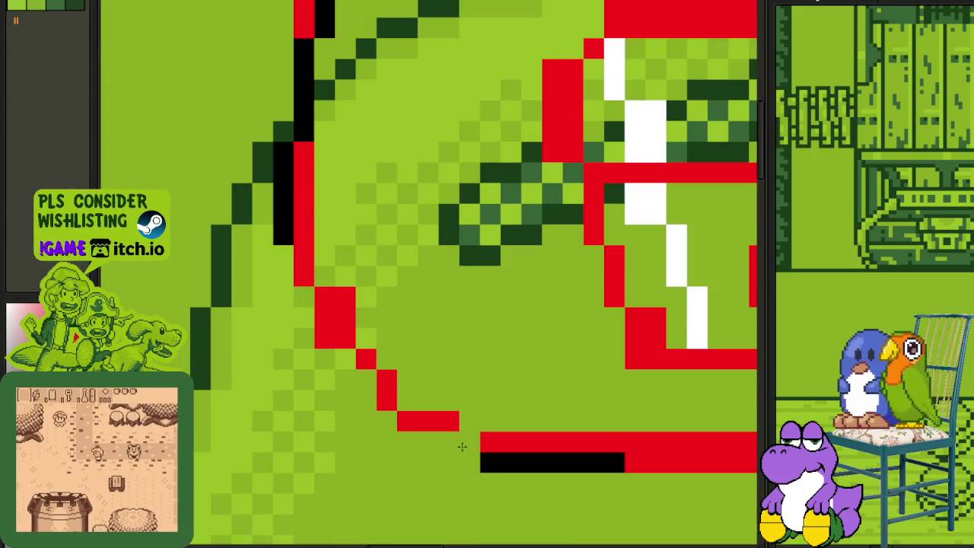
pyautogui.click(428, 443)
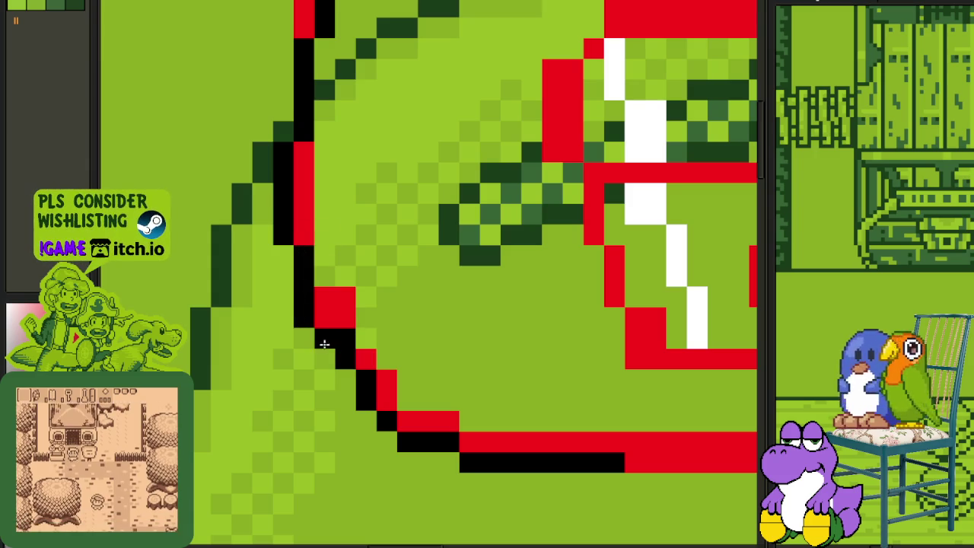
pyautogui.moveTo(344, 337)
pyautogui.mouseDown()
pyautogui.moveTo(620, 474)
pyautogui.moveTo(608, 470)
pyautogui.mouseUp()
pyautogui.hotkey('ctrl', 'd')
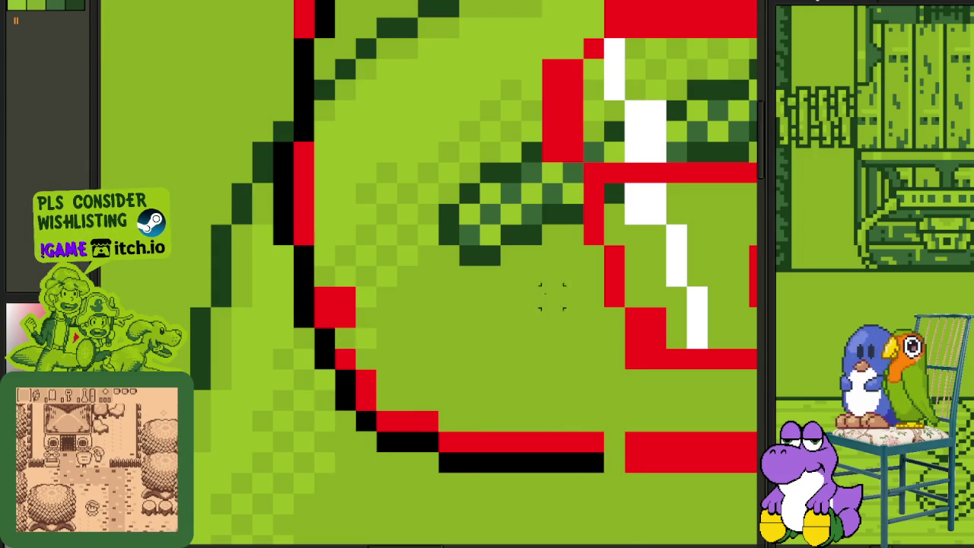
# Step: Erase red pixels along the pot's lower-left and upper-left outline
pyautogui.scroll(-4, 494, 342)
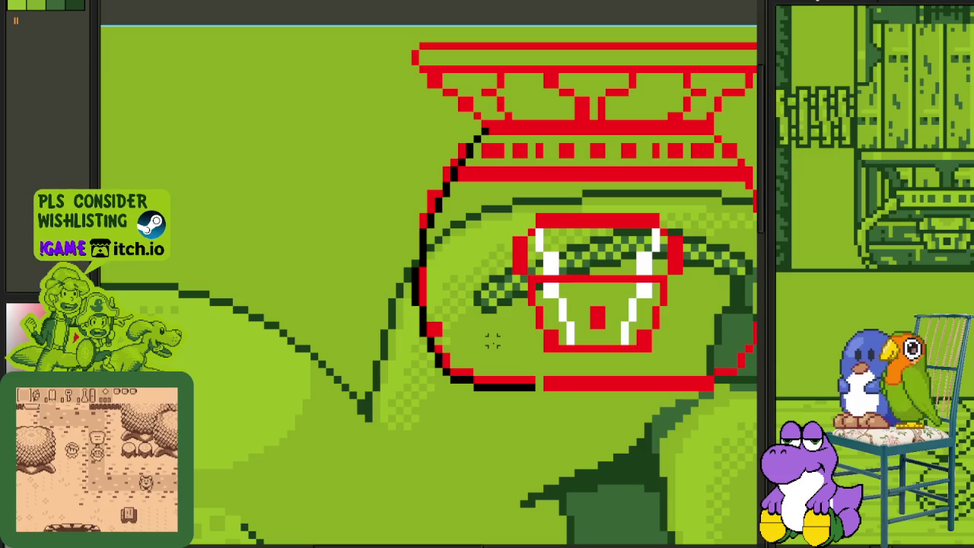
pyautogui.scroll(1, 494, 350)
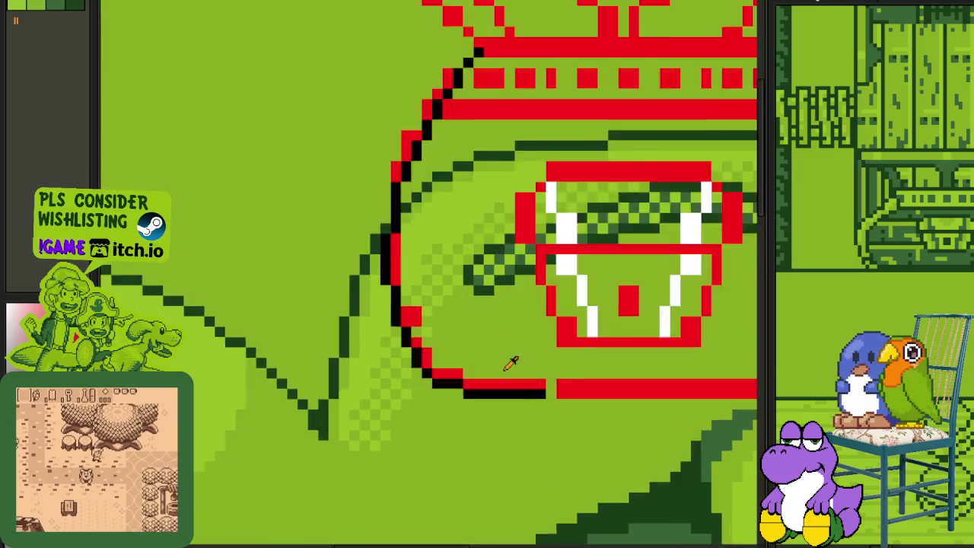
pyautogui.scroll(3, 507, 363)
pyautogui.moveTo(497, 394)
pyautogui.mouseDown()
pyautogui.moveTo(398, 370)
pyautogui.moveTo(347, 341)
pyautogui.moveTo(314, 255)
pyautogui.moveTo(321, 305)
pyautogui.mouseUp()
pyautogui.scroll(-1, 313, 255)
pyautogui.scroll(1, 337, 309)
pyautogui.moveTo(325, 262)
pyautogui.mouseDown()
pyautogui.moveTo(358, 169)
pyautogui.moveTo(394, 144)
pyautogui.mouseUp()
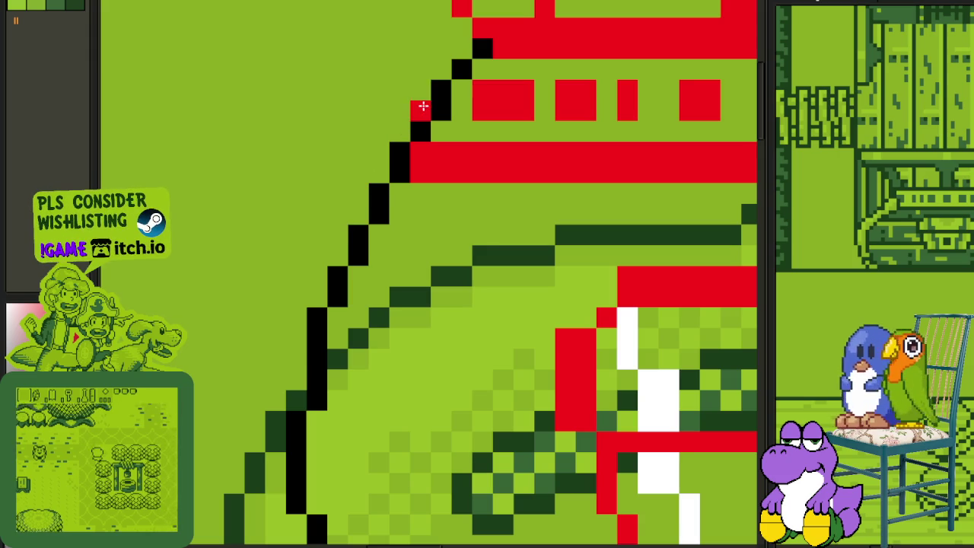
# Step: Draw a black outline up the pot's stepped red edge
pyautogui.scroll(-3, 420, 104)
pyautogui.scroll(-2, 555, 95)
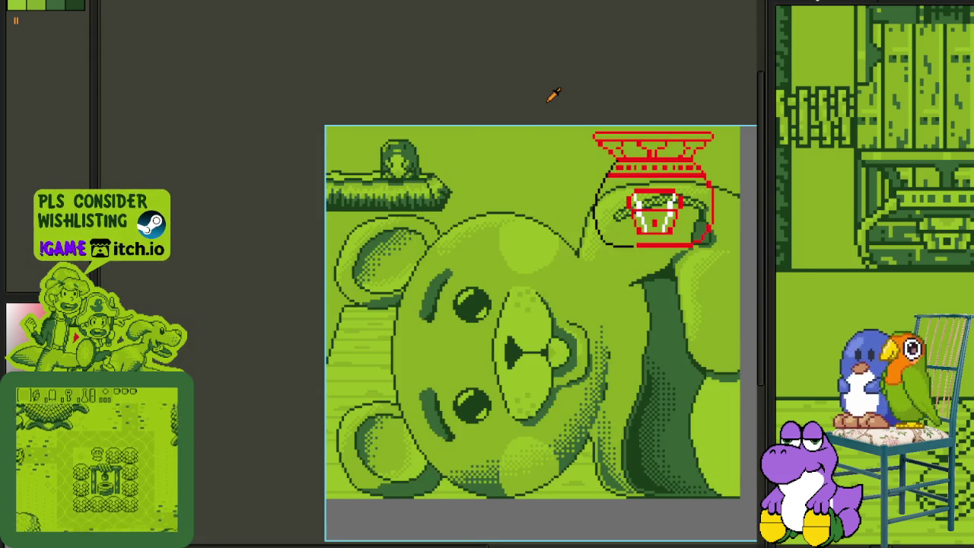
pyautogui.scroll(-3, 571, 87)
pyautogui.scroll(4, 564, 106)
pyautogui.scroll(3, 494, 130)
pyautogui.moveTo(484, 129); pyautogui.dragTo(449, 190)
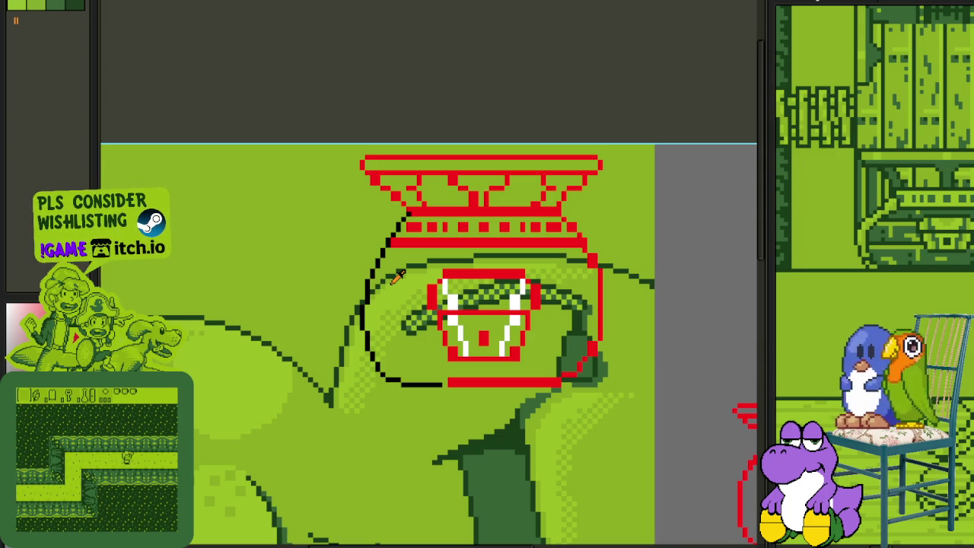
pyautogui.scroll(2, 396, 277)
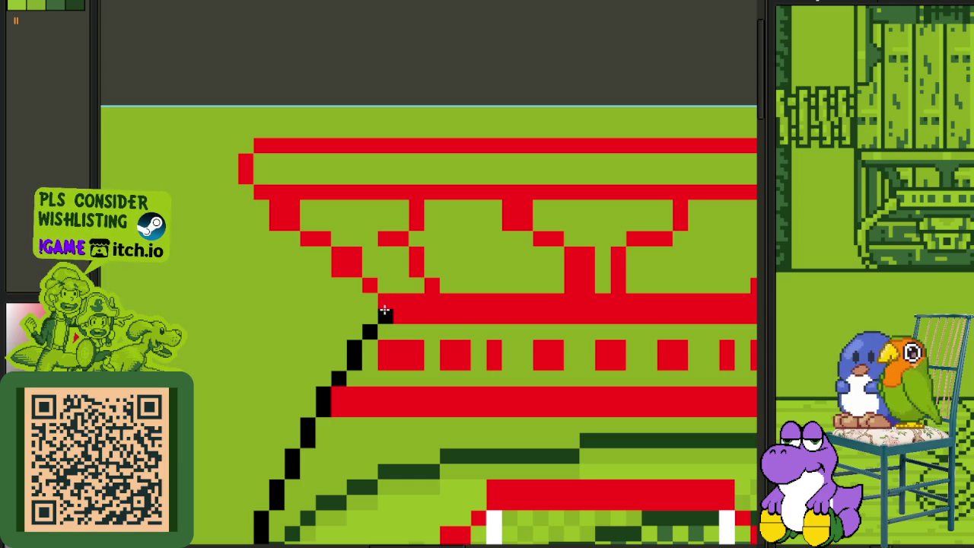
pyautogui.moveTo(372, 286); pyautogui.dragTo(226, 169)
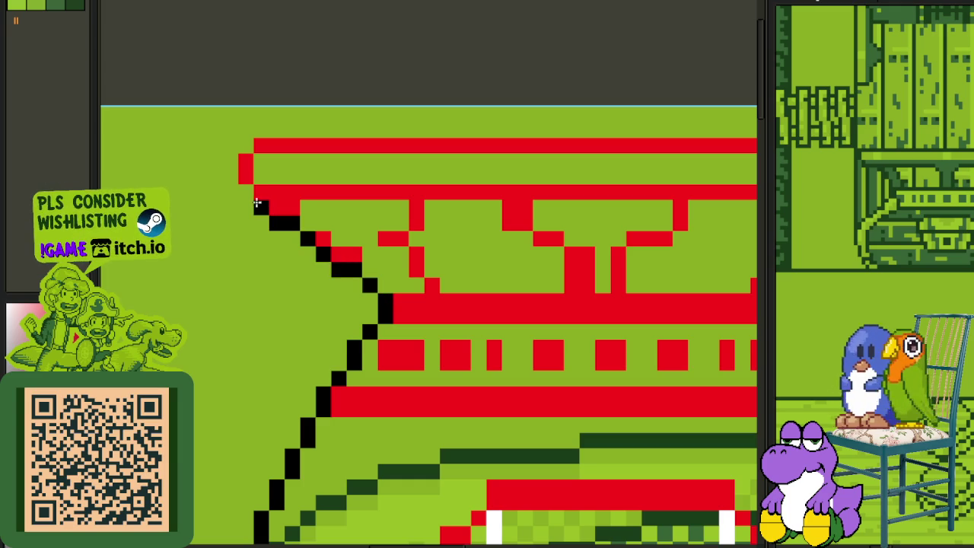
# Step: Paint four stray red pixels beside the outline green
pyautogui.scroll(1, 285, 235)
pyautogui.scroll(1, 285, 235)
pyautogui.click(266, 211)
pyautogui.click(391, 302)
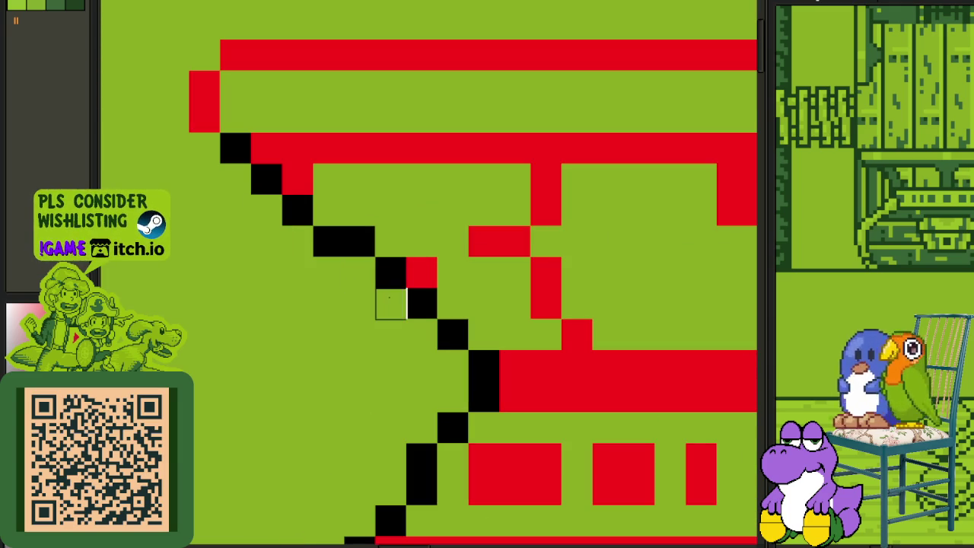
pyautogui.click(421, 271)
pyautogui.click(297, 180)
# Step: Paint the pot's top rim row black
pyautogui.scroll(-2, 298, 180)
pyautogui.scroll(2, 278, 169)
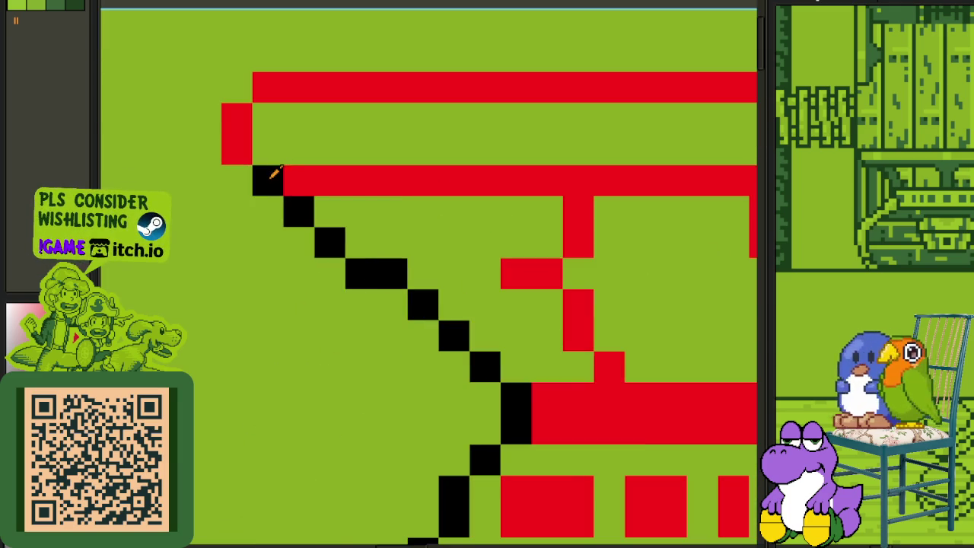
pyautogui.scroll(-3, 238, 111)
pyautogui.moveTo(294, 119); pyautogui.dragTo(355, 183)
pyautogui.scroll(2, 264, 141)
pyautogui.moveTo(250, 139)
pyautogui.mouseDown()
pyautogui.moveTo(750, 137)
pyautogui.moveTo(400, 135)
pyautogui.moveTo(544, 141)
pyautogui.mouseUp()
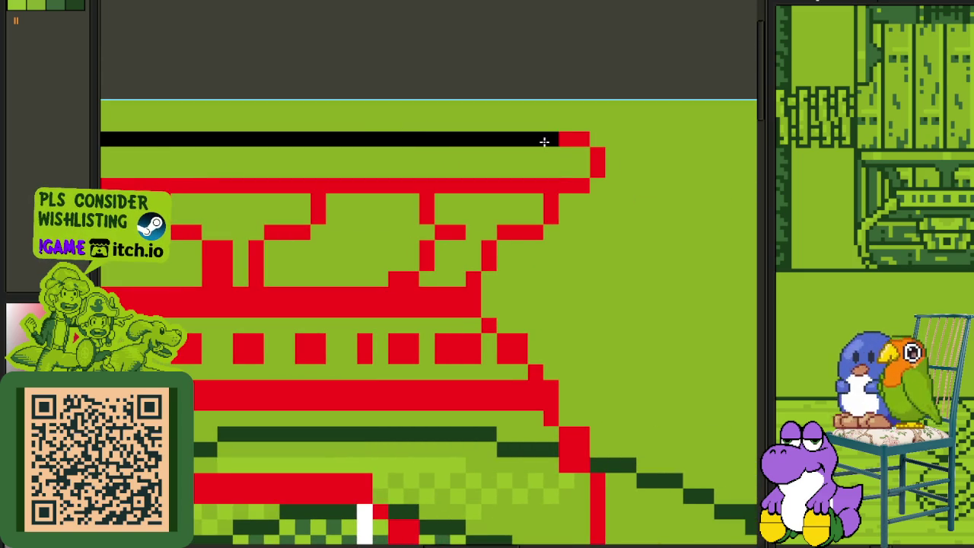
# Step: Zoom in on the pot and trace the face's top edge in black
pyautogui.scroll(-3, 581, 138)
pyautogui.scroll(2, 343, 141)
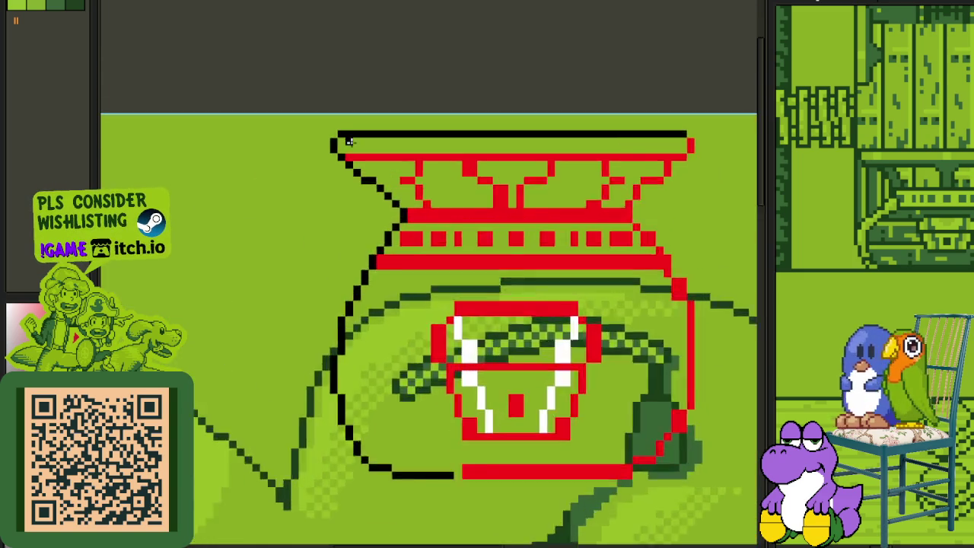
pyautogui.scroll(2, 344, 138)
pyautogui.hscroll(5, 752, 121)
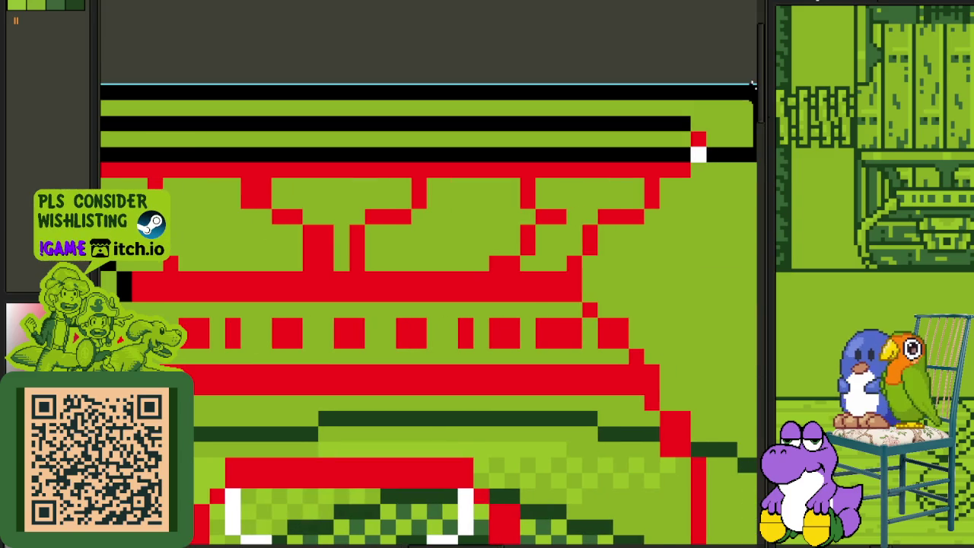
pyautogui.scroll(-1, 621, 122)
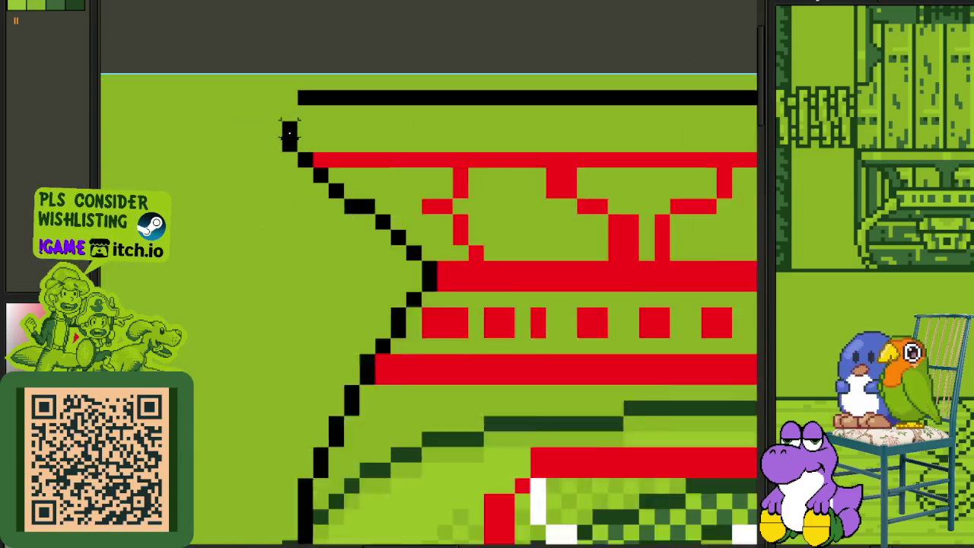
pyautogui.scroll(2, 309, 107)
pyautogui.scroll(-2, 286, 98)
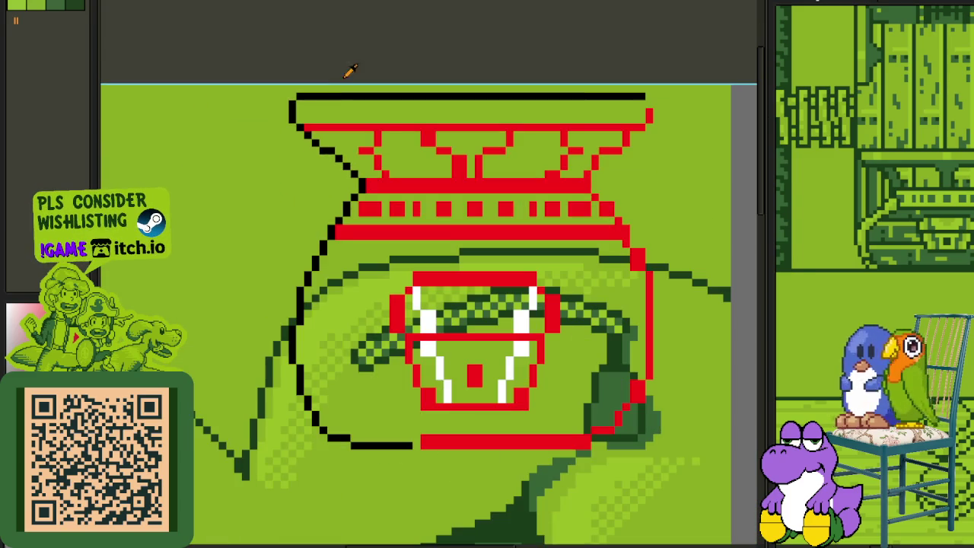
pyautogui.scroll(1, 478, 105)
pyautogui.scroll(-1, 379, 134)
pyautogui.moveTo(379, 133); pyautogui.dragTo(392, 130)
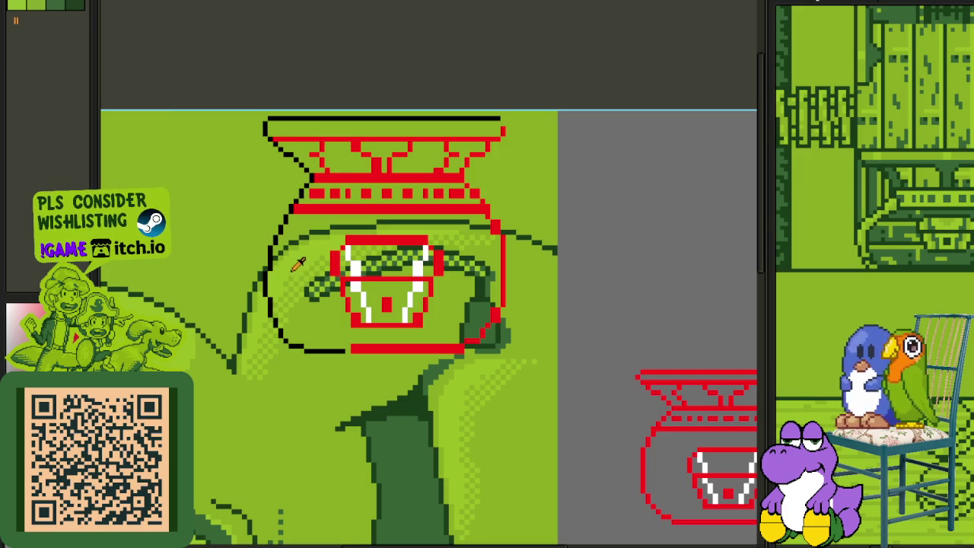
pyautogui.scroll(1, 310, 327)
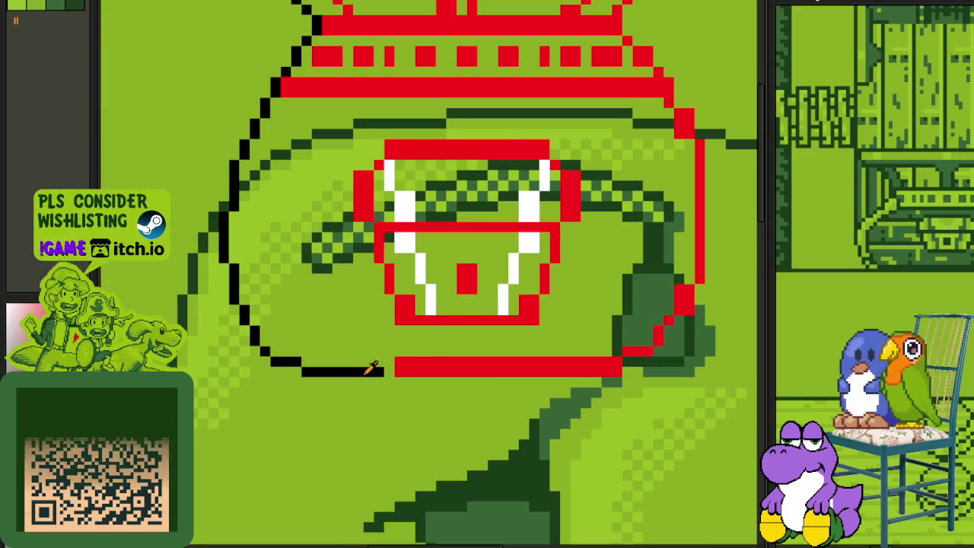
pyautogui.scroll(1, 446, 307)
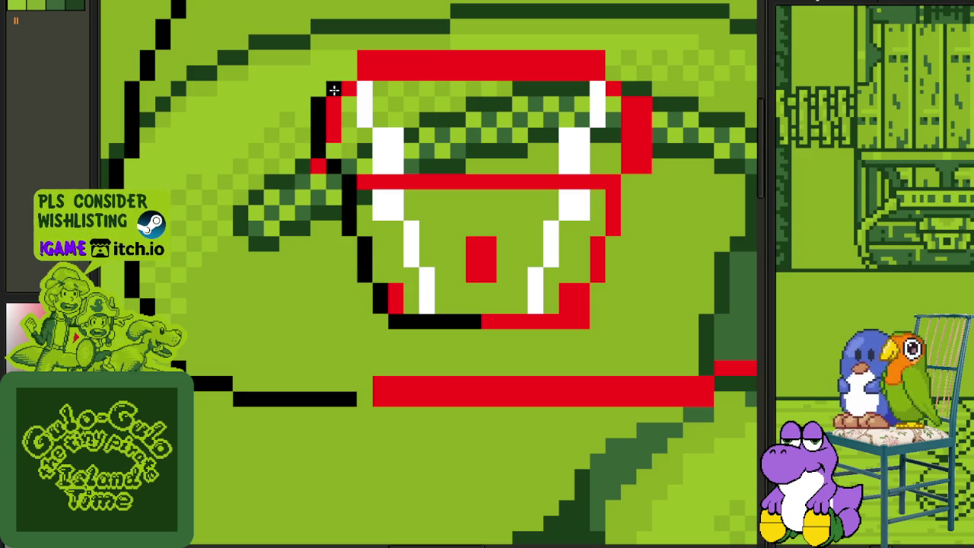
pyautogui.moveTo(402, 55); pyautogui.dragTo(533, 56)
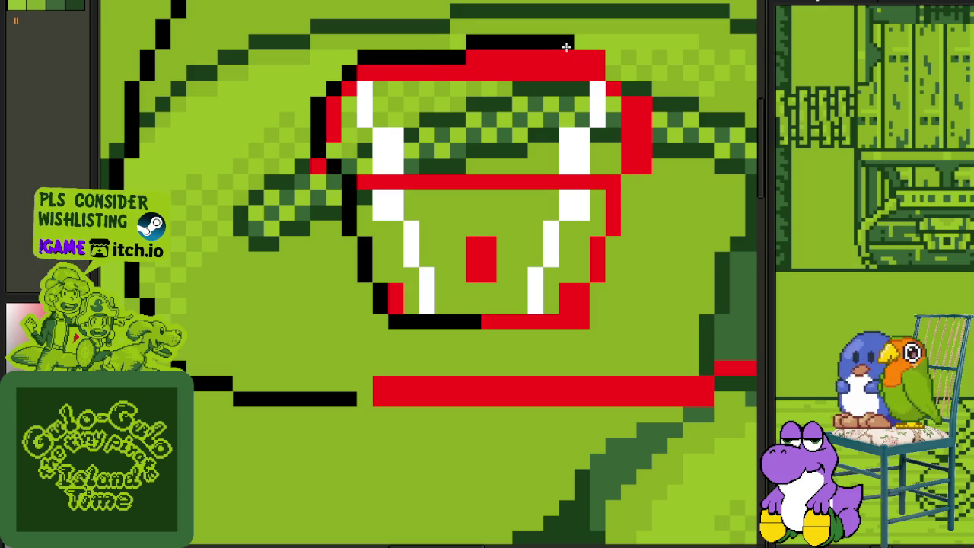
# Step: Blacken the left half of the mouth block and the mouth's top line
pyautogui.scroll(-2, 522, 92)
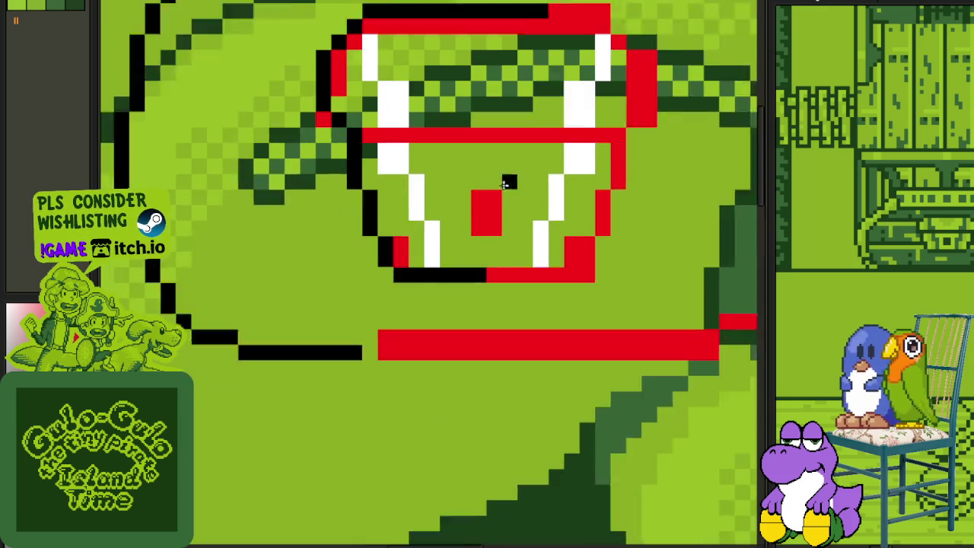
pyautogui.scroll(1, 474, 228)
pyautogui.click(471, 241)
pyautogui.moveTo(470, 221); pyautogui.dragTo(470, 196)
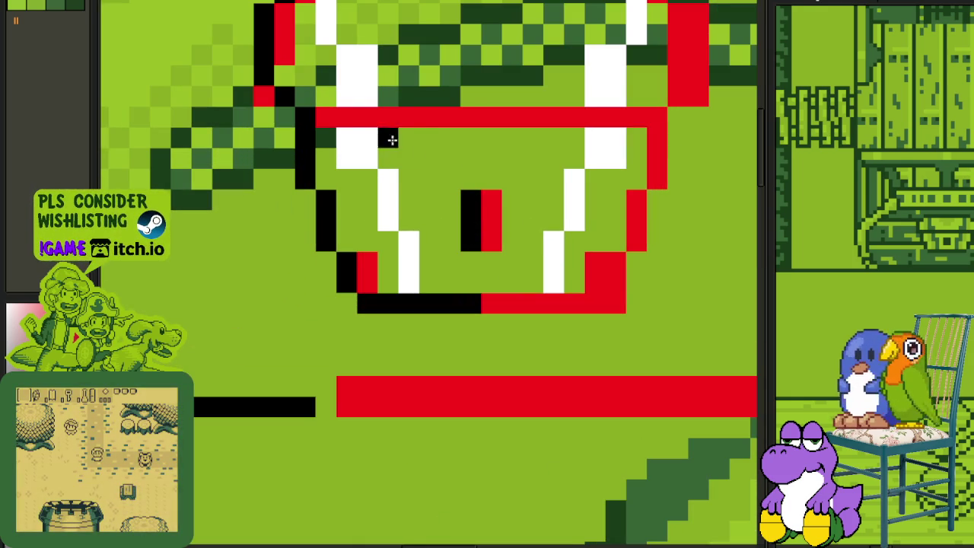
pyautogui.moveTo(324, 114); pyautogui.dragTo(467, 111)
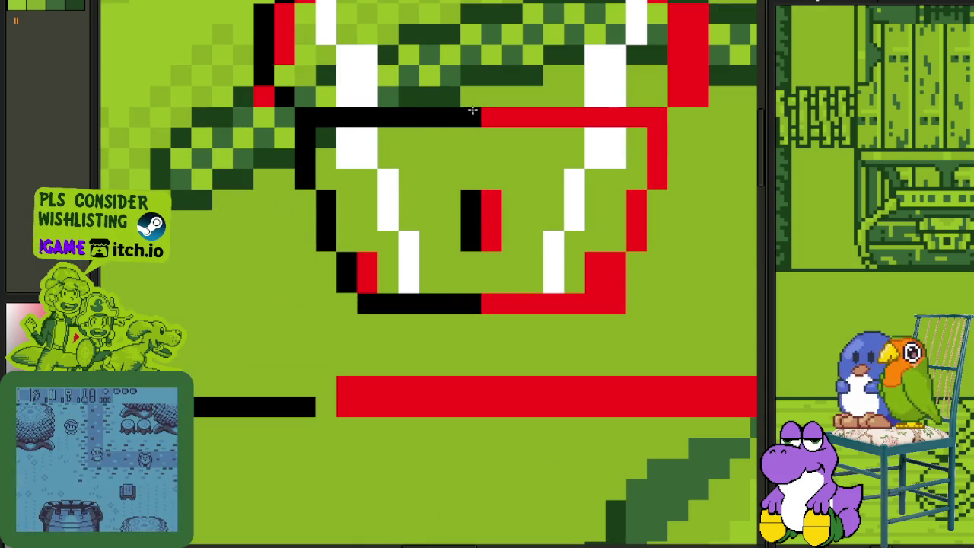
# Step: Draw the black diagonal over the left rim decoration, correcting one misplaced pixel
pyautogui.scroll(-3, 467, 111)
pyautogui.scroll(-1, 363, 111)
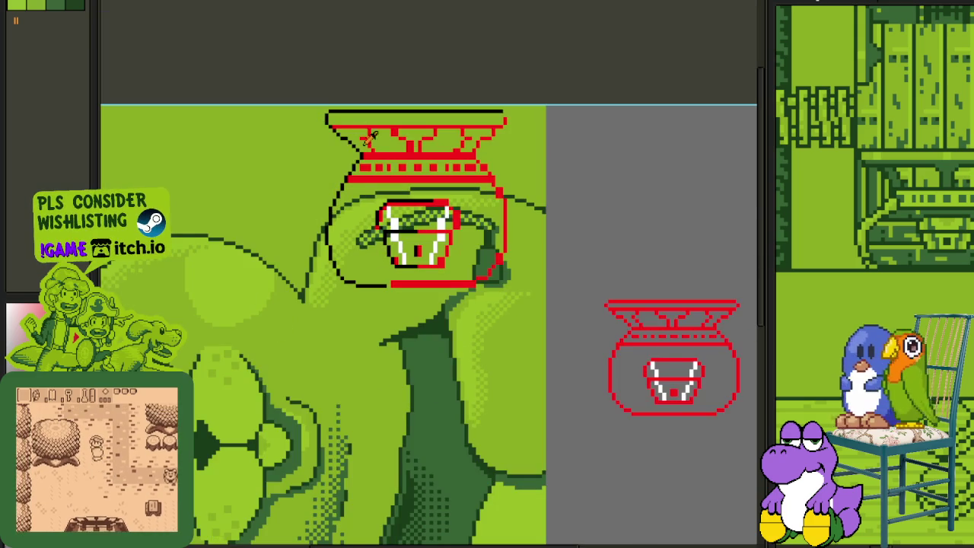
pyautogui.scroll(1, 341, 163)
pyautogui.scroll(1, 341, 163)
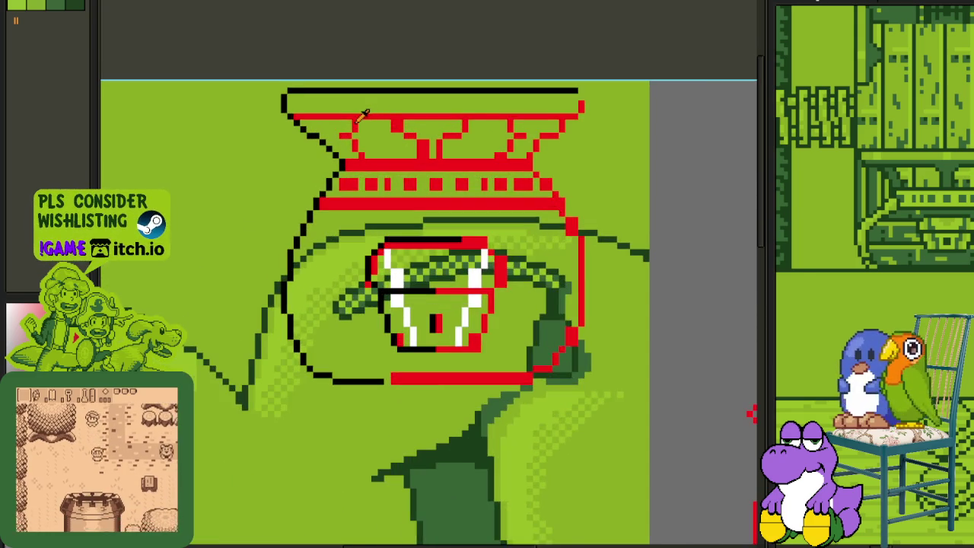
pyautogui.scroll(2, 327, 163)
pyautogui.scroll(1, 368, 166)
pyautogui.moveTo(403, 152); pyautogui.dragTo(357, 90)
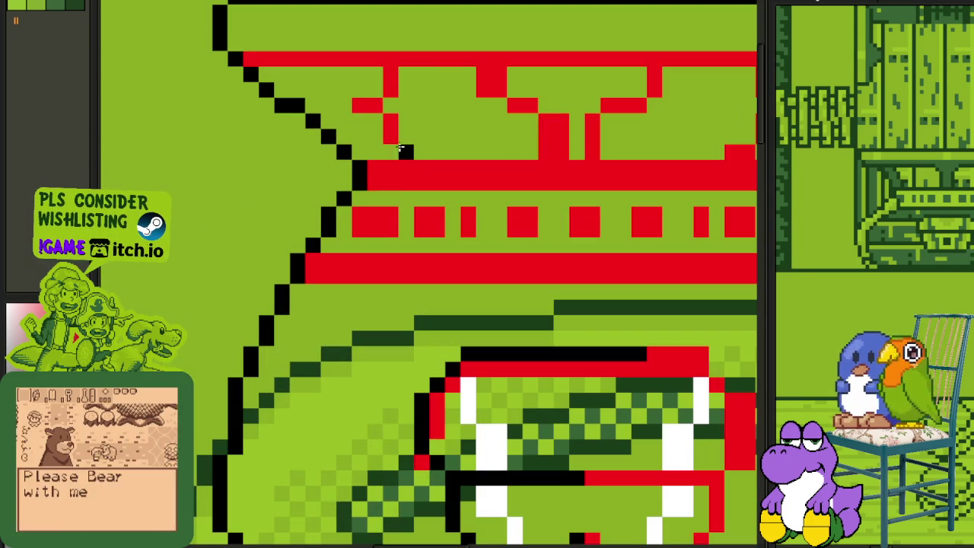
pyautogui.hotkey('ctrl', 'z')
pyautogui.click(358, 99)
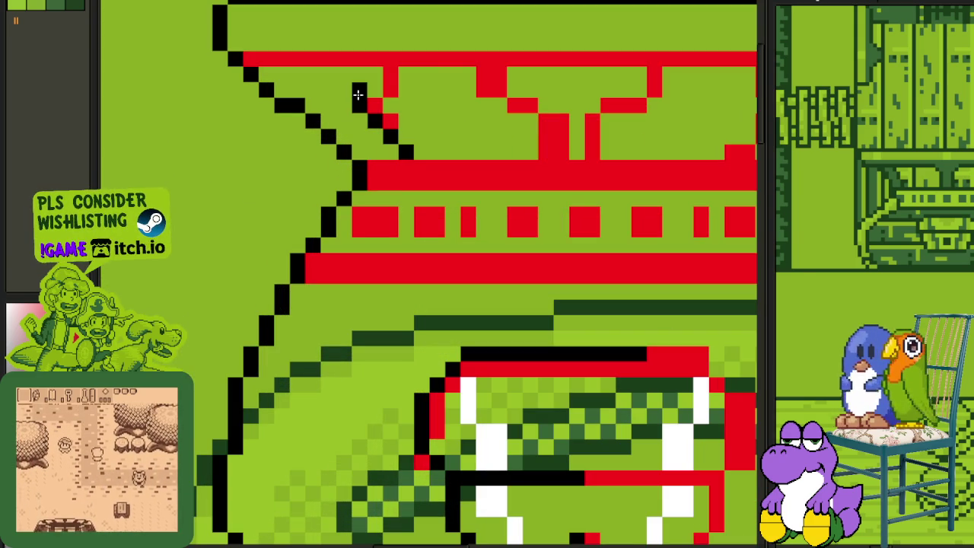
# Step: Turn the left halves of the rim row, the band below and the lower row black
pyautogui.scroll(-2, 374, 76)
pyautogui.scroll(2, 421, 179)
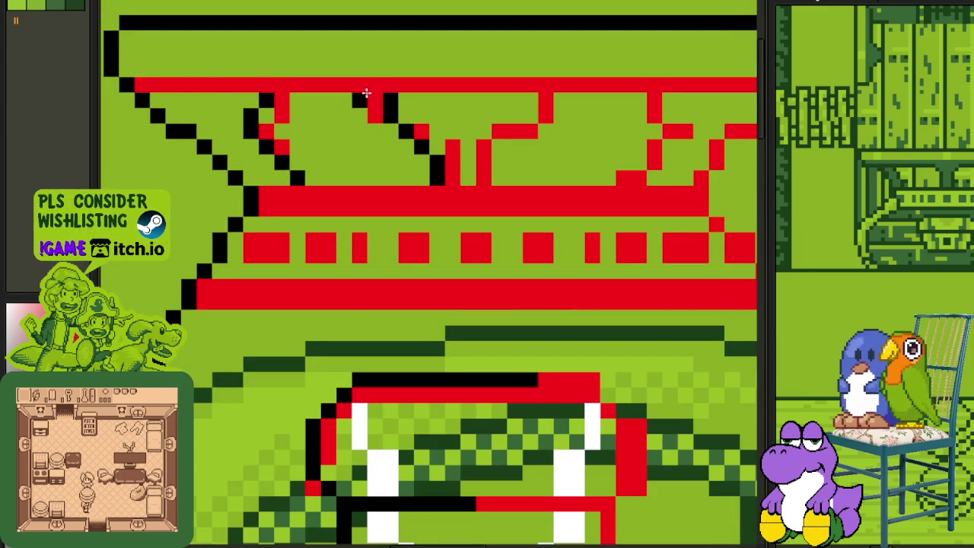
pyautogui.moveTo(167, 85)
pyautogui.mouseDown()
pyautogui.moveTo(145, 85)
pyautogui.moveTo(413, 84)
pyautogui.mouseUp()
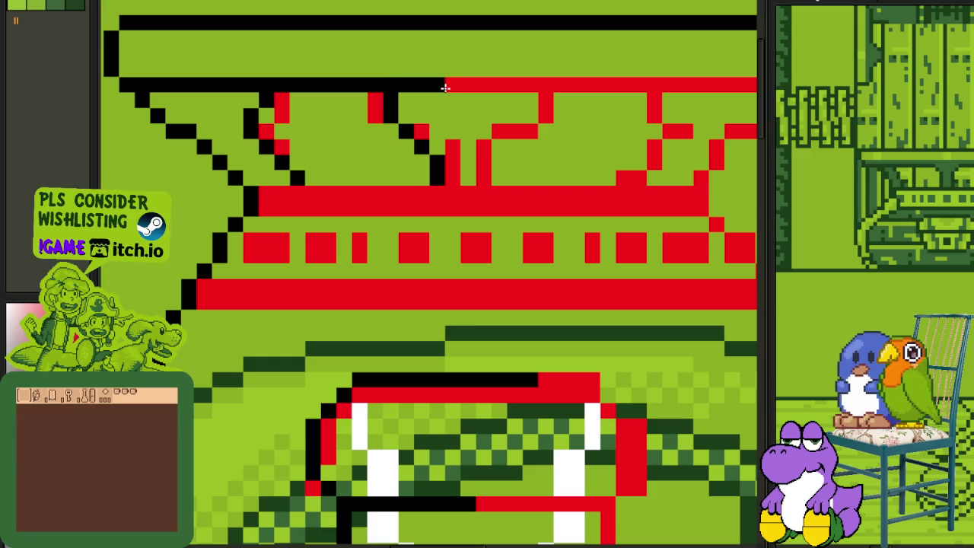
pyautogui.moveTo(256, 192); pyautogui.dragTo(436, 188)
pyautogui.click(221, 285)
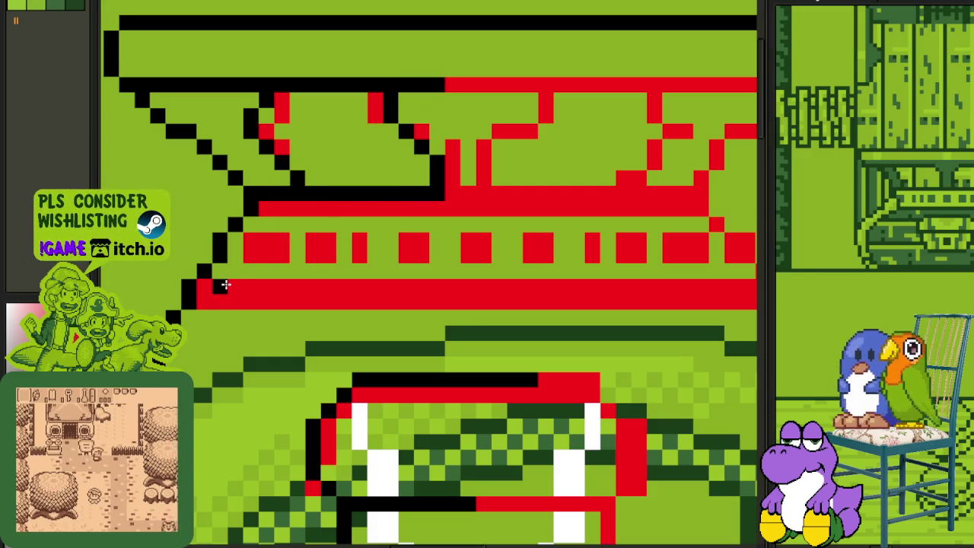
pyautogui.moveTo(206, 289); pyautogui.dragTo(441, 284)
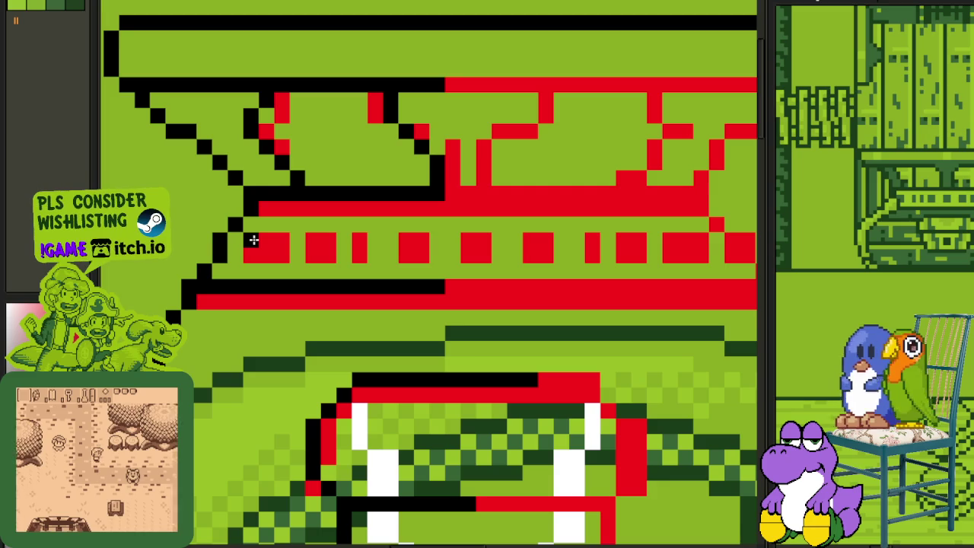
pyautogui.scroll(-3, 238, 236)
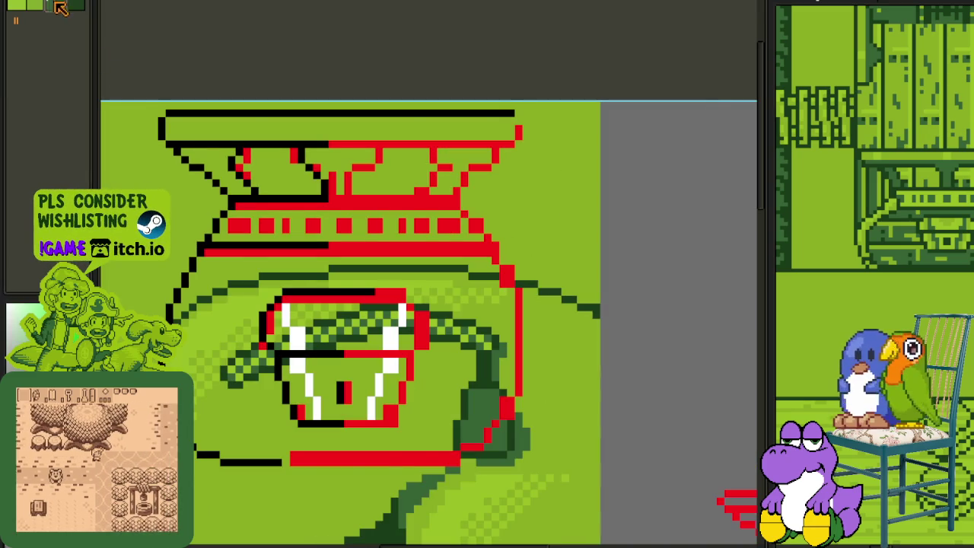
# Step: Turn the left dashes of the rim band dark green
pyautogui.scroll(3, 266, 240)
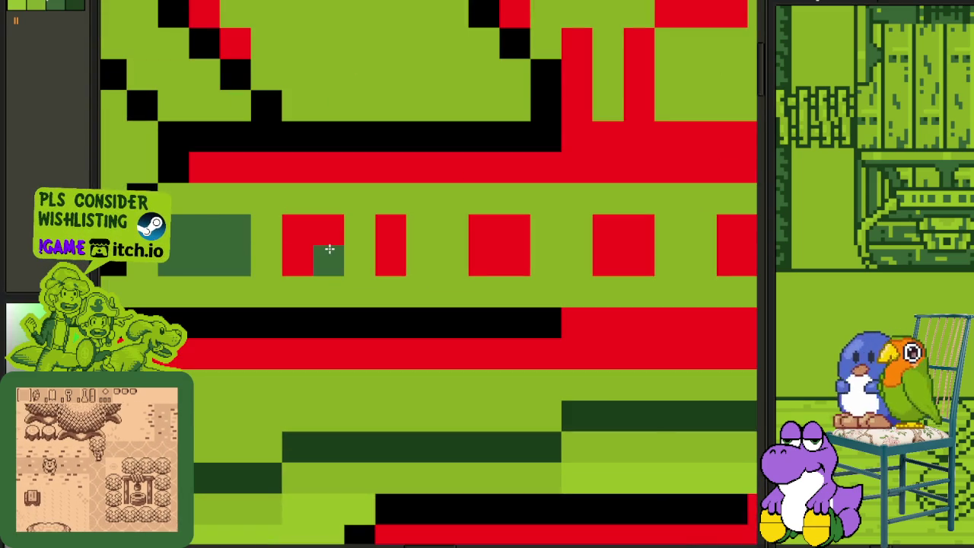
pyautogui.moveTo(328, 252); pyautogui.dragTo(495, 248)
pyautogui.scroll(-2, 561, 245)
pyautogui.scroll(1, 555, 250)
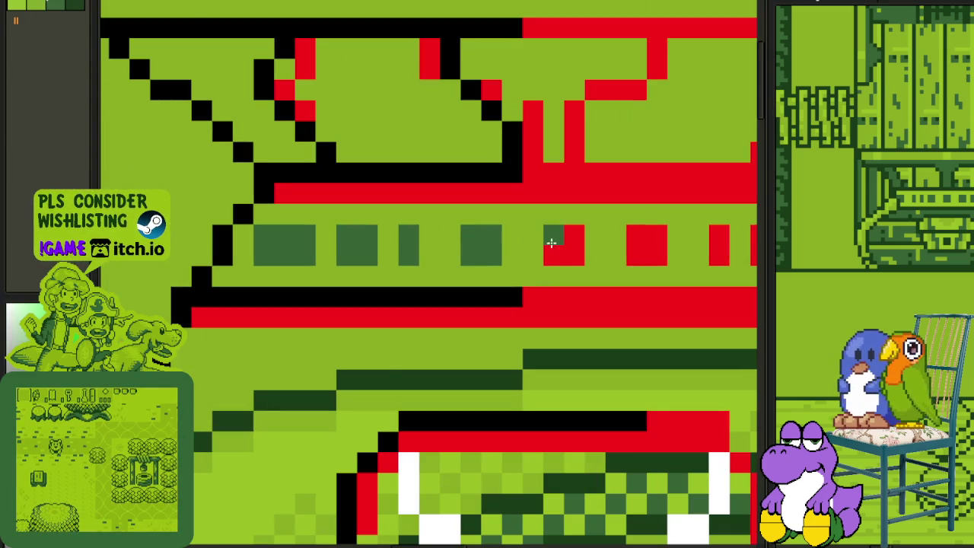
pyautogui.scroll(-3, 545, 242)
pyautogui.scroll(1, 486, 237)
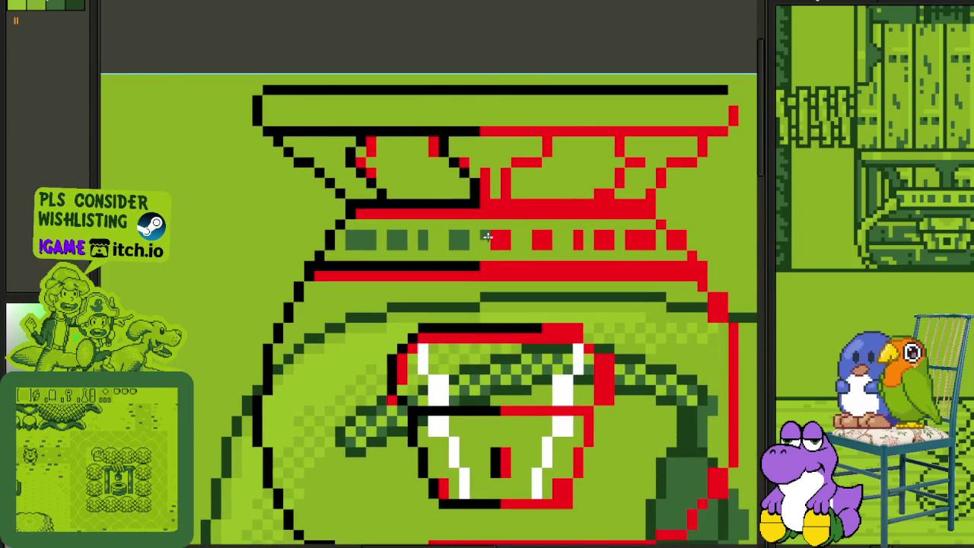
pyautogui.scroll(2, 487, 238)
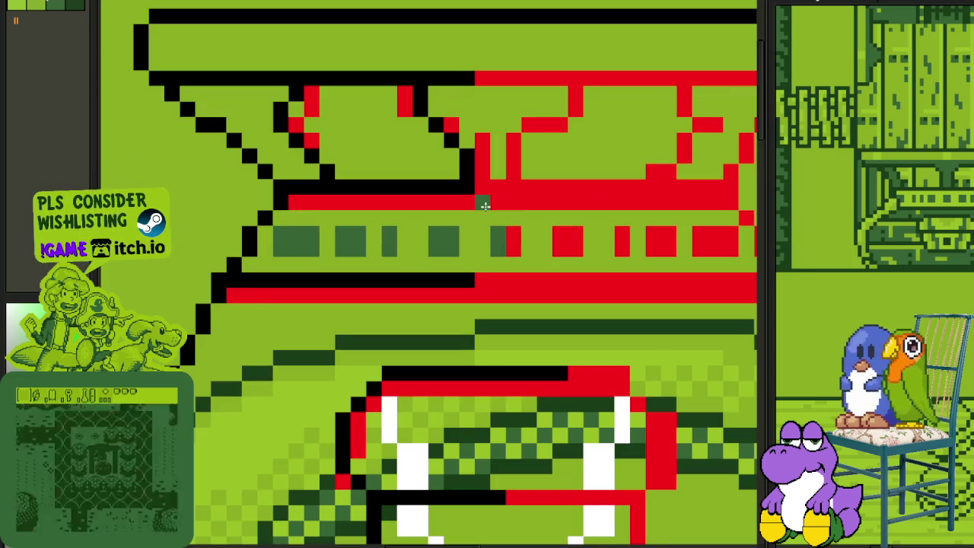
# Step: Shade the red rows above and below the dashes dark green
pyautogui.moveTo(482, 204); pyautogui.dragTo(297, 202)
pyautogui.moveTo(502, 294); pyautogui.dragTo(255, 294)
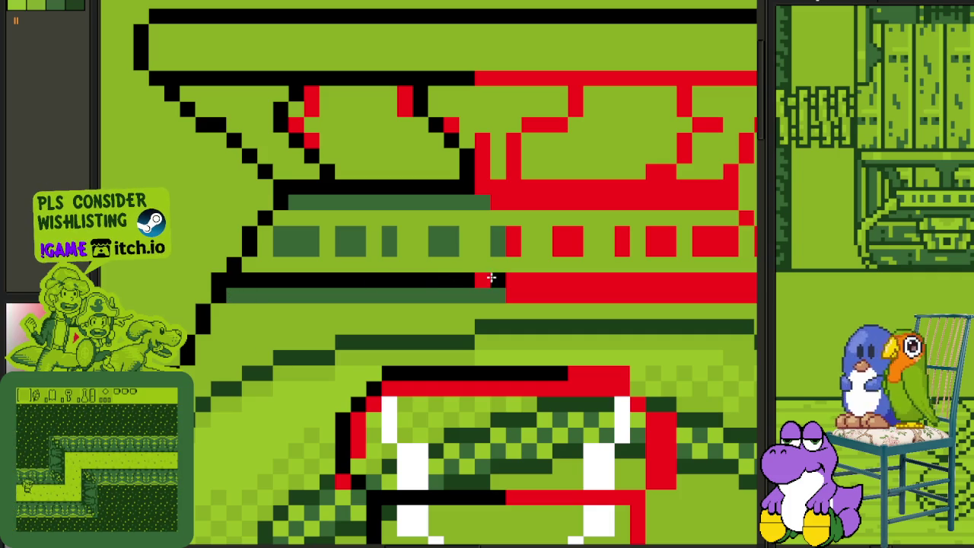
pyautogui.scroll(-2, 478, 278)
pyautogui.scroll(3, 439, 142)
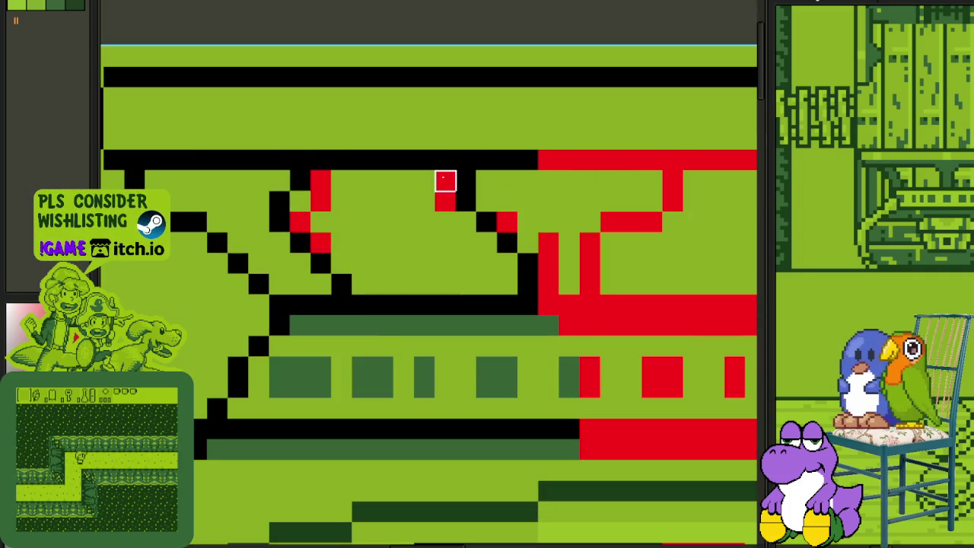
# Step: Paint stray red pixels beside the left diagonal background green
pyautogui.moveTo(321, 242); pyautogui.dragTo(300, 221)
pyautogui.scroll(-3, 337, 288)
pyautogui.scroll(2, 337, 287)
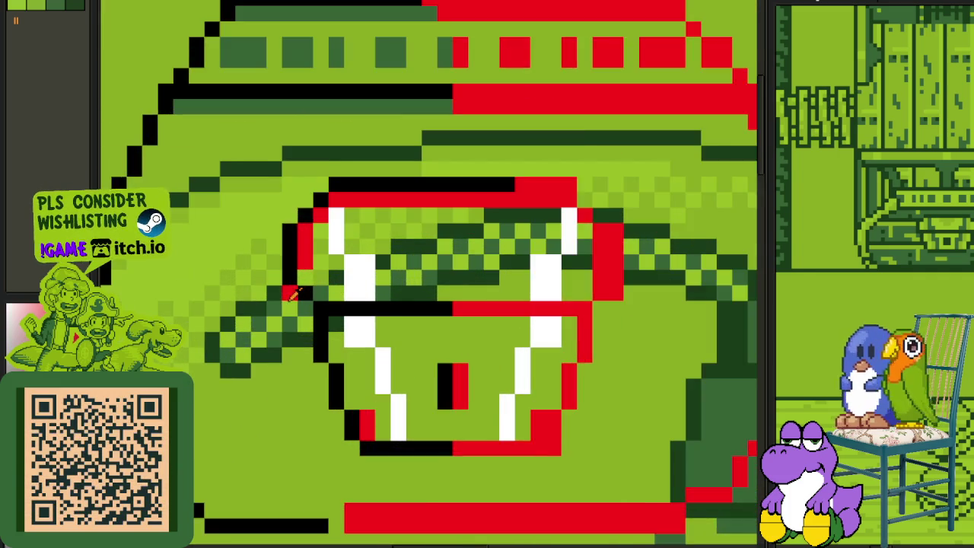
# Step: Cover leftover red under the top black line with green
pyautogui.scroll(1, 293, 293)
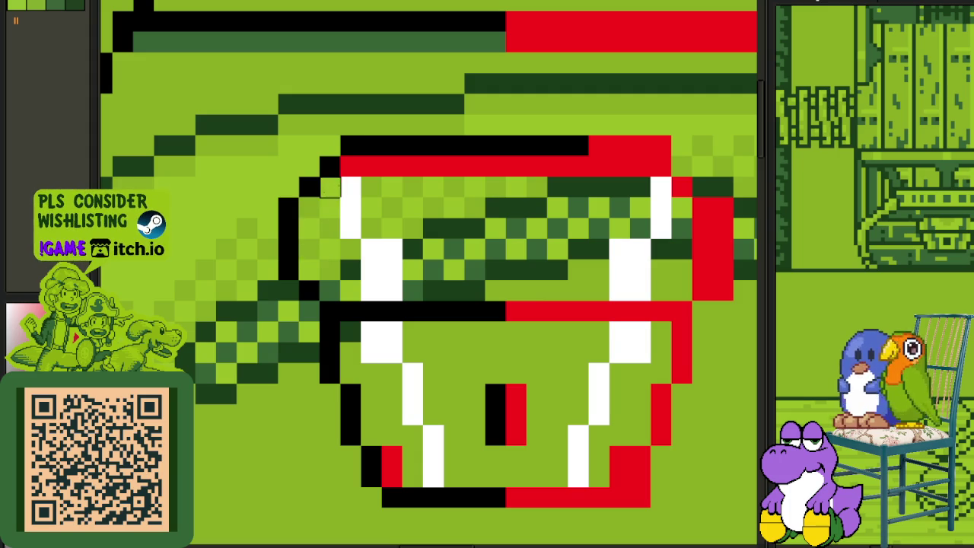
pyautogui.moveTo(351, 166); pyautogui.dragTo(475, 166)
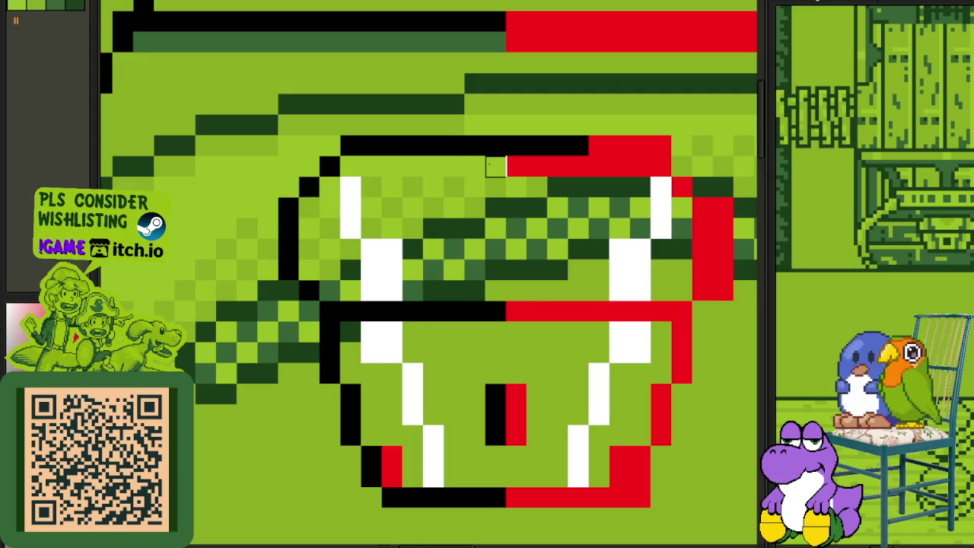
pyautogui.scroll(-3, 496, 167)
pyautogui.scroll(1, 480, 76)
pyautogui.scroll(1, 480, 152)
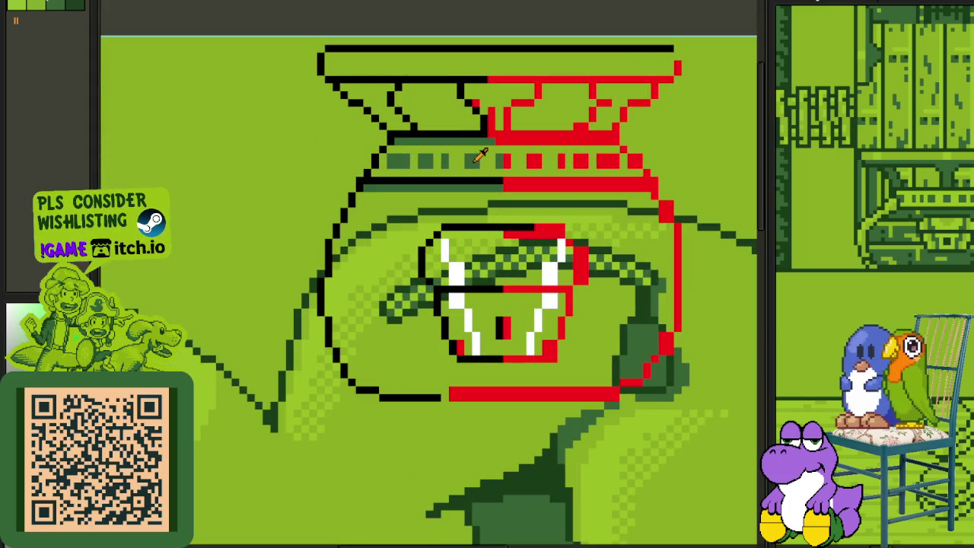
pyautogui.scroll(1, 480, 155)
pyautogui.scroll(2, 460, 255)
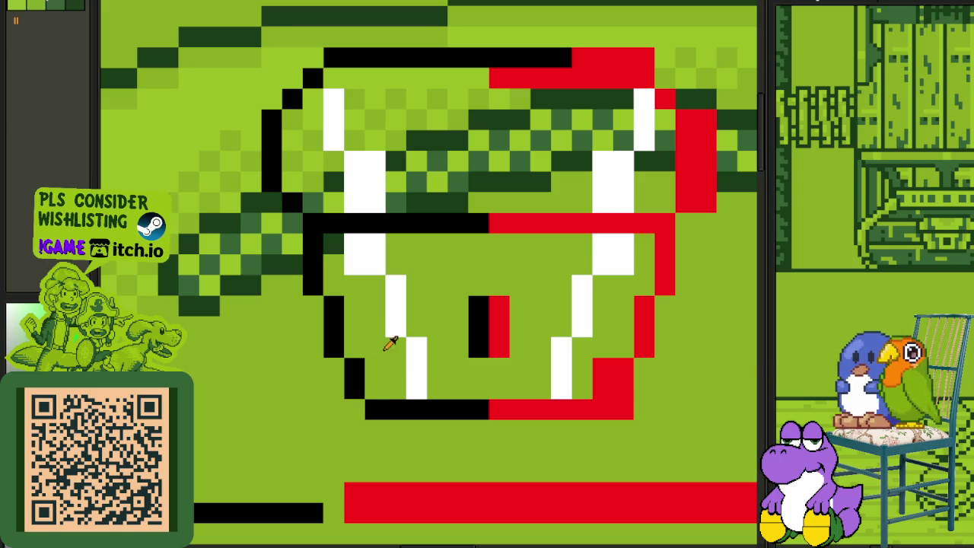
# Step: Paint the face's left white diagonal and a cup shading stroke dark green
pyautogui.click(364, 238)
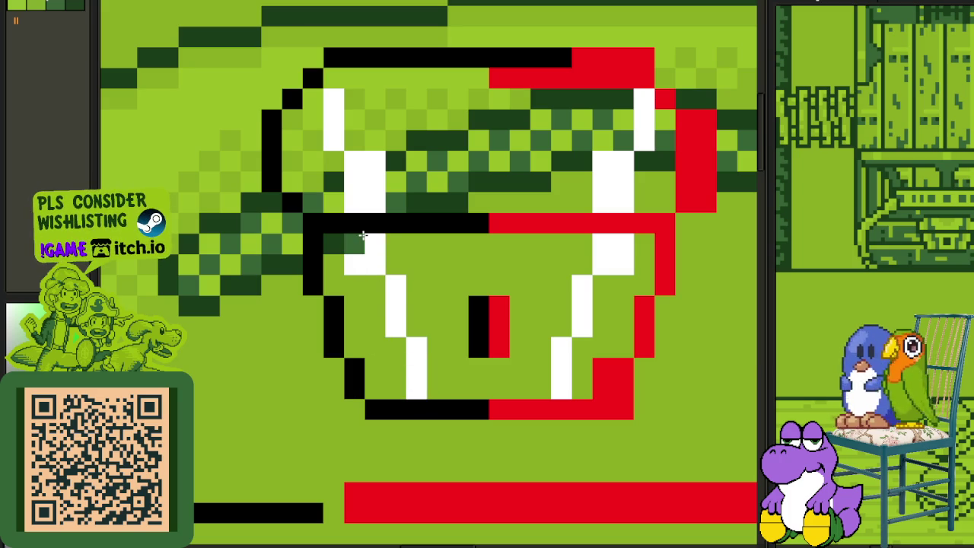
pyautogui.moveTo(365, 237); pyautogui.dragTo(423, 393)
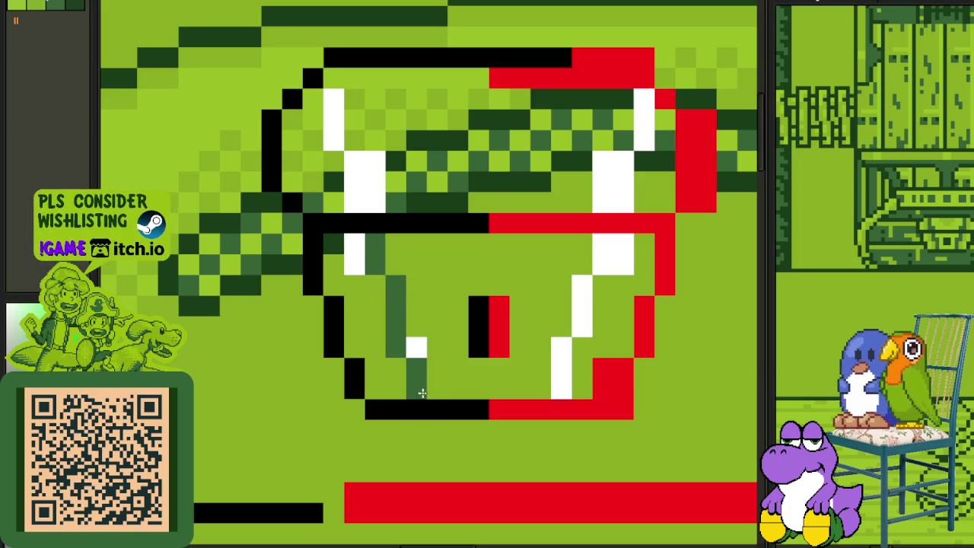
pyautogui.click(354, 265)
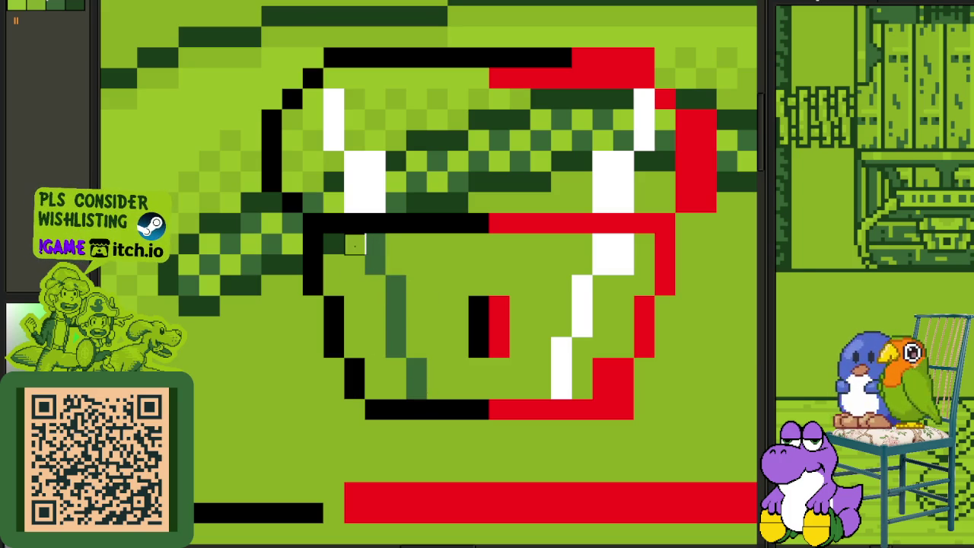
pyautogui.moveTo(433, 374); pyautogui.dragTo(412, 303)
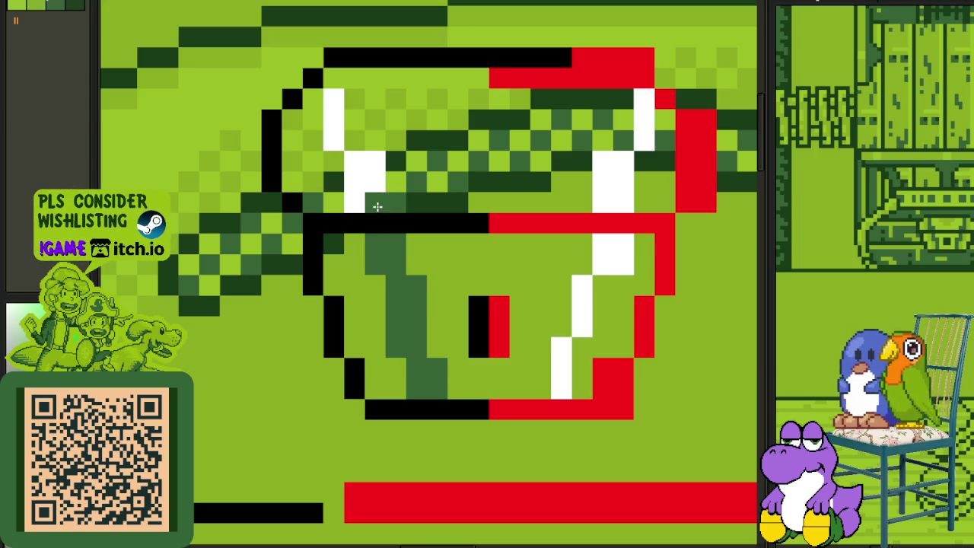
pyautogui.scroll(-1, 352, 202)
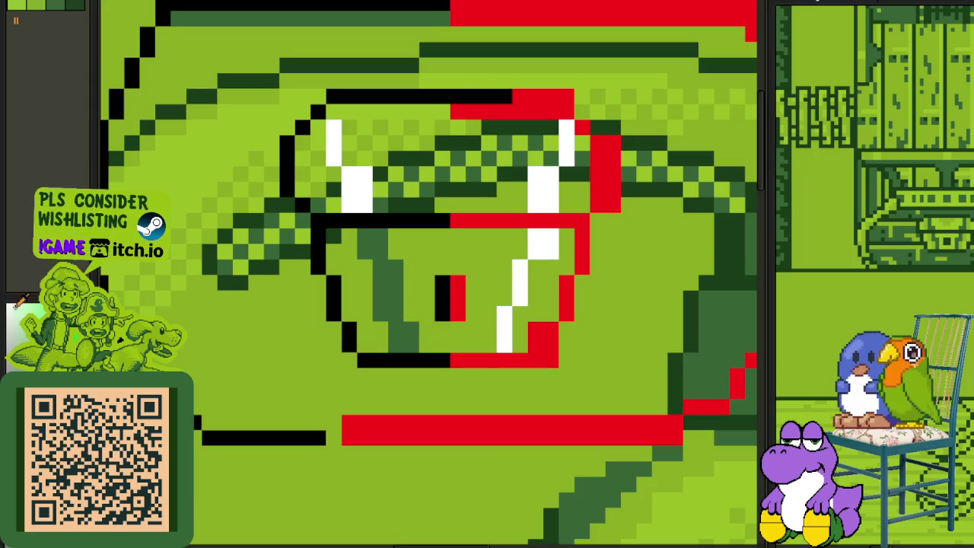
pyautogui.scroll(1, 347, 211)
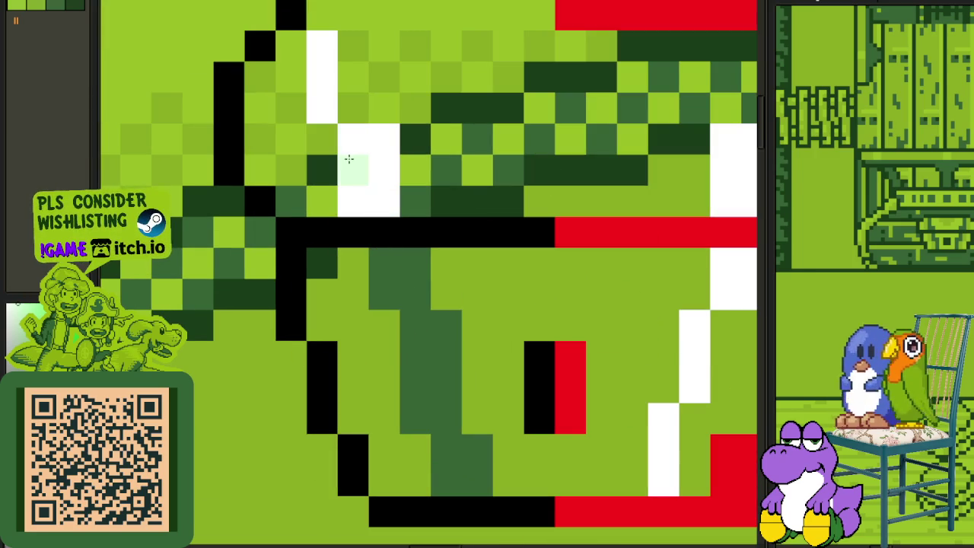
# Step: Try repainting two white highlight columns pale green, then undo it
pyautogui.moveTo(353, 141); pyautogui.dragTo(358, 190)
pyautogui.moveTo(367, 137)
pyautogui.mouseDown()
pyautogui.moveTo(369, 191)
pyautogui.moveTo(353, 206)
pyautogui.moveTo(363, 146)
pyautogui.moveTo(331, 175)
pyautogui.moveTo(338, 185)
pyautogui.moveTo(330, 120)
pyautogui.mouseUp()
pyautogui.scroll(2, 370, 175)
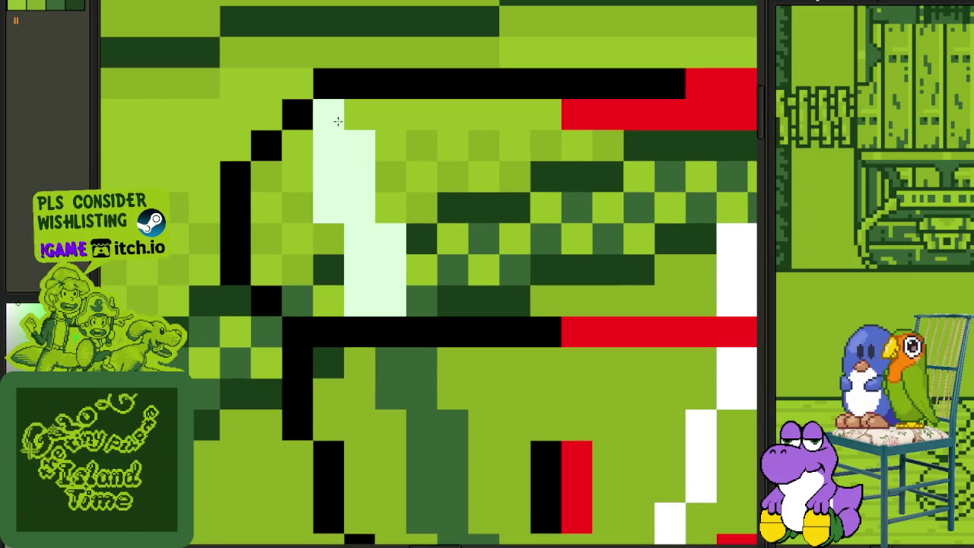
pyautogui.scroll(-5, 337, 121)
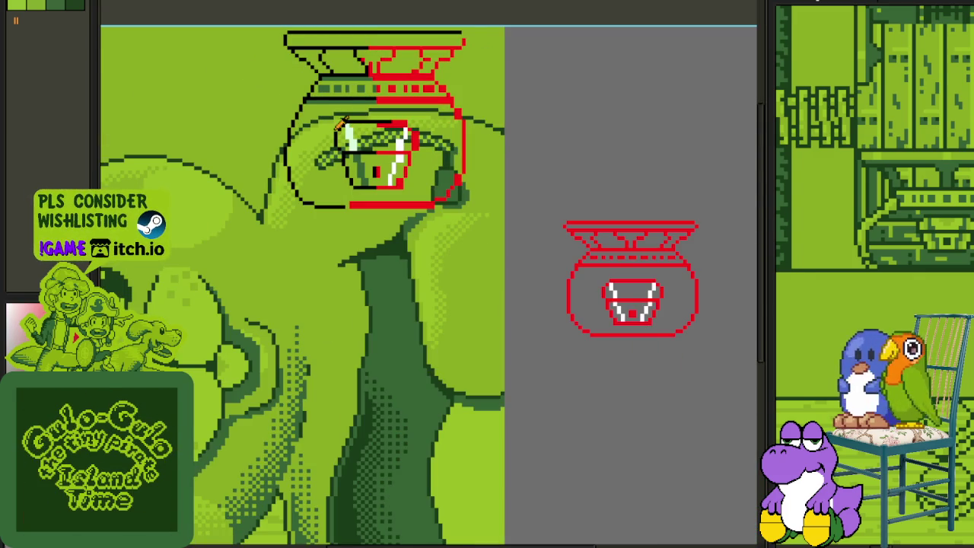
pyautogui.scroll(5, 418, 165)
pyautogui.hotkey('ctrl', 'z')
pyautogui.hotkey('ctrl', 'z')
pyautogui.scroll(-3, 365, 206)
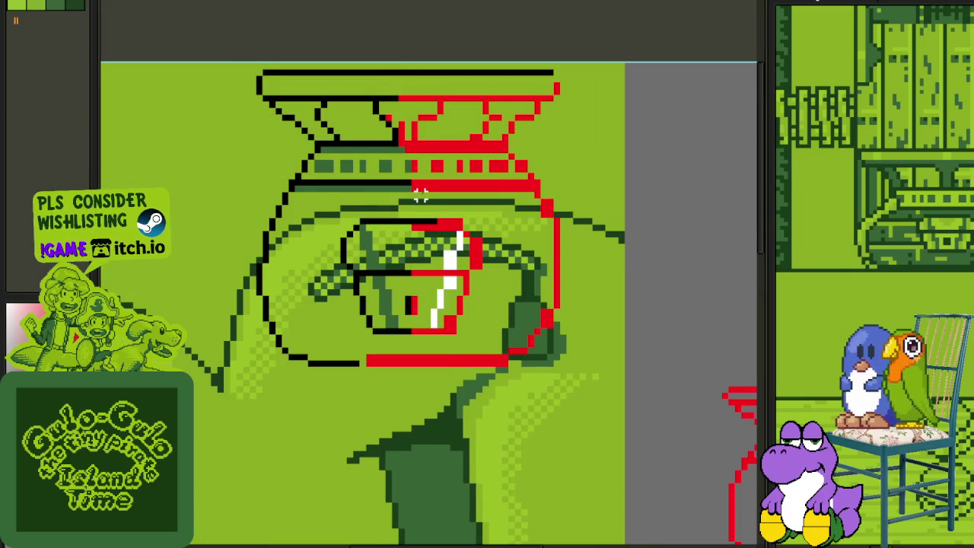
# Step: Select and delete the pot's red right half
pyautogui.scroll(1, 421, 196)
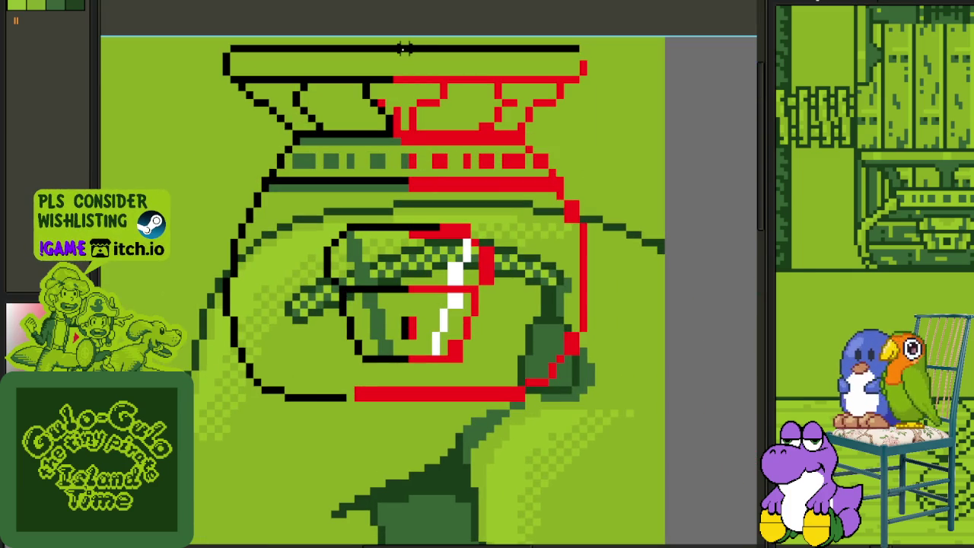
pyautogui.moveTo(405, 47); pyautogui.dragTo(404, 174)
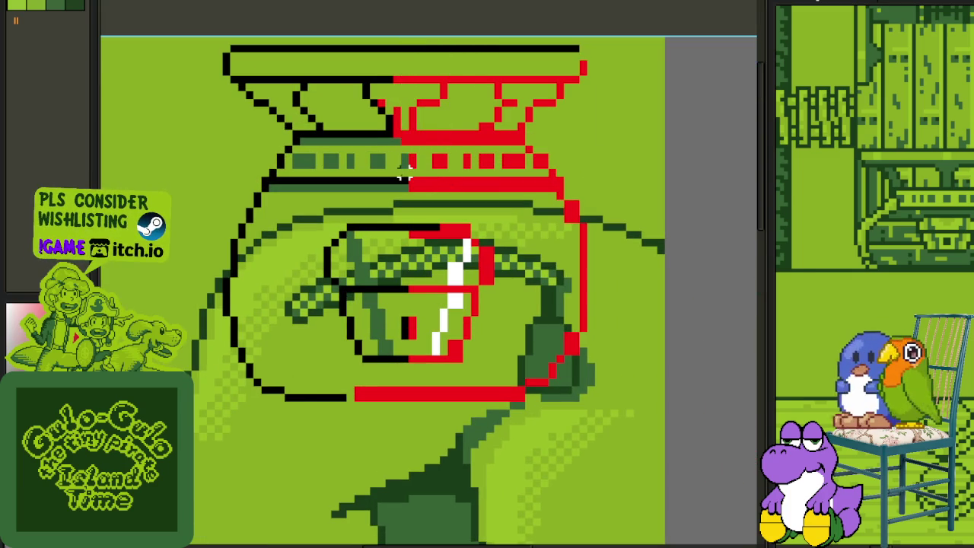
pyautogui.moveTo(412, 195); pyautogui.dragTo(637, 10)
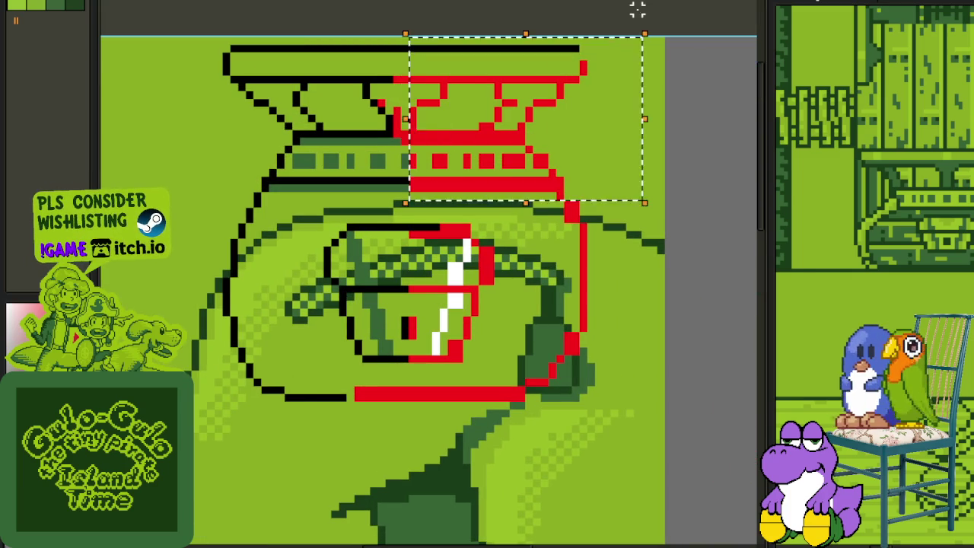
pyautogui.press('Delete')
pyautogui.moveTo(412, 48); pyautogui.dragTo(646, 443)
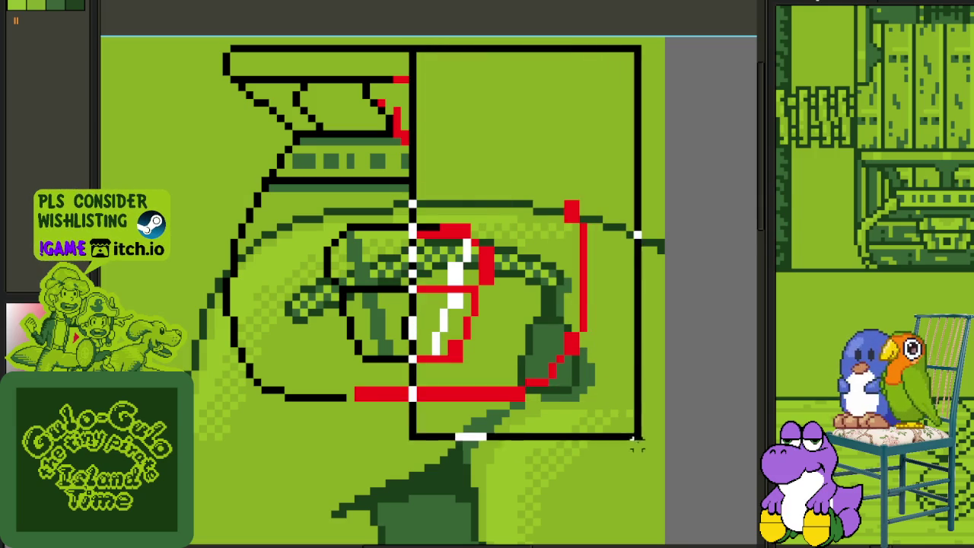
pyautogui.press('Delete')
# Step: Paste a horizontally flipped copy of the left half and fit it onto the right side
pyautogui.moveTo(163, 37); pyautogui.dragTo(505, 461)
pyautogui.click(684, 312)
pyautogui.hotkey('ctrl', 'v')
pyautogui.hotkey('shift', 'h')
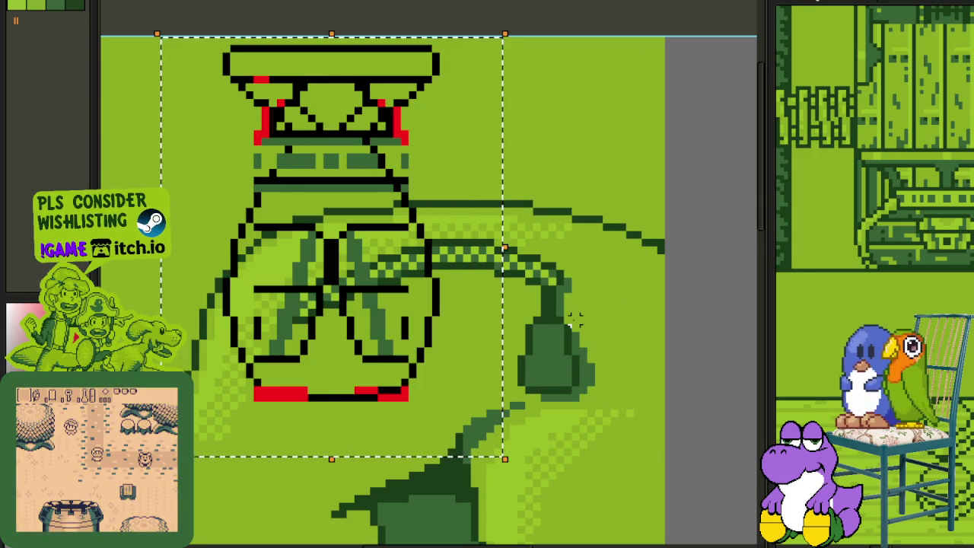
pyautogui.moveTo(533, 316); pyautogui.dragTo(581, 327)
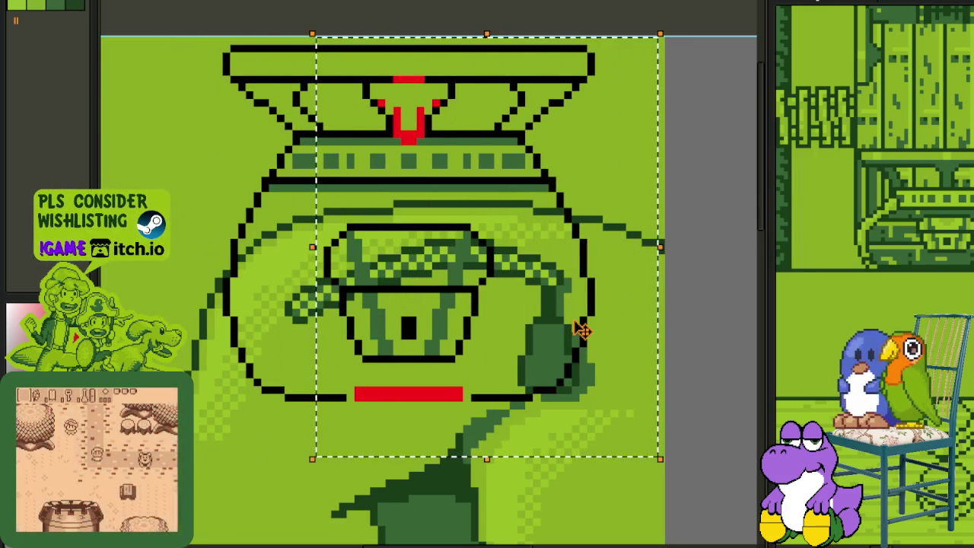
pyautogui.press('Right')
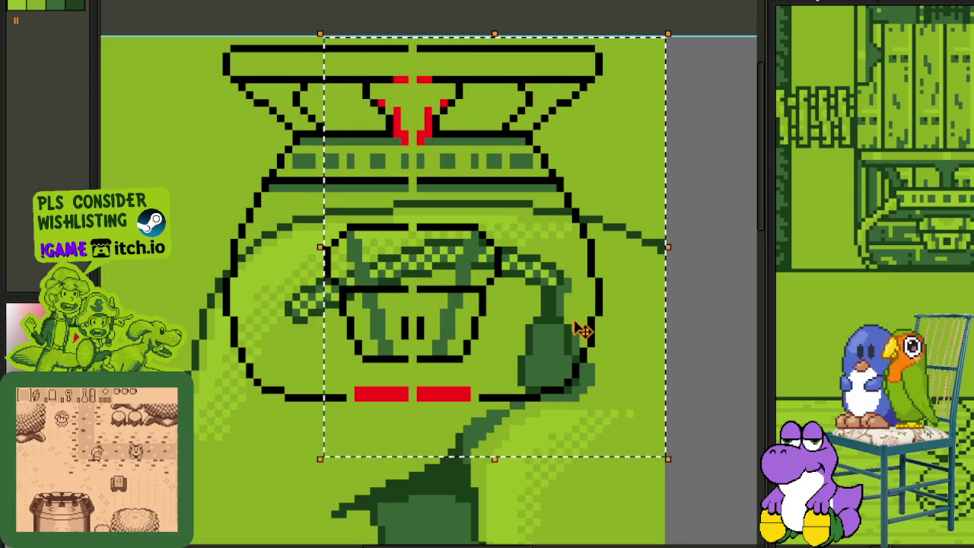
pyautogui.click(272, 257)
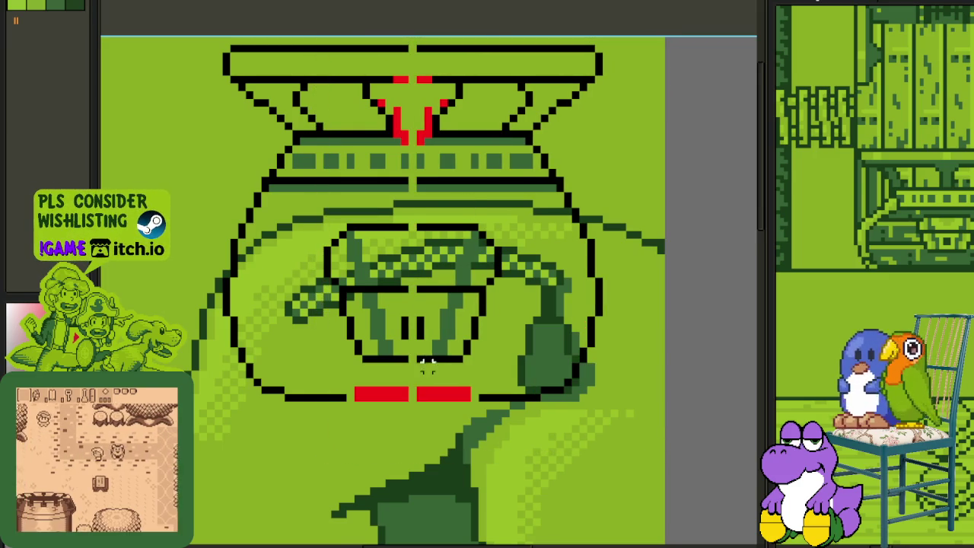
# Step: Blacken the base row under both red bars and repaint the bars green
pyautogui.scroll(3, 400, 394)
pyautogui.scroll(1, 348, 394)
pyautogui.click(415, 398)
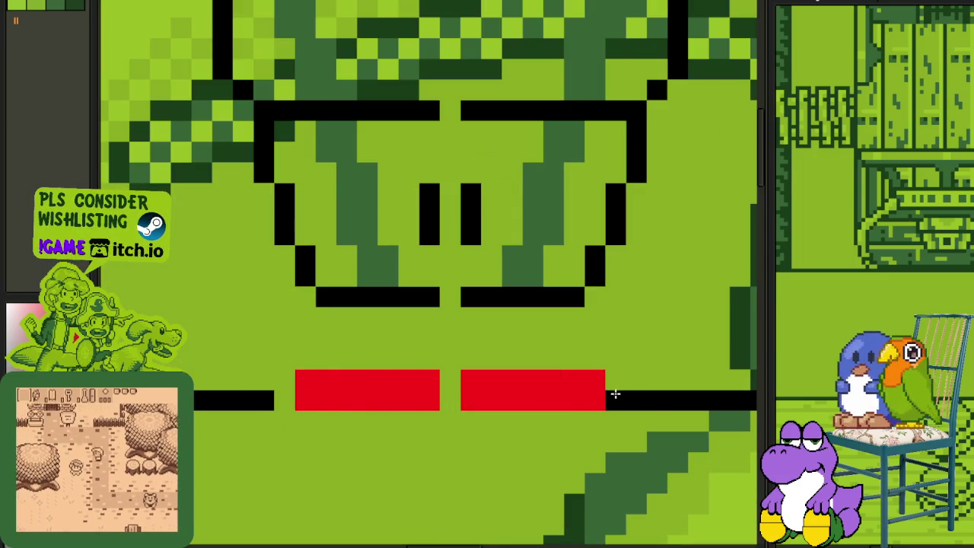
pyautogui.moveTo(615, 393); pyautogui.dragTo(246, 409)
pyautogui.click(307, 383)
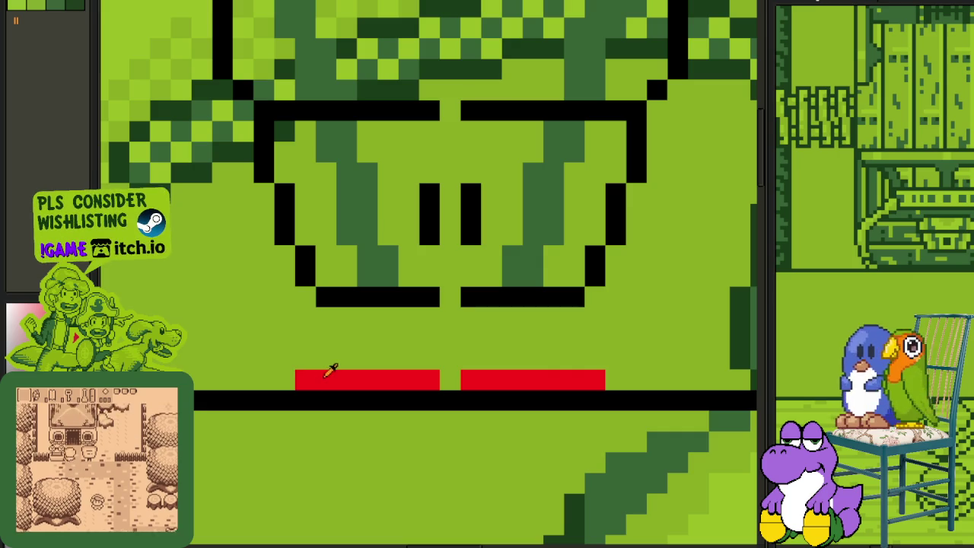
pyautogui.click(332, 378)
pyautogui.click(509, 378)
pyautogui.scroll(-5, 509, 381)
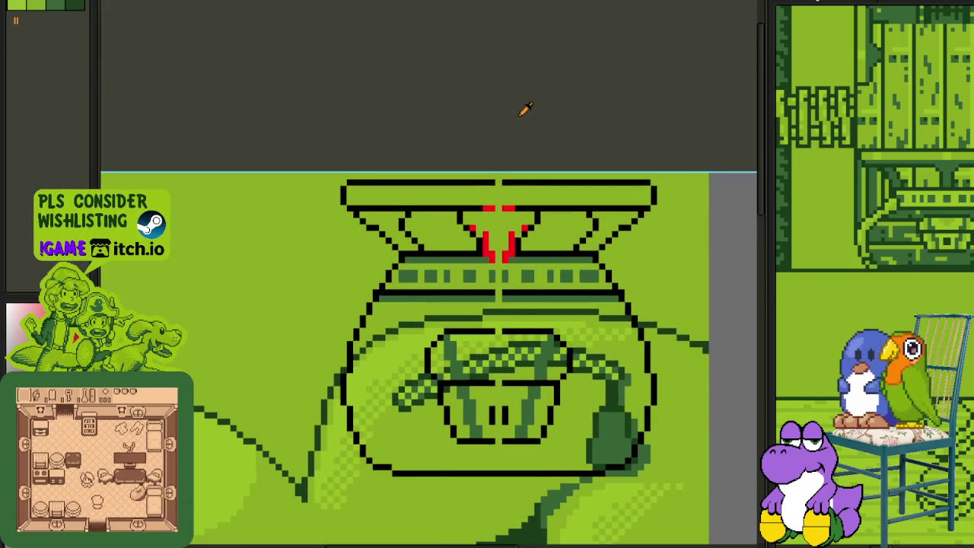
pyautogui.scroll(3, 497, 219)
# Step: Blacken the red base row and shift the centre strip to close the row gaps
pyautogui.moveTo(454, 321)
pyautogui.mouseDown()
pyautogui.moveTo(562, 322)
pyautogui.moveTo(499, 348)
pyautogui.moveTo(548, 484)
pyautogui.mouseUp()
pyautogui.press('m')
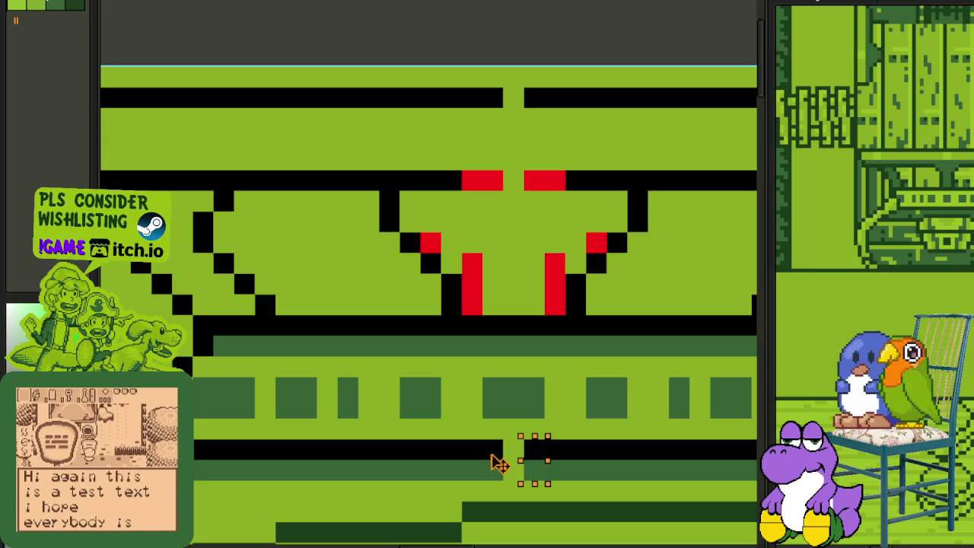
pyautogui.moveTo(499, 463); pyautogui.dragTo(482, 431)
pyautogui.press('b')
# Step: Paint the lid's red pixels black and fill the gap in the top rim
pyautogui.moveTo(454, 178)
pyautogui.mouseDown()
pyautogui.moveTo(540, 183)
pyautogui.moveTo(522, 187)
pyautogui.mouseUp()
pyautogui.click(512, 88)
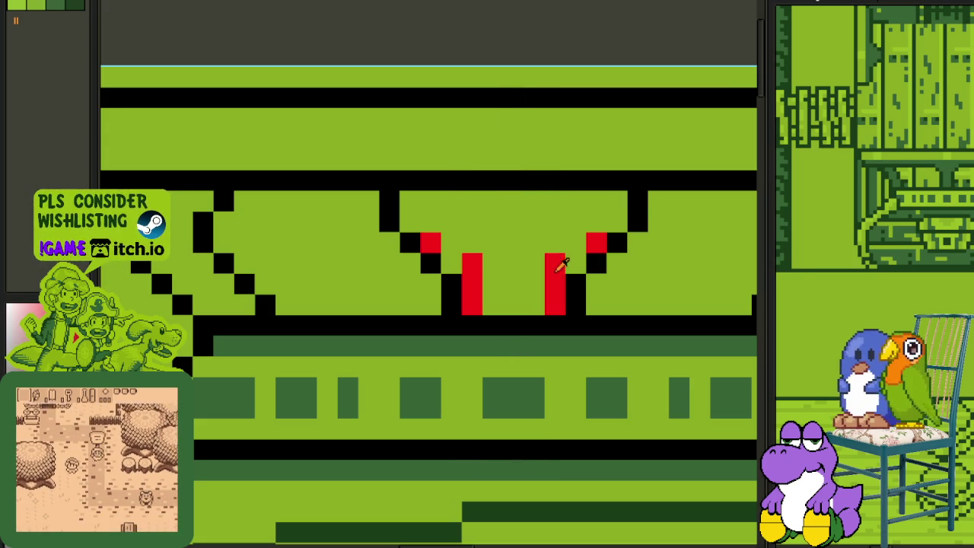
pyautogui.scroll(-3, 522, 244)
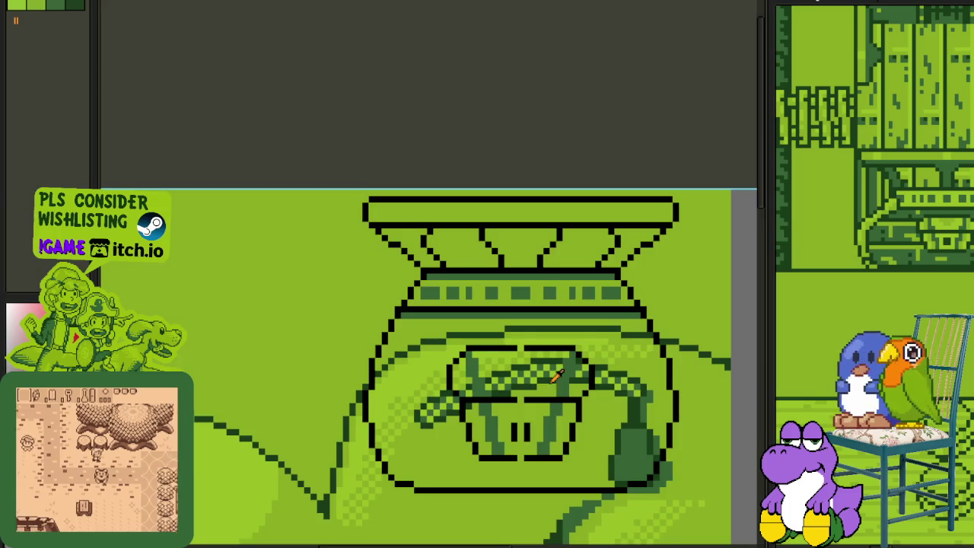
pyautogui.moveTo(557, 375); pyautogui.dragTo(506, 191)
pyautogui.scroll(2, 434, 174)
# Step: Move the column beside the cup's centre to merge the two black marks into a square
pyautogui.moveTo(441, 73)
pyautogui.mouseDown()
pyautogui.moveTo(463, 279)
pyautogui.moveTo(451, 344)
pyautogui.mouseUp()
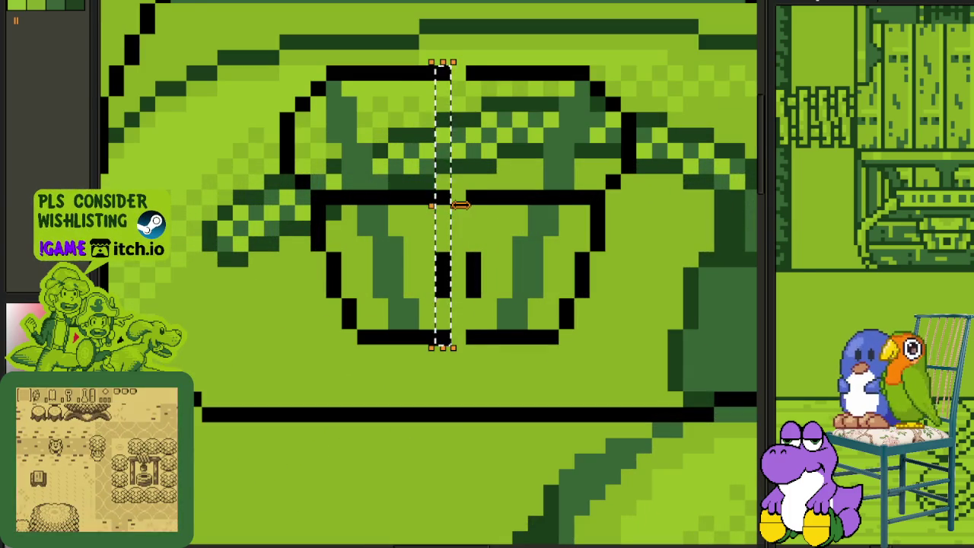
pyautogui.moveTo(460, 204); pyautogui.dragTo(490, 213)
pyautogui.scroll(-2, 561, 195)
pyautogui.scroll(3, 522, 224)
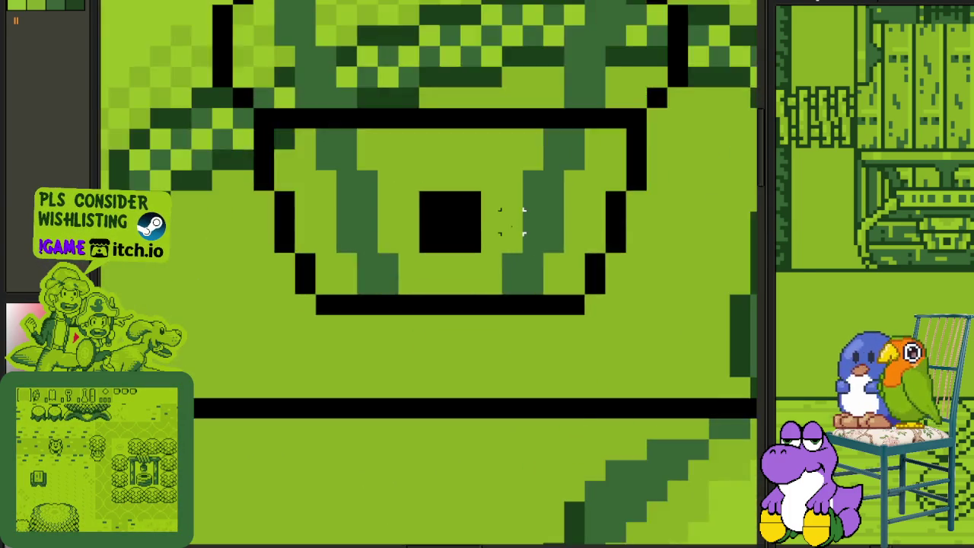
pyautogui.scroll(1, 511, 221)
# Step: Clear the square's middle pixels and add a three-pixel black top row, forming a goblet
pyautogui.click(451, 219)
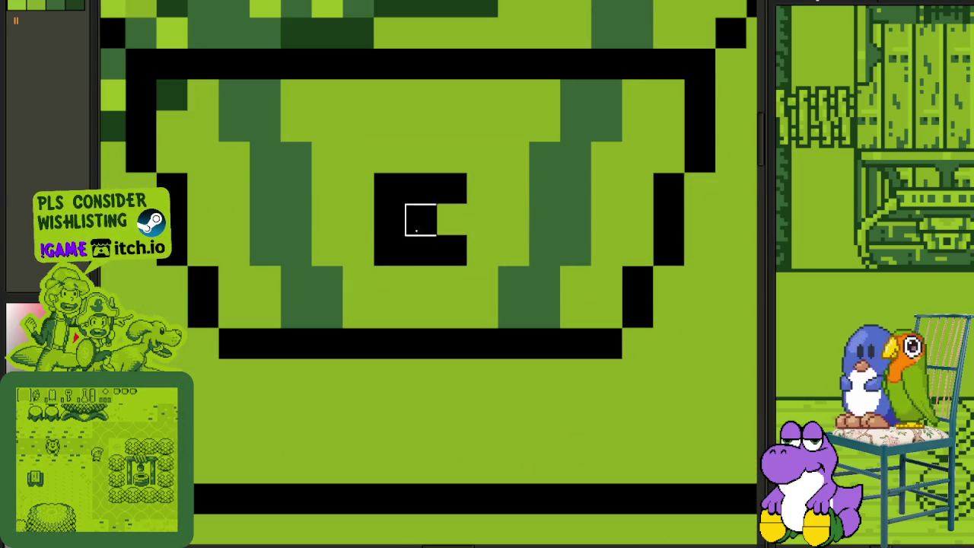
pyautogui.click(390, 219)
pyautogui.click(390, 189)
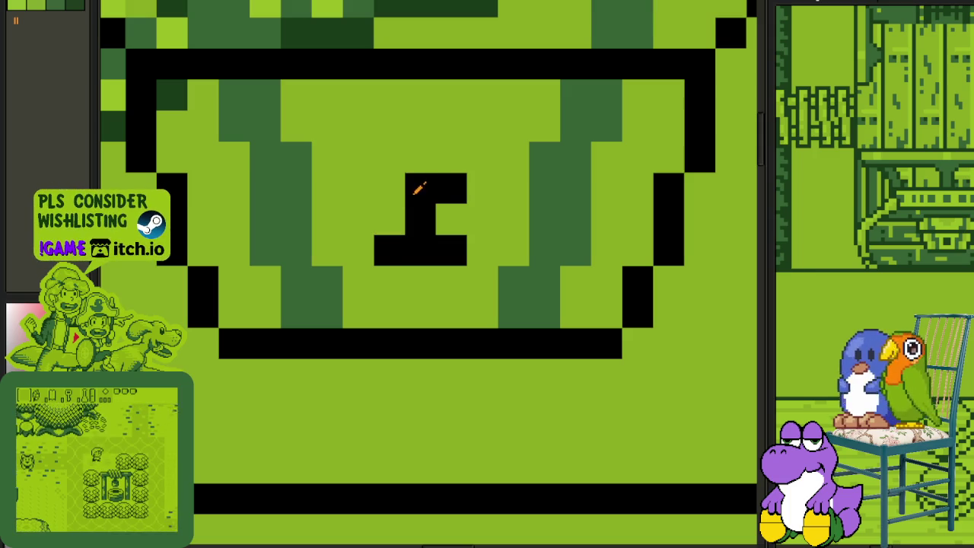
pyautogui.click(390, 189)
pyautogui.moveTo(390, 159); pyautogui.dragTo(451, 158)
pyautogui.scroll(-5, 442, 156)
pyautogui.scroll(-3, 442, 156)
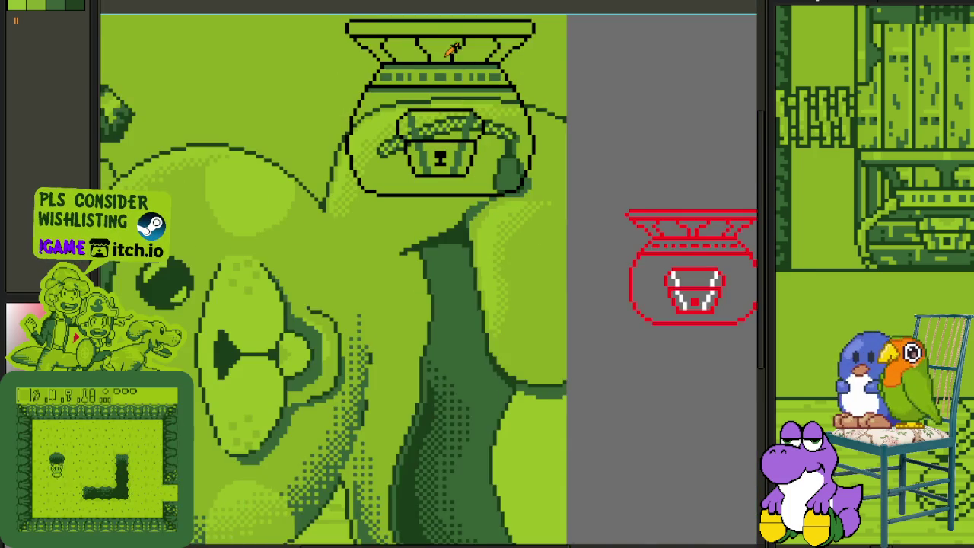
# Step: Shift the lid rim's left end leftward and stretch the rim lines to close the gap
pyautogui.scroll(2, 461, 159)
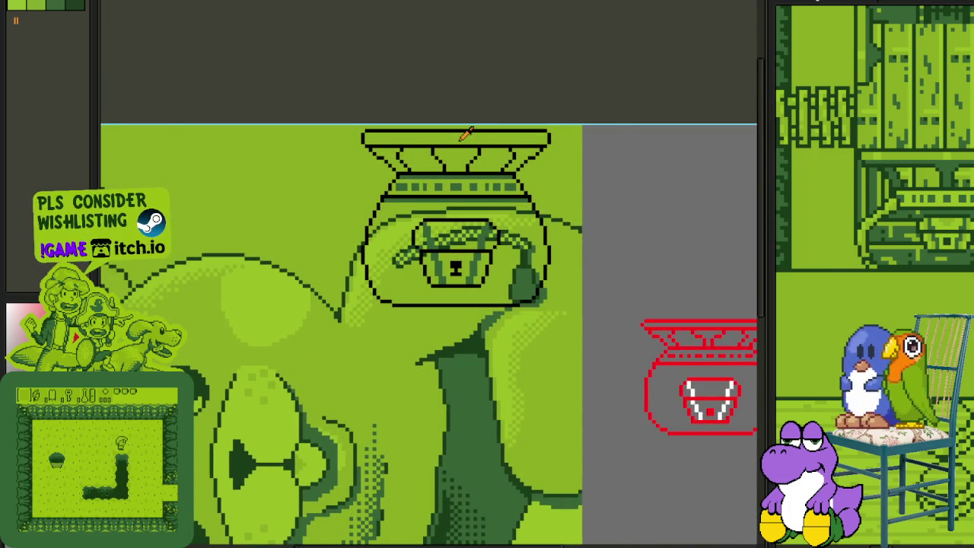
pyautogui.scroll(1, 462, 130)
pyautogui.scroll(1, 584, 152)
pyautogui.scroll(1, 257, 130)
pyautogui.scroll(3, 257, 131)
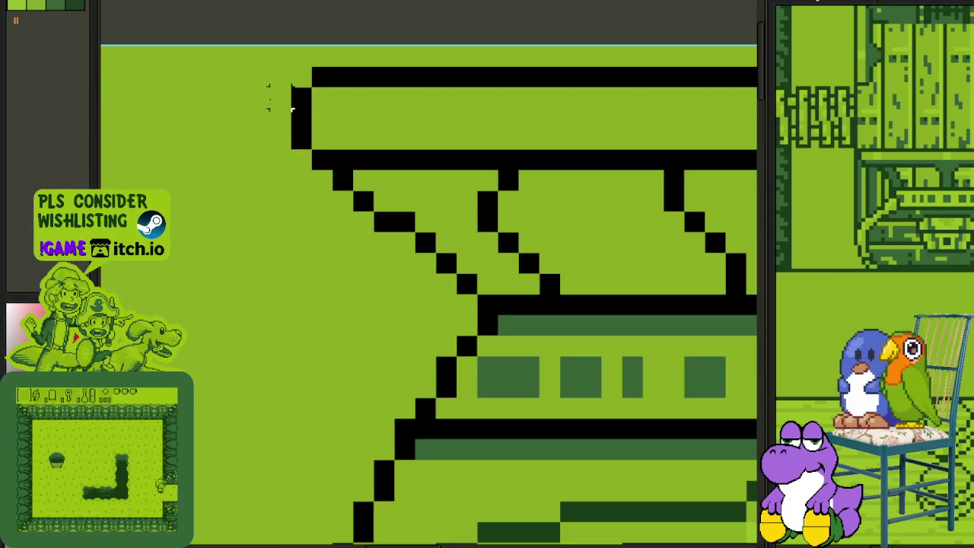
pyautogui.moveTo(267, 62); pyautogui.dragTo(352, 170)
pyautogui.press('Left')
pyautogui.press('Left')
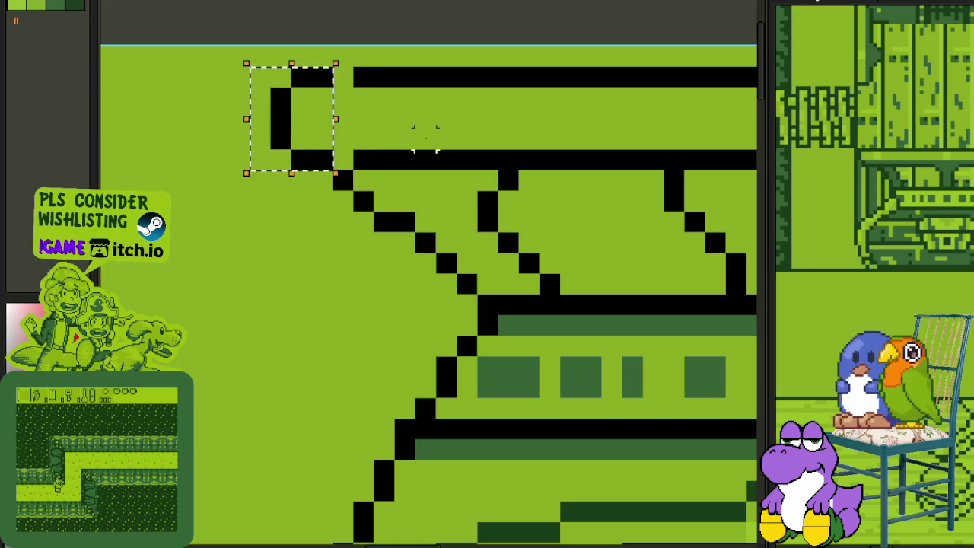
pyautogui.hotkey('ctrl', 'd')
pyautogui.moveTo(290, 65); pyautogui.dragTo(312, 172)
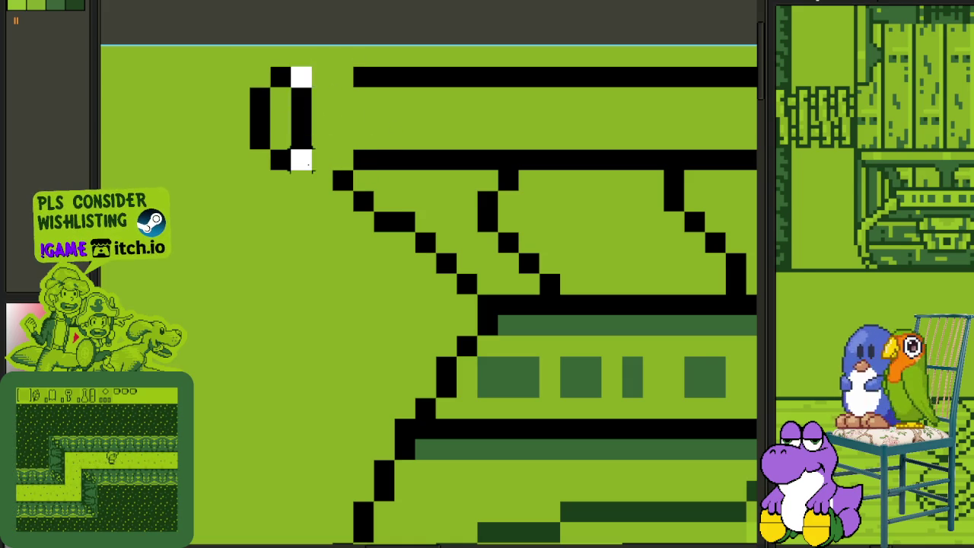
pyautogui.moveTo(312, 118); pyautogui.dragTo(377, 118)
# Step: Reposition the rim's right-end bracket so it joins the rim band
pyautogui.scroll(-3, 404, 118)
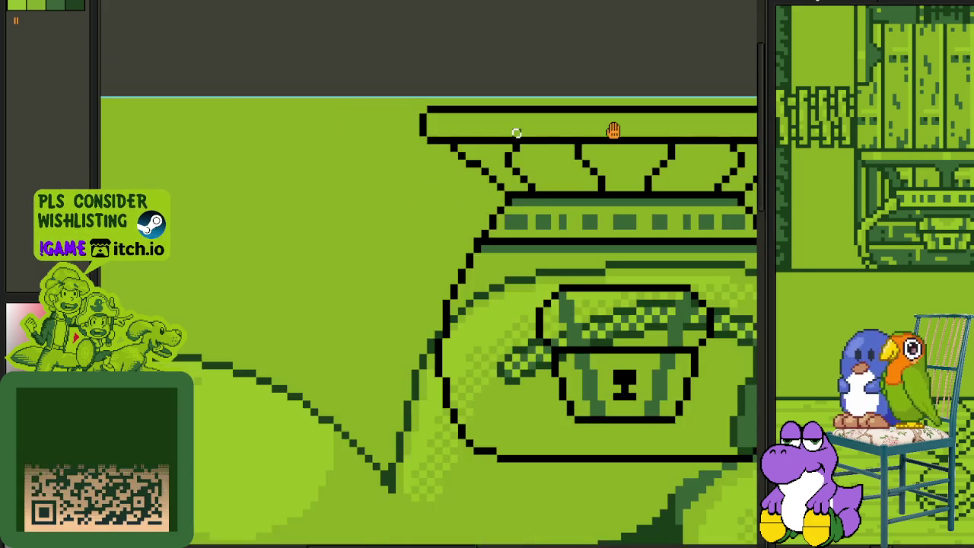
pyautogui.scroll(2, 446, 163)
pyautogui.scroll(2, 450, 175)
pyautogui.moveTo(481, 200); pyautogui.dragTo(525, 145)
pyautogui.press('Right')
pyautogui.press('Right')
pyautogui.press('Right')
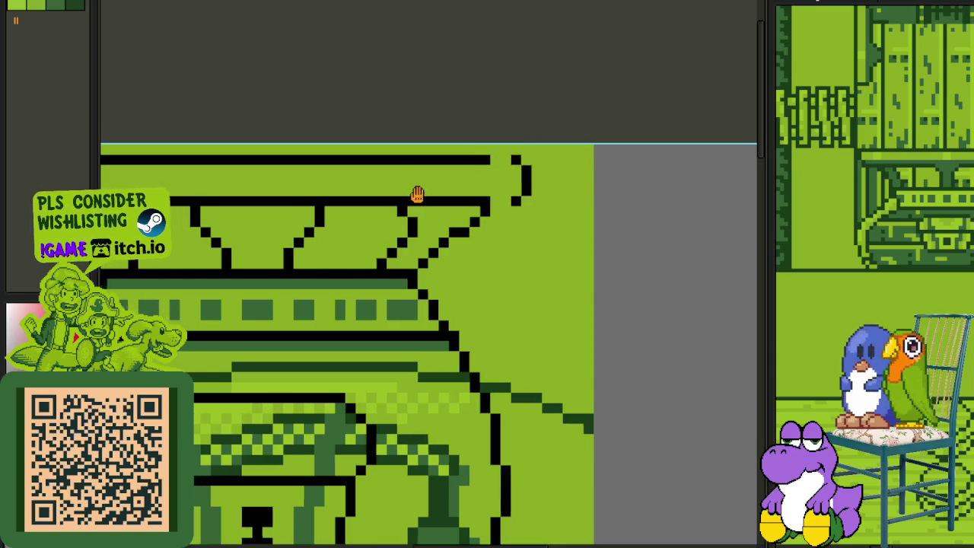
pyautogui.moveTo(417, 195); pyautogui.dragTo(524, 196)
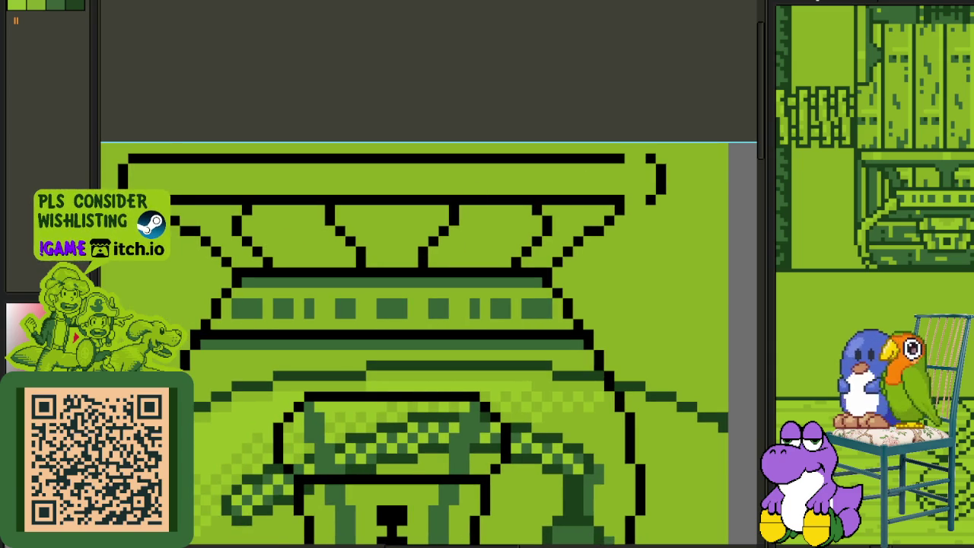
pyautogui.scroll(1, 618, 200)
pyautogui.press('Left')
pyautogui.press('Left')
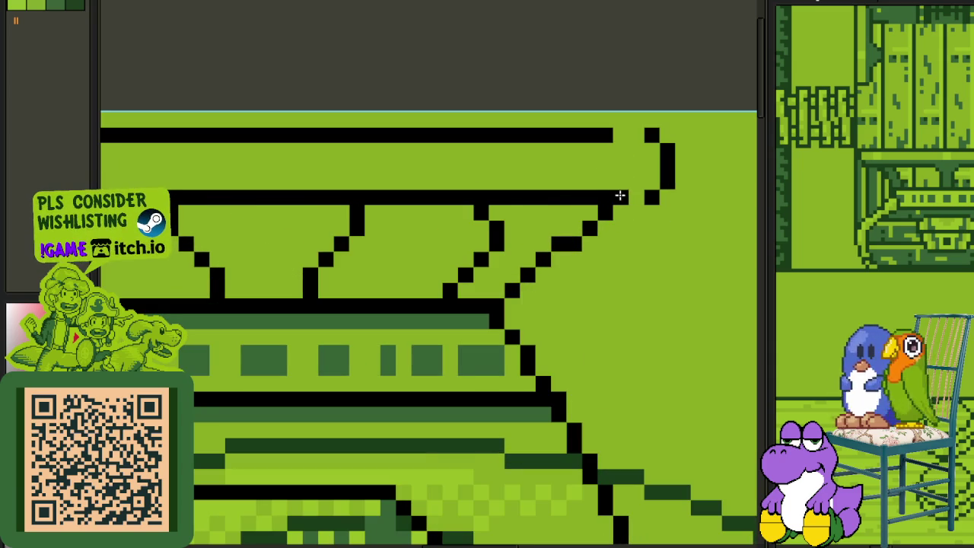
pyautogui.scroll(-3, 619, 136)
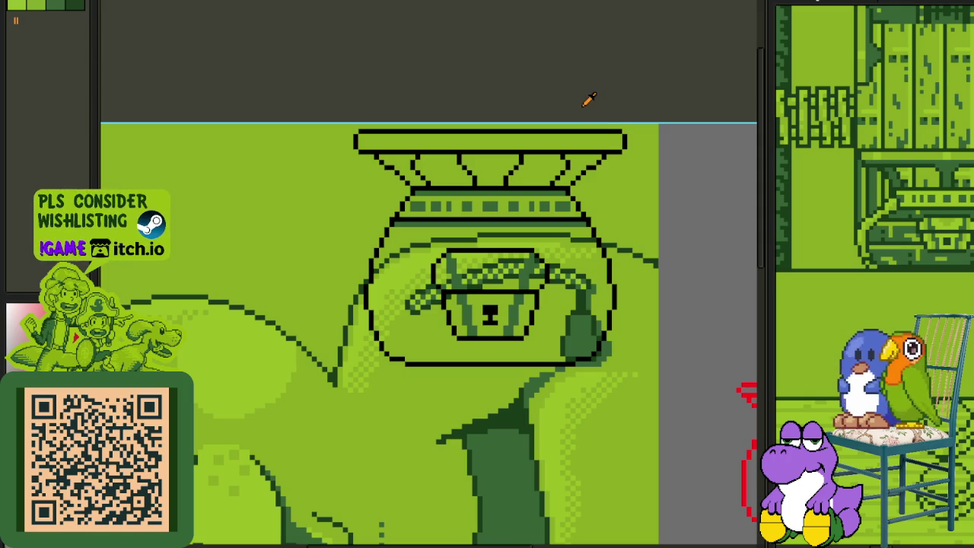
pyautogui.scroll(-1, 590, 106)
pyautogui.scroll(1, 564, 132)
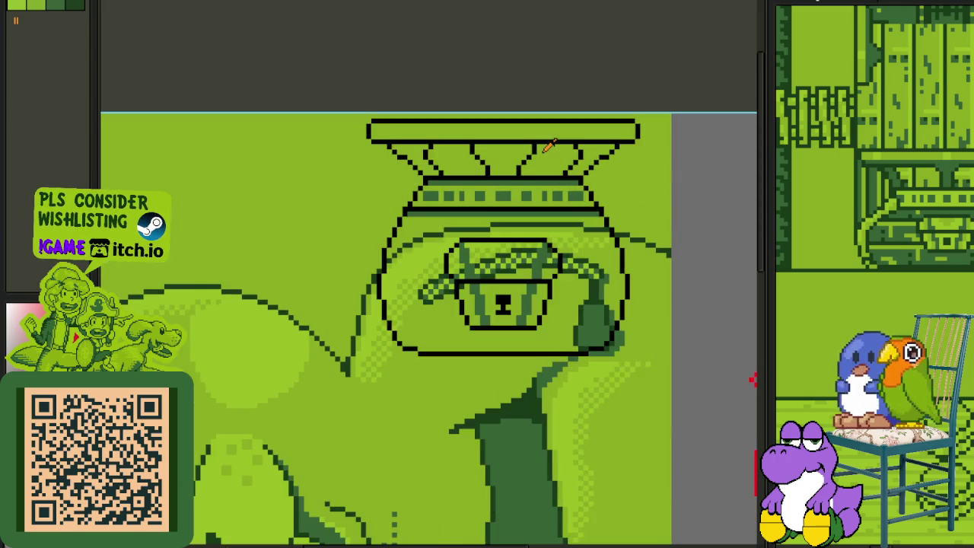
pyautogui.scroll(1, 446, 175)
pyautogui.scroll(1, 403, 213)
pyautogui.moveTo(403, 212); pyautogui.dragTo(384, 181)
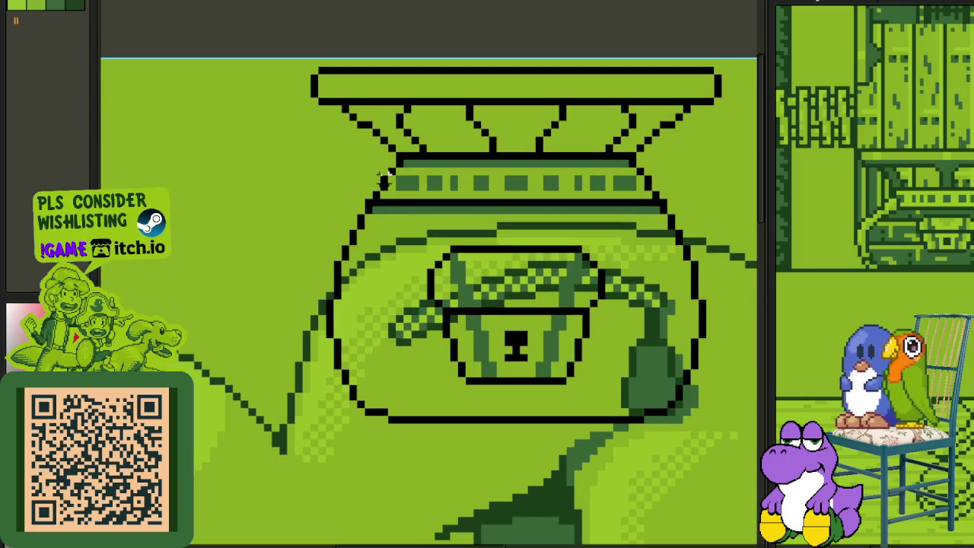
# Step: Draw a new curved body outline and shift the left arc inward
pyautogui.scroll(1, 407, 172)
pyautogui.moveTo(431, 151)
pyautogui.mouseDown()
pyautogui.moveTo(289, 211)
pyautogui.moveTo(373, 533)
pyautogui.moveTo(416, 430)
pyautogui.mouseUp()
pyautogui.moveTo(406, 270); pyautogui.dragTo(447, 221)
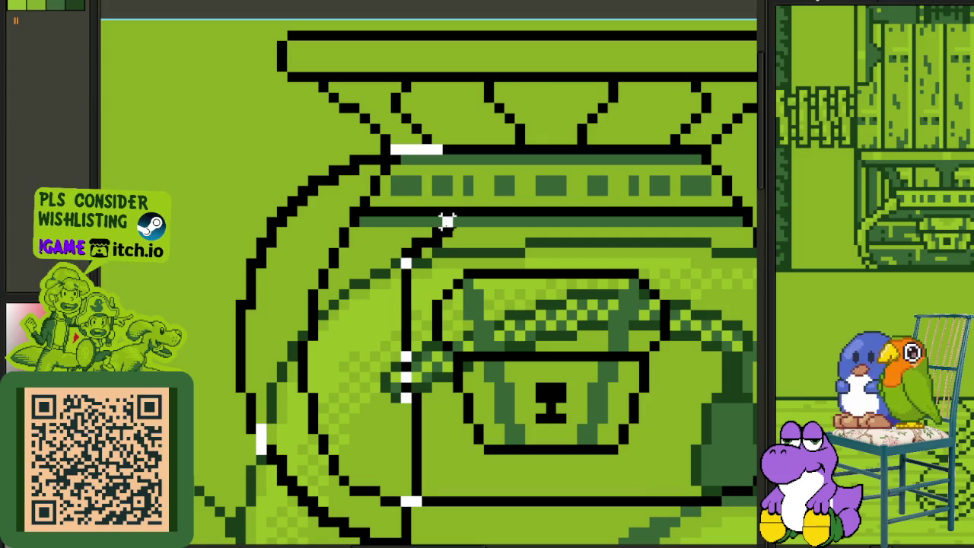
pyautogui.hotkey('ctrl', 'v')
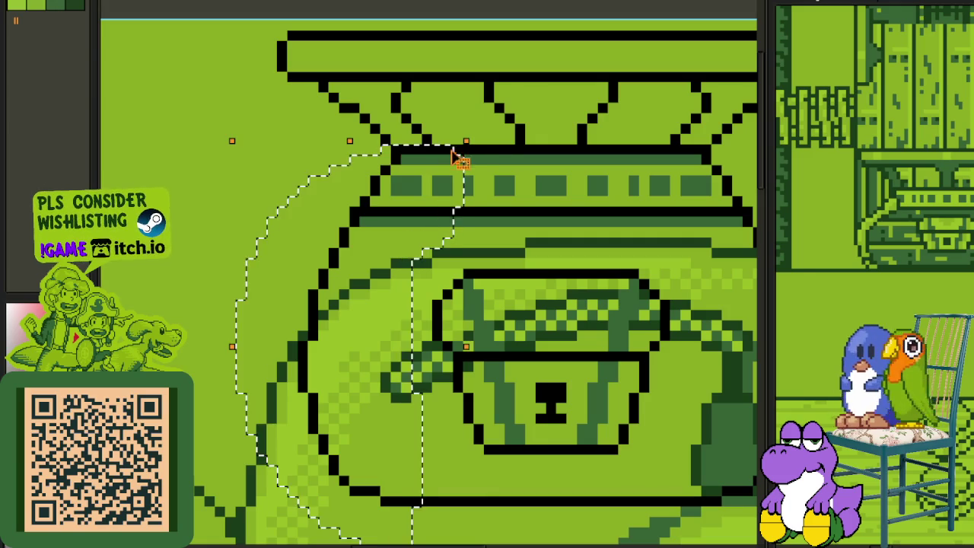
pyautogui.moveTo(457, 157); pyautogui.dragTo(520, 157)
pyautogui.click(655, 169)
# Step: Move the pot body's right-side arc outward to mirror the left
pyautogui.moveTo(680, 176); pyautogui.dragTo(648, 174)
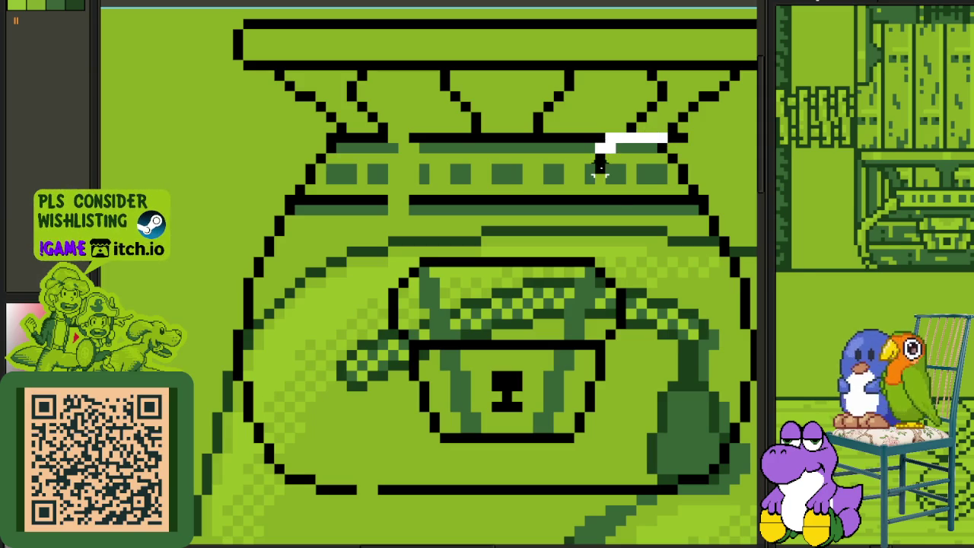
pyautogui.moveTo(599, 166); pyautogui.dragTo(609, 542)
pyautogui.moveTo(659, 114)
pyautogui.mouseDown()
pyautogui.moveTo(639, 109)
pyautogui.moveTo(656, 109)
pyautogui.mouseUp()
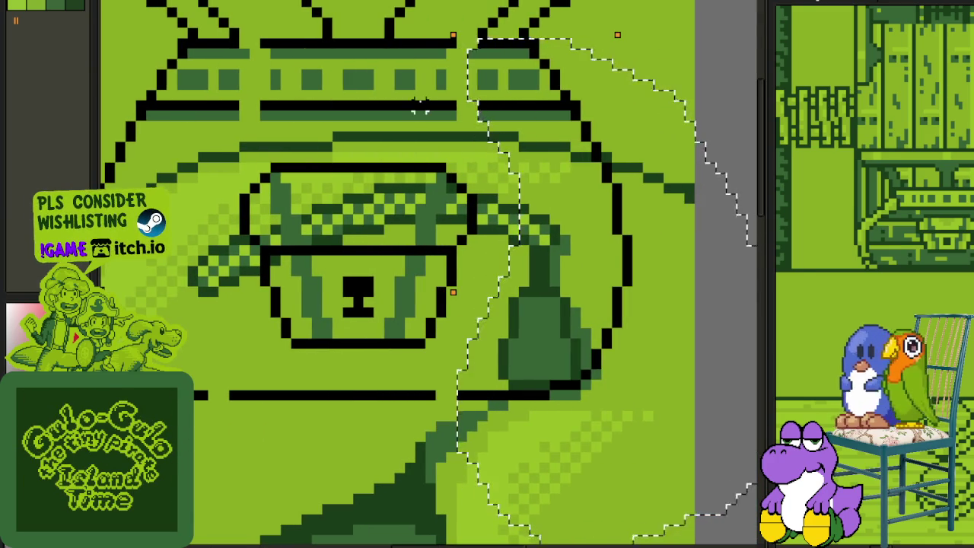
pyautogui.scroll(-3, 421, 106)
pyautogui.scroll(4, 446, 157)
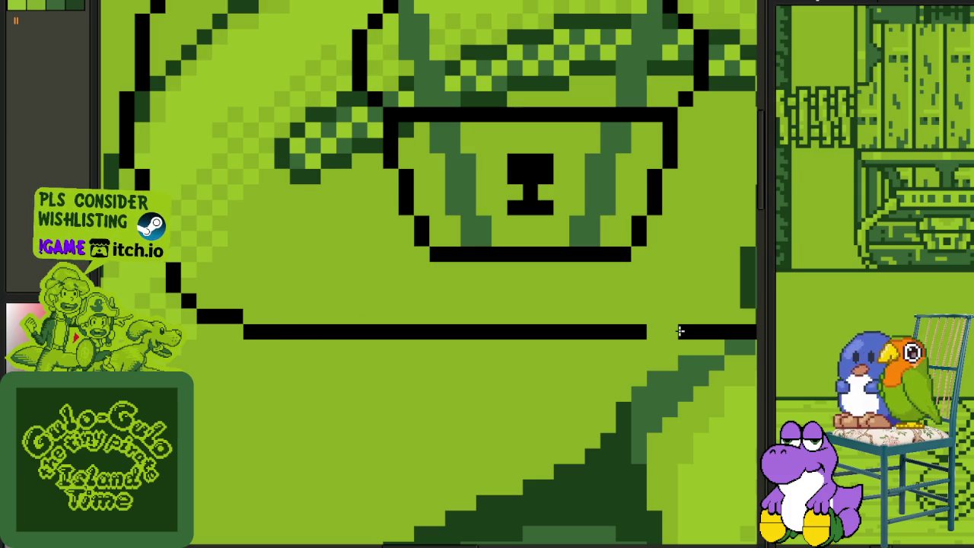
pyautogui.scroll(-2, 681, 332)
pyautogui.scroll(-2, 631, 330)
pyautogui.scroll(4, 635, 252)
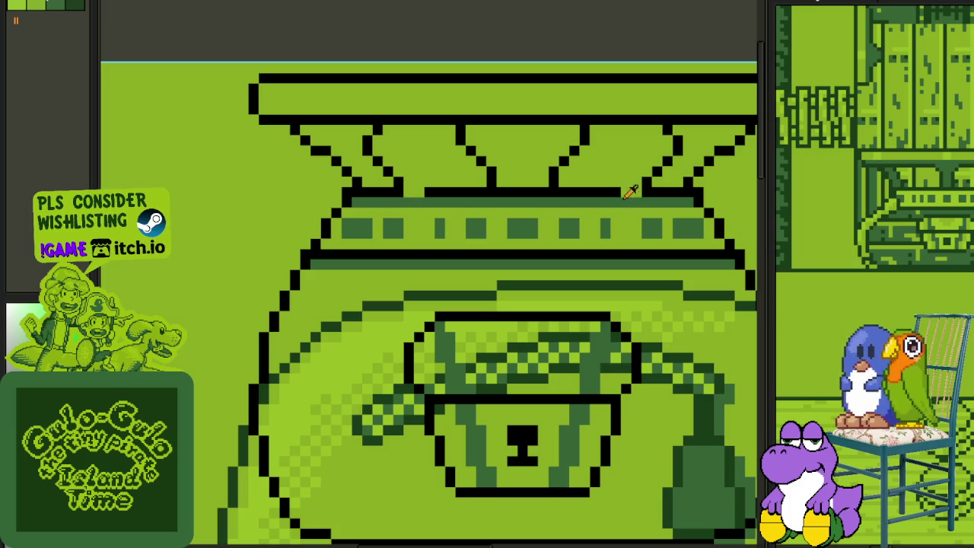
# Step: Fill the gap in the rim's black line beneath the lid struts
pyautogui.moveTo(647, 190); pyautogui.dragTo(457, 193)
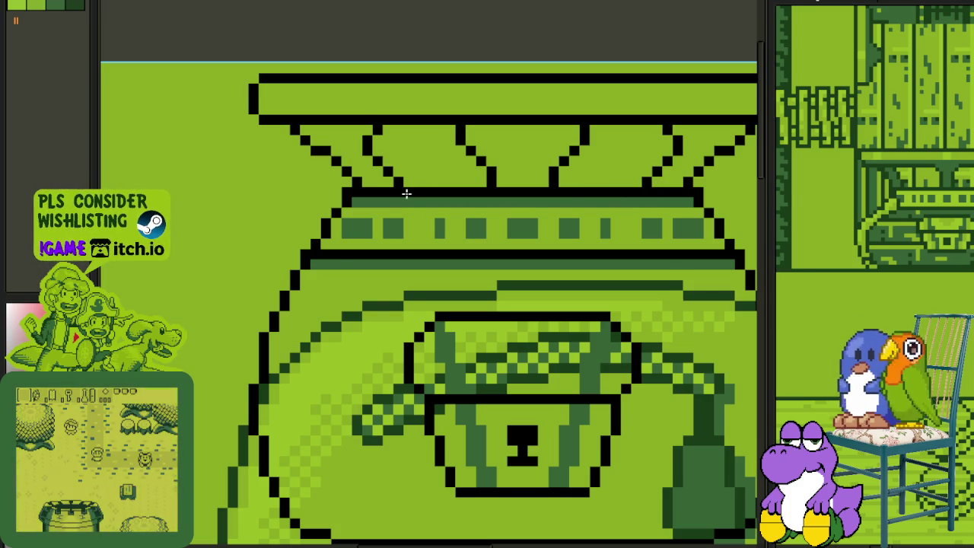
pyautogui.scroll(-1, 406, 193)
pyautogui.scroll(-1, 447, 102)
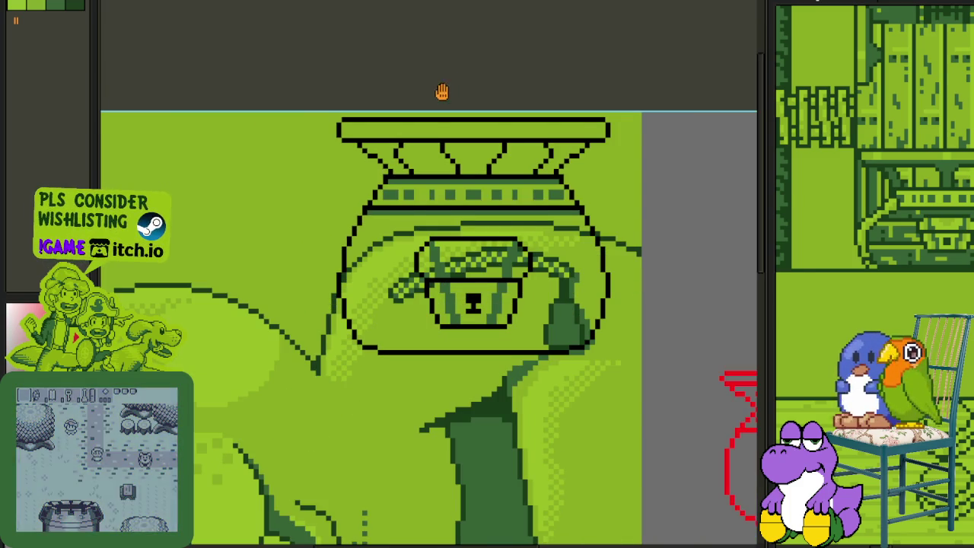
pyautogui.moveTo(442, 93); pyautogui.dragTo(458, 35)
# Step: Save the drawing with Ctrl+S
pyautogui.hotkey('ctrl', 's')
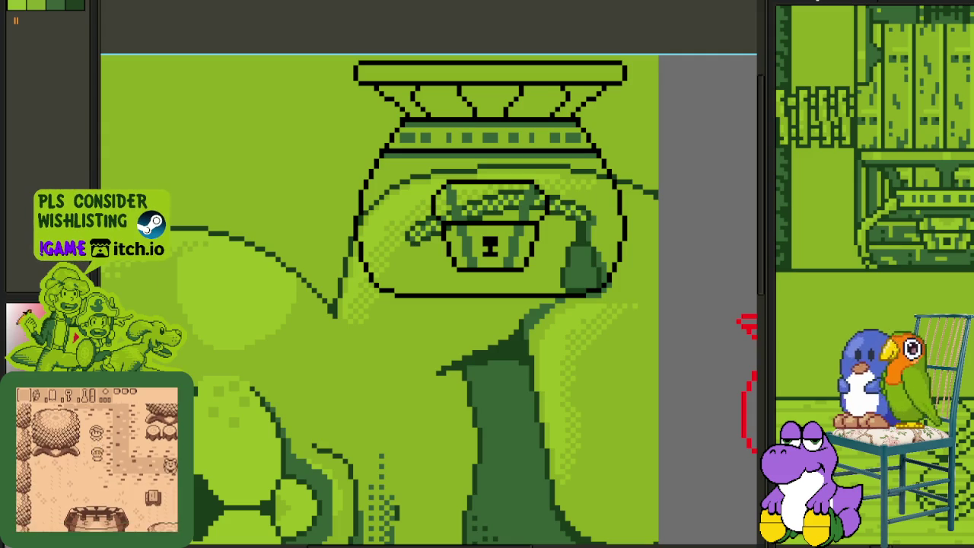
pyautogui.scroll(1, 398, 224)
pyautogui.scroll(1, 433, 250)
pyautogui.moveTo(328, 285); pyautogui.dragTo(221, 281)
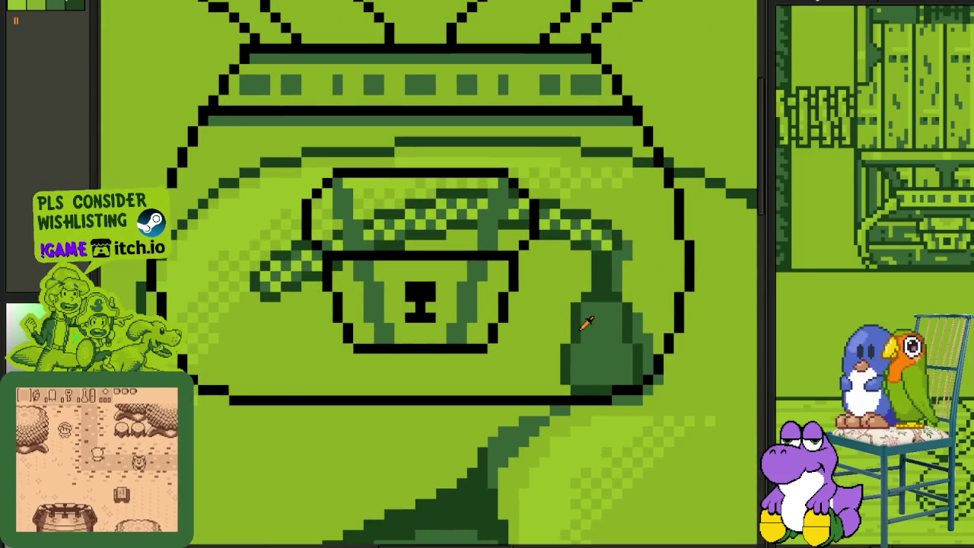
# Step: Bucket-fill the area around the bowl with several trial greens, then undo the last fill
pyautogui.click(544, 337)
pyautogui.click(566, 346)
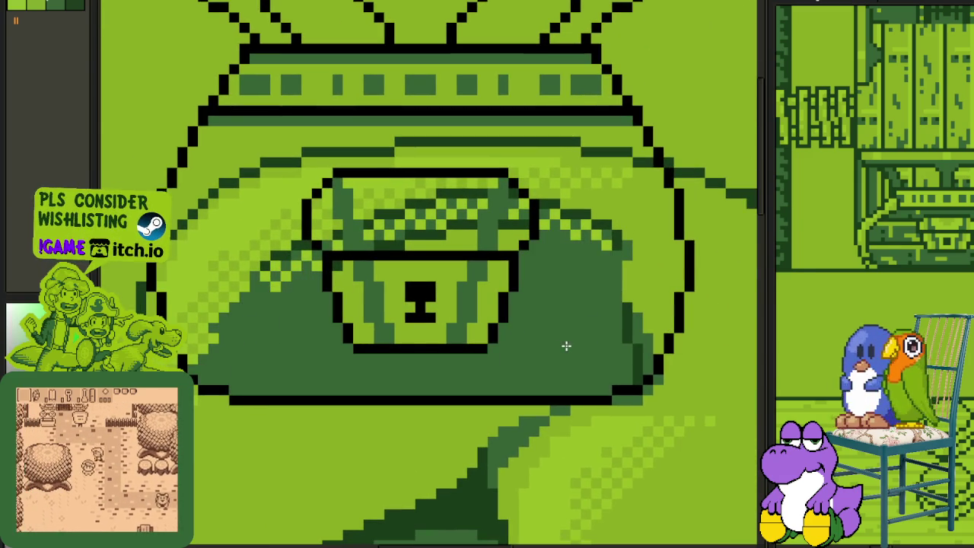
pyautogui.click(224, 337)
pyautogui.click(213, 339)
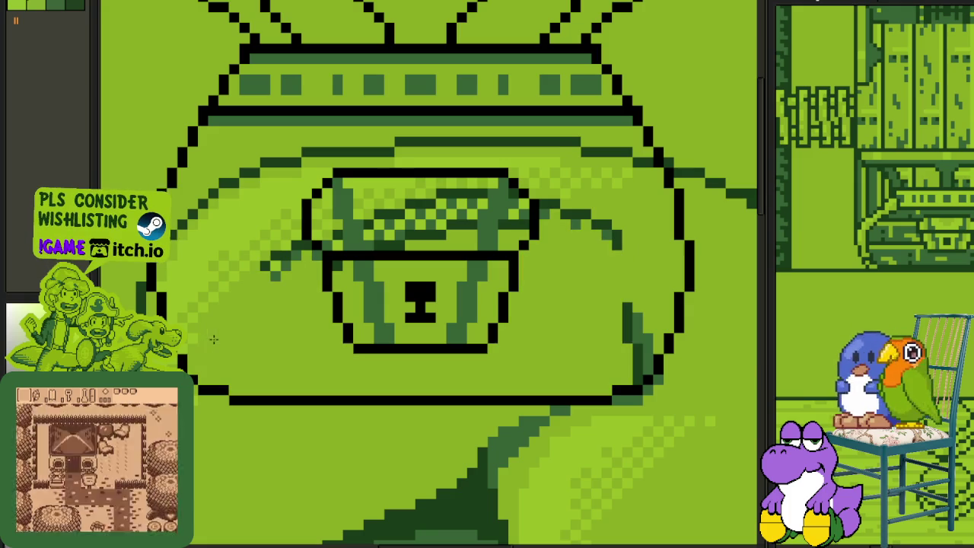
pyautogui.click(220, 343)
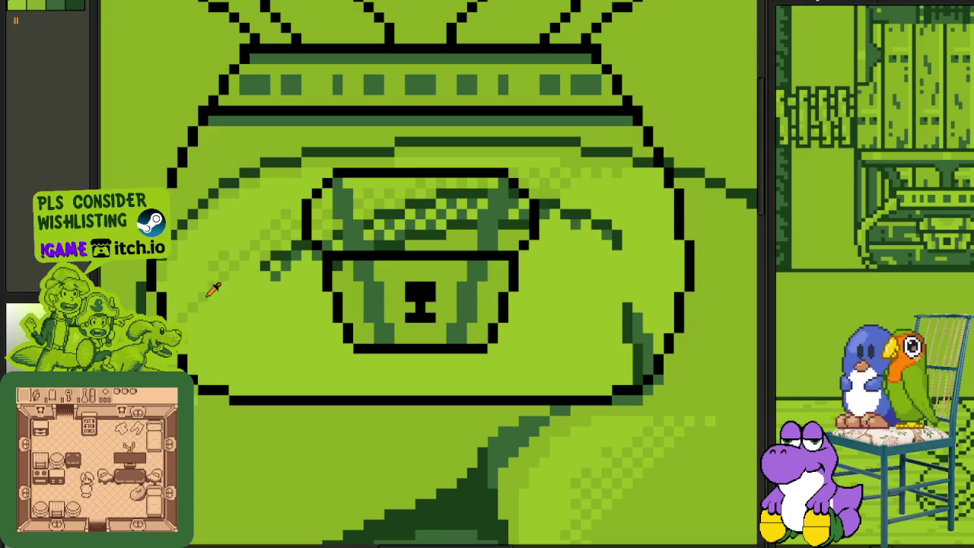
pyautogui.click(223, 314)
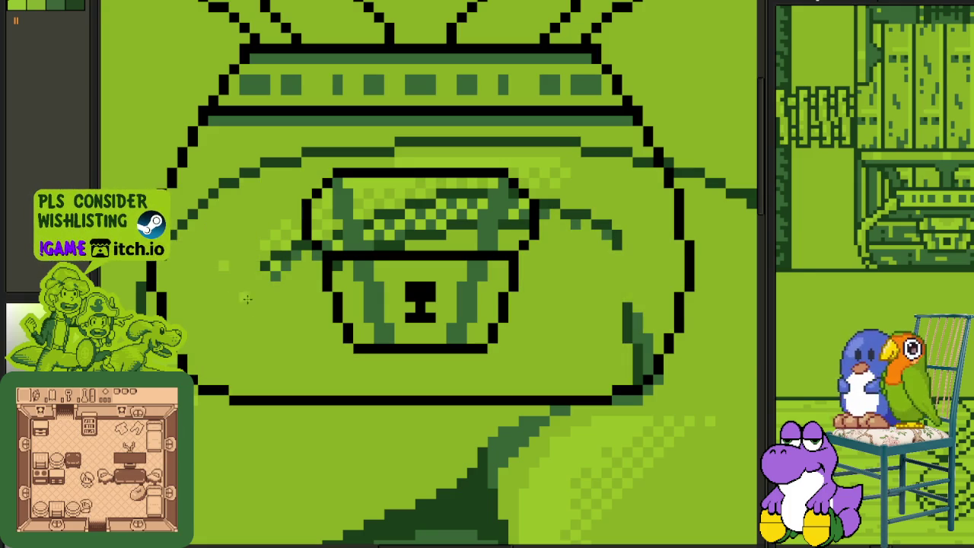
pyautogui.click(247, 300)
pyautogui.click(279, 265)
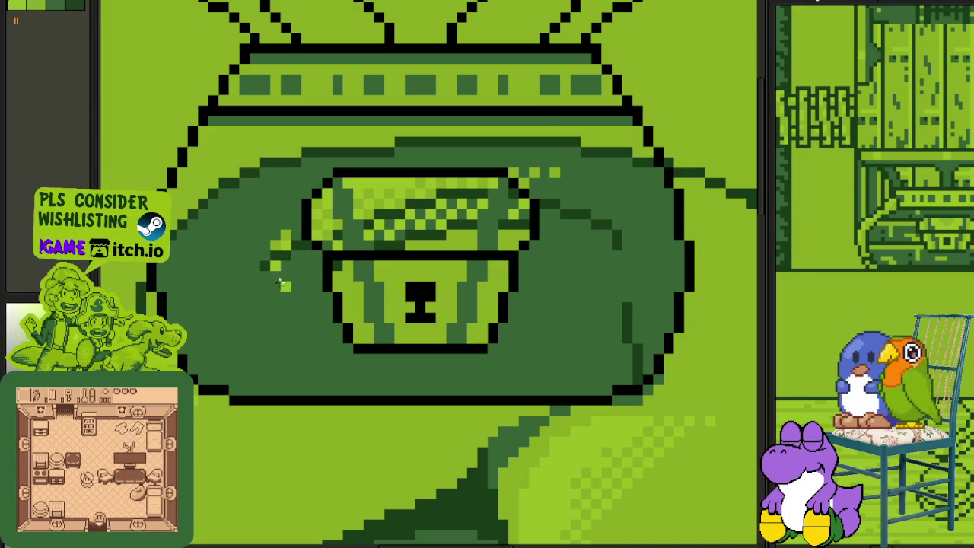
pyautogui.click(281, 284)
pyautogui.click(288, 286)
pyautogui.click(276, 247)
pyautogui.click(289, 269)
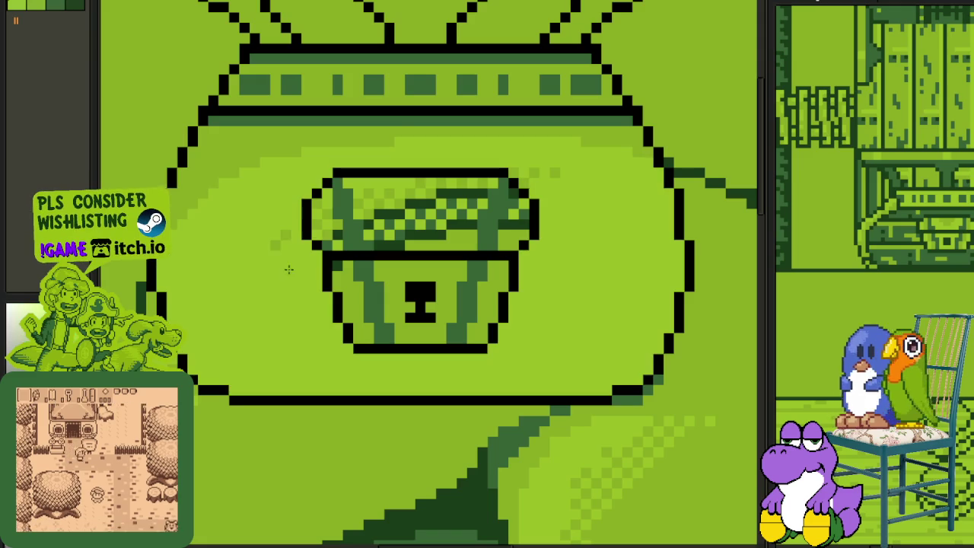
pyautogui.hotkey('ctrl', 'z')
# Step: Pick magenta and bucket-fill the pot's round body around the cup
pyautogui.scroll(2, 299, 223)
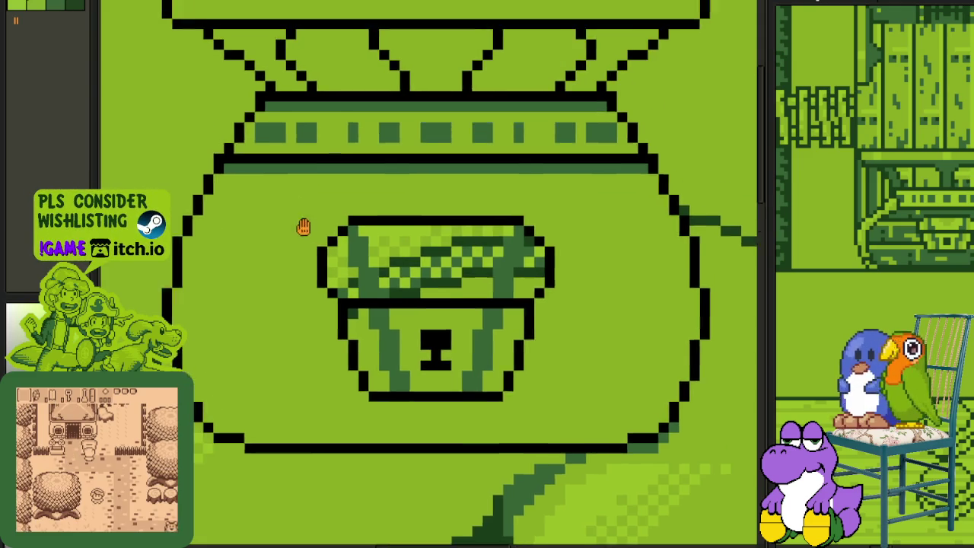
pyautogui.scroll(1, 312, 191)
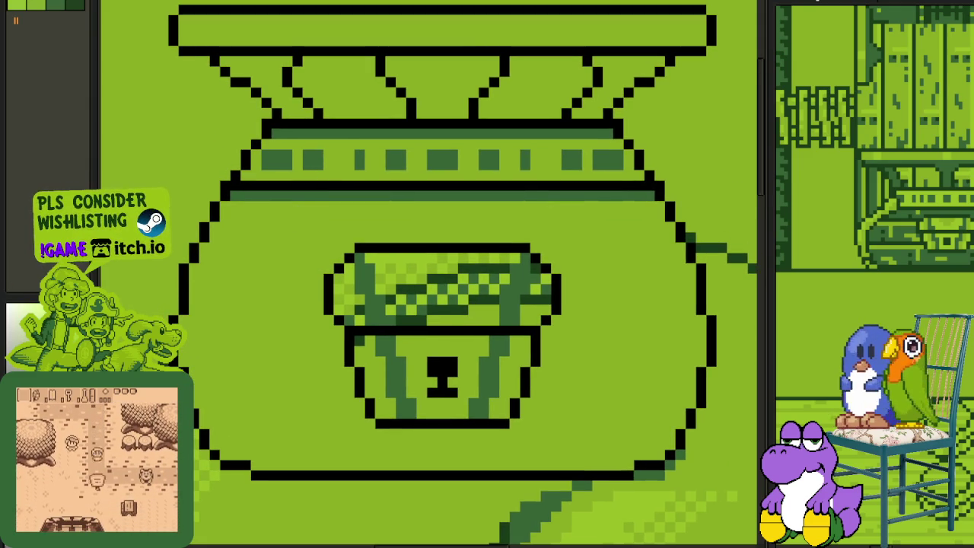
pyautogui.click(76, 335)
pyautogui.click(268, 287)
pyautogui.scroll(-1, 268, 287)
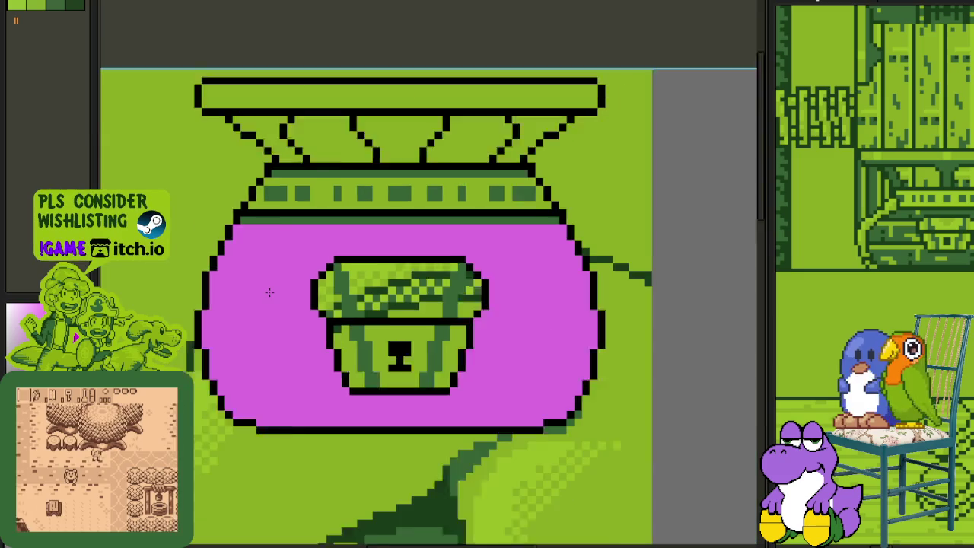
# Step: Fill the three light sections of the inner pot dark green
pyautogui.scroll(-1, 312, 194)
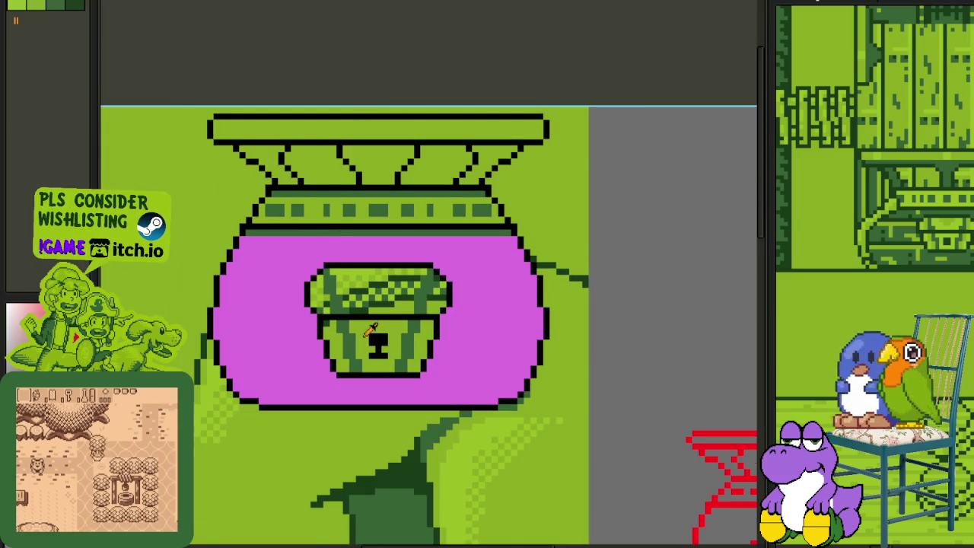
pyautogui.scroll(1, 373, 328)
pyautogui.scroll(1, 413, 308)
pyautogui.scroll(1, 315, 322)
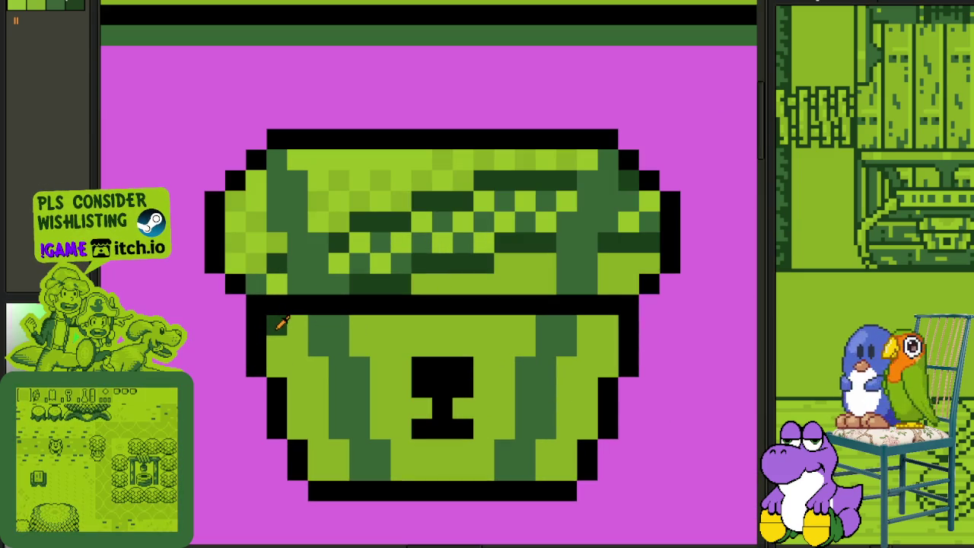
pyautogui.click(293, 346)
pyautogui.click(396, 343)
pyautogui.click(587, 366)
# Step: Fill the inner pot's left, centre and right sections magenta, undoing the stray keyhole fill
pyautogui.scroll(-1, 530, 359)
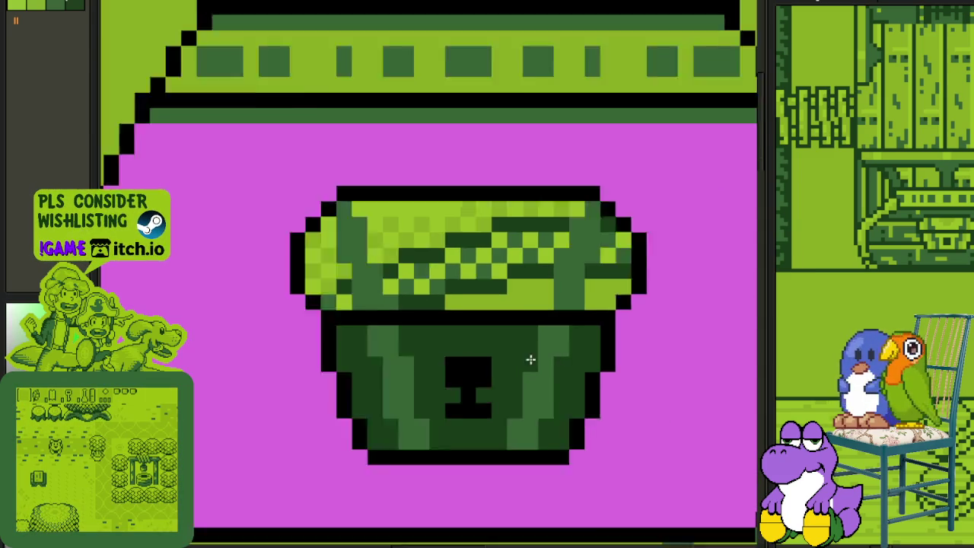
pyautogui.scroll(-1, 531, 359)
pyautogui.scroll(1, 446, 374)
pyautogui.click(423, 335)
pyautogui.click(495, 363)
pyautogui.hotkey('ctrl', 'z')
pyautogui.click(473, 342)
pyautogui.click(609, 365)
# Step: Fill the lower lid area dark green, discarding an attempt at light-green stripes
pyautogui.scroll(-2, 533, 335)
pyautogui.scroll(-1, 540, 313)
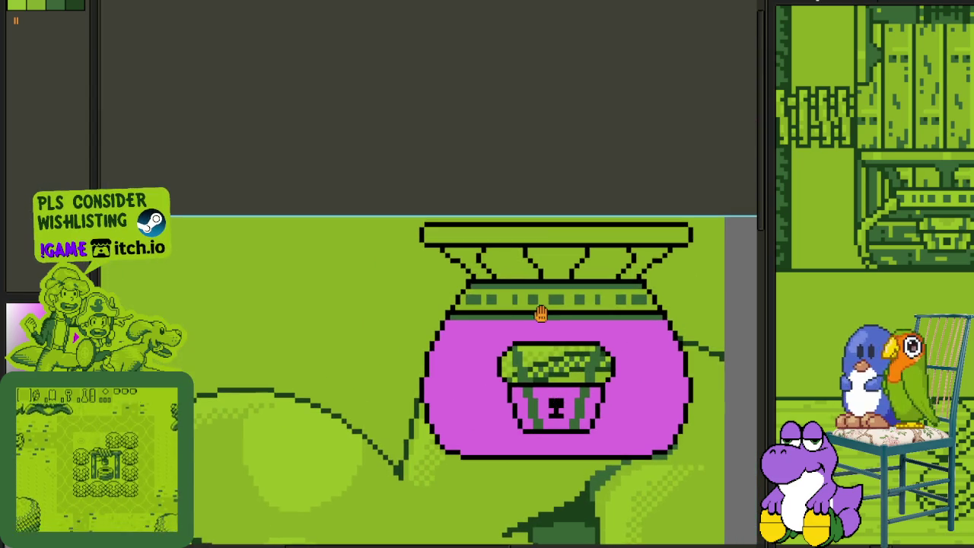
pyautogui.moveTo(563, 164); pyautogui.dragTo(497, 103)
pyautogui.scroll(2, 485, 281)
pyautogui.scroll(1, 484, 300)
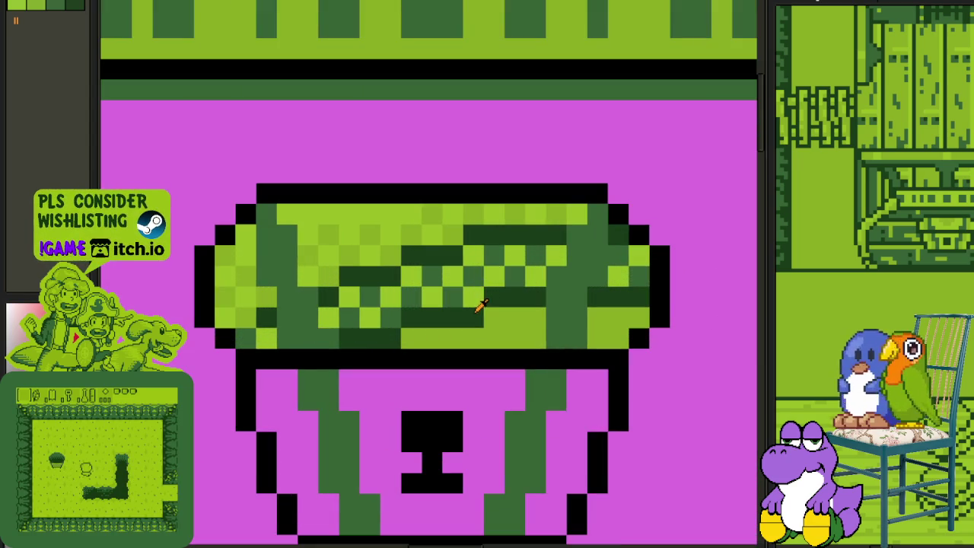
pyautogui.click(449, 329)
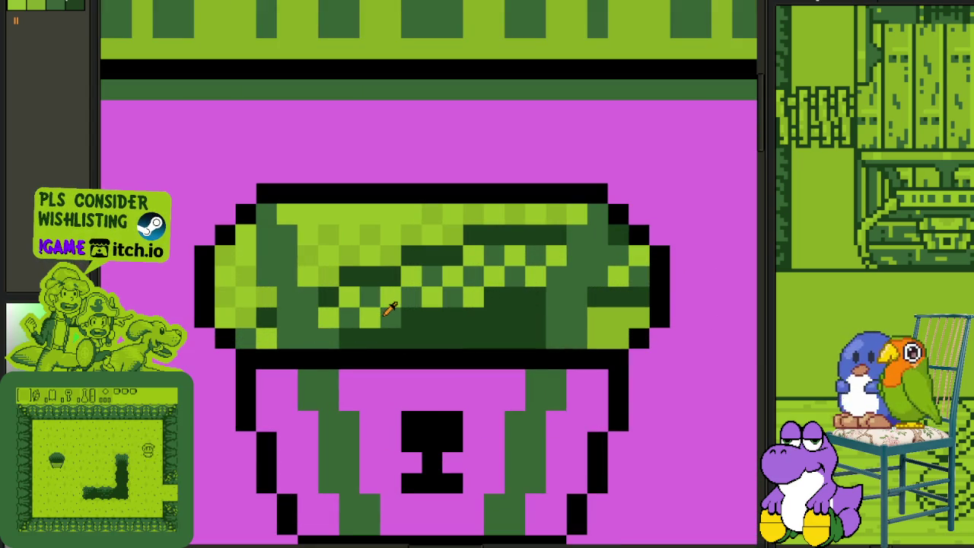
pyautogui.moveTo(347, 319)
pyautogui.mouseDown()
pyautogui.moveTo(495, 257)
pyautogui.moveTo(529, 258)
pyautogui.mouseUp()
pyautogui.hotkey('ctrl', 'z')
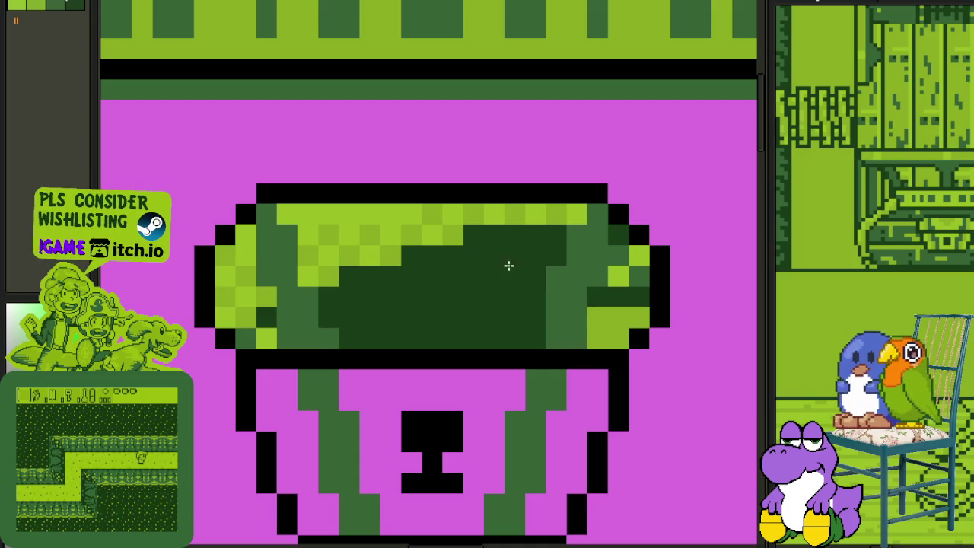
# Step: Fill the lid interior with magenta sampled from the pot body
pyautogui.click(459, 245)
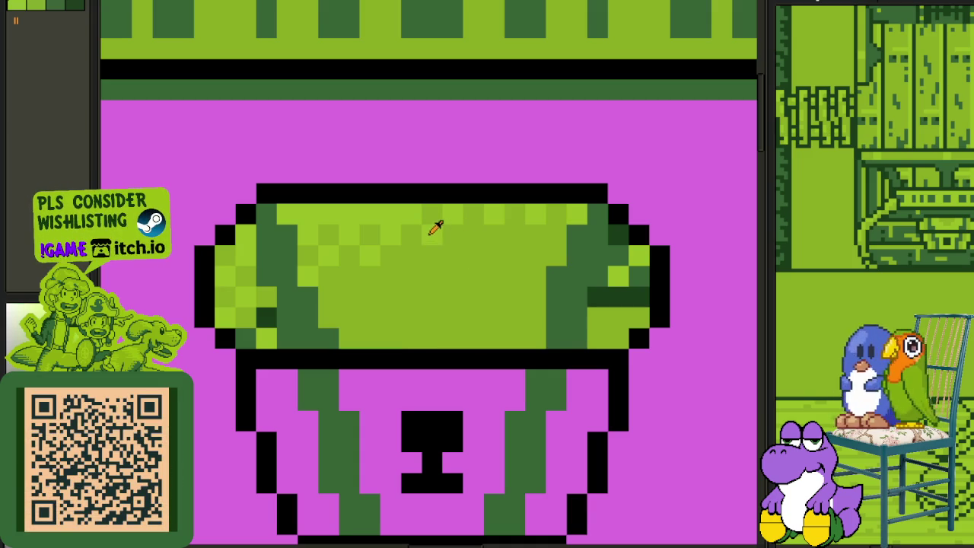
pyautogui.click(412, 245)
pyautogui.hotkey('ctrl', 'z')
pyautogui.click(376, 157)
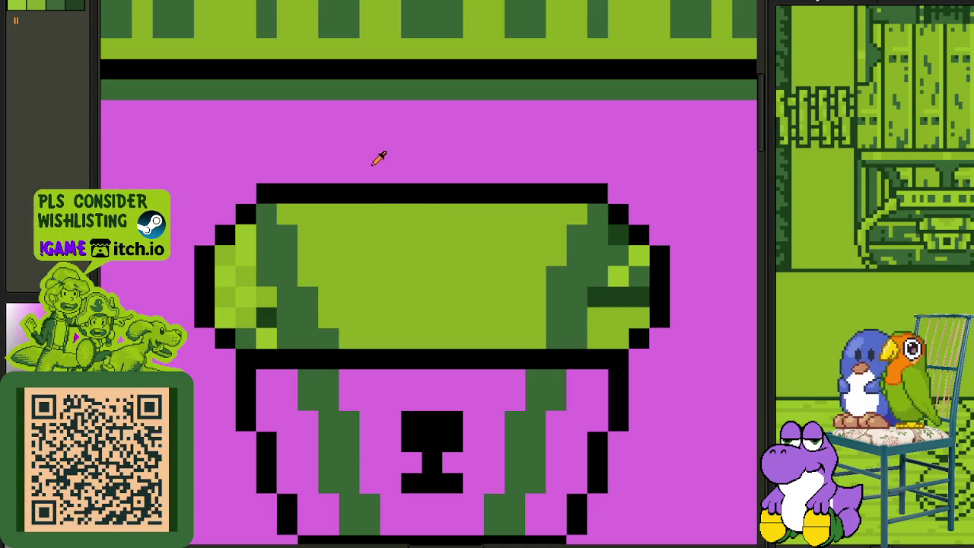
pyautogui.click(326, 250)
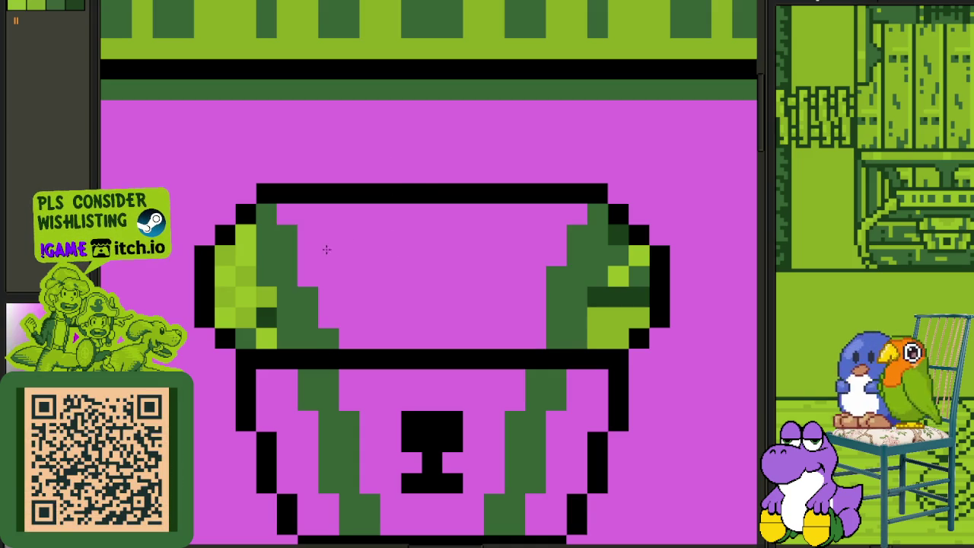
# Step: Recolour the left handle magenta, using colours picked from the canvas
pyautogui.keyDown('alt'); pyautogui.click(262, 320); pyautogui.keyUp('alt')
pyautogui.moveTo(266, 317)
pyautogui.mouseDown()
pyautogui.moveTo(261, 330)
pyautogui.moveTo(264, 298)
pyautogui.moveTo(226, 312)
pyautogui.moveTo(245, 277)
pyautogui.moveTo(235, 252)
pyautogui.moveTo(228, 276)
pyautogui.mouseUp()
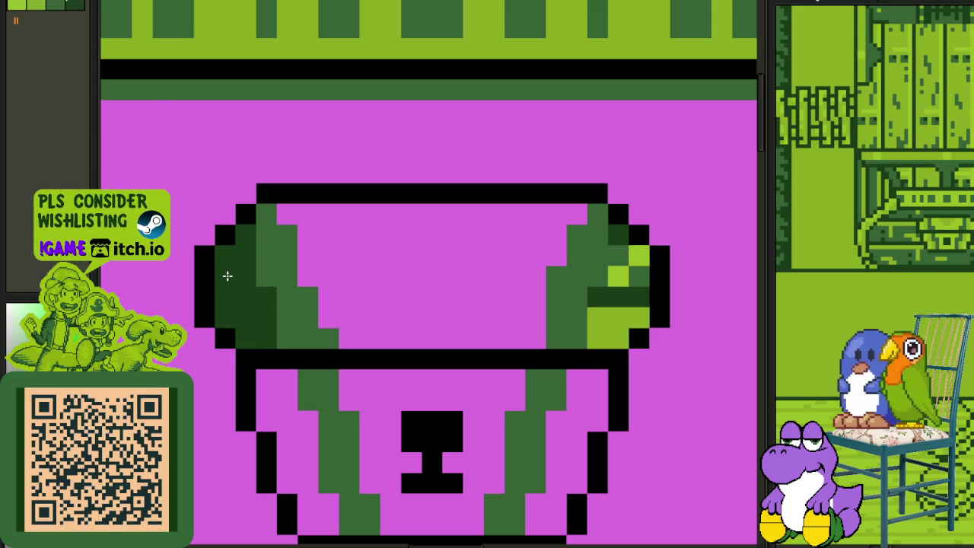
pyautogui.keyDown('alt'); pyautogui.click(228, 202); pyautogui.keyUp('alt')
pyautogui.click(235, 262)
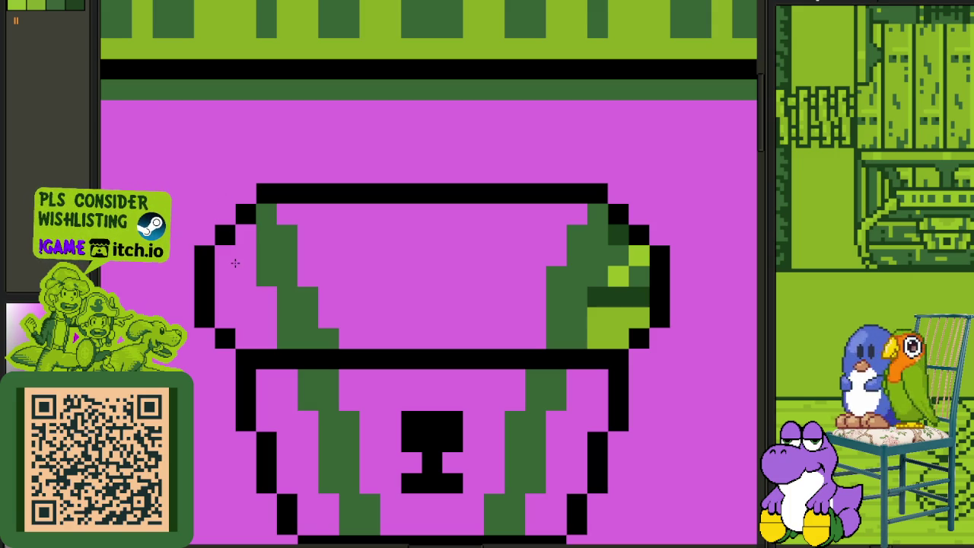
# Step: Darken the right handle's upper-right pixels with dark green shading
pyautogui.keyDown('alt'); pyautogui.click(618, 279); pyautogui.keyUp('alt')
pyautogui.moveTo(615, 289)
pyautogui.mouseDown()
pyautogui.moveTo(601, 317)
pyautogui.moveTo(629, 261)
pyautogui.mouseUp()
pyautogui.click(635, 259)
pyautogui.hotkey('ctrl', 'z')
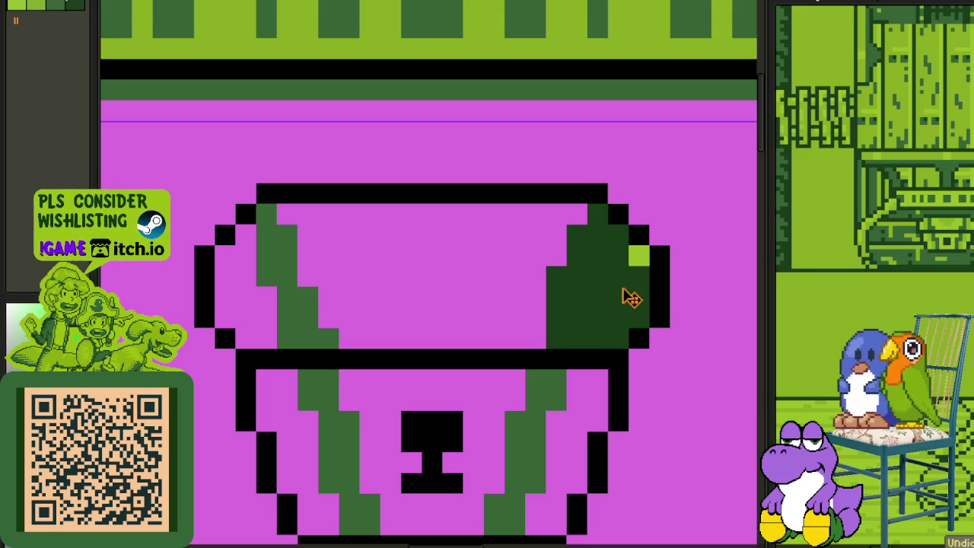
pyautogui.hotkey('ctrl', 'z')
pyautogui.click(640, 256)
pyautogui.moveTo(640, 256); pyautogui.dragTo(617, 255)
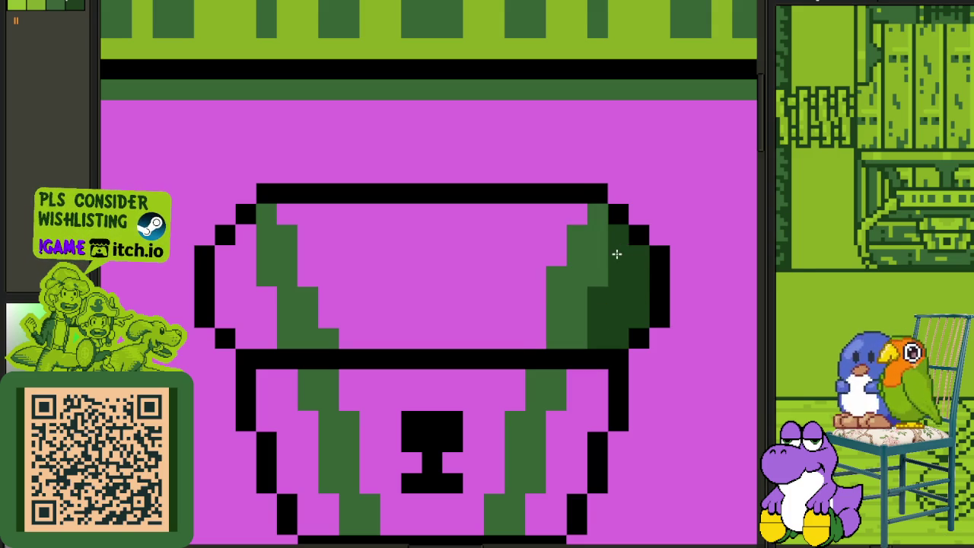
# Step: Save the drawing
pyautogui.scroll(-2, 623, 237)
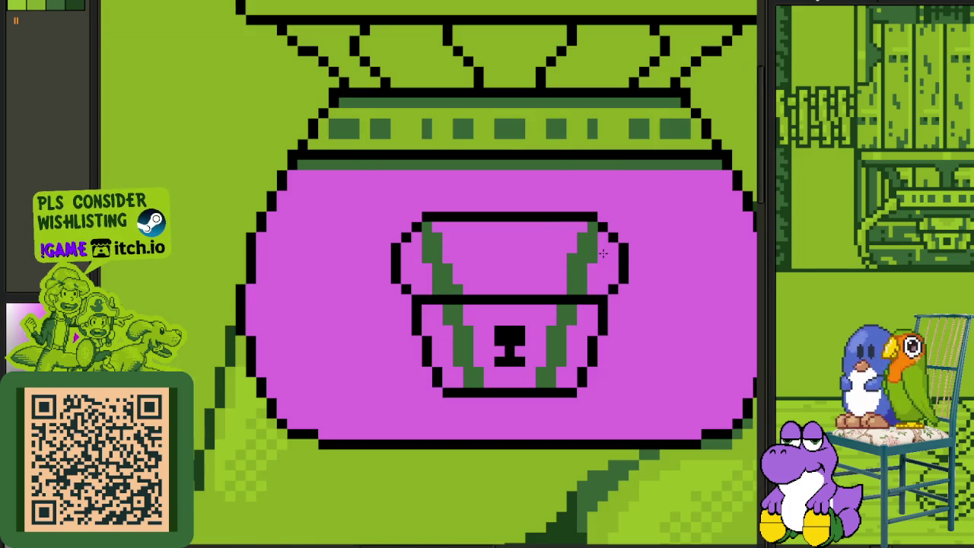
pyautogui.scroll(-2, 608, 251)
pyautogui.hotkey('ctrl', 's')
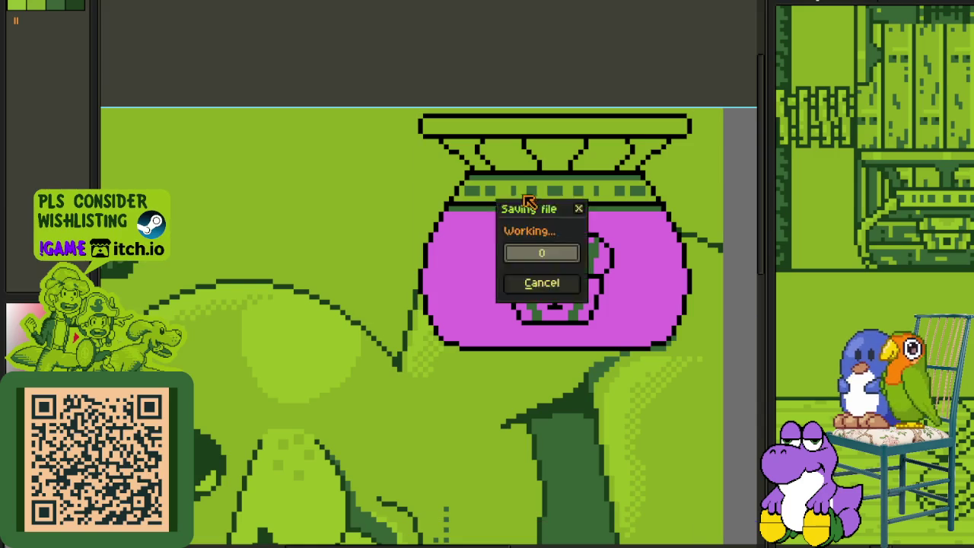
# Step: Fill the pot's green band, top rim band, and middle and right trapezoids with magenta
pyautogui.scroll(1, 494, 175)
pyautogui.scroll(1, 533, 186)
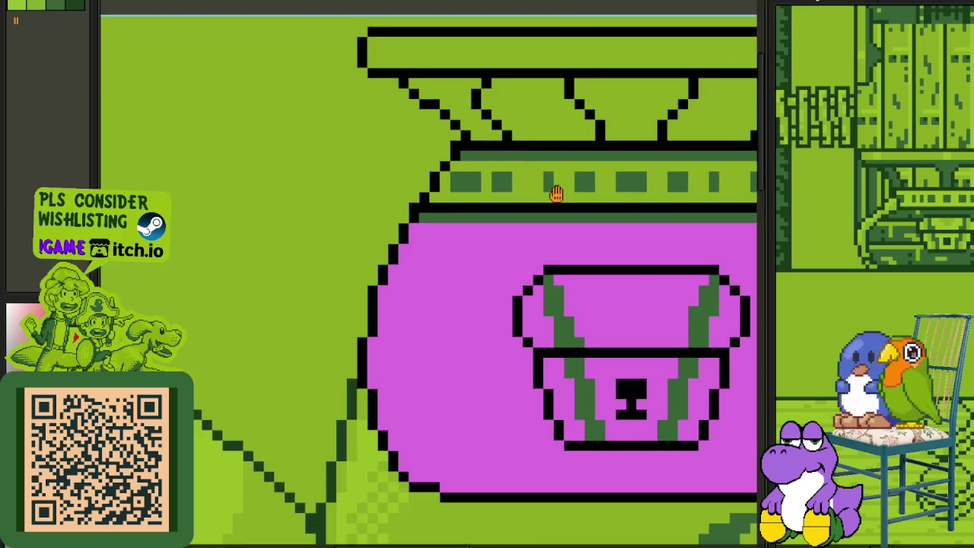
pyautogui.moveTo(555, 191); pyautogui.dragTo(293, 259)
pyautogui.scroll(1, 385, 274)
pyautogui.click(387, 220)
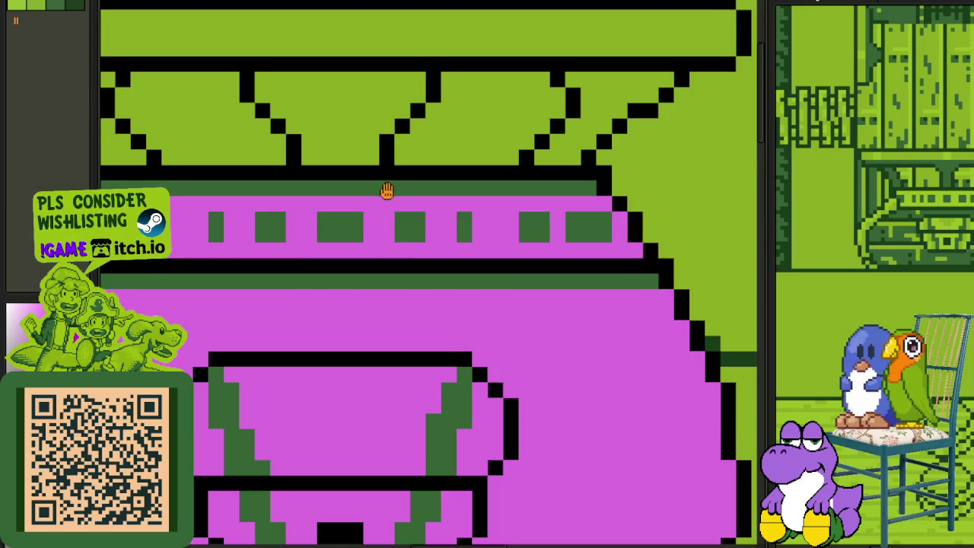
pyautogui.scroll(-1, 387, 191)
pyautogui.scroll(-2, 421, 246)
pyautogui.scroll(2, 421, 246)
pyautogui.click(421, 244)
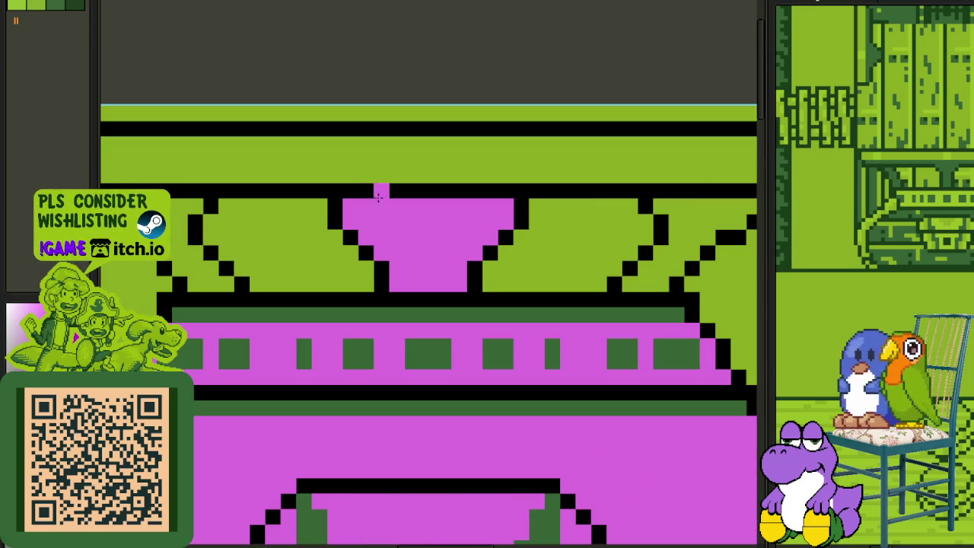
pyautogui.click(363, 159)
pyautogui.click(693, 223)
# Step: Nudge the left black diagonal one pixel right and the right diagonal one pixel left
pyautogui.scroll(-1, 221, 175)
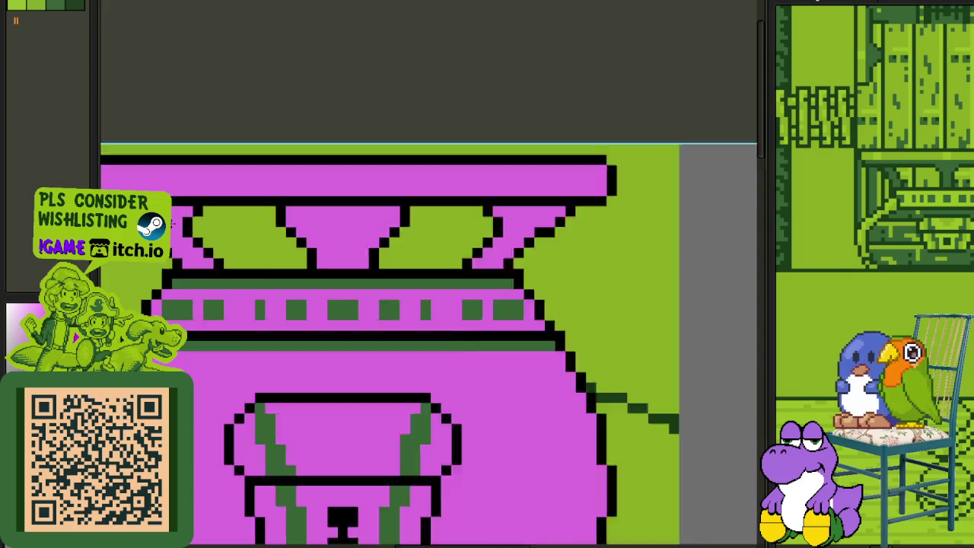
pyautogui.scroll(-1, 248, 124)
pyautogui.scroll(1, 233, 198)
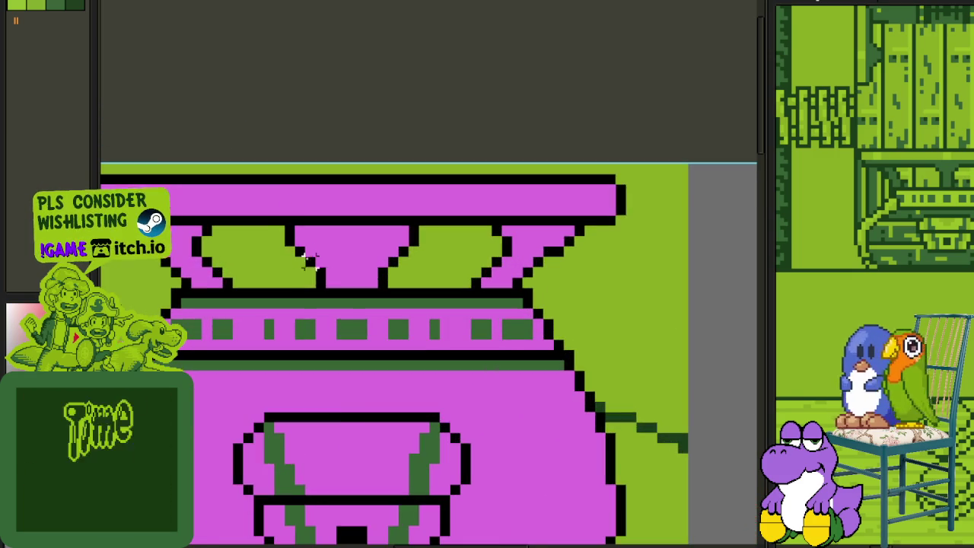
pyautogui.scroll(1, 285, 200)
pyautogui.scroll(1, 274, 201)
pyautogui.moveTo(264, 192); pyautogui.dragTo(363, 322)
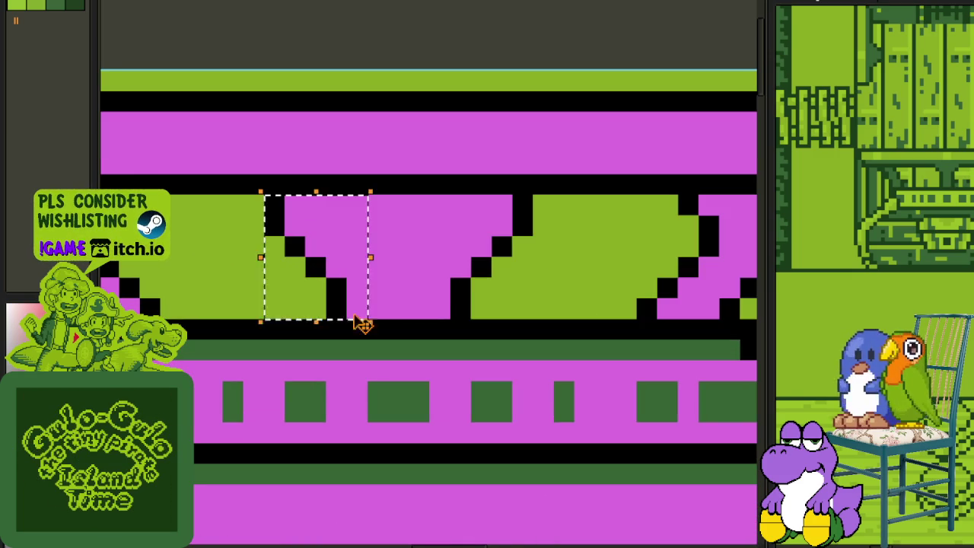
pyautogui.press('Right')
pyautogui.hotkey('ctrl', 'd')
pyautogui.moveTo(428, 191); pyautogui.dragTo(536, 323)
pyautogui.press('Left')
pyautogui.hotkey('ctrl', 'd')
# Step: Touch up the funnel's black edge pixels with the pencil
pyautogui.scroll(1, 321, 225)
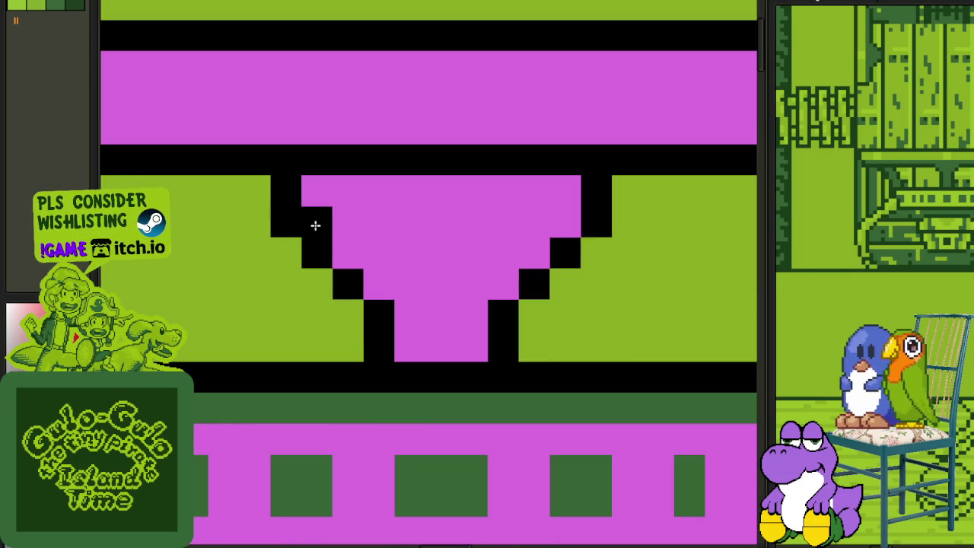
pyautogui.moveTo(293, 222); pyautogui.dragTo(556, 223)
pyautogui.scroll(-3, 595, 219)
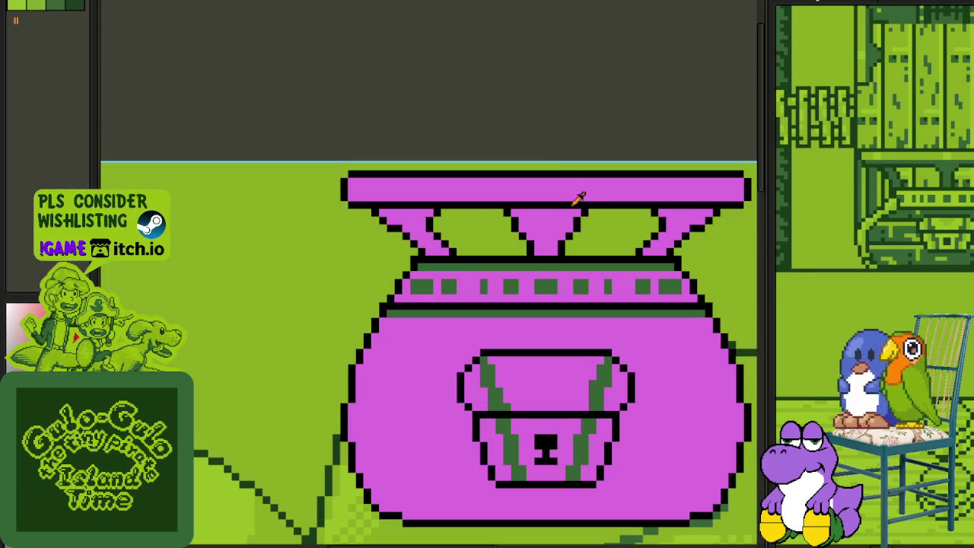
pyautogui.scroll(1, 571, 244)
pyautogui.scroll(1, 576, 257)
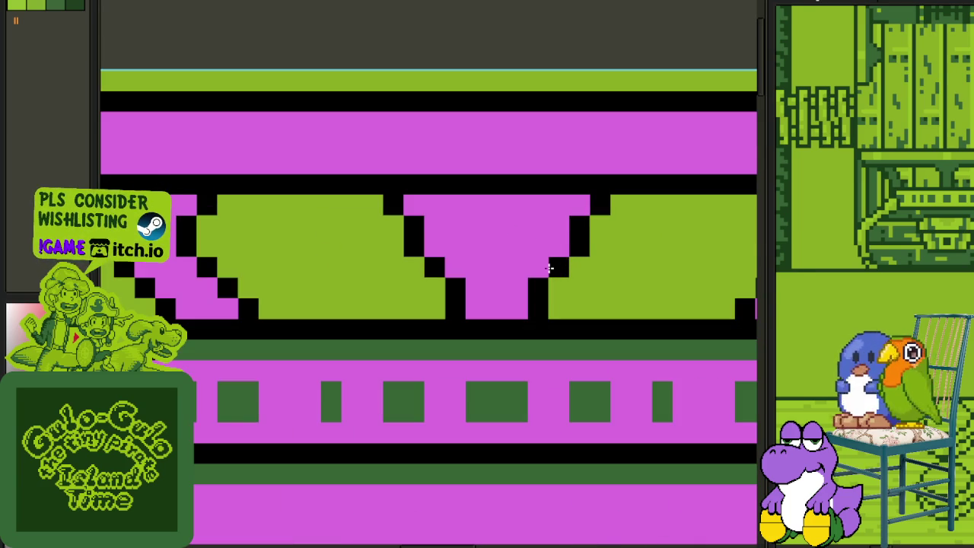
pyautogui.click(547, 268)
pyautogui.moveTo(580, 246)
pyautogui.mouseDown()
pyautogui.moveTo(522, 263)
pyautogui.moveTo(441, 266)
pyautogui.moveTo(407, 249)
pyautogui.mouseUp()
pyautogui.scroll(-2, 432, 266)
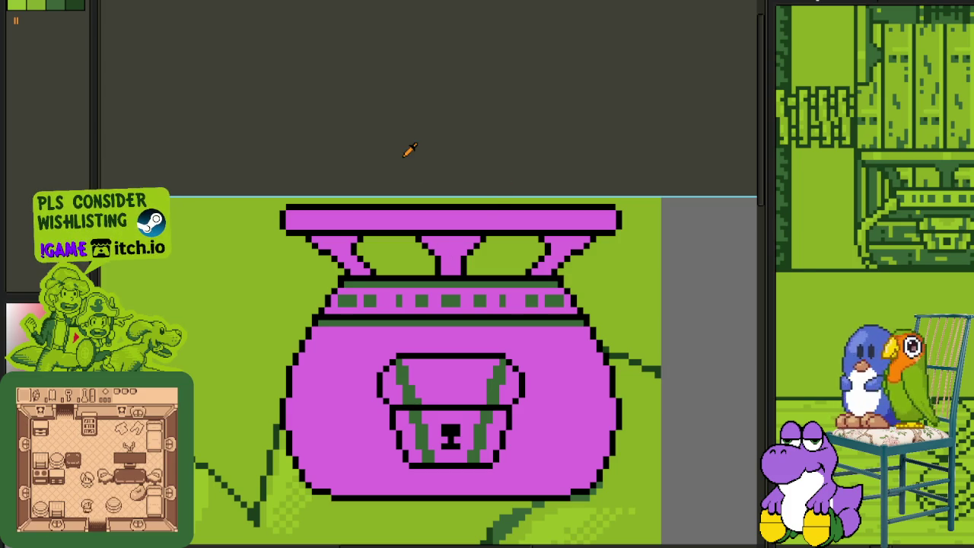
pyautogui.scroll(-2, 406, 147)
pyautogui.moveTo(426, 270); pyautogui.dragTo(402, 239)
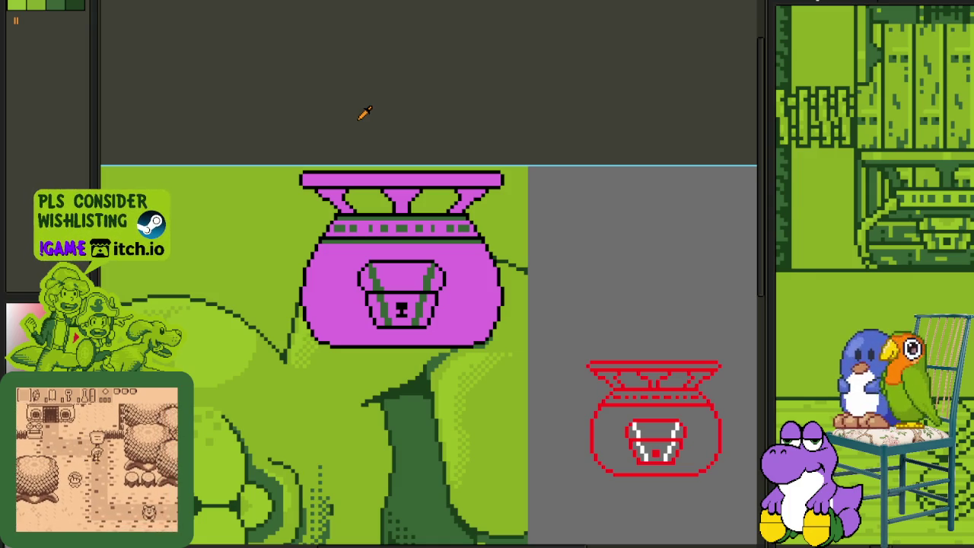
pyautogui.moveTo(378, 170); pyautogui.dragTo(407, 203)
pyautogui.scroll(1, 409, 258)
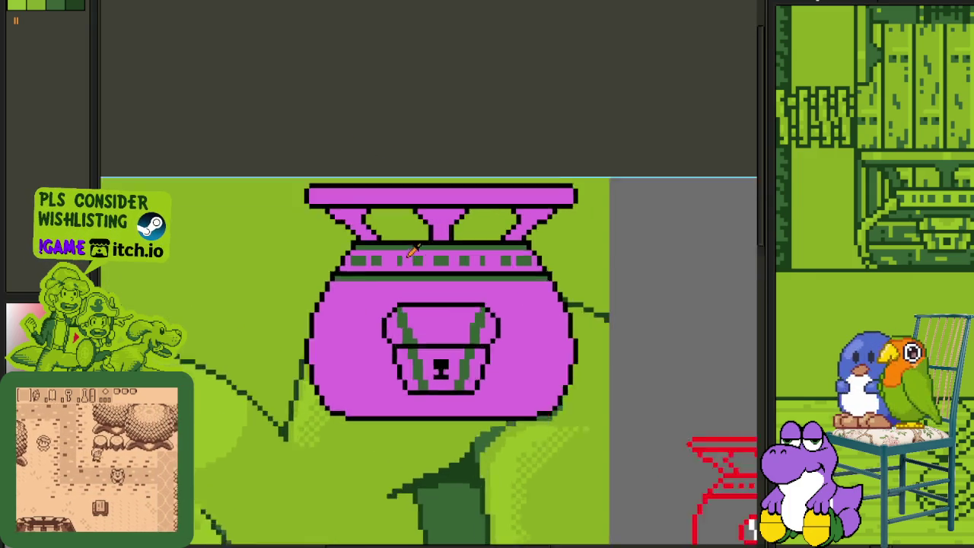
pyautogui.scroll(1, 409, 258)
pyautogui.scroll(-1, 481, 237)
pyautogui.scroll(-1, 456, 228)
pyautogui.scroll(-1, 426, 220)
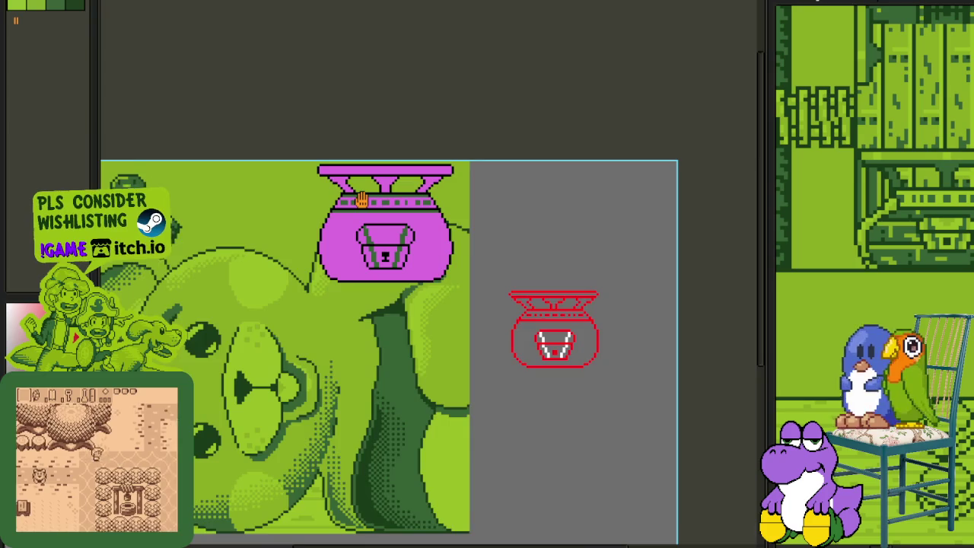
pyautogui.moveTo(367, 199); pyautogui.dragTo(379, 286)
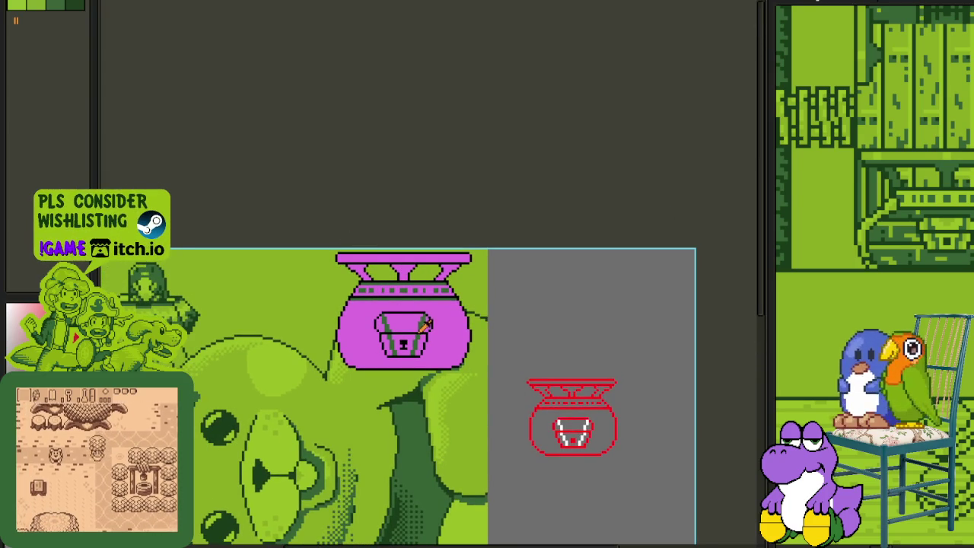
pyautogui.scroll(1, 399, 335)
pyautogui.scroll(2, 453, 270)
pyautogui.scroll(4, 456, 267)
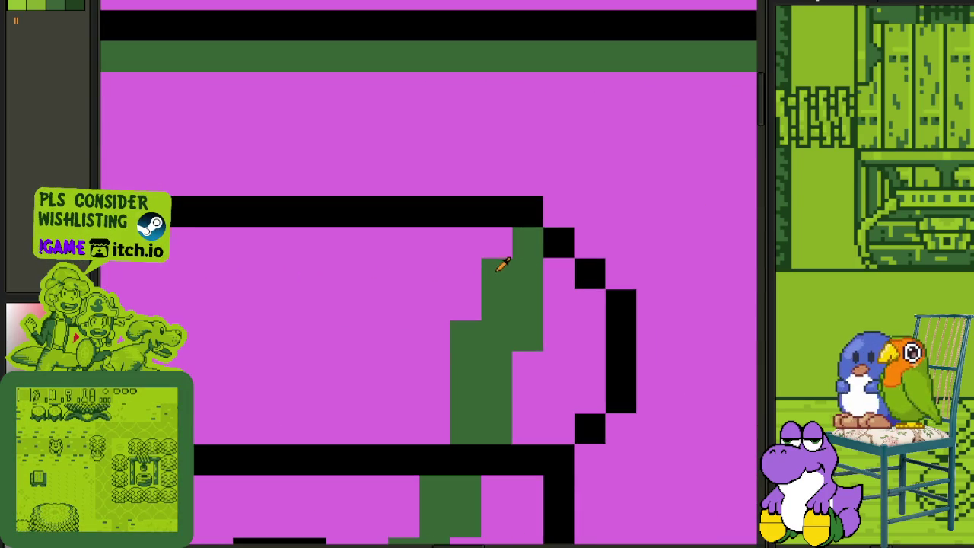
pyautogui.scroll(-4, 502, 264)
pyautogui.scroll(2, 527, 298)
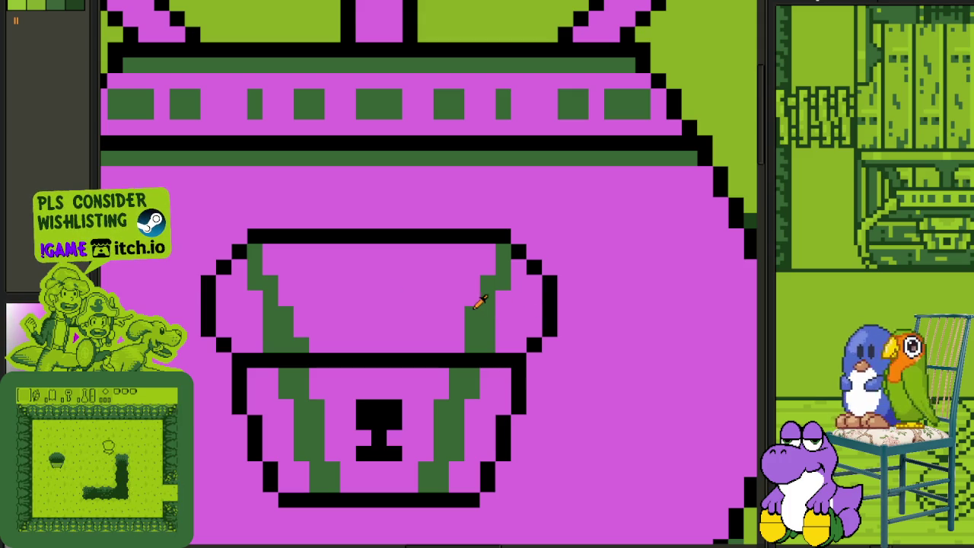
# Step: Fill the emblem's right stripe magenta and select its magenta interior, then undo
pyautogui.click(472, 308)
pyautogui.click(267, 299)
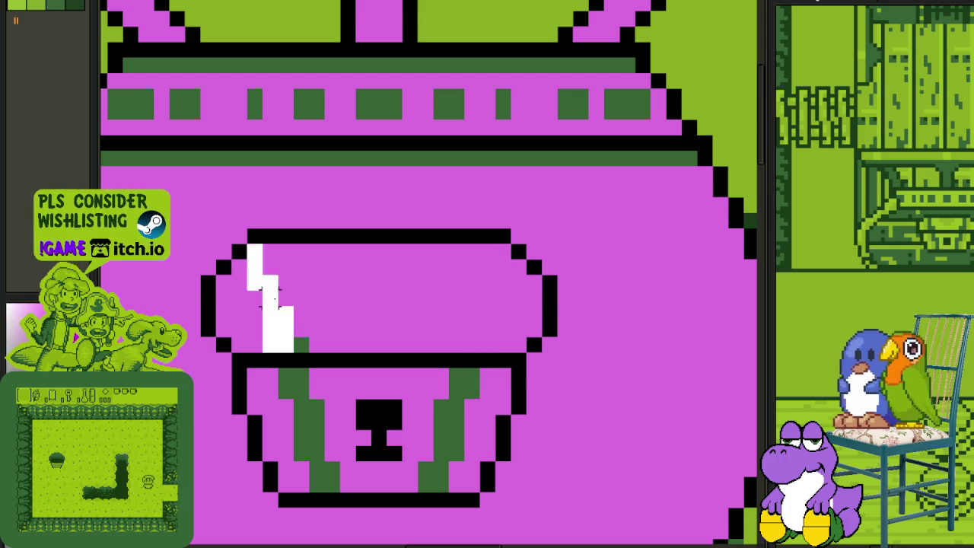
pyautogui.click(326, 306)
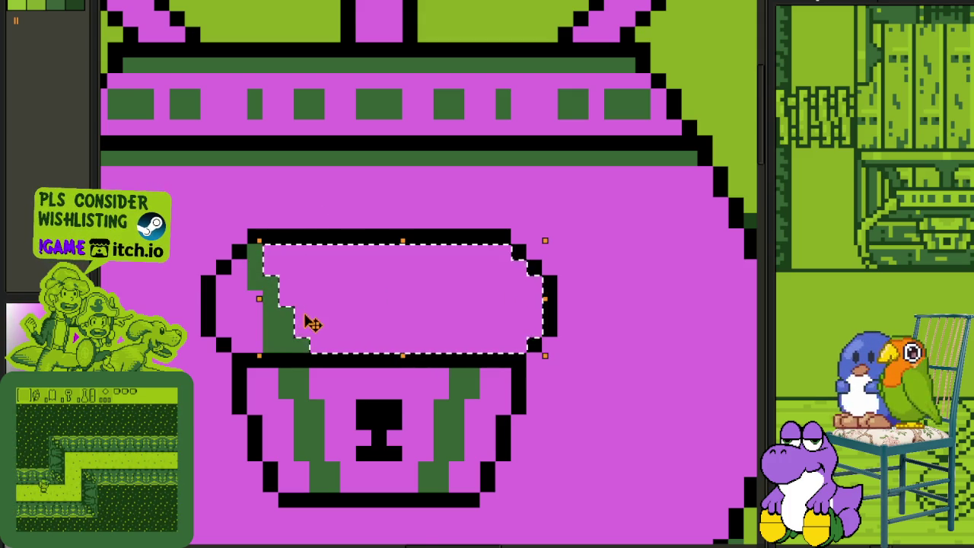
pyautogui.scroll(-4, 326, 306)
pyautogui.press('Tab')
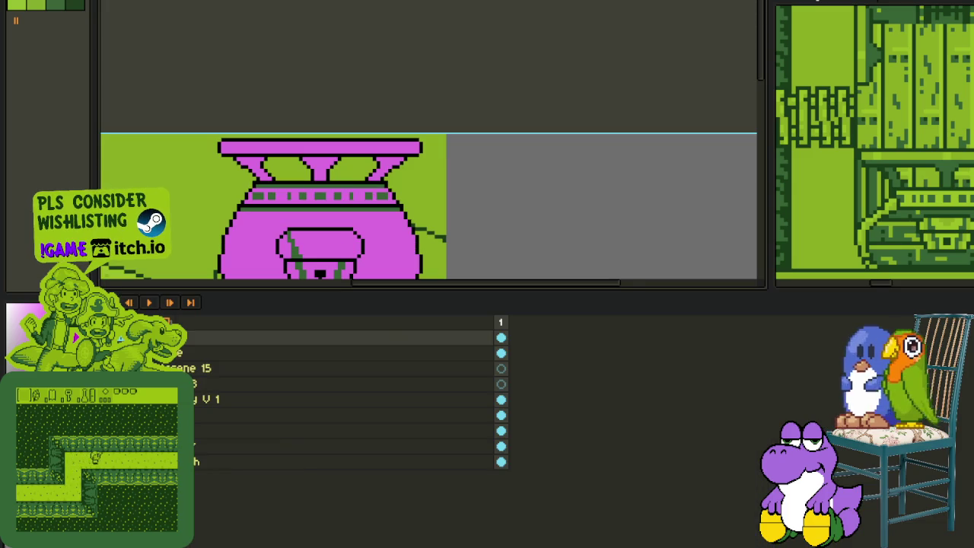
pyautogui.press('Tab')
pyautogui.scroll(1, 293, 248)
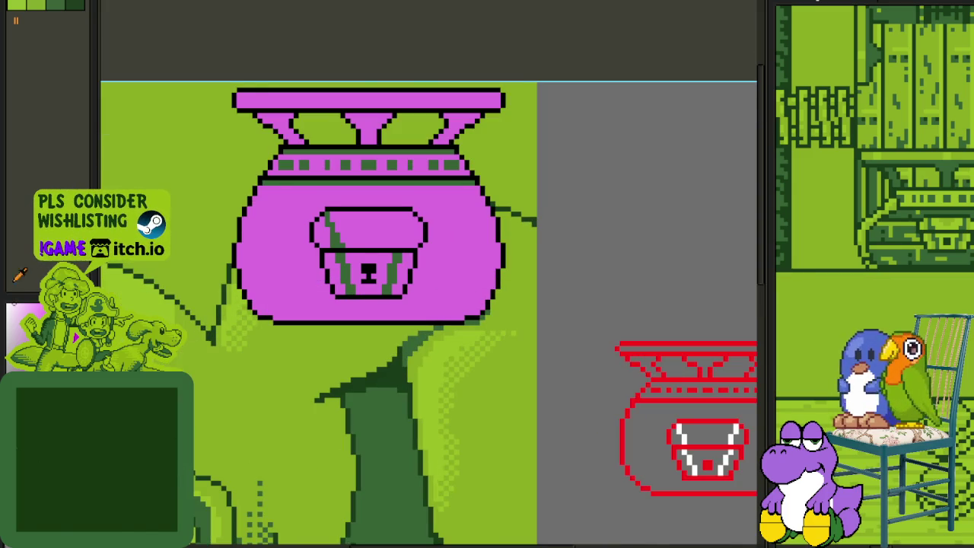
pyautogui.scroll(1, 293, 248)
pyautogui.hotkey('ctrl', 'z')
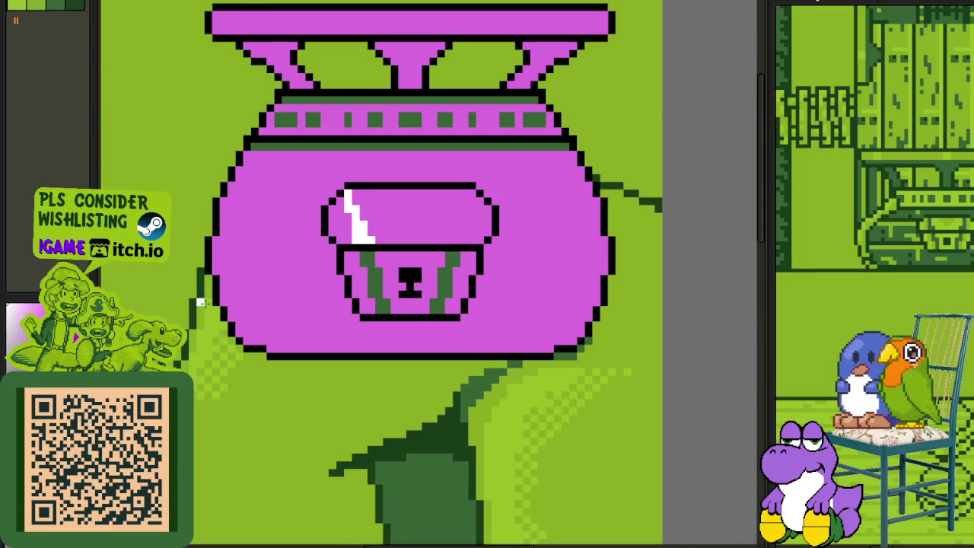
pyautogui.scroll(1, 343, 281)
# Step: Refill the emblem's top stripe and both body stripes dark green
pyautogui.click(399, 204)
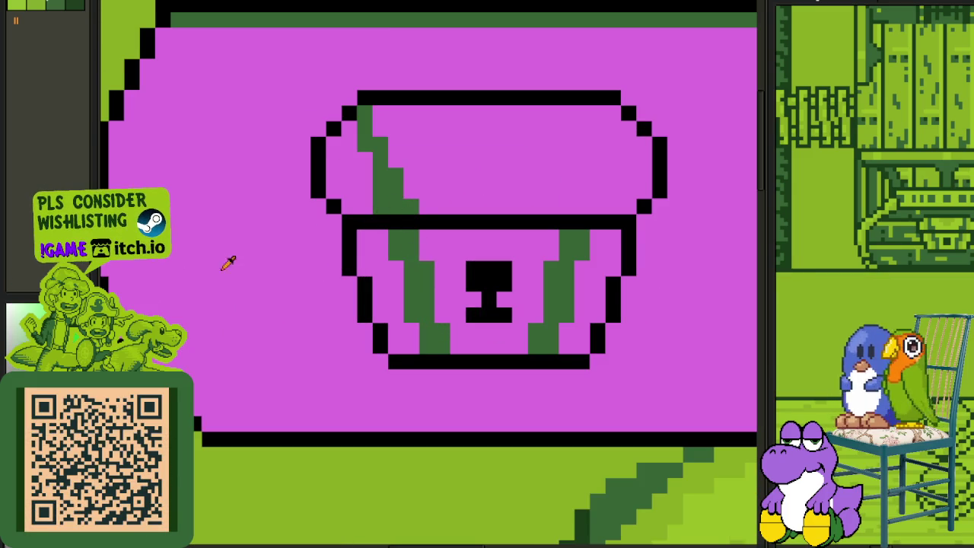
pyautogui.click(423, 298)
pyautogui.click(564, 287)
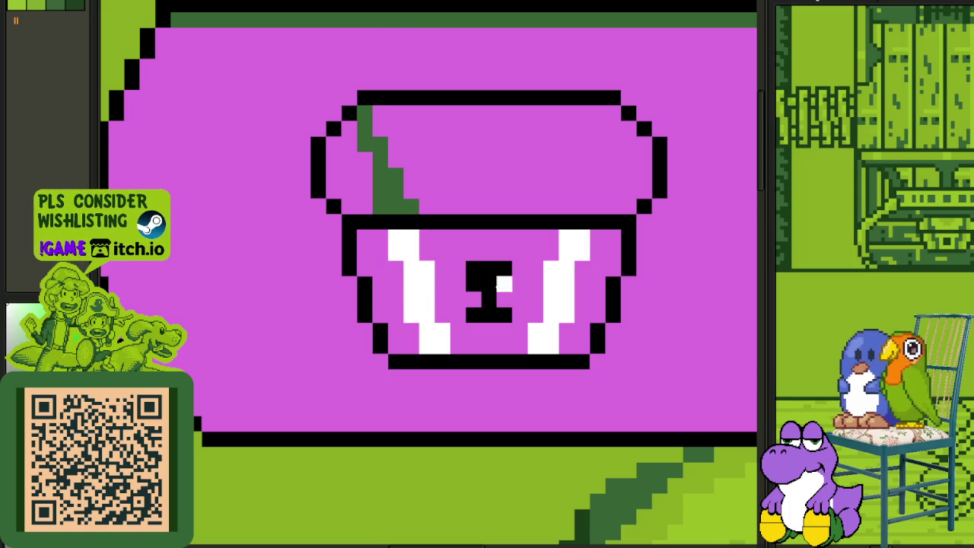
pyautogui.click(408, 252)
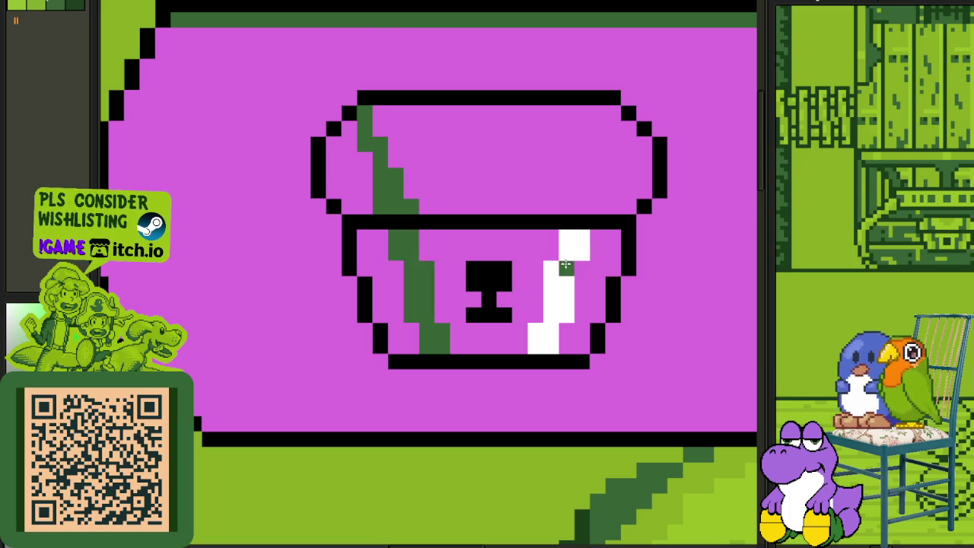
pyautogui.click(566, 265)
pyautogui.scroll(-2, 562, 252)
pyautogui.scroll(1, 548, 235)
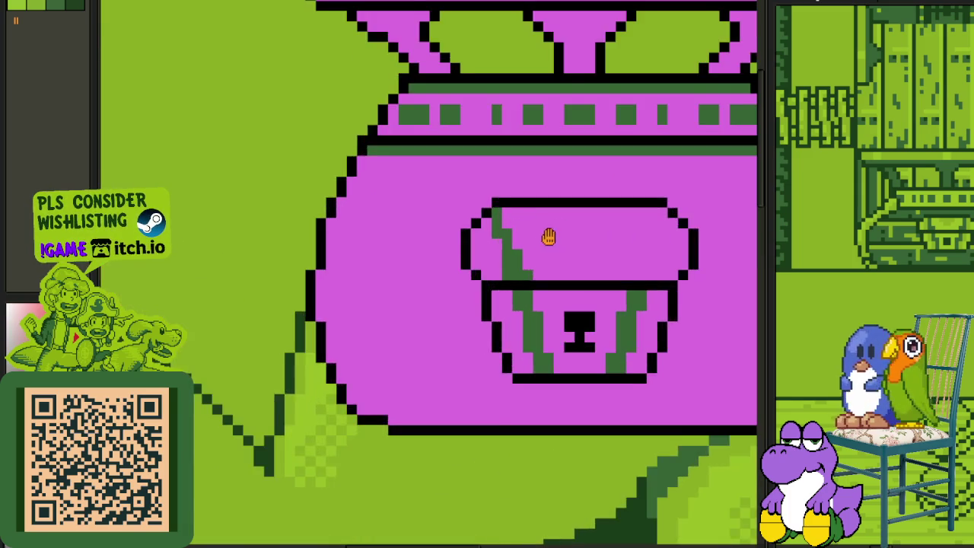
pyautogui.scroll(1, 403, 275)
# Step: Copy the left dark green stripe, flip it horizontally and place it on the right
pyautogui.click(370, 297)
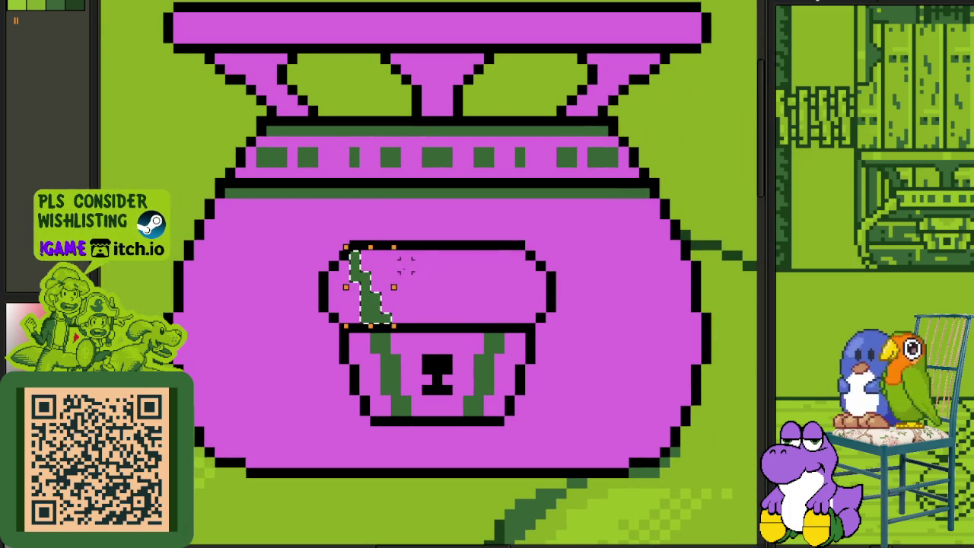
pyautogui.hotkey('ctrl', 'c')
pyautogui.hotkey('ctrl', 'v')
pyautogui.hotkey('shift', 'h')
pyautogui.press('Right')
pyautogui.press('Right')
pyautogui.press('Right')
pyautogui.press('Right')
pyautogui.press('Right')
pyautogui.press('Right')
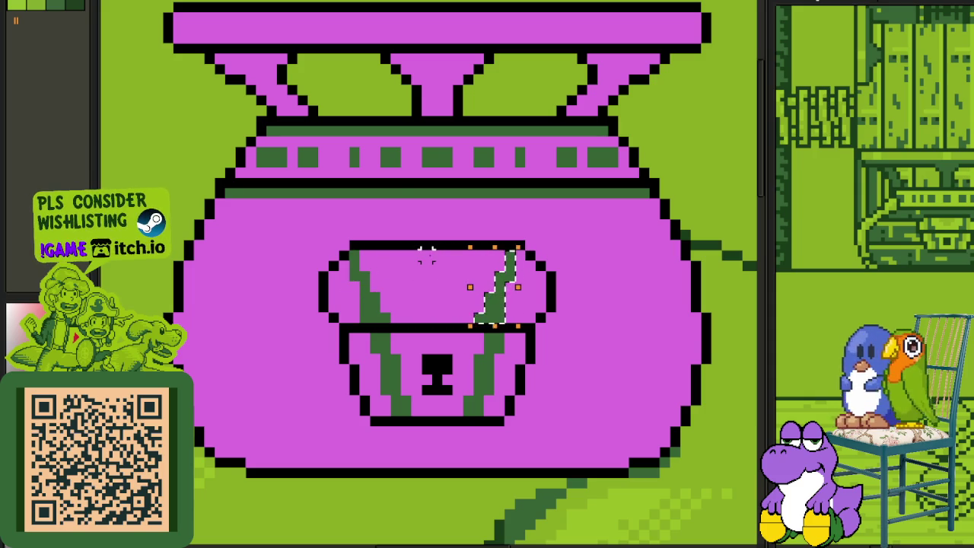
pyautogui.press('Return')
# Step: Add a dark green pixel on the band and show the layers timeline
pyautogui.scroll(-3, 426, 258)
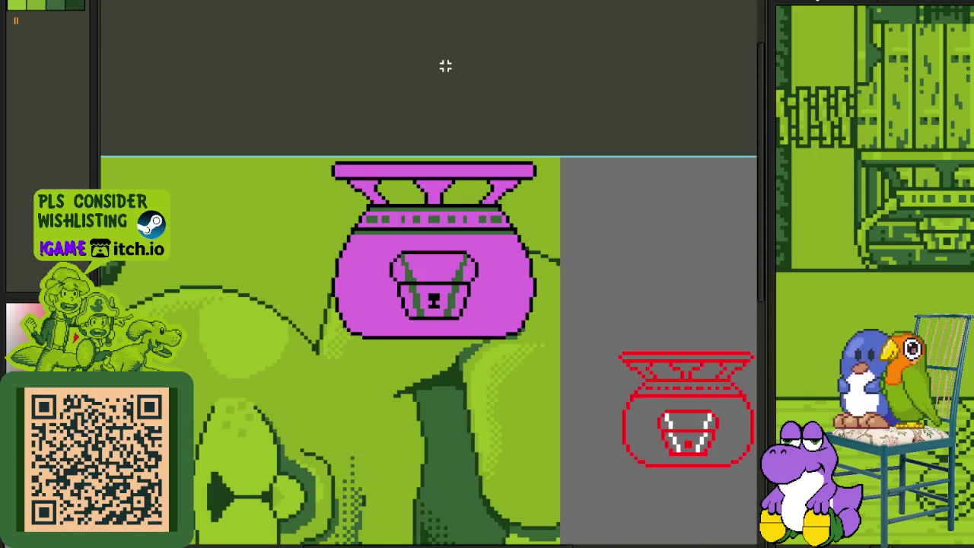
pyautogui.scroll(2, 422, 210)
pyautogui.scroll(2, 398, 223)
pyautogui.click(349, 226)
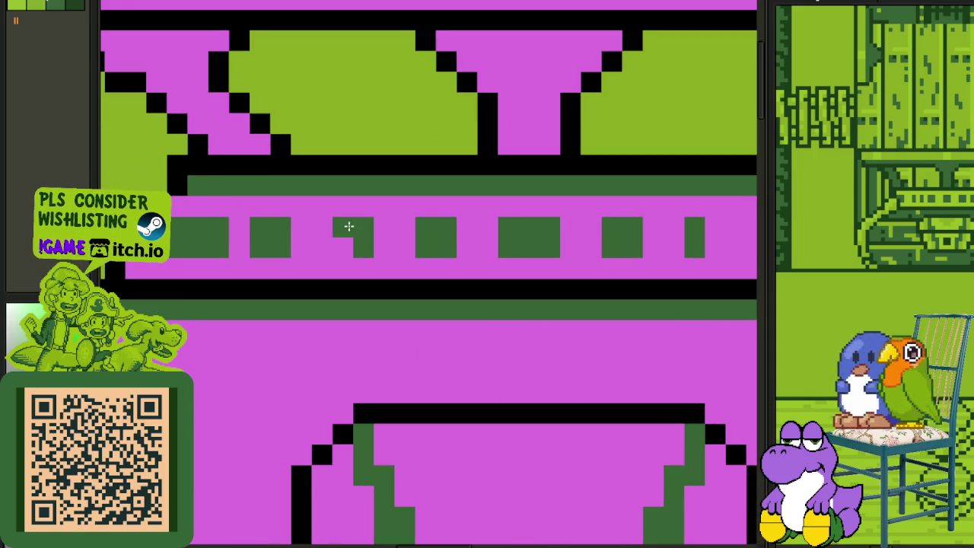
pyautogui.scroll(-2, 707, 237)
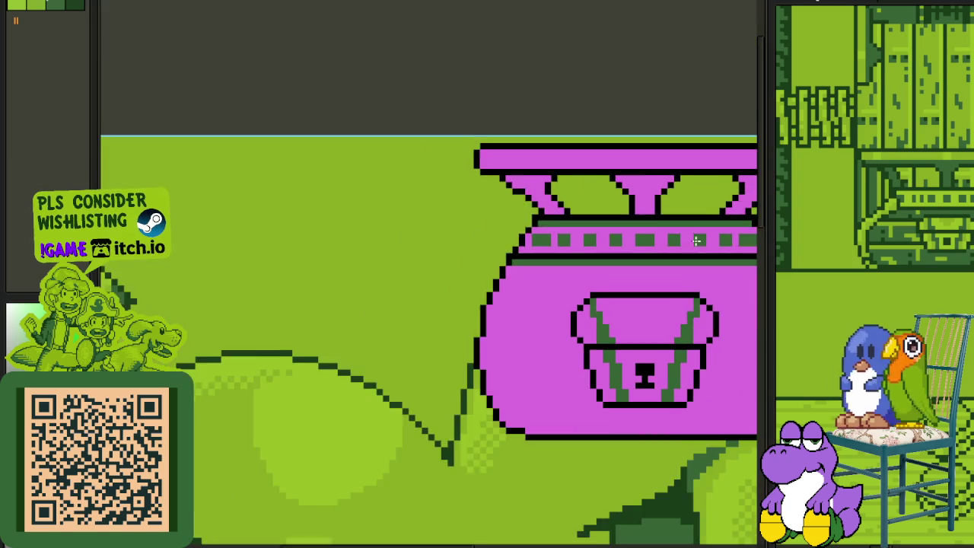
pyautogui.scroll(-1, 695, 240)
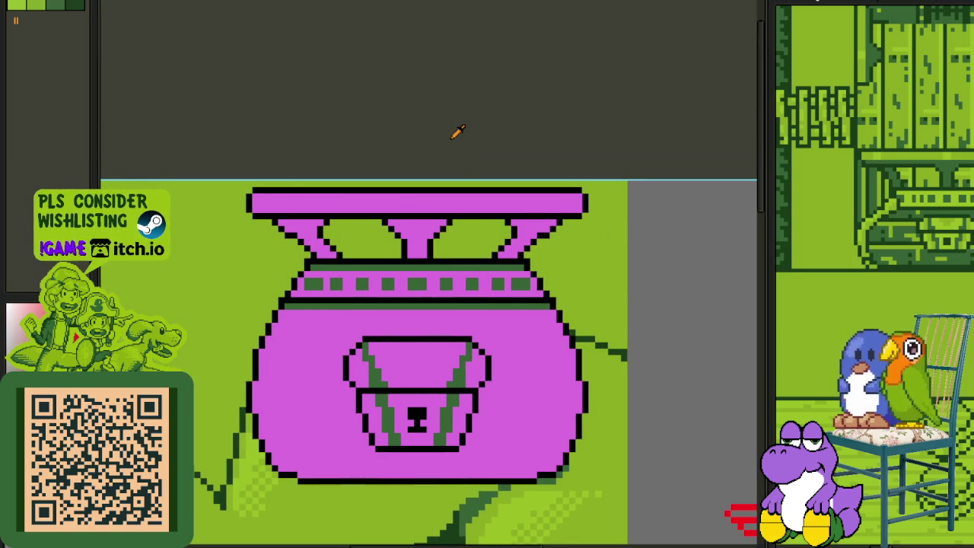
pyautogui.scroll(-1, 462, 128)
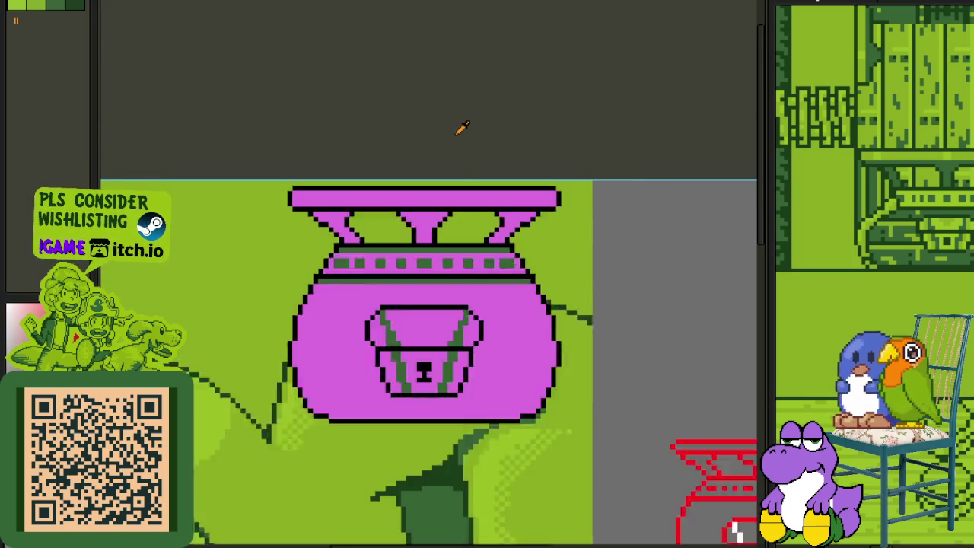
pyautogui.scroll(-1, 461, 133)
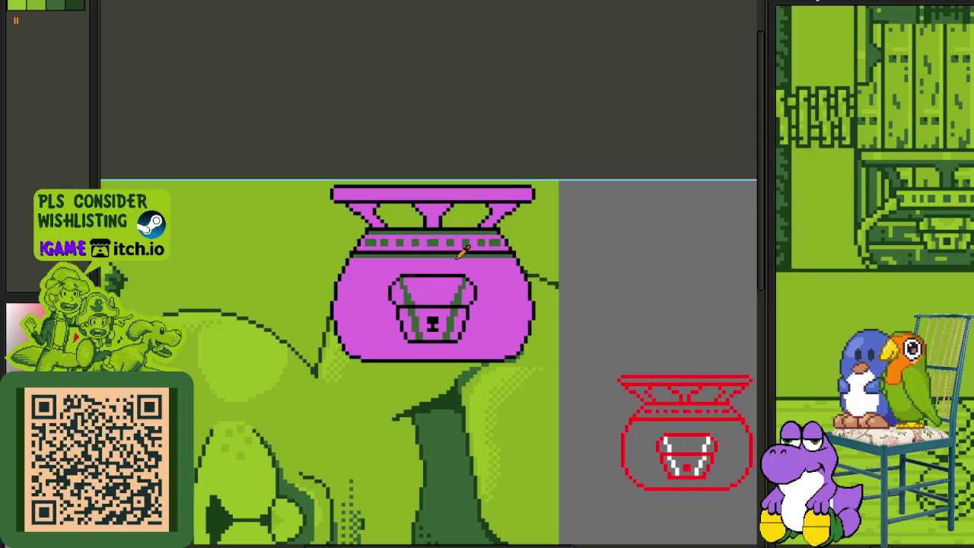
pyautogui.scroll(1, 352, 326)
pyautogui.scroll(2, 353, 327)
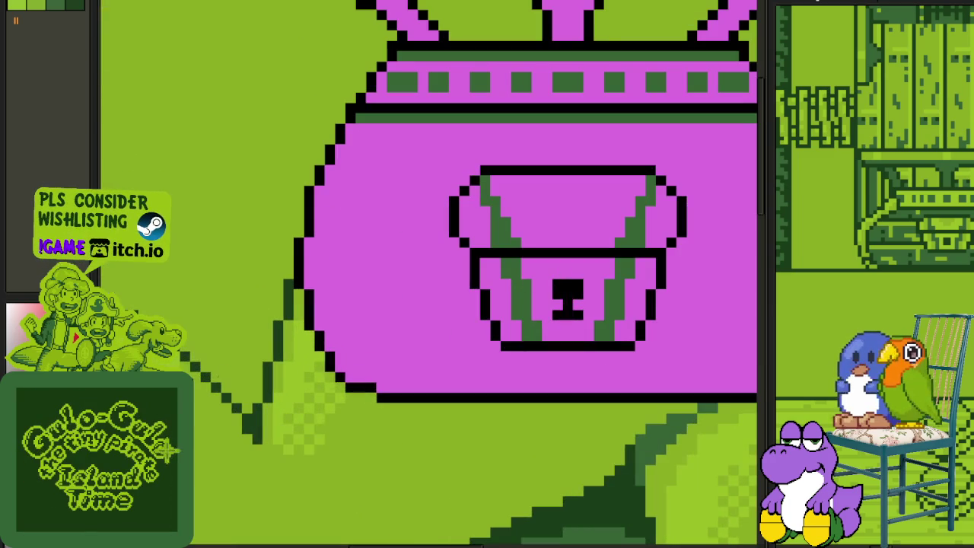
pyautogui.press('Tab')
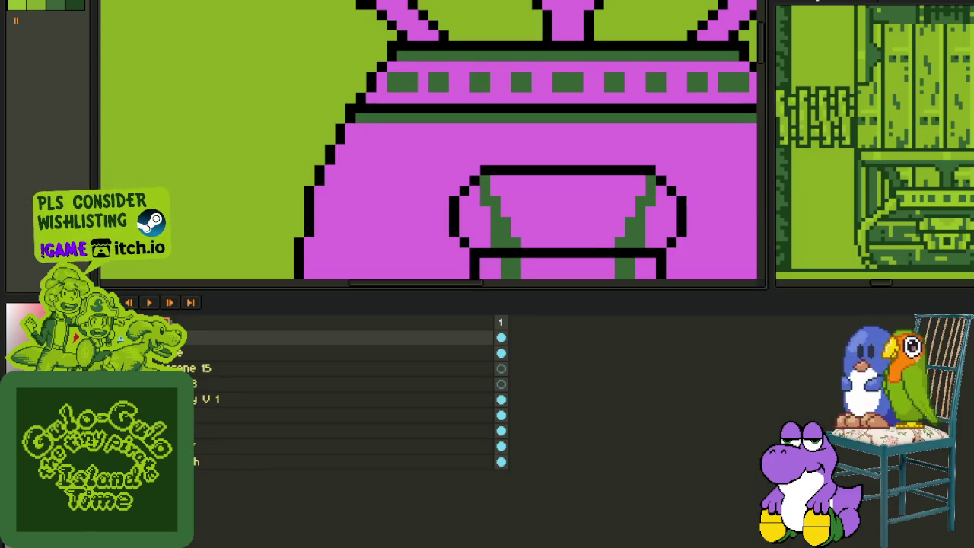
# Step: Add a new layer for the red highlight and frame the pot's lower-left edge
pyautogui.rightClick(161, 340)
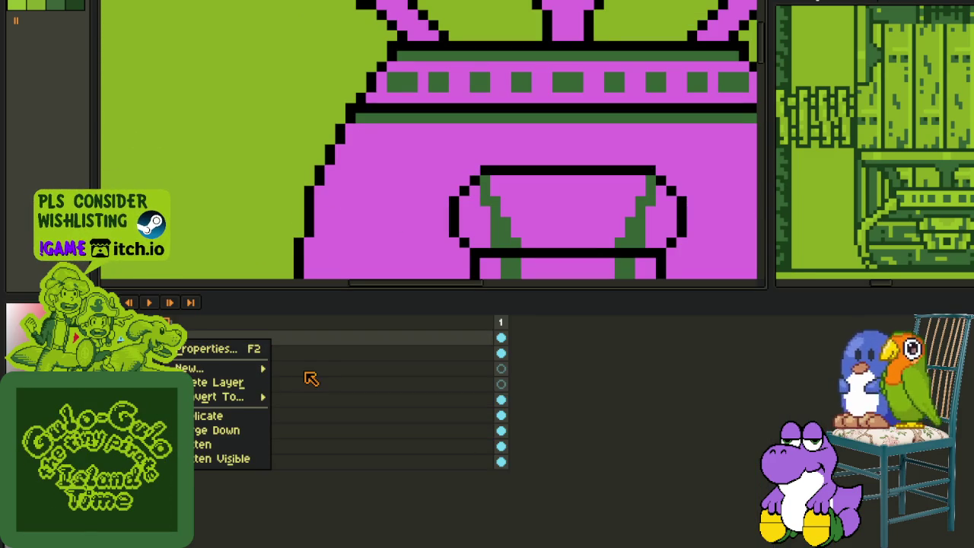
pyautogui.click(327, 367)
pyautogui.press('Tab')
pyautogui.scroll(-1, 343, 162)
pyautogui.scroll(-1, 346, 181)
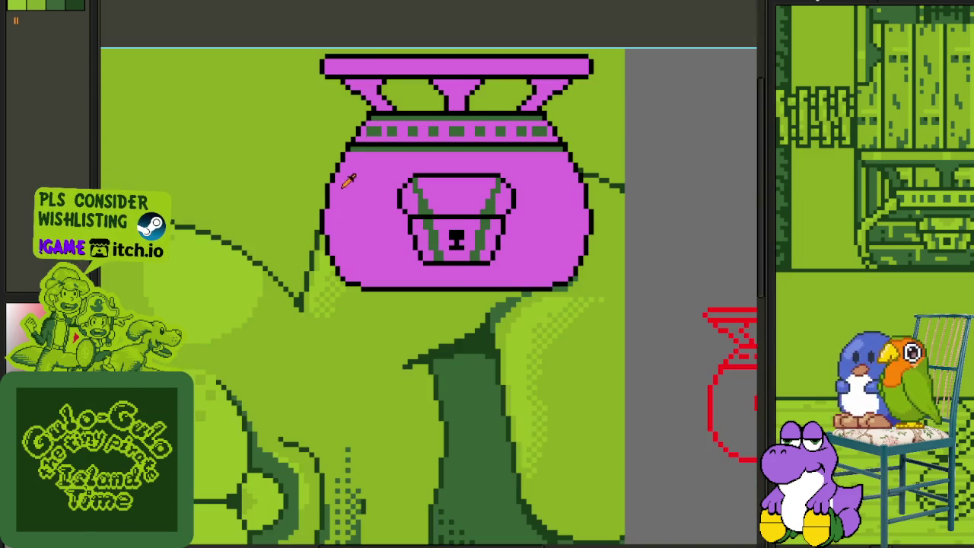
pyautogui.moveTo(388, 13); pyautogui.dragTo(402, 87)
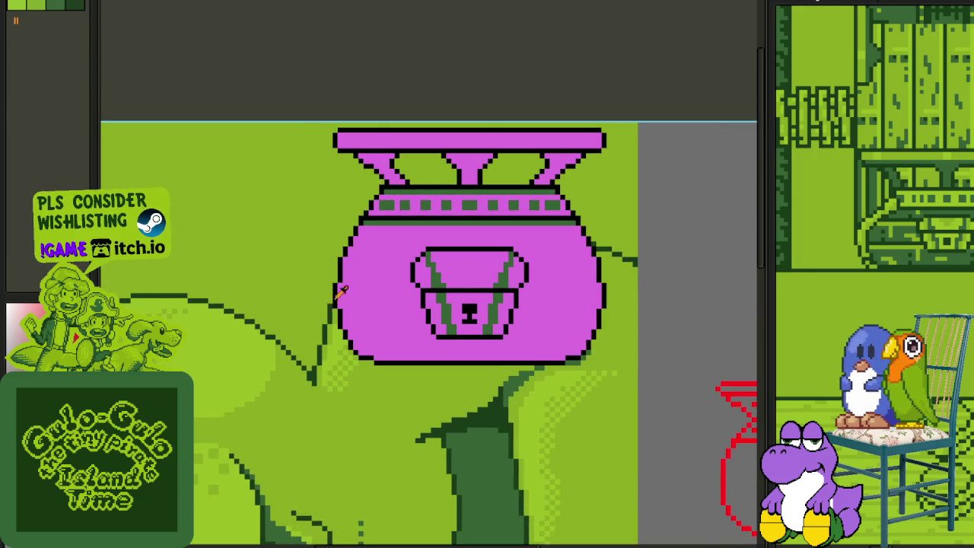
pyautogui.scroll(2, 341, 291)
pyautogui.scroll(2, 406, 370)
pyautogui.moveTo(455, 375); pyautogui.dragTo(486, 452)
# Step: Paint red pixels along the lower-left curve near the pot's bottom edge
pyautogui.click(486, 453)
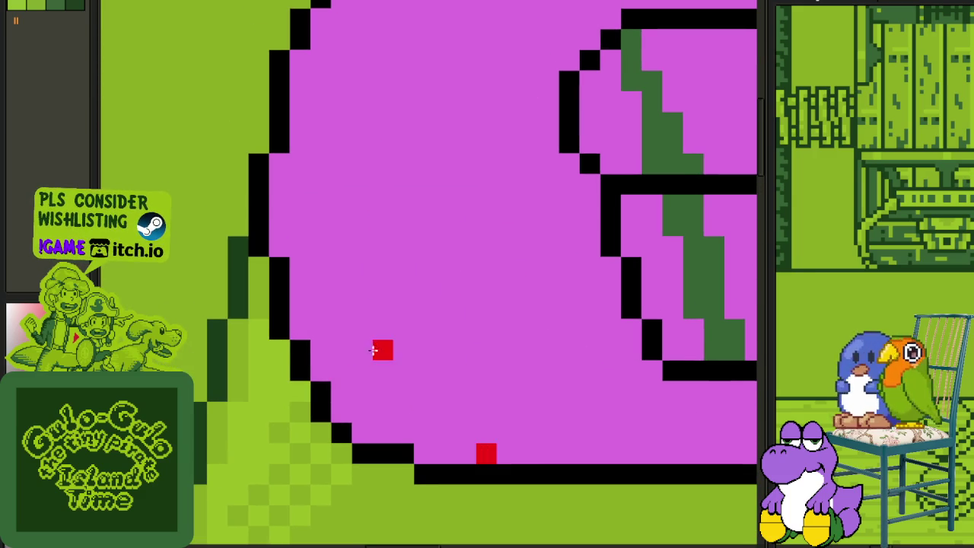
pyautogui.moveTo(383, 397)
pyautogui.mouseDown()
pyautogui.moveTo(384, 412)
pyautogui.moveTo(403, 424)
pyautogui.mouseUp()
pyautogui.hotkey('ctrl', 'z')
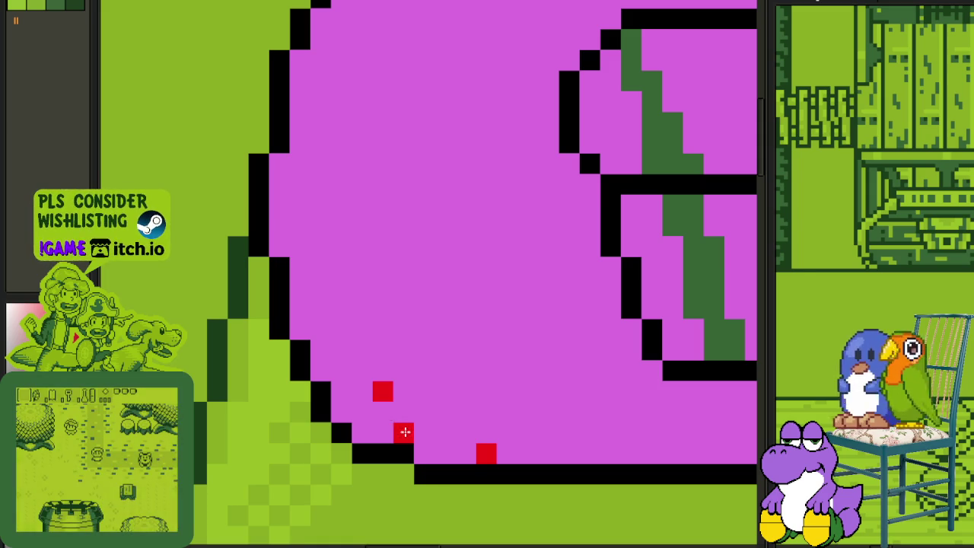
pyautogui.click(404, 412)
pyautogui.click(426, 415)
pyautogui.click(455, 432)
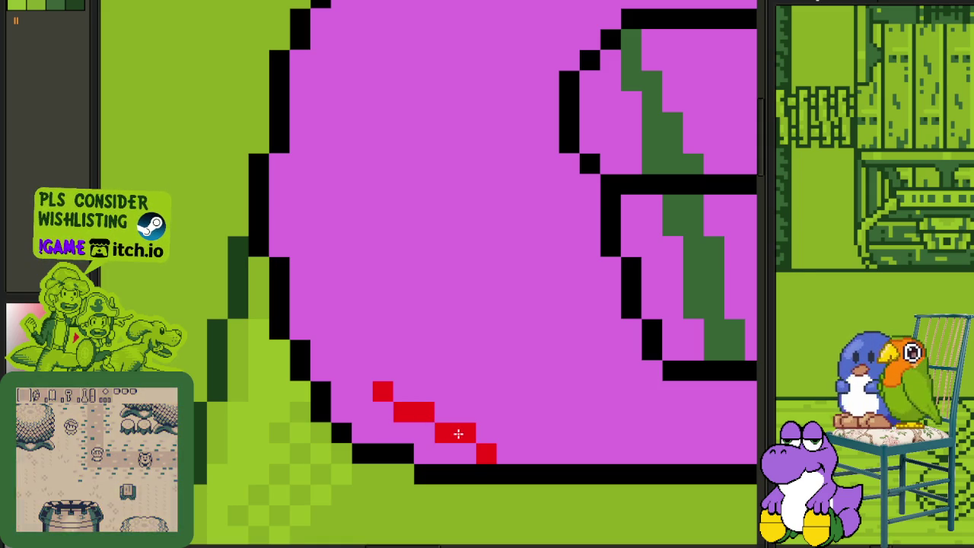
# Step: Extend the red stepped curve up the pot's left side to just under the band
pyautogui.click(379, 373)
pyautogui.click(362, 349)
pyautogui.click(362, 329)
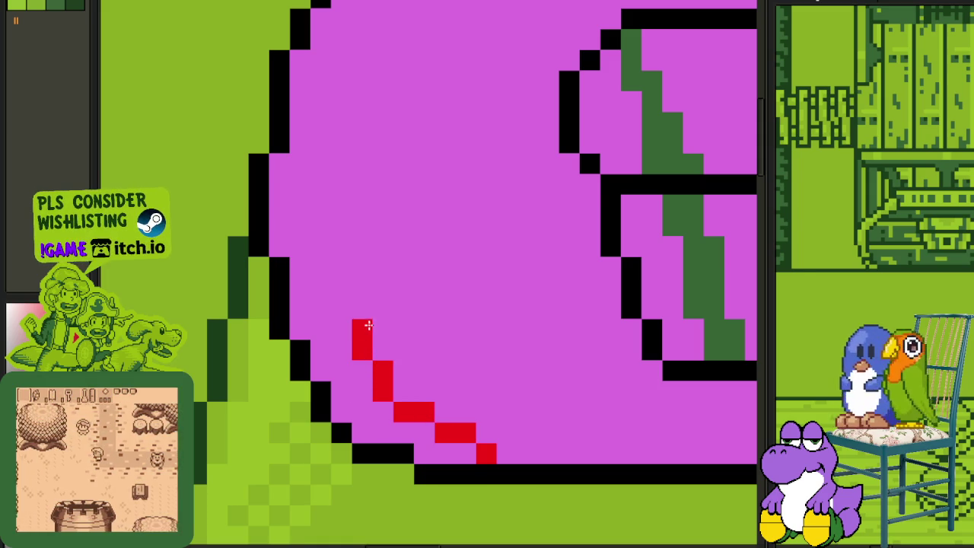
pyautogui.click(342, 307)
pyautogui.moveTo(342, 288)
pyautogui.mouseDown()
pyautogui.moveTo(339, 248)
pyautogui.moveTo(338, 398)
pyautogui.moveTo(324, 348)
pyautogui.moveTo(342, 258)
pyautogui.moveTo(366, 219)
pyautogui.mouseUp()
pyautogui.click(322, 387)
pyautogui.click(334, 330)
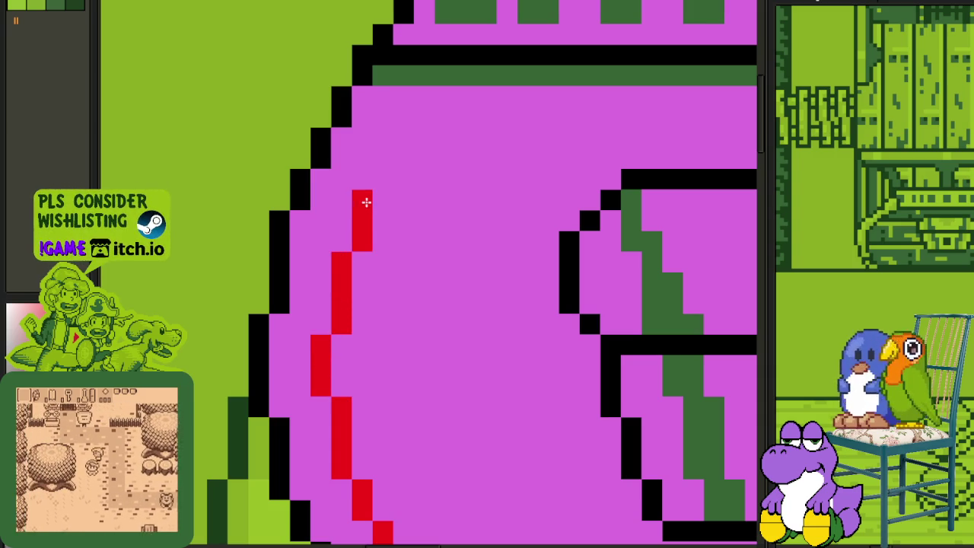
pyautogui.click(385, 192)
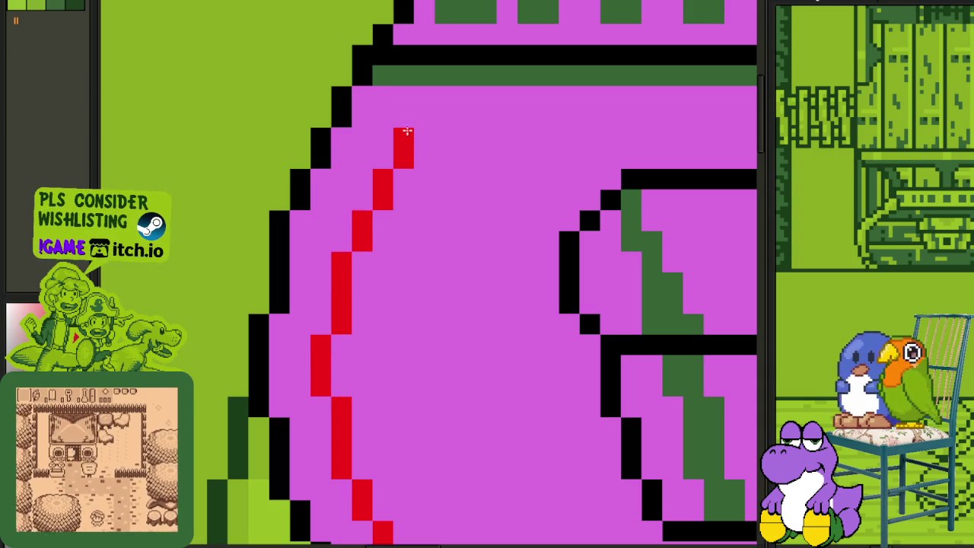
pyautogui.moveTo(407, 131); pyautogui.dragTo(424, 103)
# Step: Smooth the red curve, erase two stray pixels, and extend it one pixel to the rim
pyautogui.scroll(-3, 440, 74)
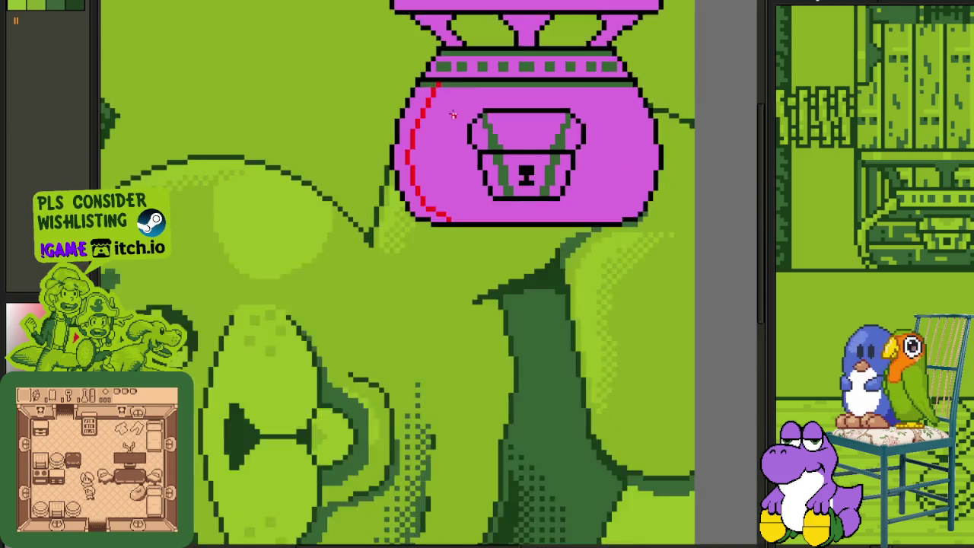
pyautogui.scroll(-1, 440, 74)
pyautogui.scroll(1, 429, 198)
pyautogui.scroll(1, 428, 198)
pyautogui.scroll(1, 426, 196)
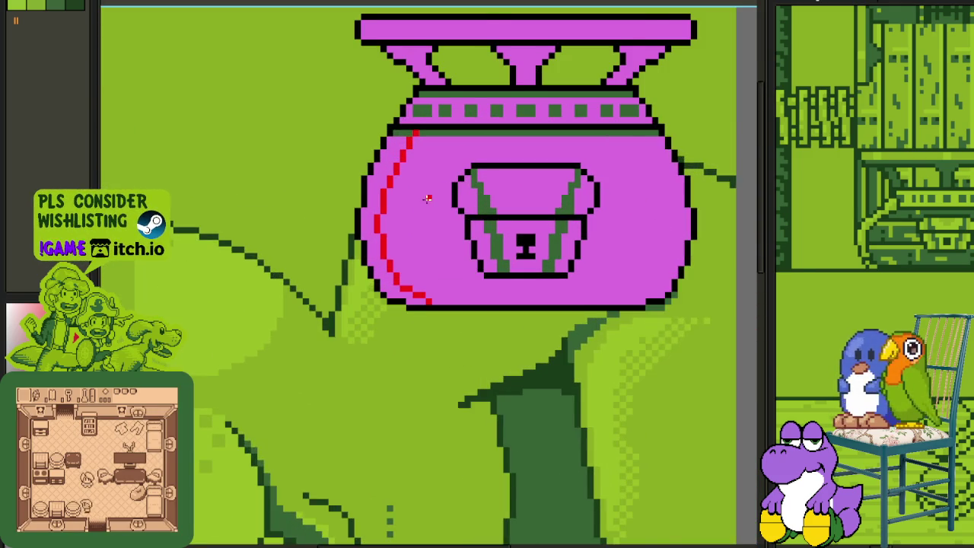
pyautogui.scroll(1, 413, 235)
pyautogui.scroll(1, 358, 228)
pyautogui.scroll(1, 337, 302)
pyautogui.click(329, 349)
pyautogui.rightClick(349, 349)
pyautogui.rightClick(351, 266)
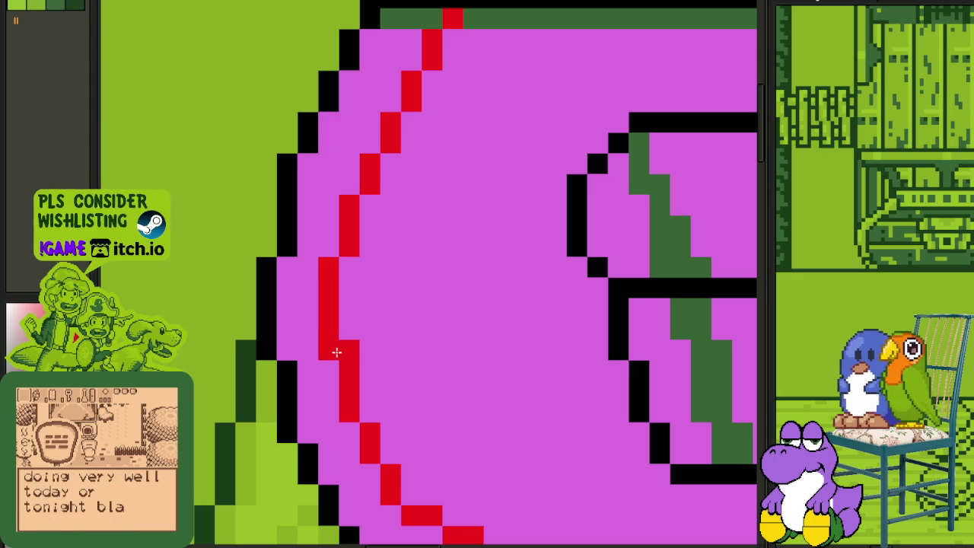
pyautogui.scroll(-4, 335, 312)
pyautogui.scroll(-2, 337, 228)
pyautogui.scroll(1, 342, 266)
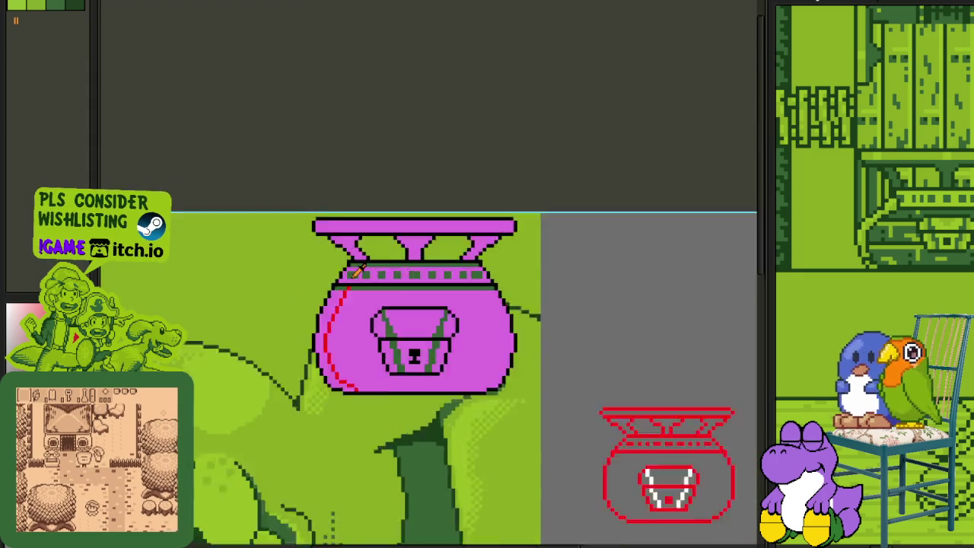
pyautogui.scroll(4, 348, 301)
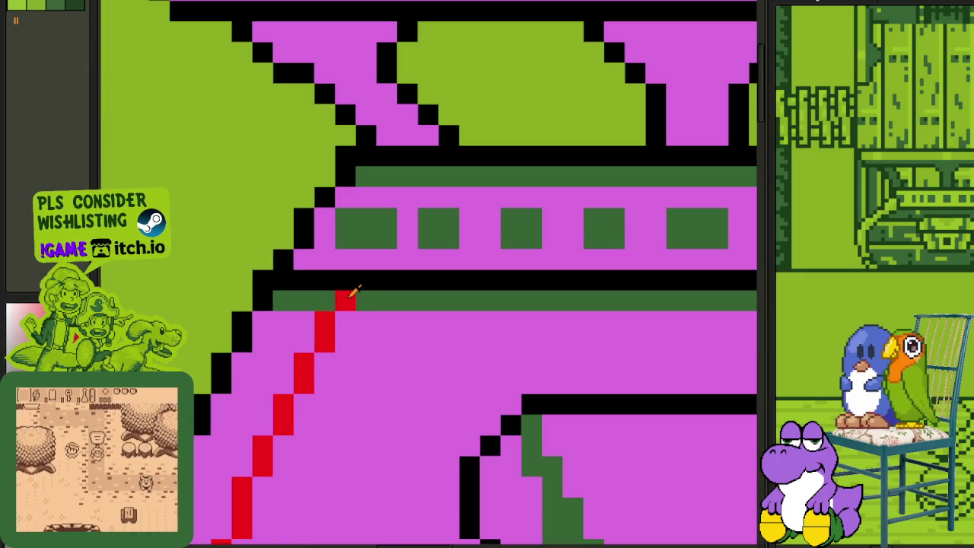
pyautogui.click(346, 280)
pyautogui.scroll(-5, 352, 274)
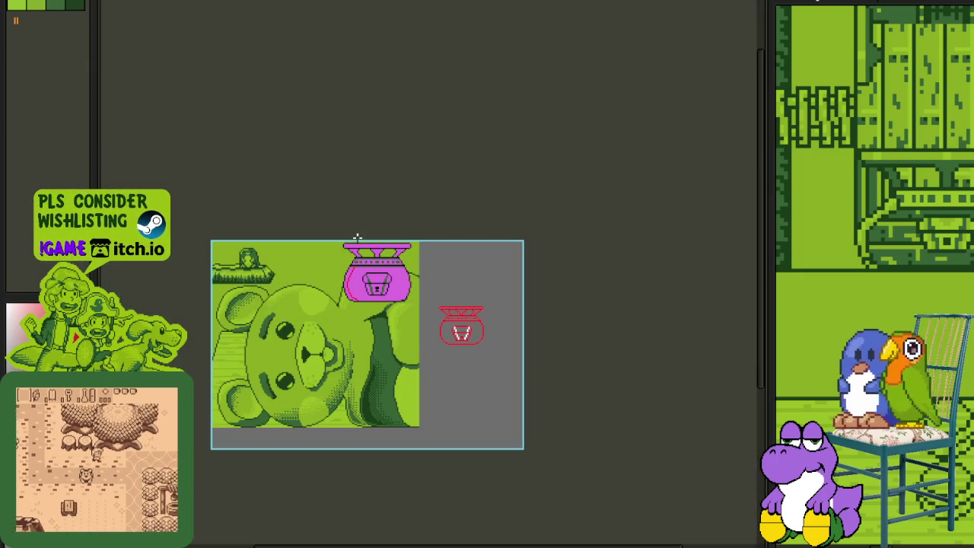
# Step: Redraw the black outline and pink fill pixels at the rim band's upper-left corner
pyautogui.scroll(3, 365, 213)
pyautogui.scroll(1, 367, 287)
pyautogui.scroll(1, 358, 287)
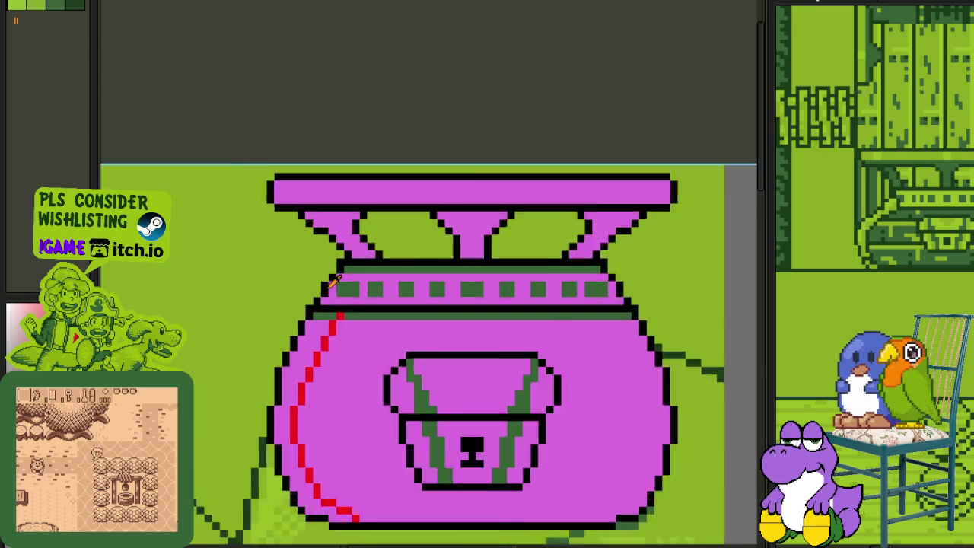
pyautogui.scroll(2, 328, 283)
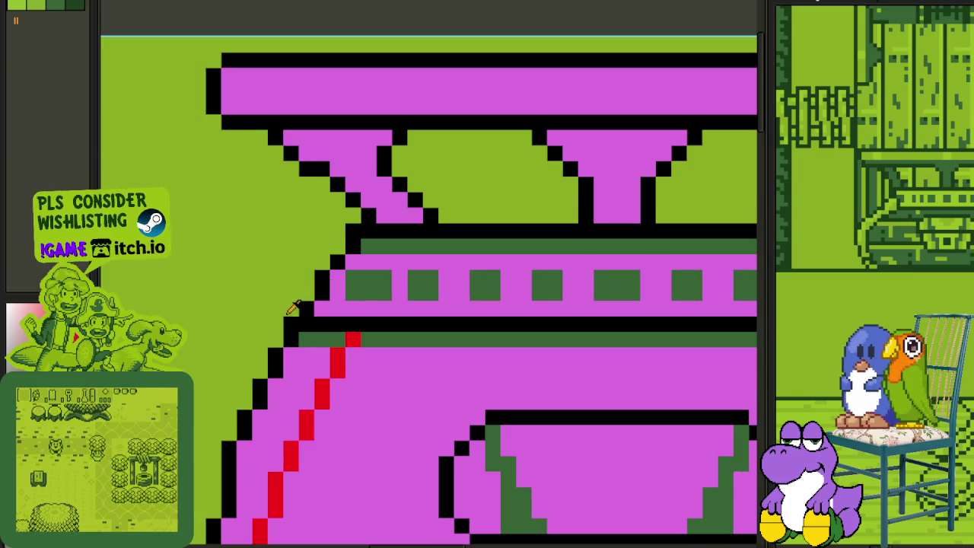
pyautogui.moveTo(324, 288)
pyautogui.mouseDown()
pyautogui.moveTo(335, 242)
pyautogui.moveTo(320, 264)
pyautogui.mouseUp()
pyautogui.click(307, 277)
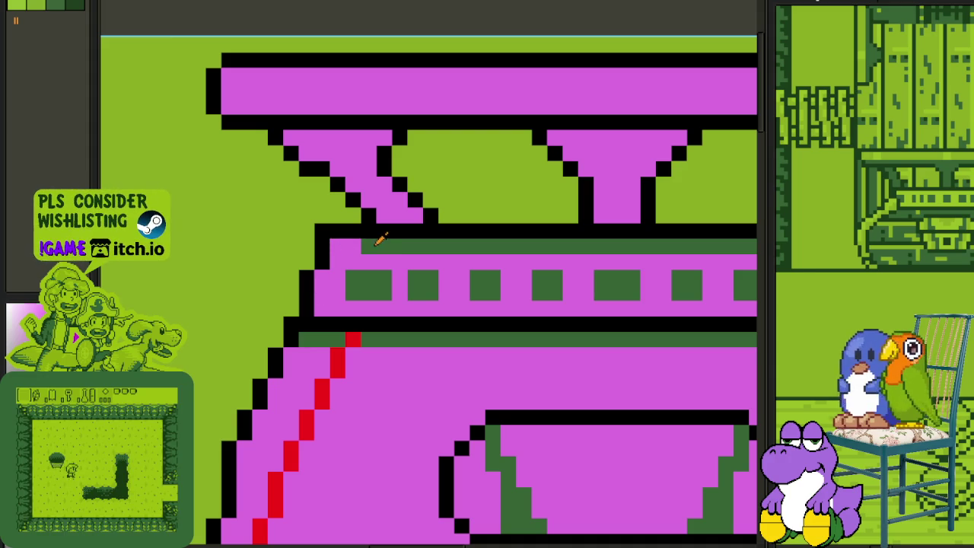
# Step: Move to the pot's right side and eyedropper the pot's pink colour
pyautogui.scroll(-3, 347, 254)
pyautogui.scroll(-2, 412, 284)
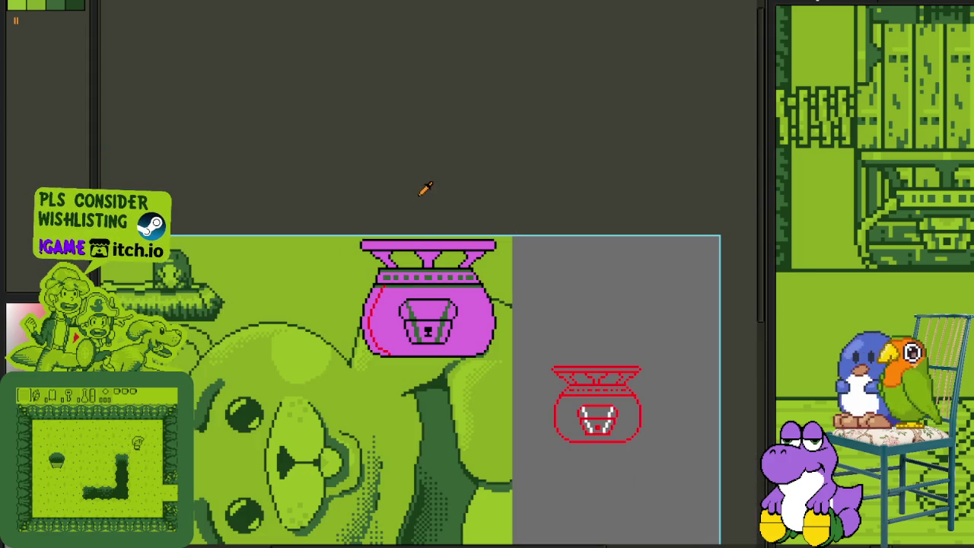
pyautogui.scroll(2, 404, 261)
pyautogui.scroll(2, 384, 268)
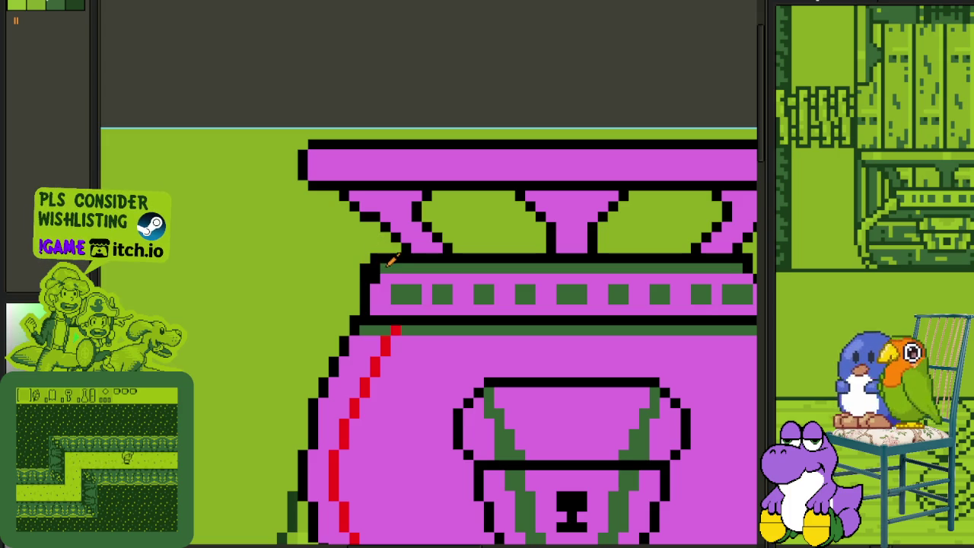
pyautogui.scroll(-2, 377, 279)
pyautogui.scroll(-3, 399, 293)
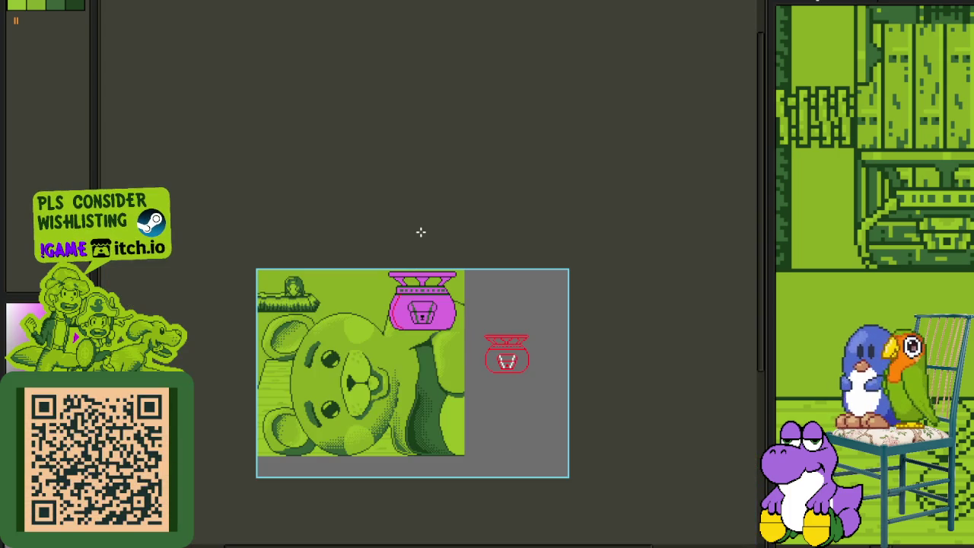
pyautogui.scroll(3, 452, 292)
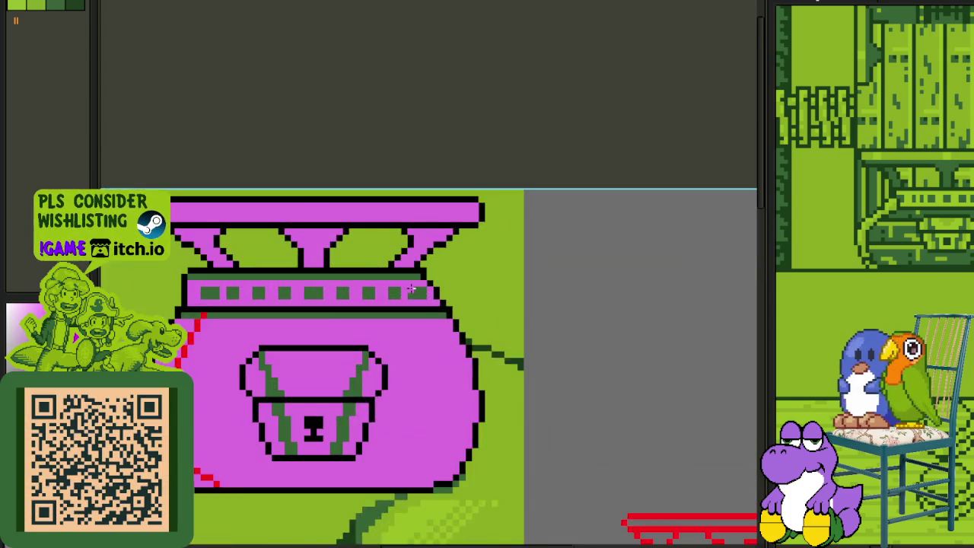
pyautogui.scroll(1, 413, 282)
pyautogui.moveTo(496, 337); pyautogui.dragTo(528, 350)
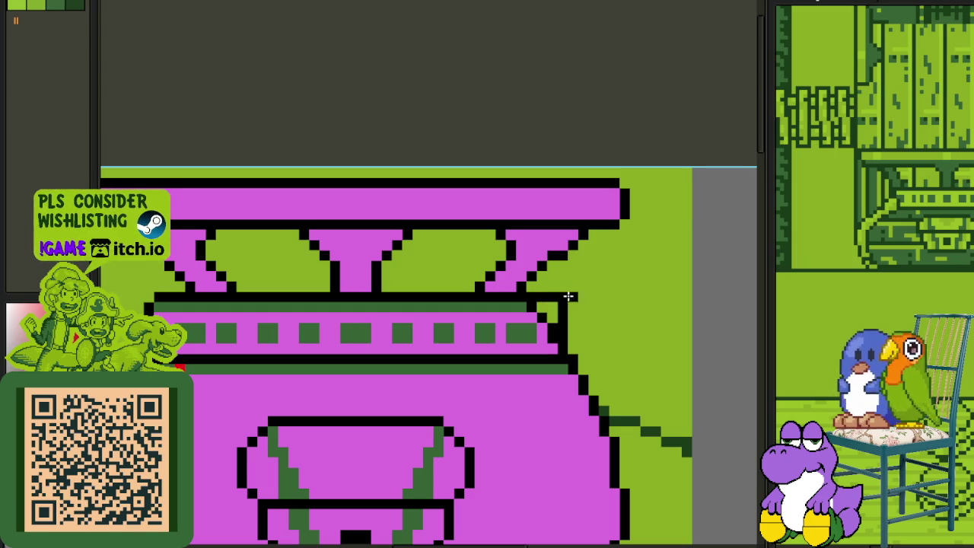
pyautogui.keyDown('alt'); pyautogui.click(548, 329); pyautogui.keyUp('alt')
pyautogui.scroll(-2, 545, 314)
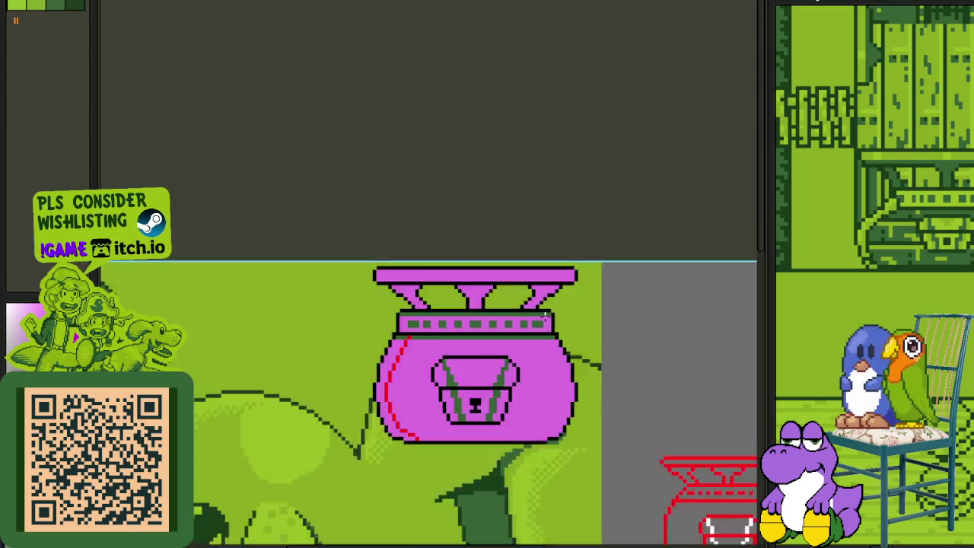
pyautogui.scroll(-2, 541, 264)
pyautogui.scroll(2, 551, 316)
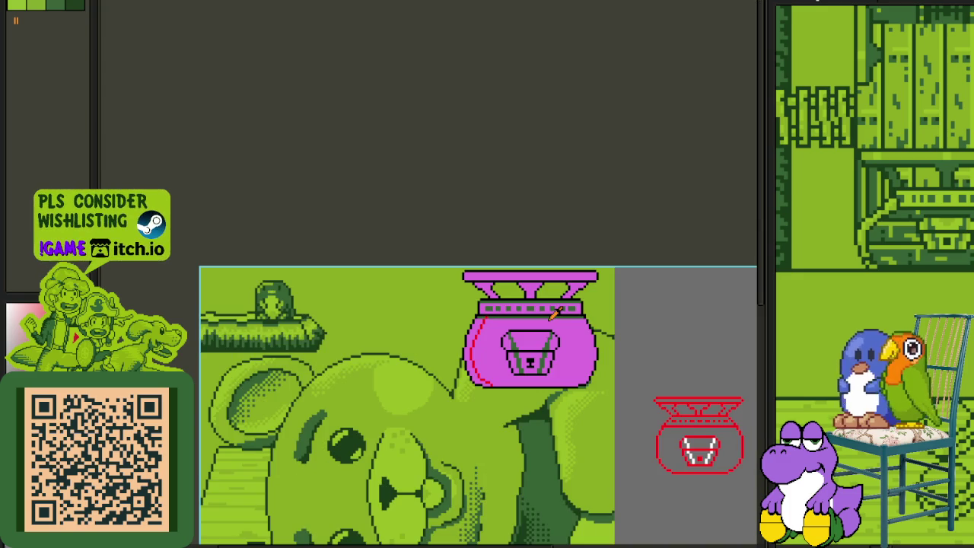
pyautogui.hscroll(2, 552, 314)
pyautogui.scroll(3, 461, 356)
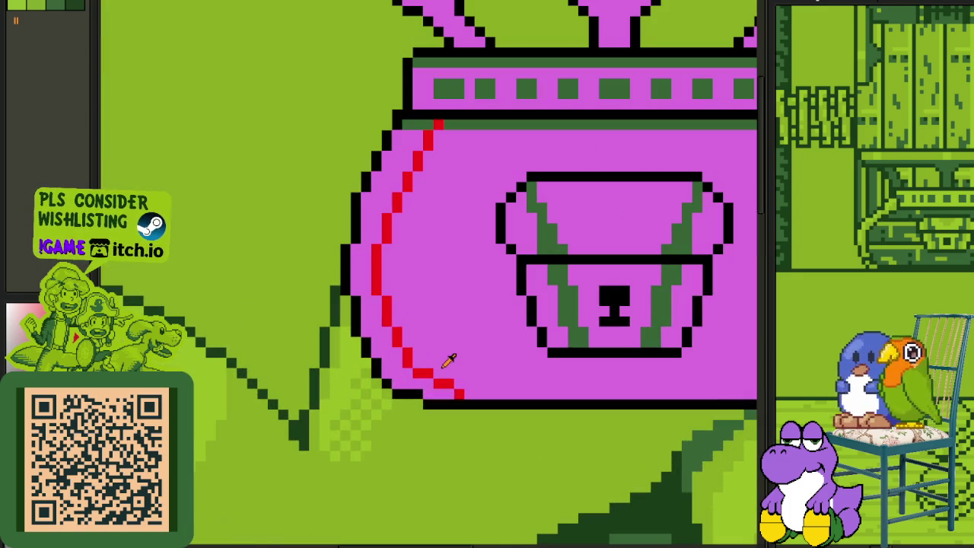
pyautogui.scroll(-1, 394, 225)
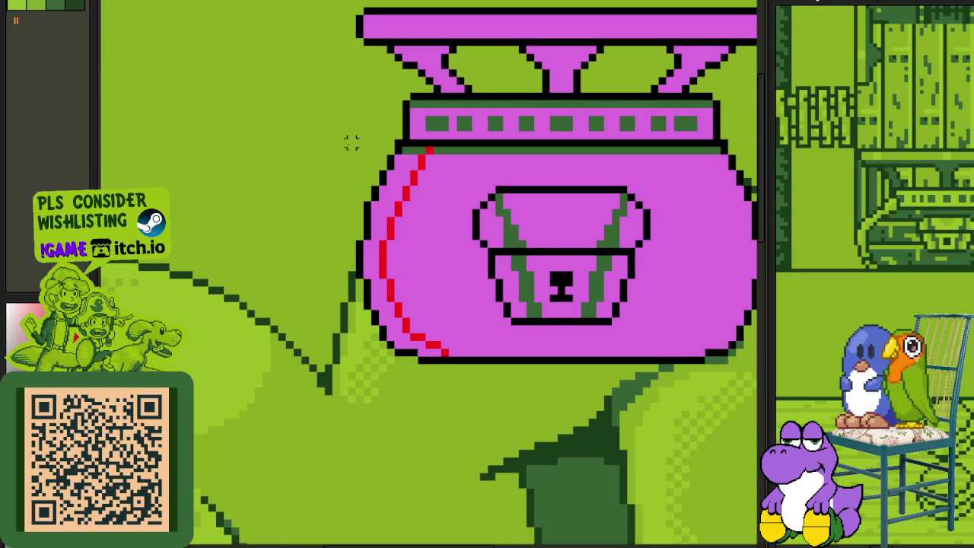
# Step: Copy the left red highlight, flip it horizontally, and nudge it into place on the right side
pyautogui.moveTo(351, 143); pyautogui.dragTo(757, 405)
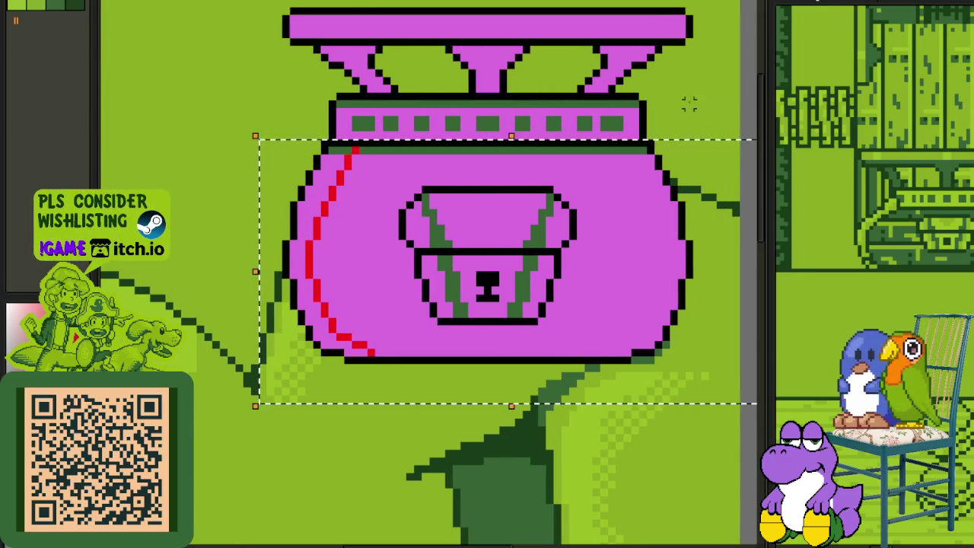
pyautogui.hotkey('shift', 'h')
pyautogui.press('Left')
pyautogui.press('Left')
pyautogui.press('Left')
pyautogui.press('Left')
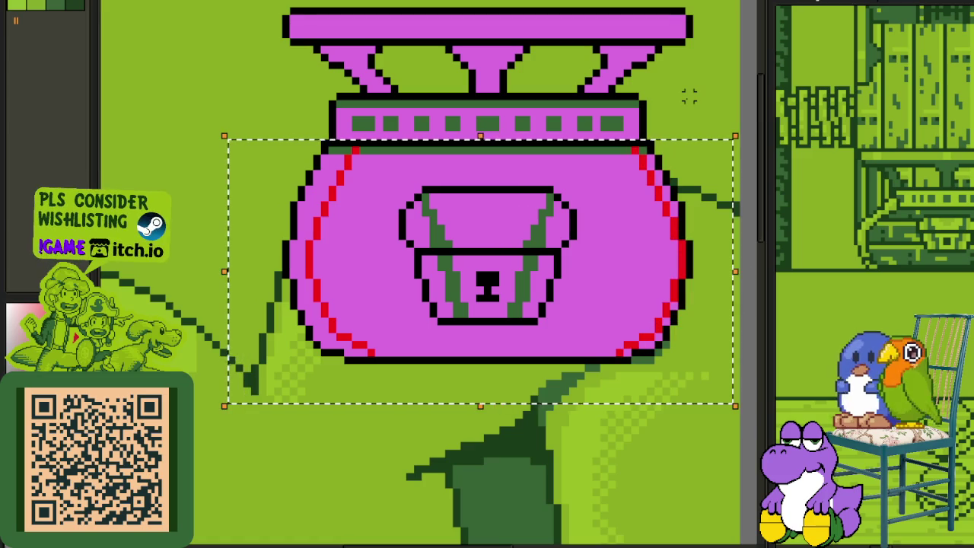
pyautogui.press('Left')
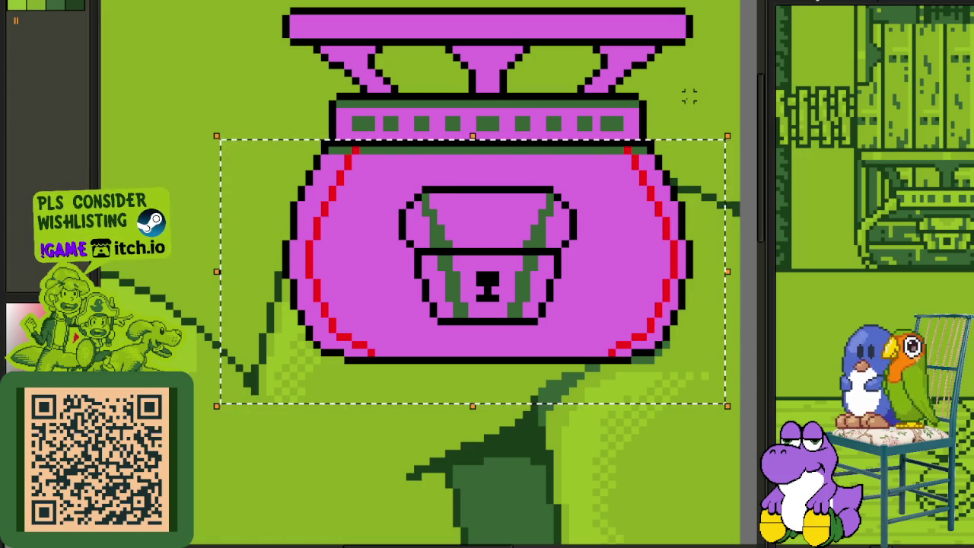
pyautogui.press('Left')
pyautogui.hotkey('ctrl', 'd')
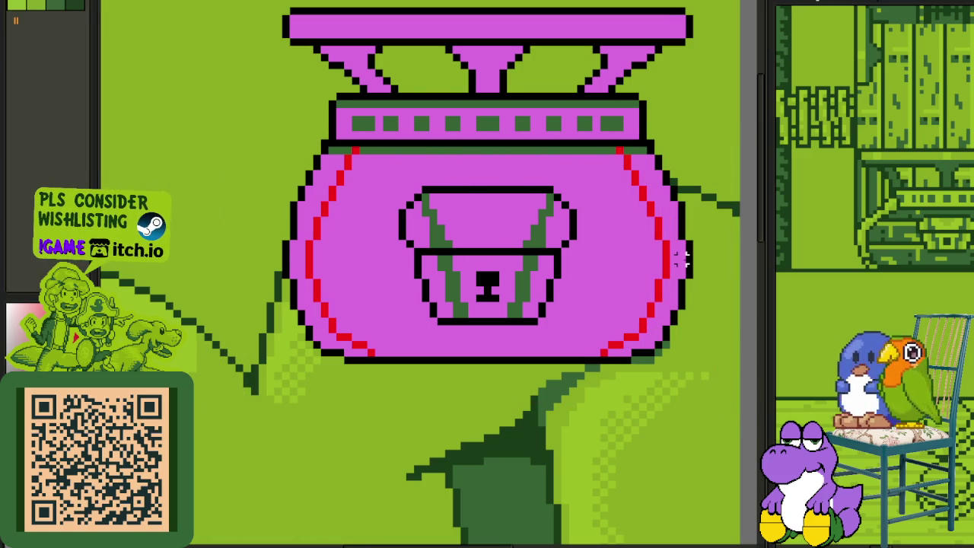
pyautogui.scroll(-2, 670, 258)
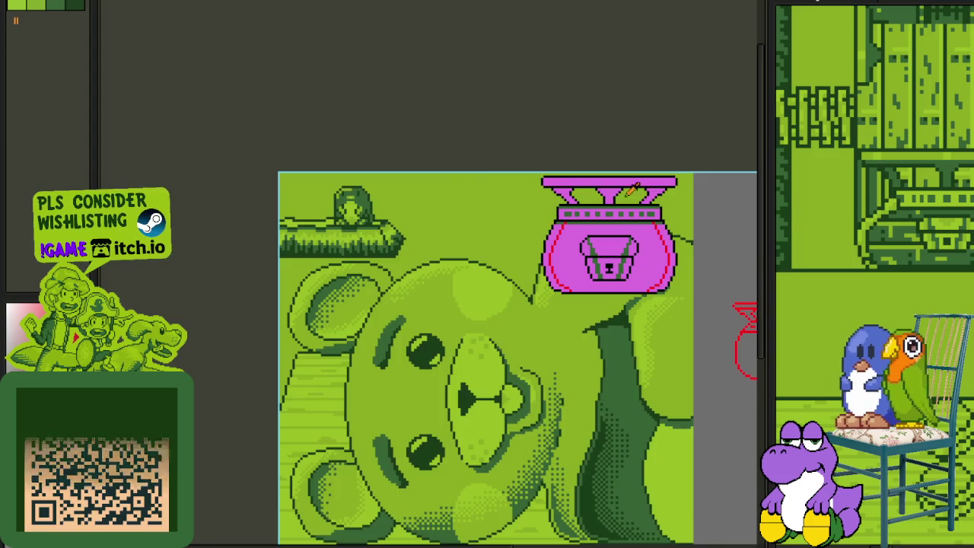
pyautogui.scroll(2, 637, 218)
pyautogui.scroll(1, 424, 337)
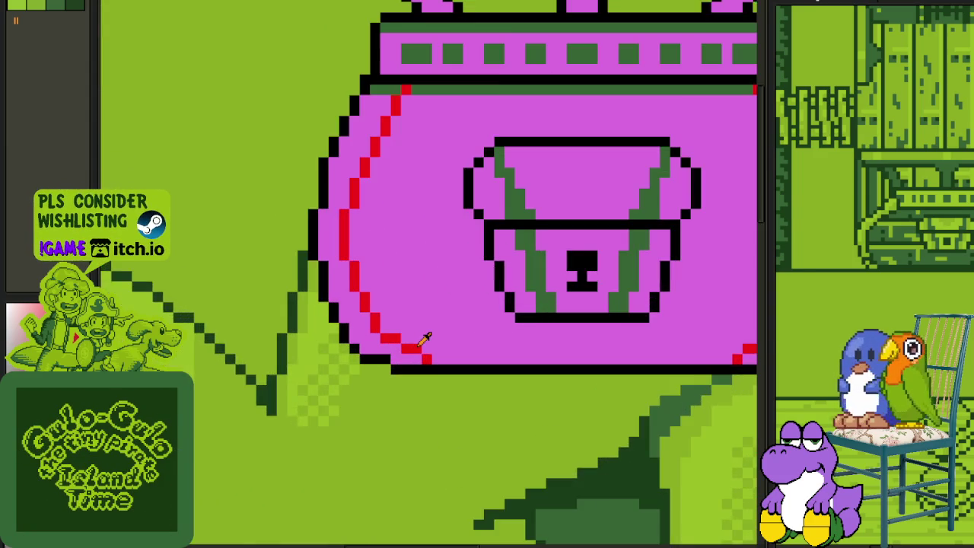
pyautogui.scroll(1, 428, 338)
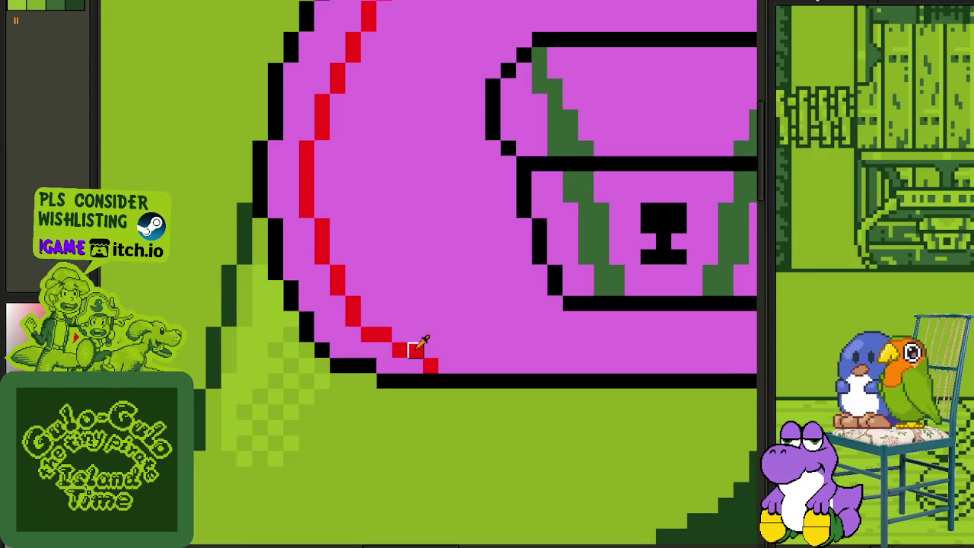
pyautogui.scroll(-2, 424, 365)
pyautogui.scroll(2, 576, 351)
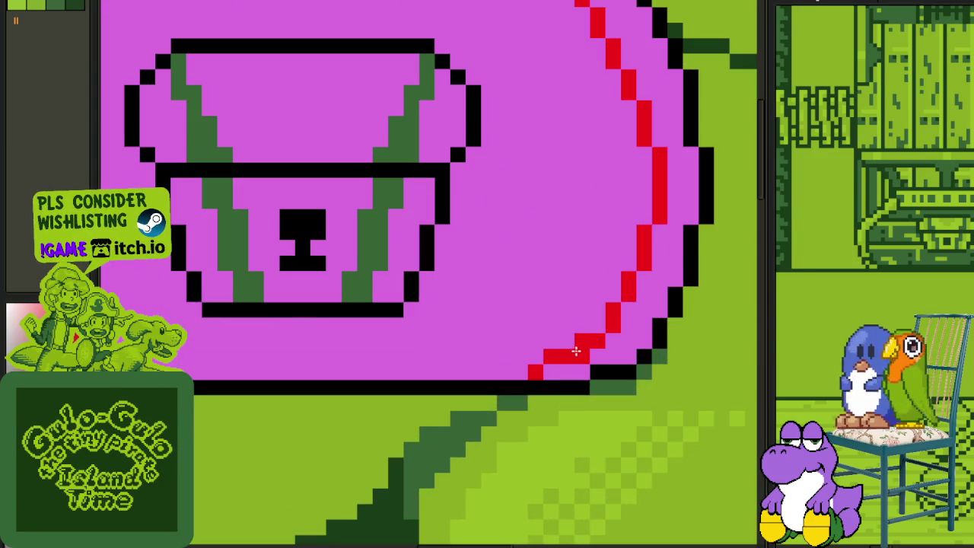
pyautogui.scroll(-2, 544, 357)
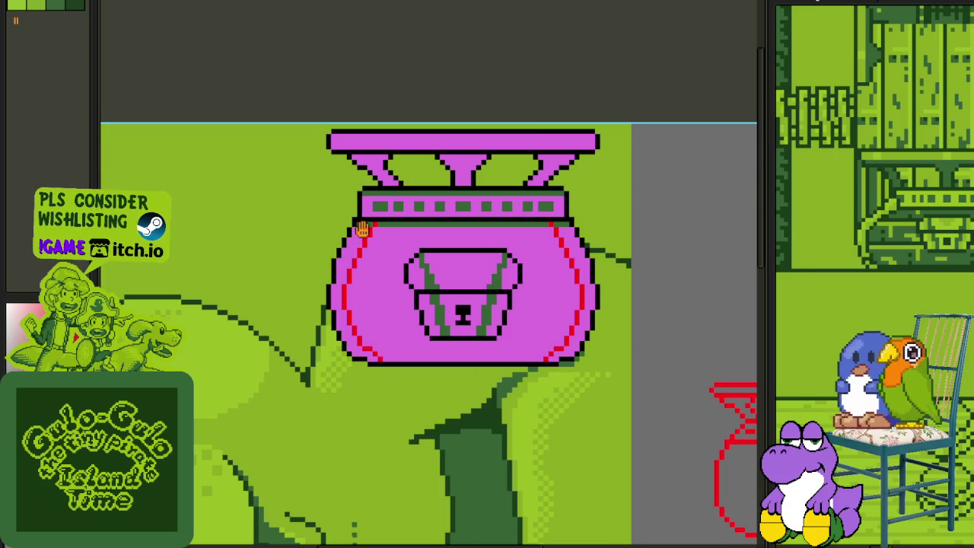
# Step: Merge the highlight layer down into the layer below
pyautogui.press('Tab')
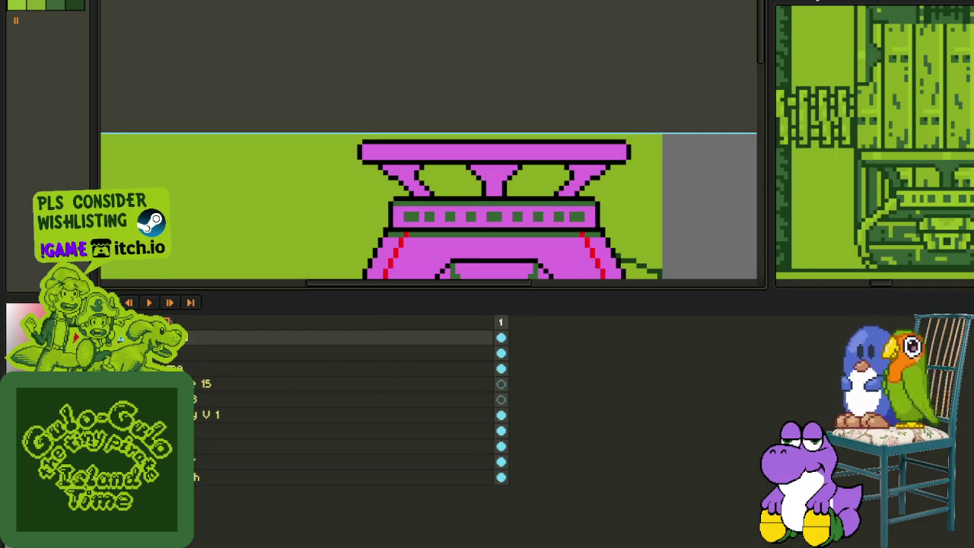
pyautogui.rightClick(189, 343)
pyautogui.click(257, 433)
pyautogui.press('Tab')
pyautogui.scroll(-3, 442, 107)
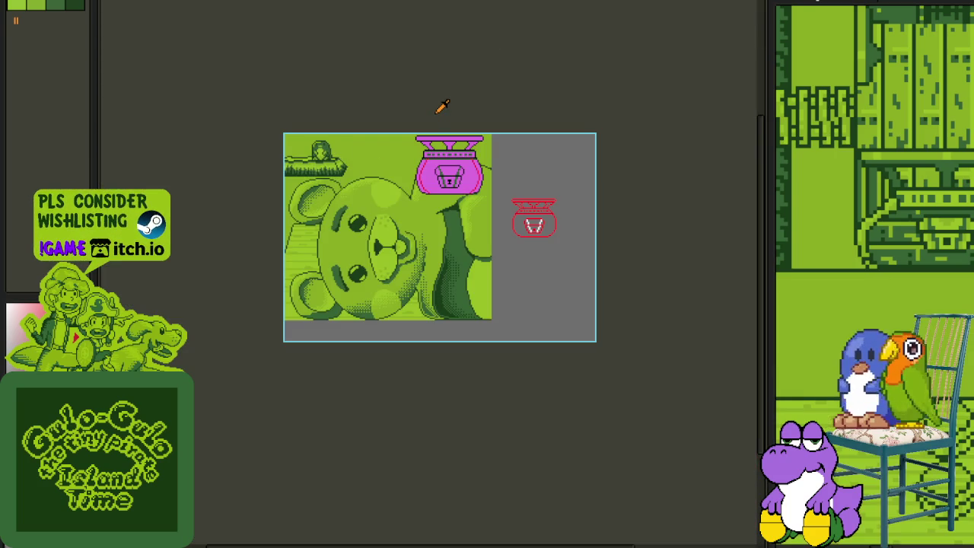
pyautogui.scroll(1, 442, 107)
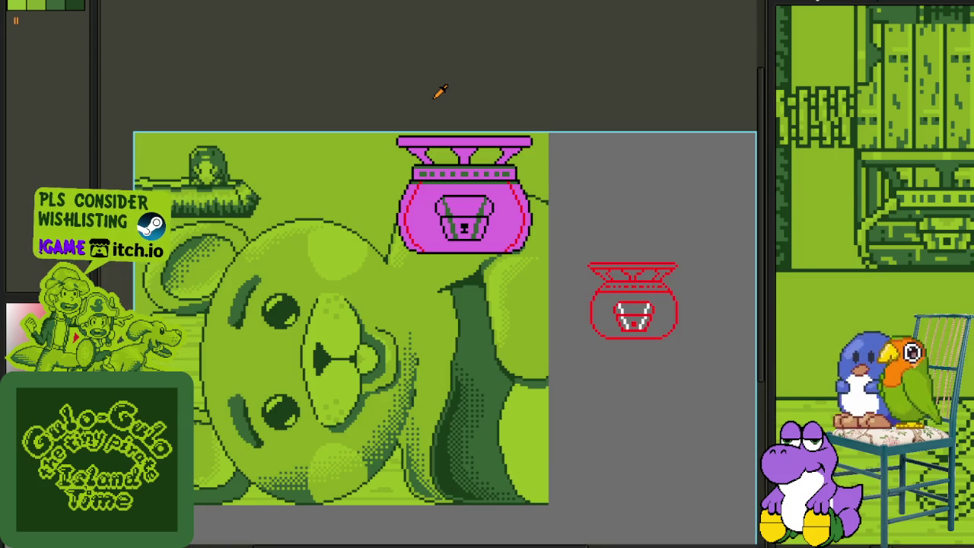
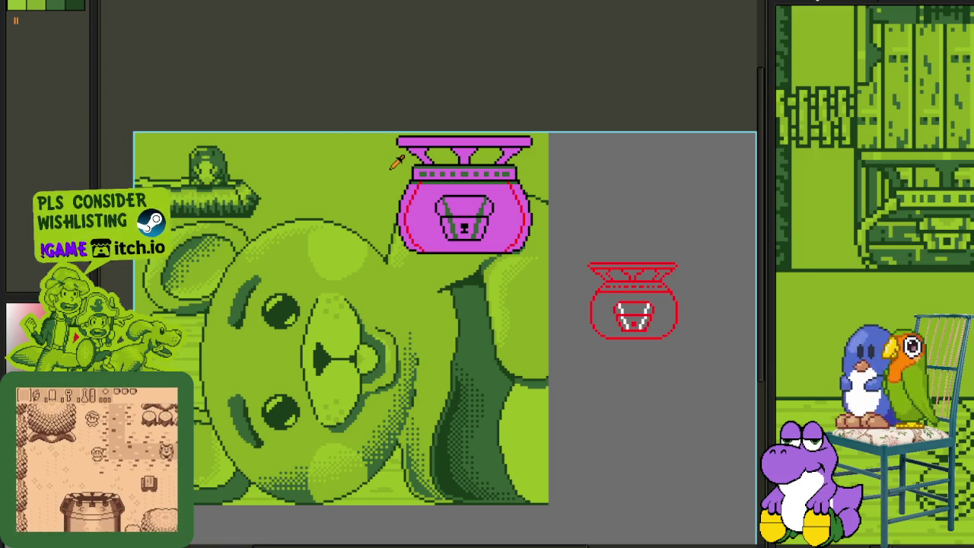
# Step: Fill the bag's left, middle and right magenta funnels dark green
pyautogui.scroll(1, 431, 152)
pyautogui.scroll(1, 440, 145)
pyautogui.moveTo(440, 144)
pyautogui.mouseDown()
pyautogui.moveTo(351, 207)
pyautogui.moveTo(404, 251)
pyautogui.moveTo(388, 285)
pyautogui.mouseUp()
pyautogui.scroll(1, 352, 207)
pyautogui.scroll(1, 404, 255)
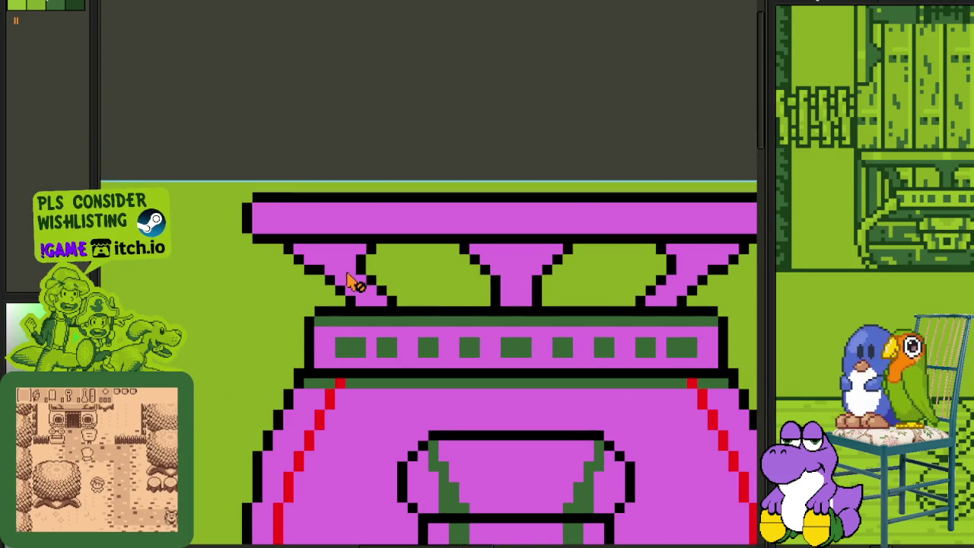
pyautogui.press('Tab')
pyautogui.press('Tab')
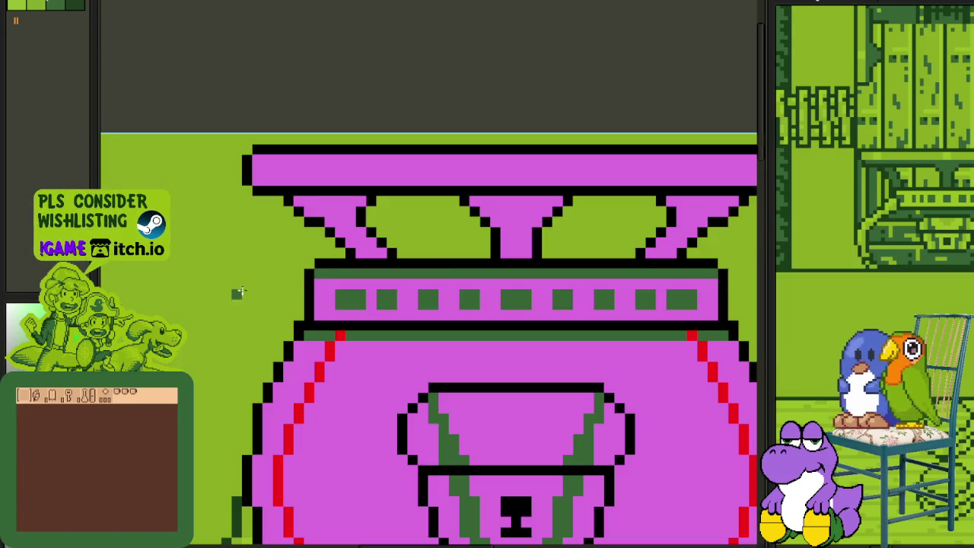
pyautogui.click(350, 230)
pyautogui.click(516, 219)
pyautogui.click(679, 219)
# Step: Paint black pixels along the funnels' top rows and a dark-green row under the top bar
pyautogui.scroll(-2, 678, 219)
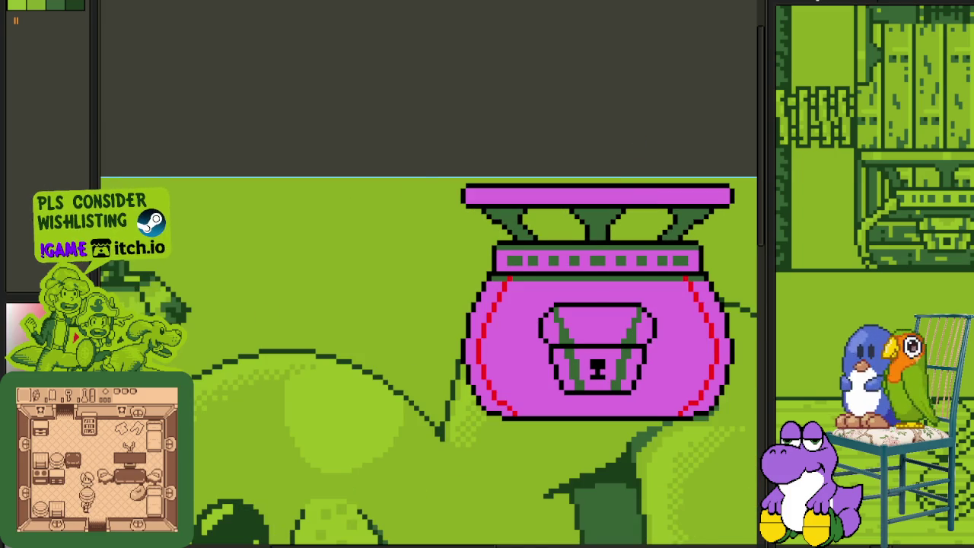
pyautogui.scroll(1, 658, 264)
pyautogui.scroll(1, 549, 217)
pyautogui.scroll(1, 470, 224)
pyautogui.scroll(2, 405, 161)
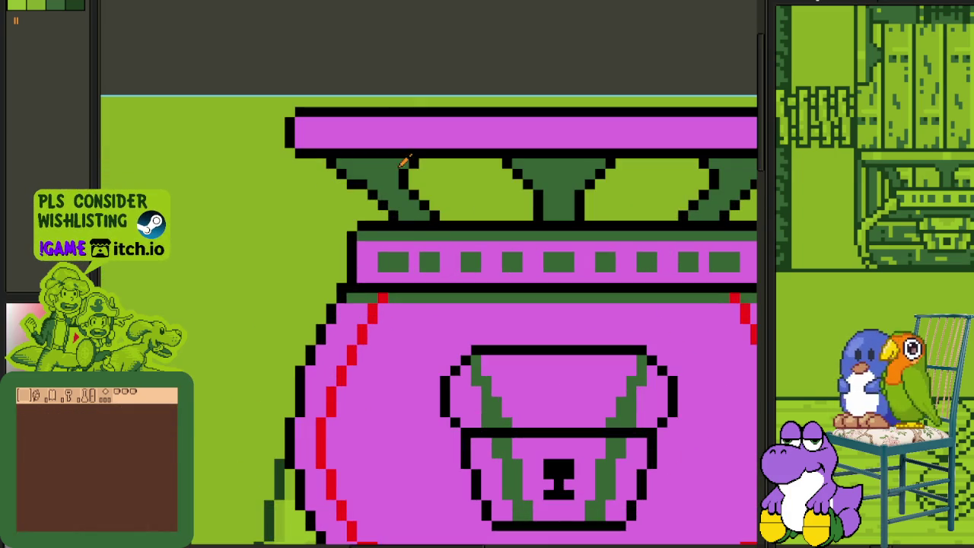
pyautogui.scroll(1, 403, 161)
pyautogui.moveTo(295, 168)
pyautogui.mouseDown()
pyautogui.moveTo(285, 167)
pyautogui.moveTo(407, 170)
pyautogui.mouseUp()
pyautogui.moveTo(316, 190); pyautogui.dragTo(364, 191)
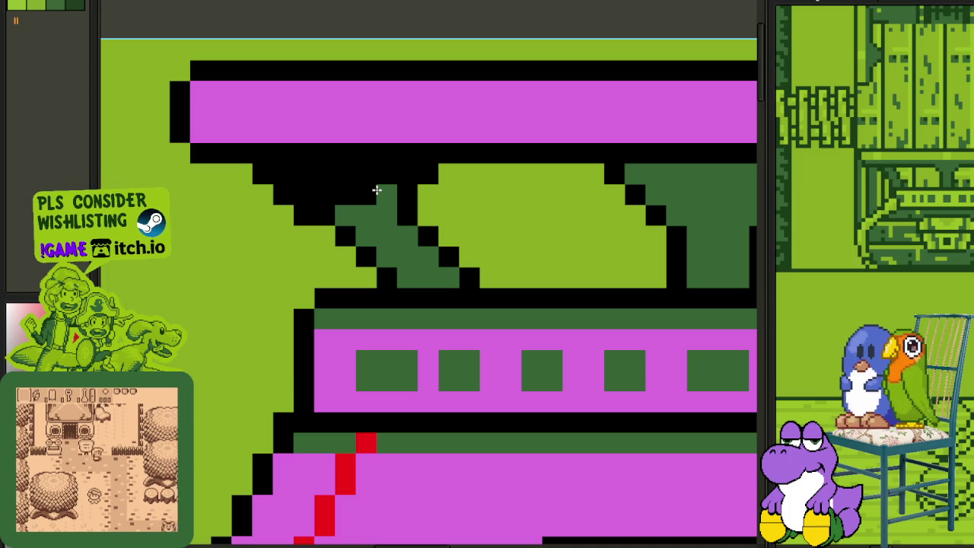
pyautogui.scroll(-3, 385, 188)
pyautogui.scroll(2, 464, 206)
pyautogui.moveTo(402, 195); pyautogui.dragTo(477, 196)
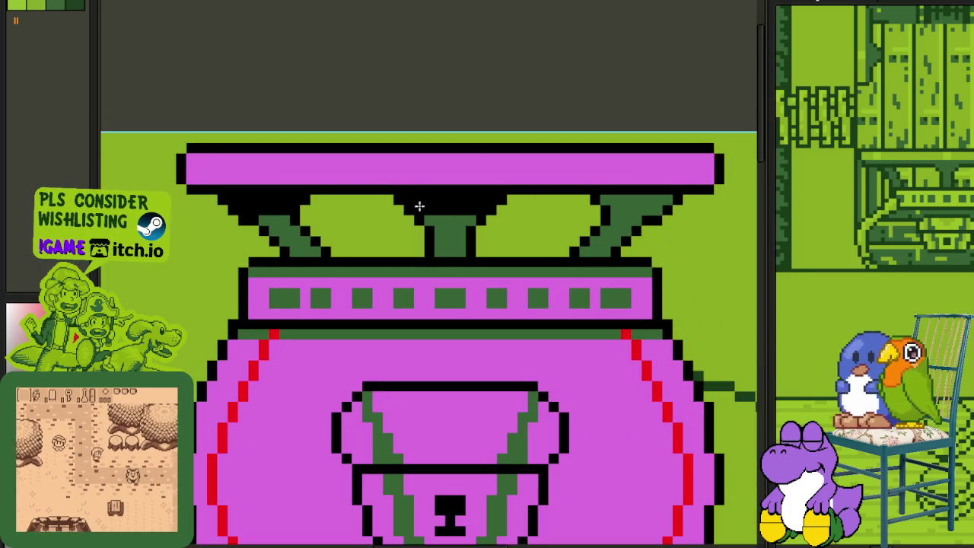
pyautogui.moveTo(608, 200)
pyautogui.mouseDown()
pyautogui.moveTo(673, 198)
pyautogui.moveTo(617, 208)
pyautogui.mouseUp()
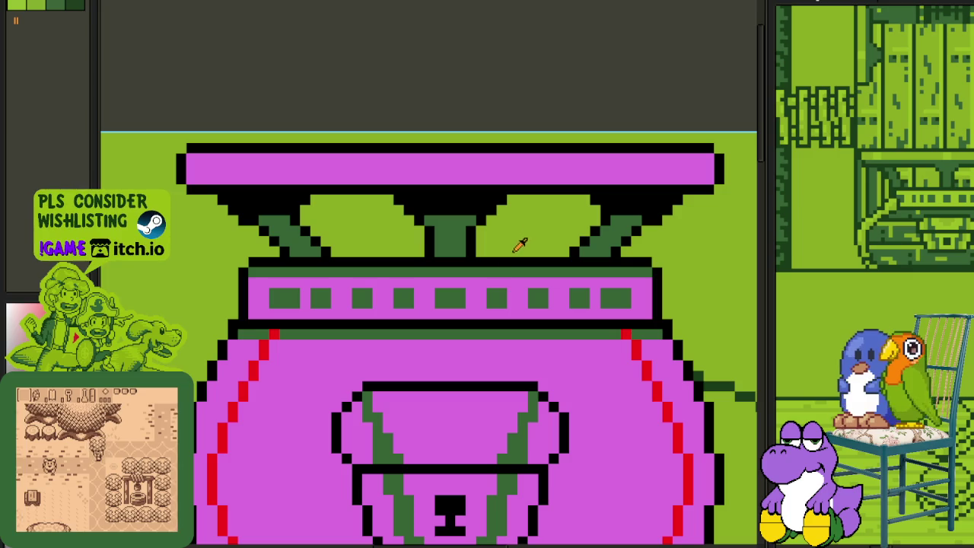
pyautogui.moveTo(708, 180); pyautogui.dragTo(179, 180)
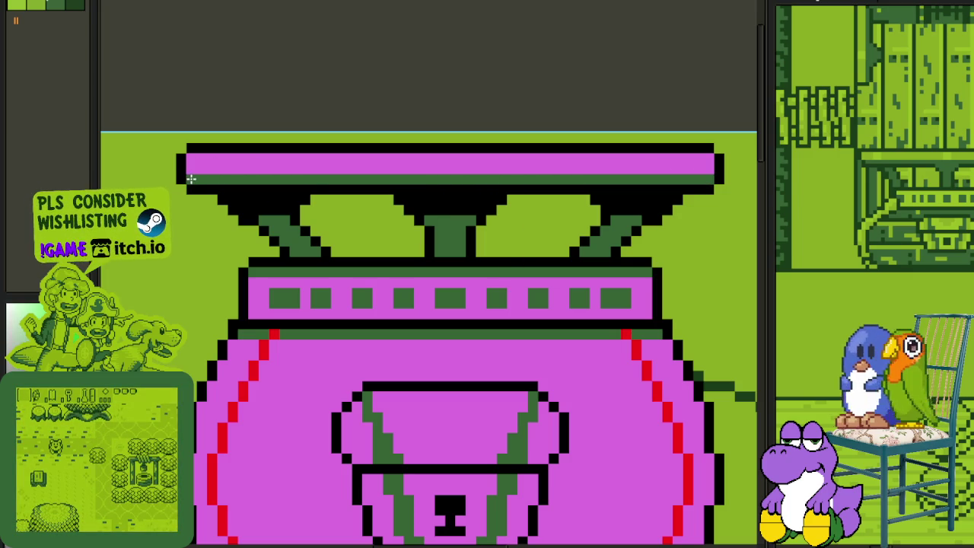
# Step: Repaint the magenta lid's lower half and remaining strip dark green
pyautogui.moveTo(194, 168); pyautogui.dragTo(686, 169)
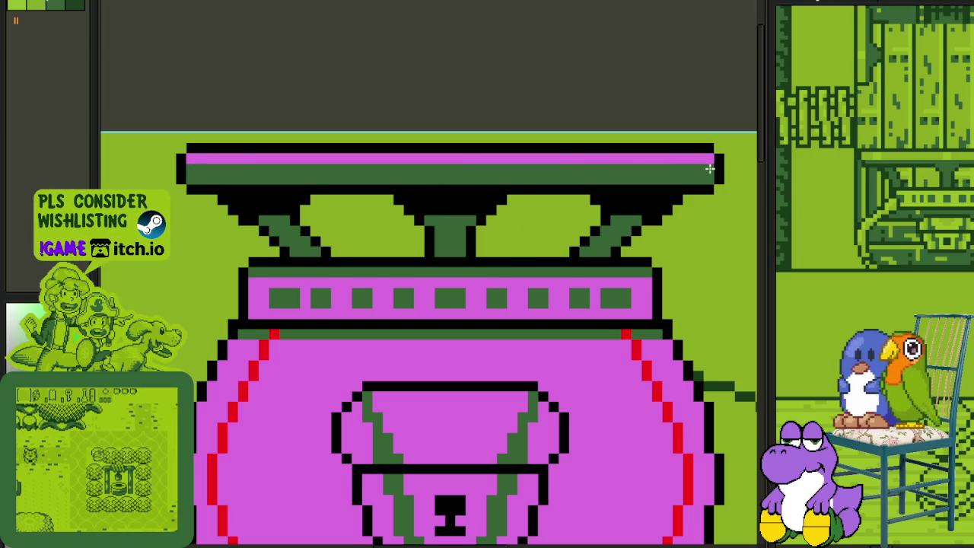
pyautogui.scroll(-1, 709, 169)
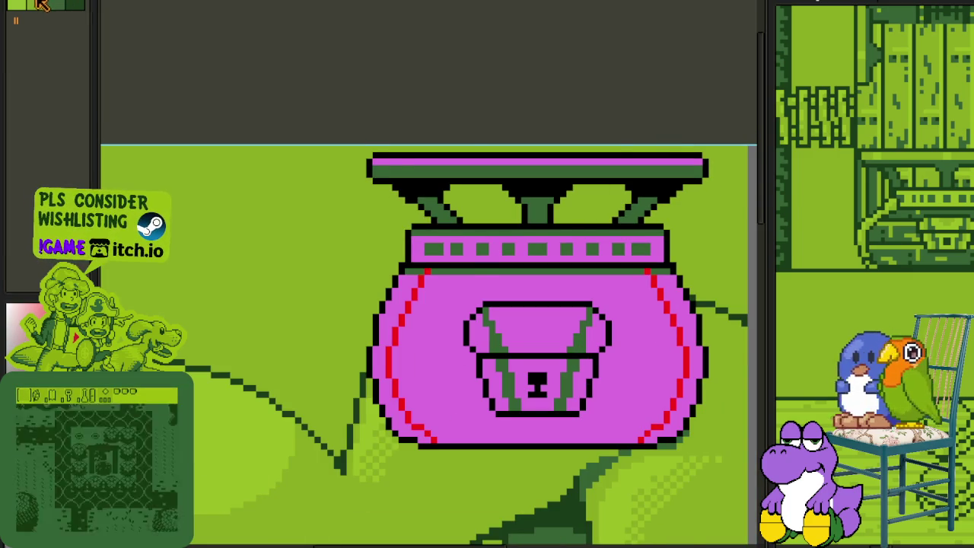
pyautogui.scroll(1, 462, 144)
pyautogui.click(461, 161)
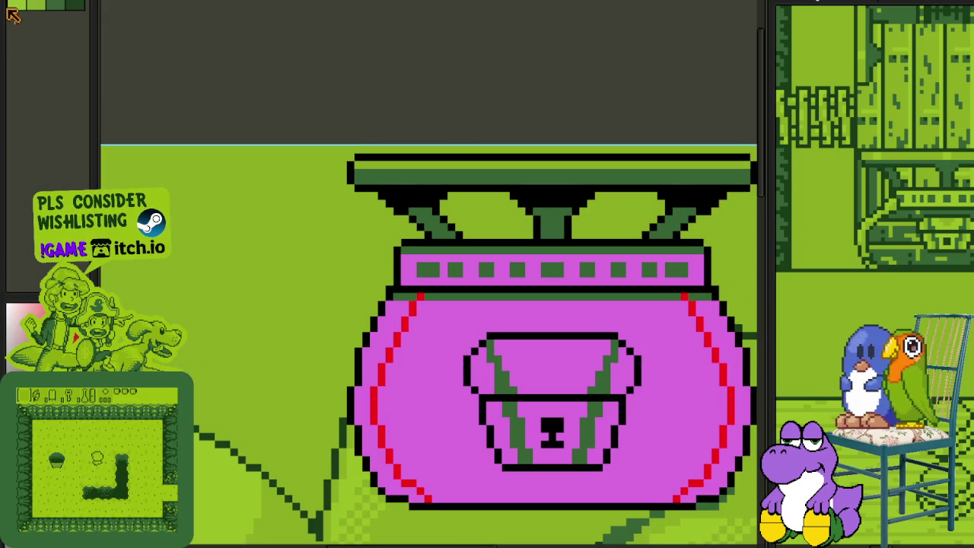
pyautogui.scroll(2, 431, 153)
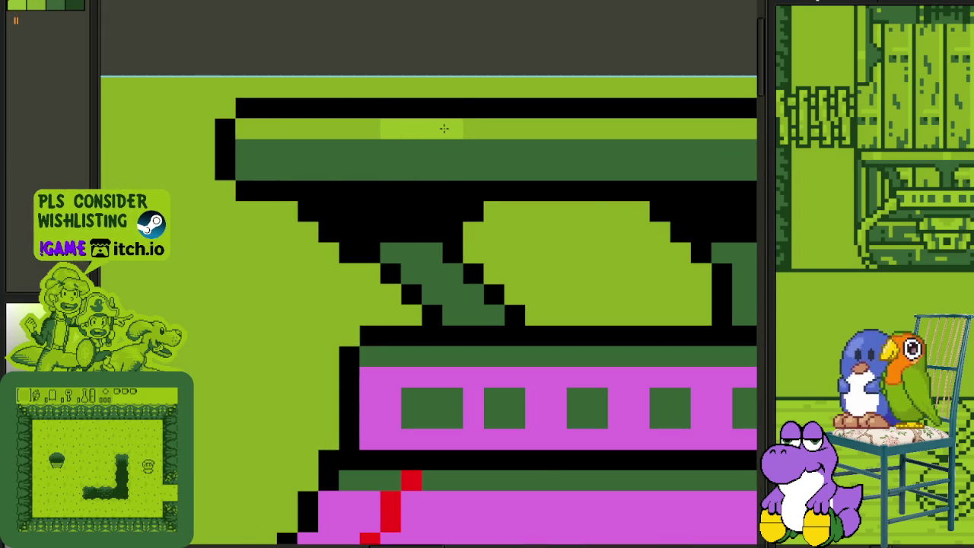
pyautogui.scroll(-2, 444, 128)
pyautogui.scroll(1, 438, 152)
pyautogui.scroll(1, 434, 171)
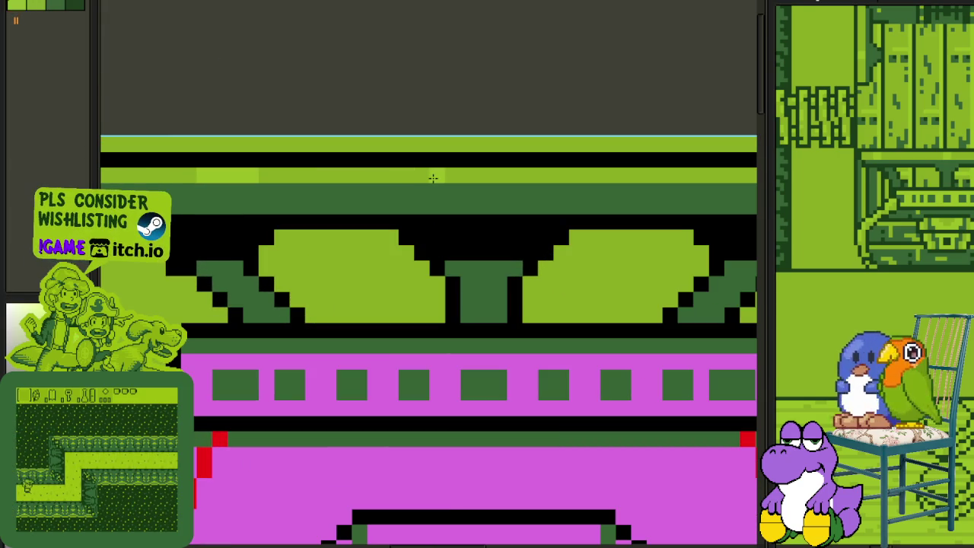
# Step: Add a light-green highlight stripe on the lid, pasting and shifting a copy into place
pyautogui.moveTo(434, 177); pyautogui.dragTo(499, 175)
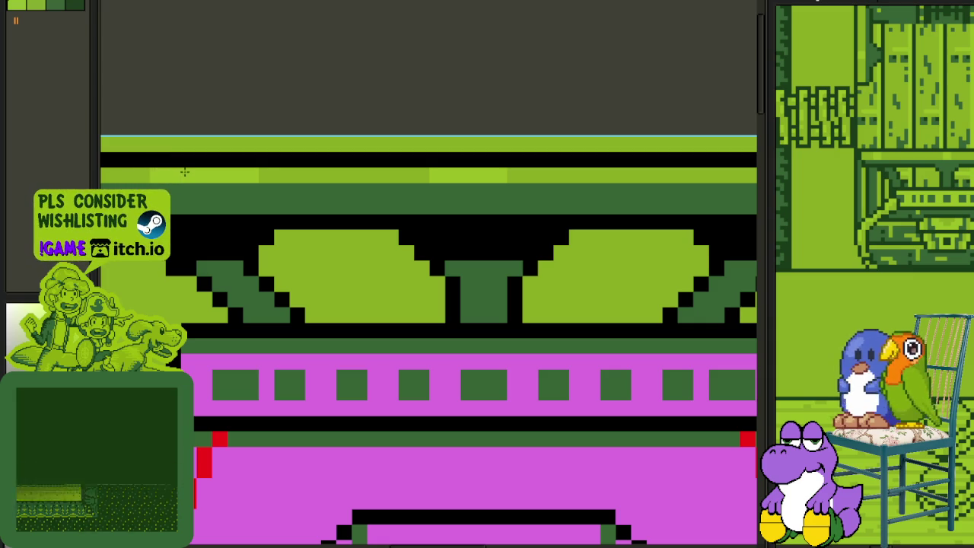
pyautogui.scroll(-1, 261, 160)
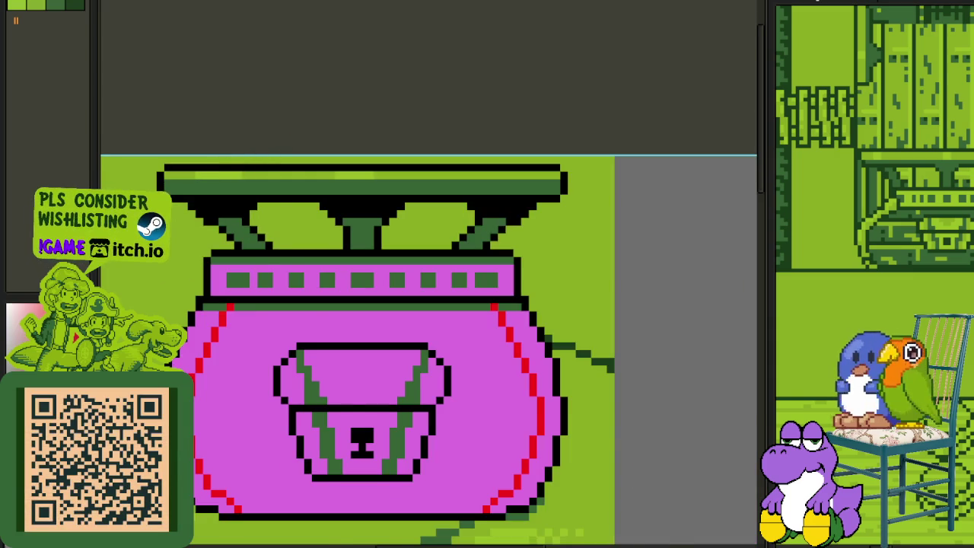
pyautogui.scroll(1, 181, 175)
pyautogui.moveTo(162, 175); pyautogui.dragTo(408, 174)
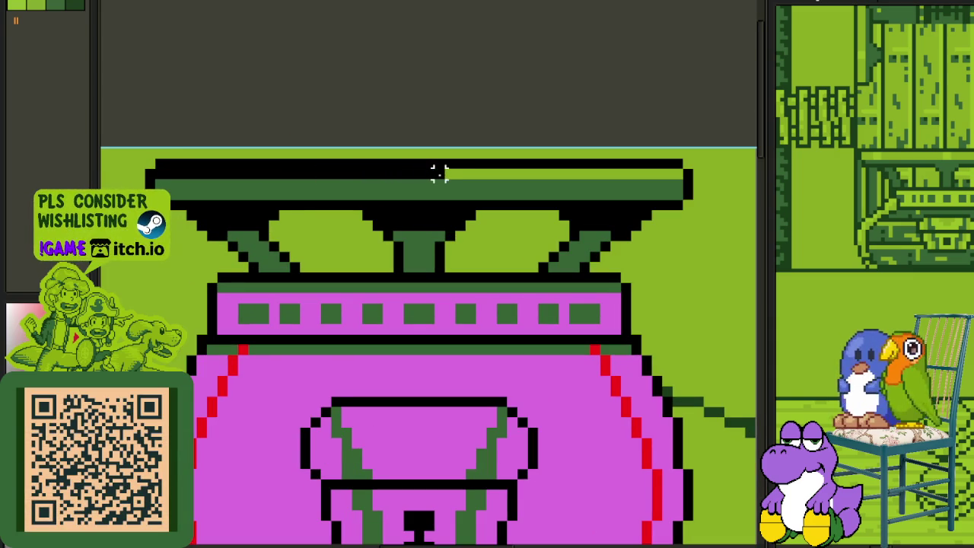
pyautogui.hotkey('ctrl', 'v')
pyautogui.press('Right')
pyautogui.press('Right')
pyautogui.press('Right')
pyautogui.press('Right')
pyautogui.press('Right')
pyautogui.press('Right')
pyautogui.press('Right')
pyautogui.press('Right')
pyautogui.press('Right')
pyautogui.press('Right')
pyautogui.press('Right')
pyautogui.press('Right')
pyautogui.press('Right')
pyautogui.press('Return')
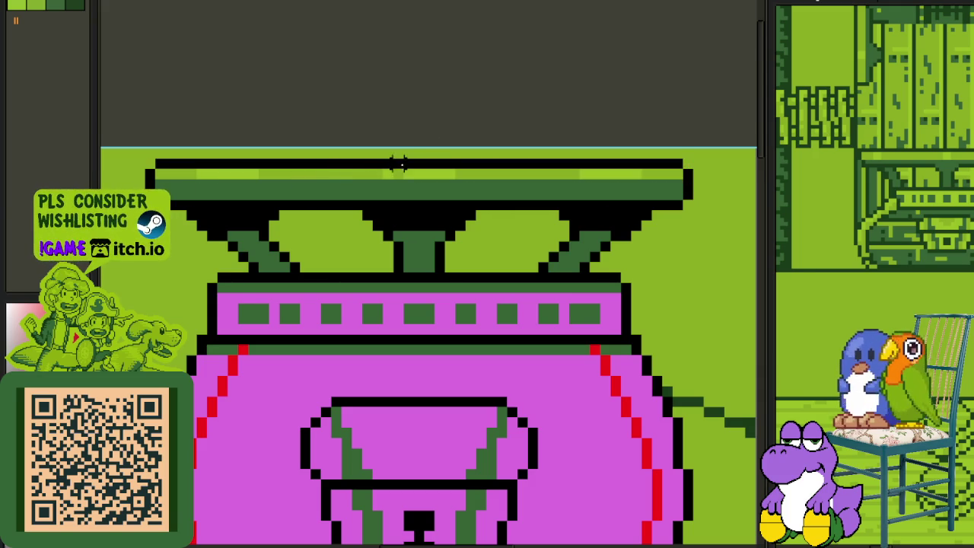
# Step: Fill the pink studded band below the funnels light green
pyautogui.scroll(1, 398, 165)
pyautogui.scroll(-2, 393, 183)
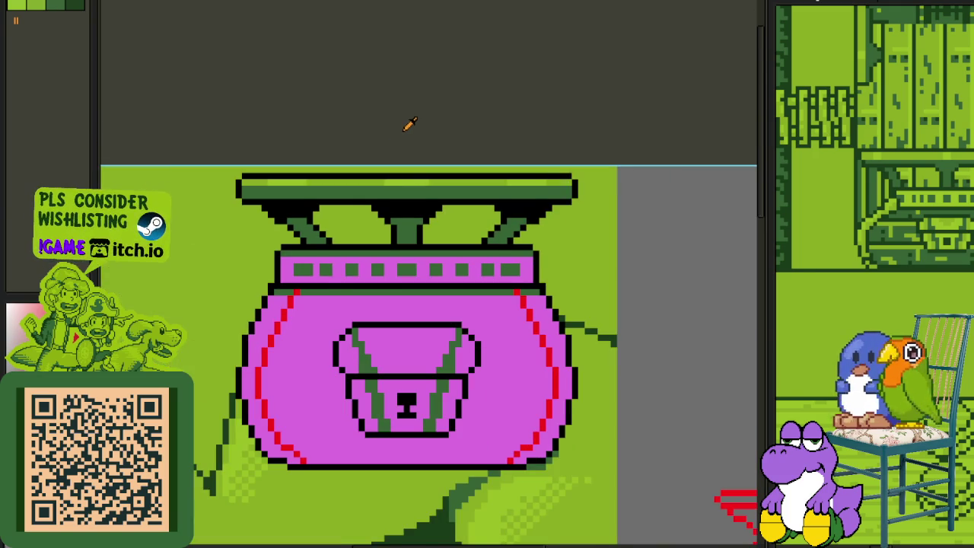
pyautogui.scroll(-1, 410, 124)
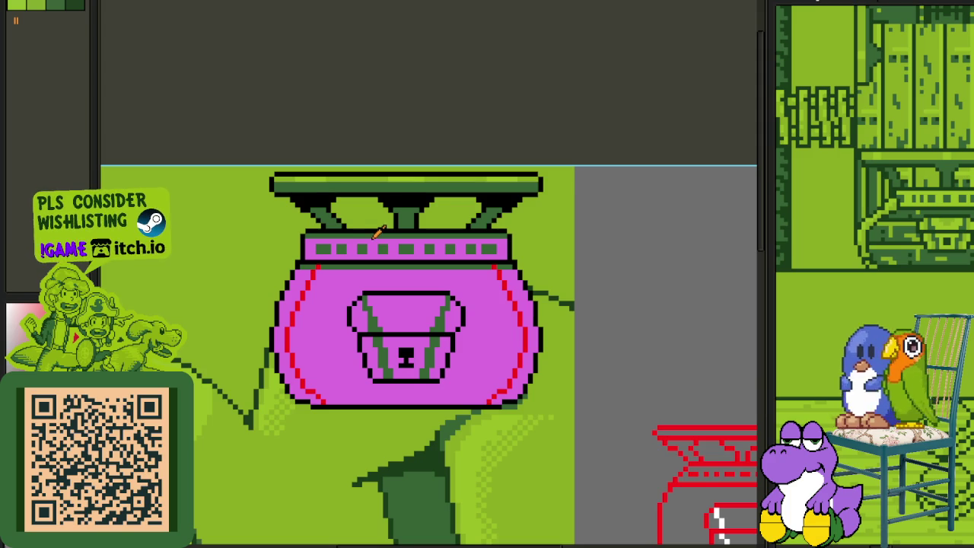
pyautogui.scroll(-1, 375, 233)
pyautogui.scroll(-1, 369, 232)
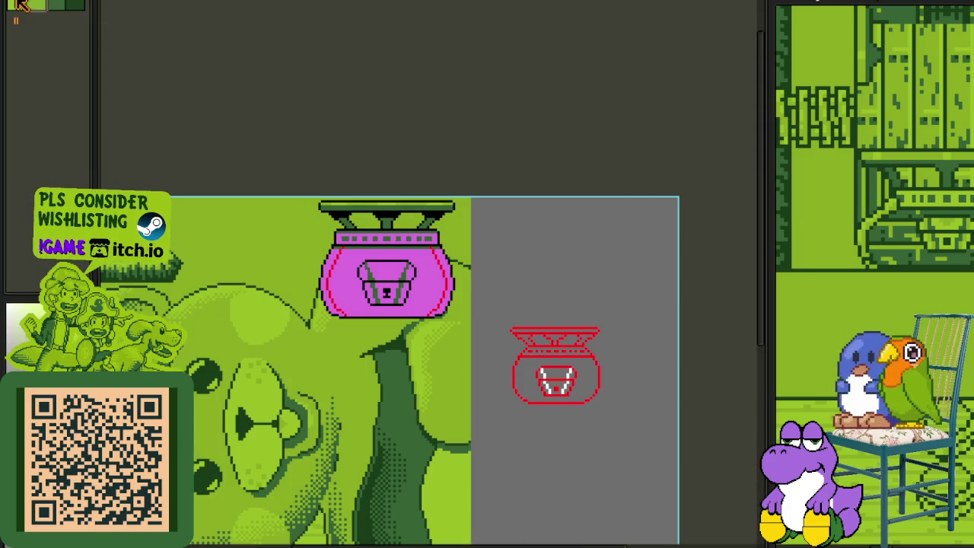
pyautogui.scroll(1, 344, 277)
pyautogui.scroll(1, 399, 263)
pyautogui.click(377, 246)
pyautogui.scroll(-1, 377, 259)
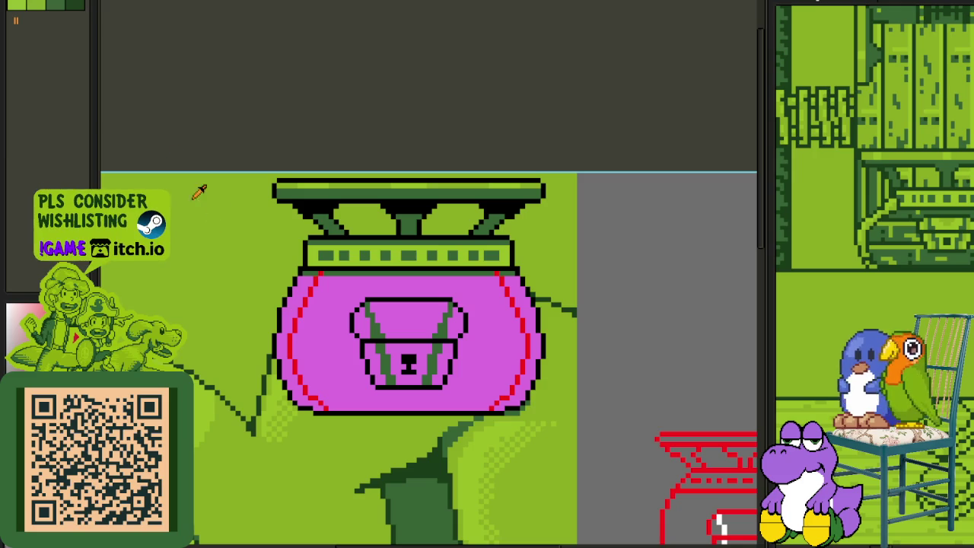
pyautogui.scroll(-1, 266, 169)
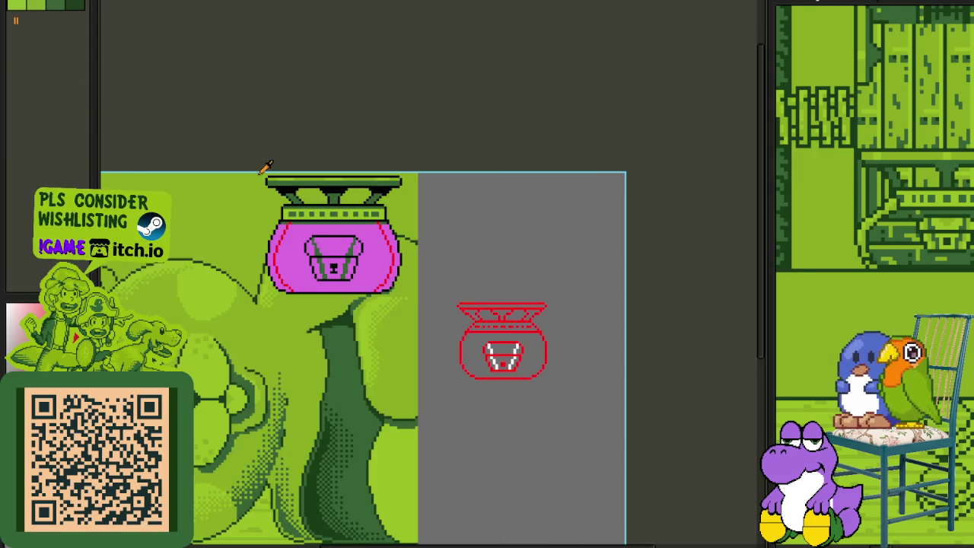
pyautogui.scroll(1, 294, 205)
pyautogui.scroll(1, 293, 211)
pyautogui.scroll(1, 242, 199)
pyautogui.scroll(1, 242, 200)
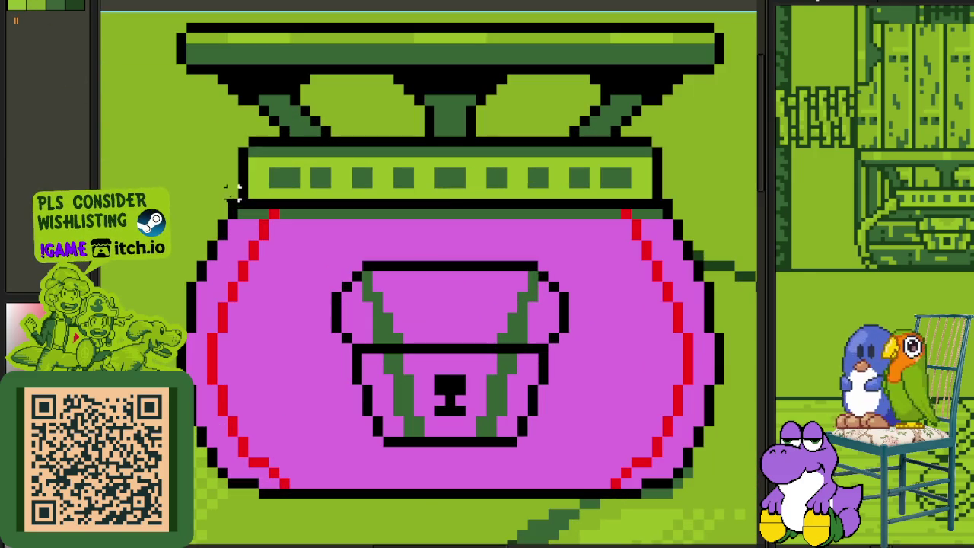
# Step: Select the pink pot body and move it down one pixel
pyautogui.moveTo(212, 202)
pyautogui.mouseDown()
pyautogui.moveTo(474, 347)
pyautogui.moveTo(583, 428)
pyautogui.mouseUp()
pyautogui.hotkey('ctrl', 'd')
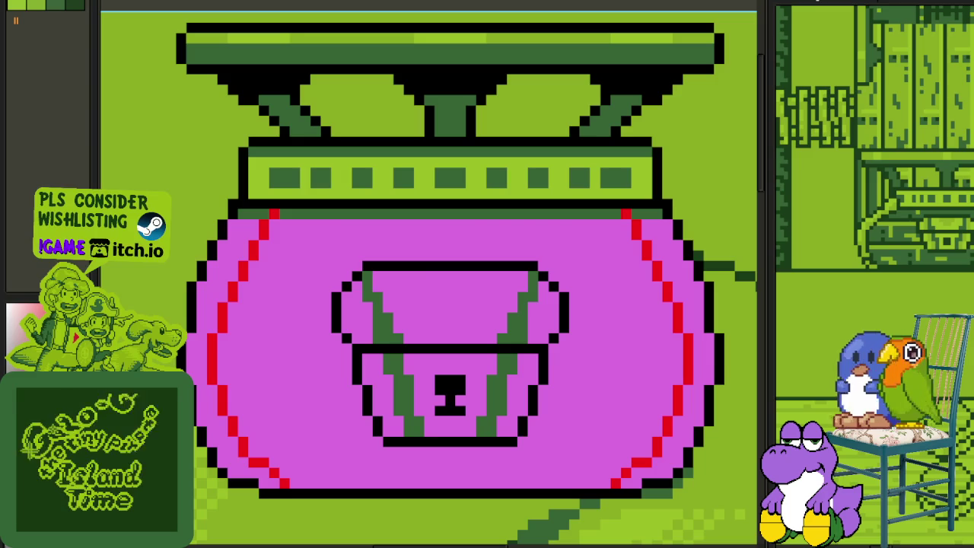
pyautogui.moveTo(214, 202); pyautogui.dragTo(707, 508)
pyautogui.press('Down')
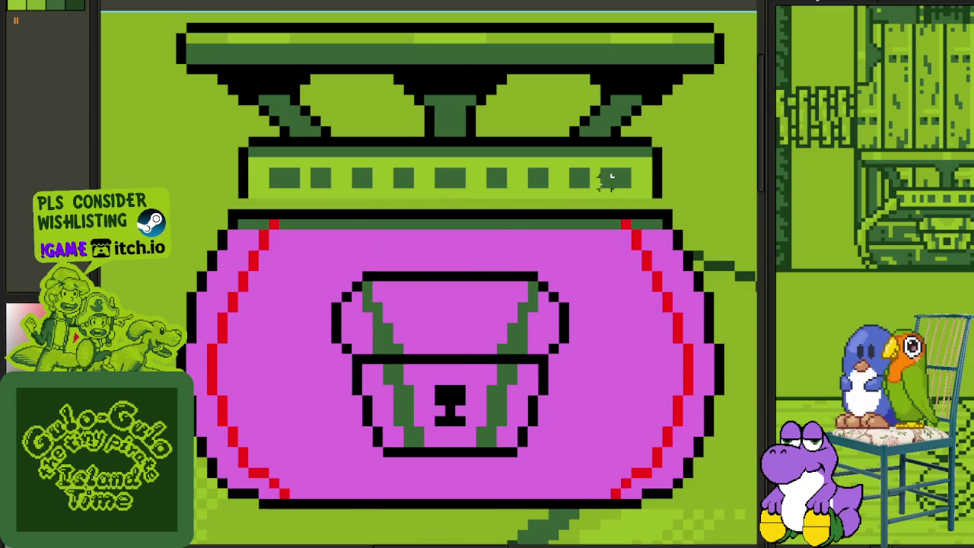
# Step: Fill the pink crescent on the pot's side light green
pyautogui.scroll(1, 347, 203)
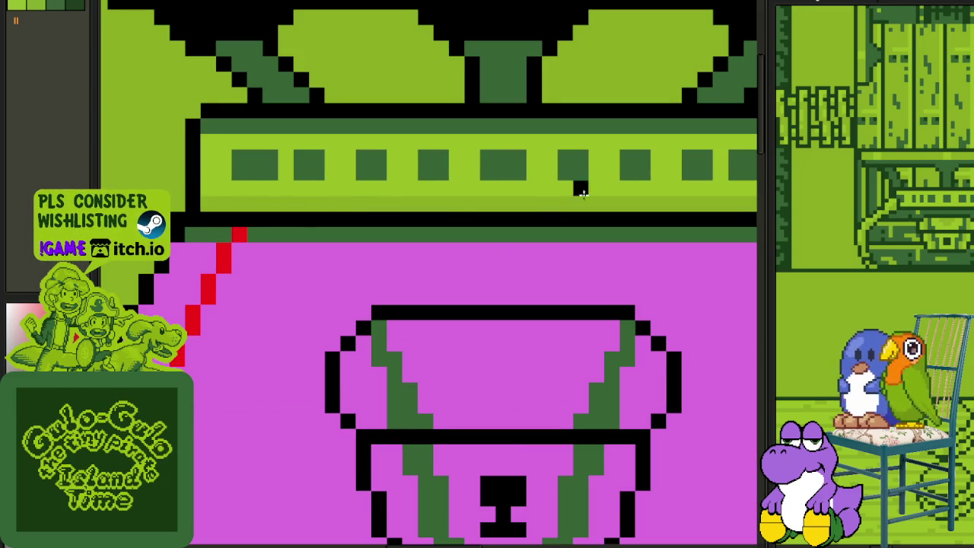
pyautogui.hscroll(5, 487, 219)
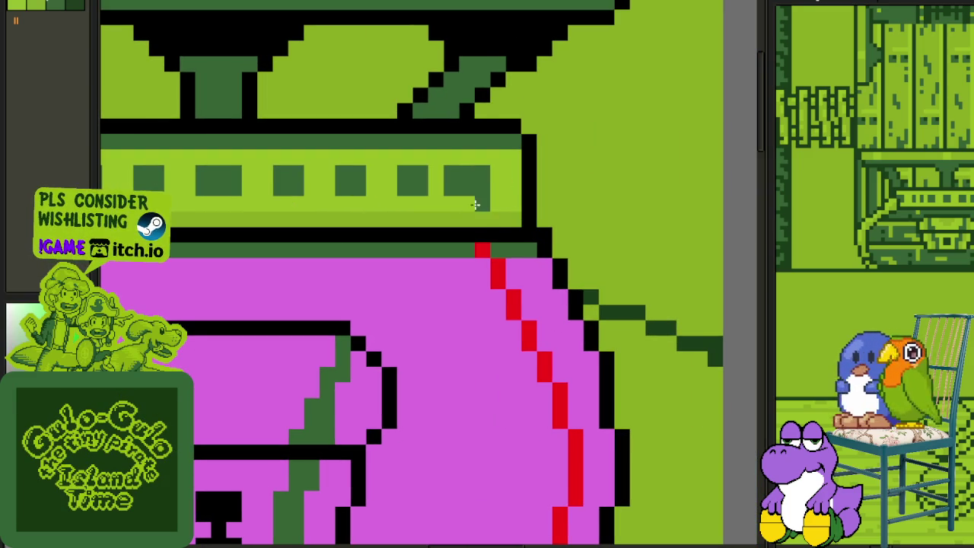
pyautogui.scroll(-5, 479, 217)
pyautogui.scroll(1, 284, 201)
pyautogui.scroll(2, 283, 202)
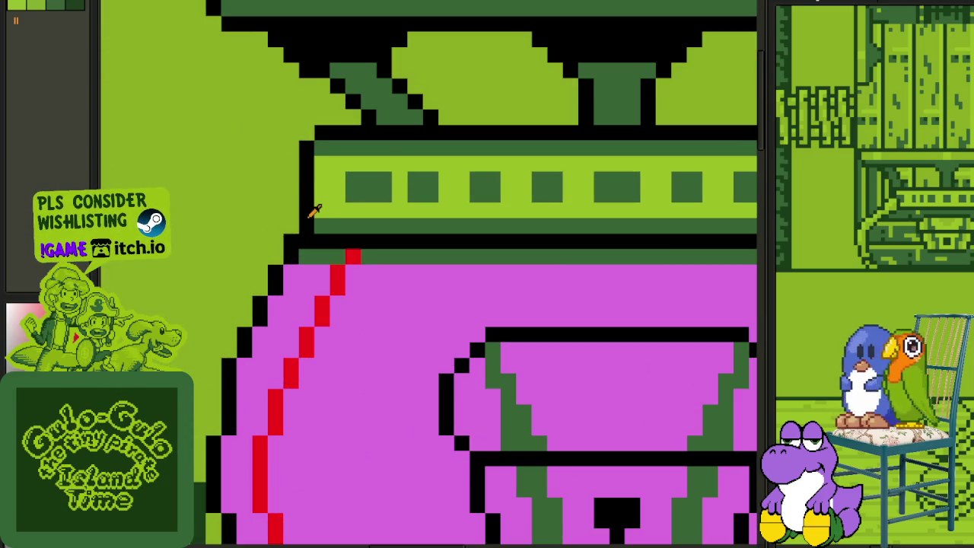
pyautogui.scroll(-3, 322, 230)
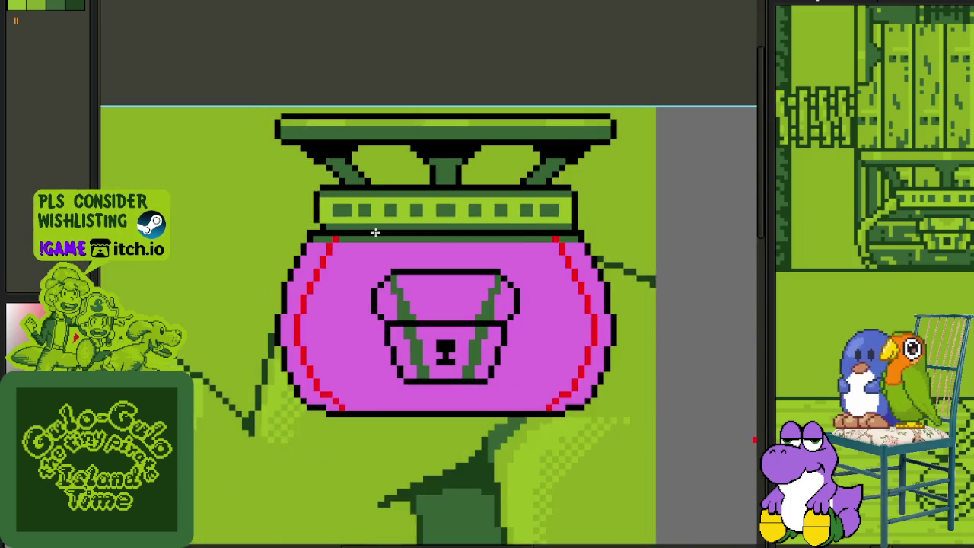
pyautogui.scroll(3, 596, 224)
pyautogui.scroll(-2, 492, 256)
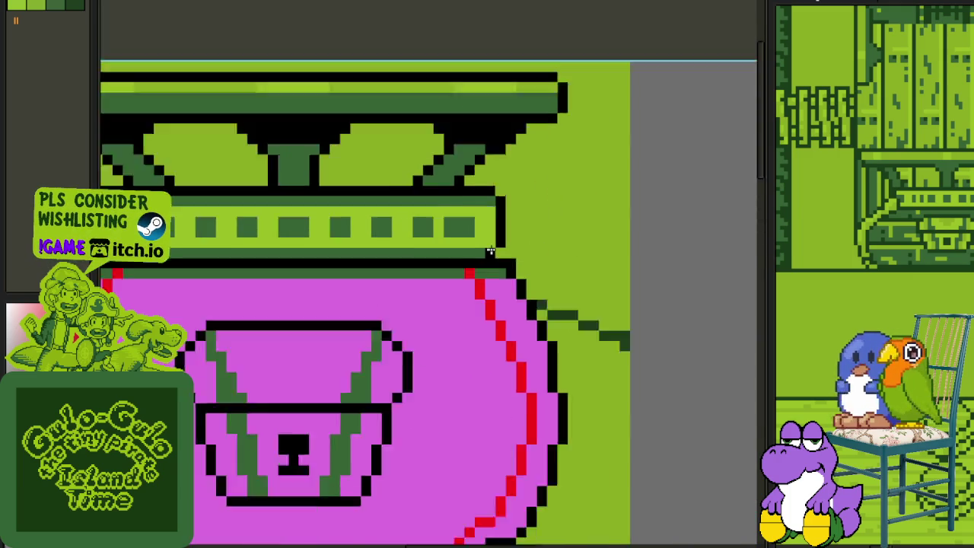
pyautogui.scroll(-1, 485, 131)
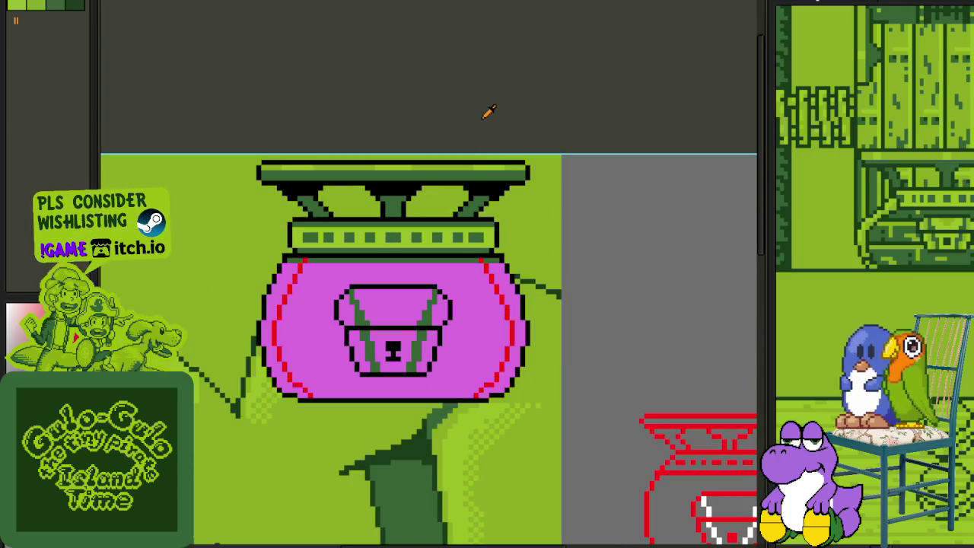
pyautogui.scroll(-1, 473, 189)
pyautogui.scroll(1, 417, 203)
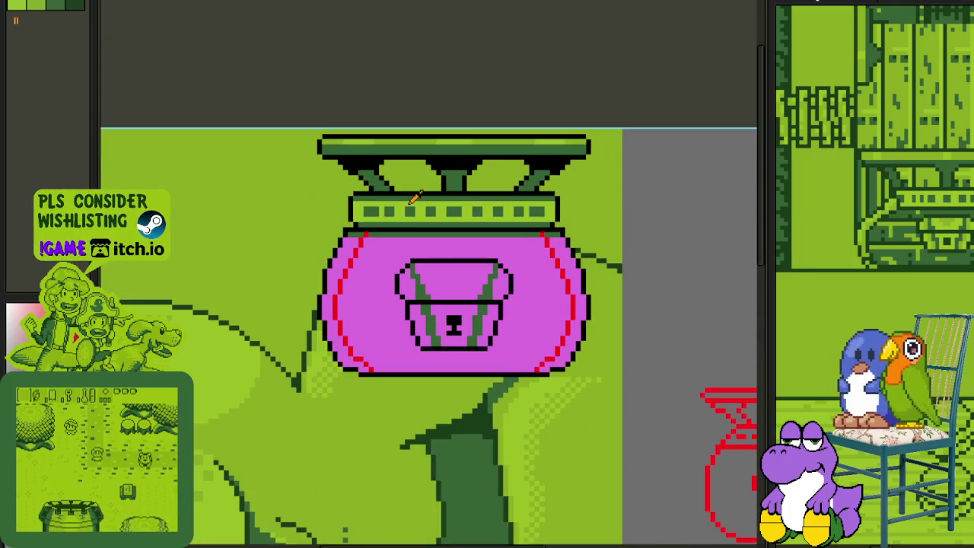
pyautogui.scroll(1, 559, 226)
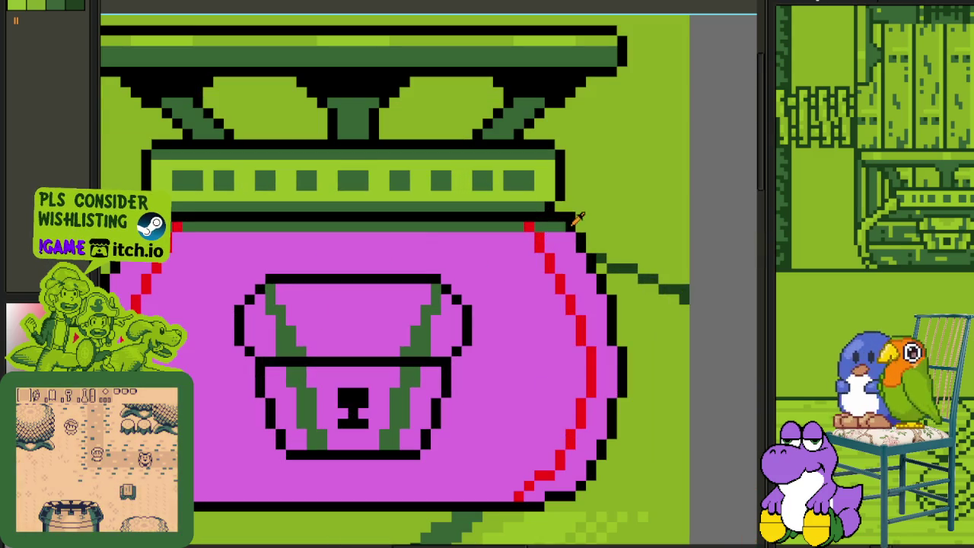
pyautogui.scroll(1, 381, 240)
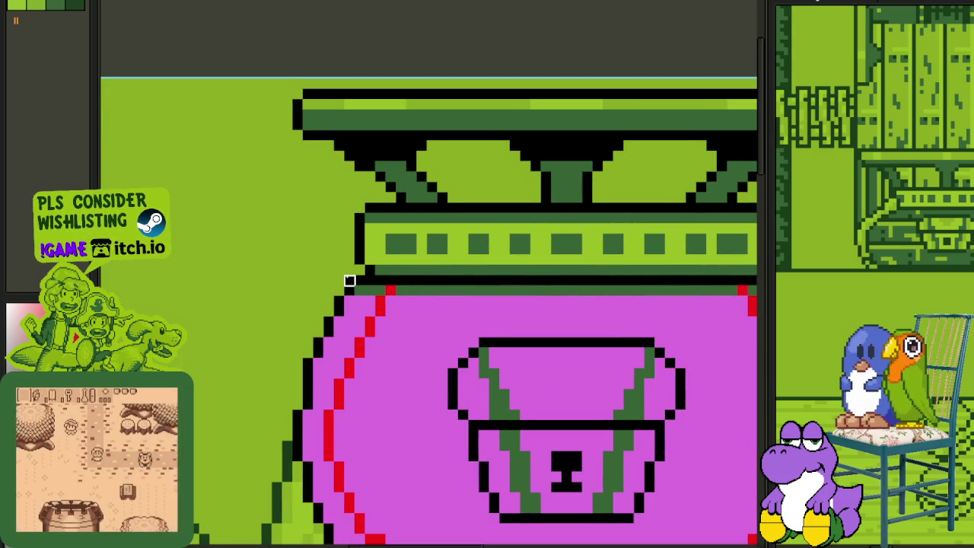
pyautogui.scroll(-1, 348, 283)
pyautogui.scroll(-2, 341, 243)
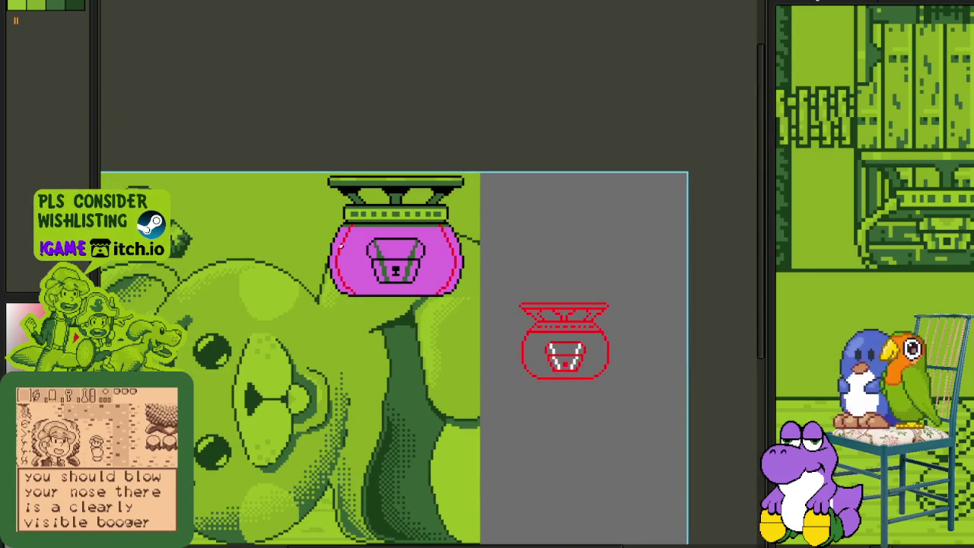
pyautogui.scroll(3, 340, 246)
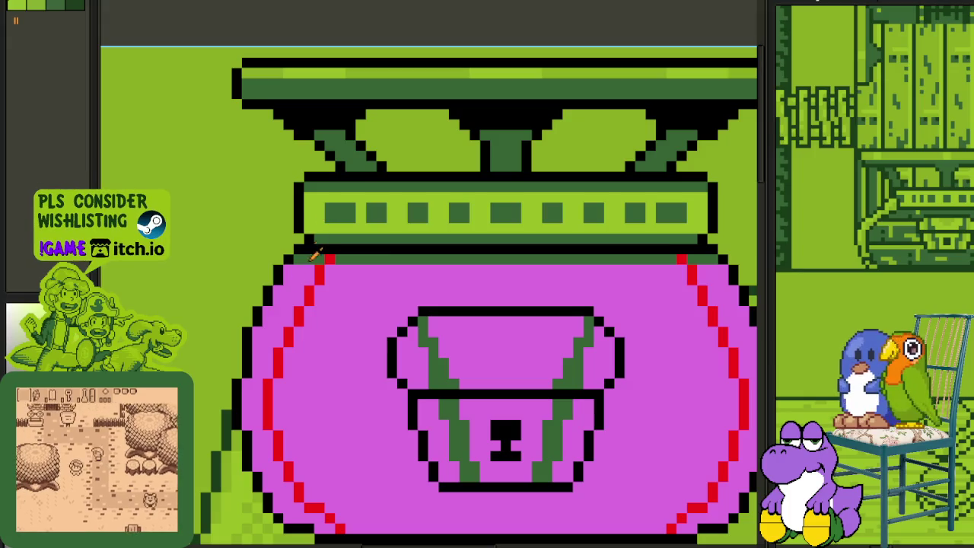
pyautogui.scroll(-1, 314, 255)
pyautogui.scroll(1, 541, 261)
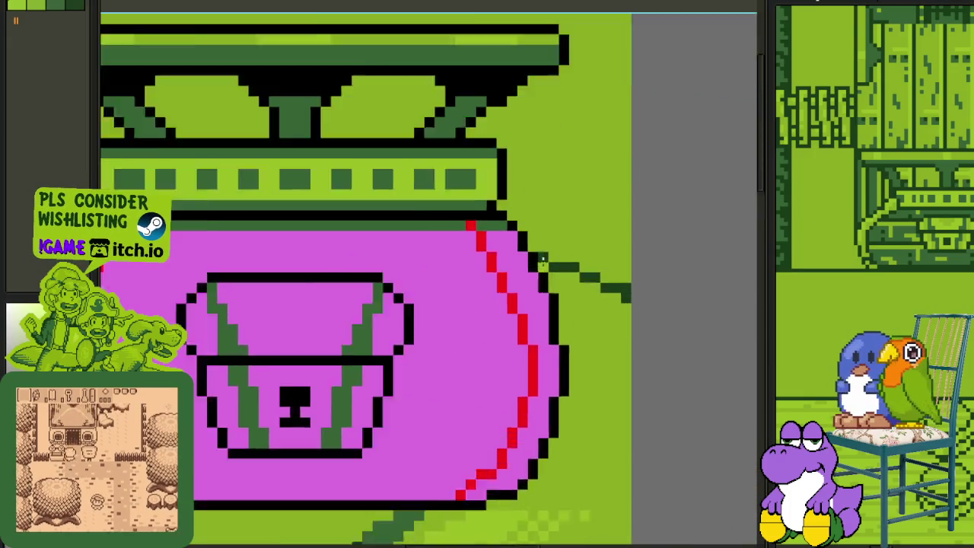
pyautogui.click(509, 269)
pyautogui.scroll(-2, 457, 220)
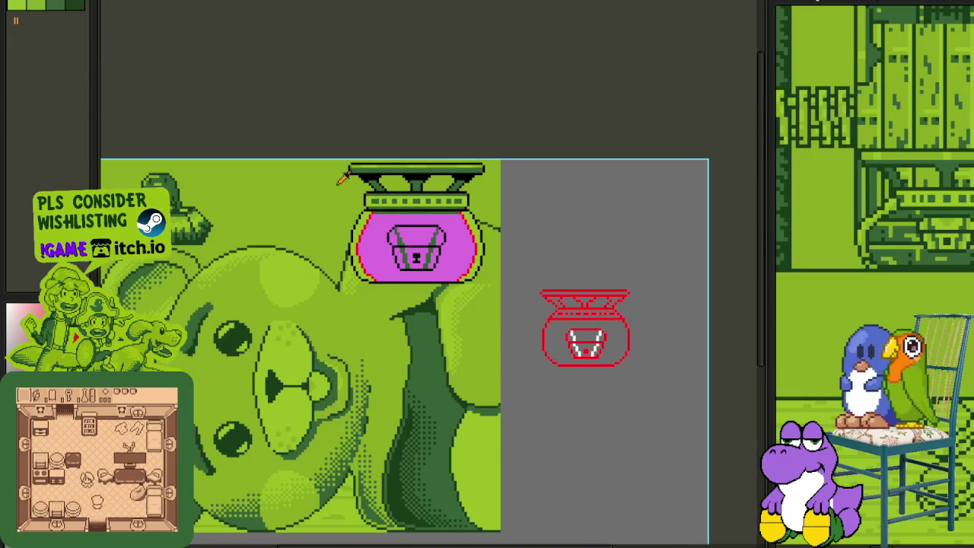
pyautogui.scroll(2, 365, 212)
pyautogui.scroll(-1, 369, 218)
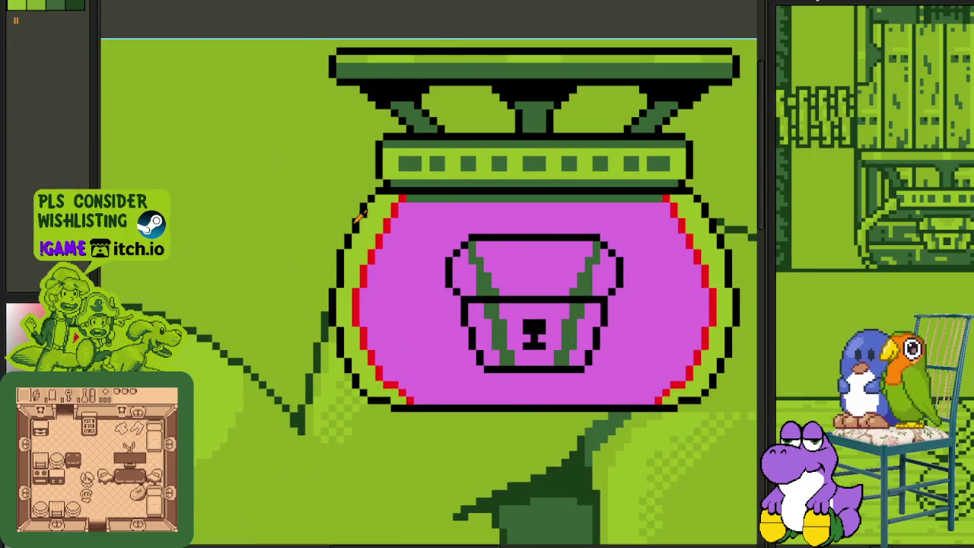
pyautogui.scroll(2, 364, 219)
# Step: Replace the red #F90000 guide lines with black #000000
pyautogui.hotkey('shift', 'r')
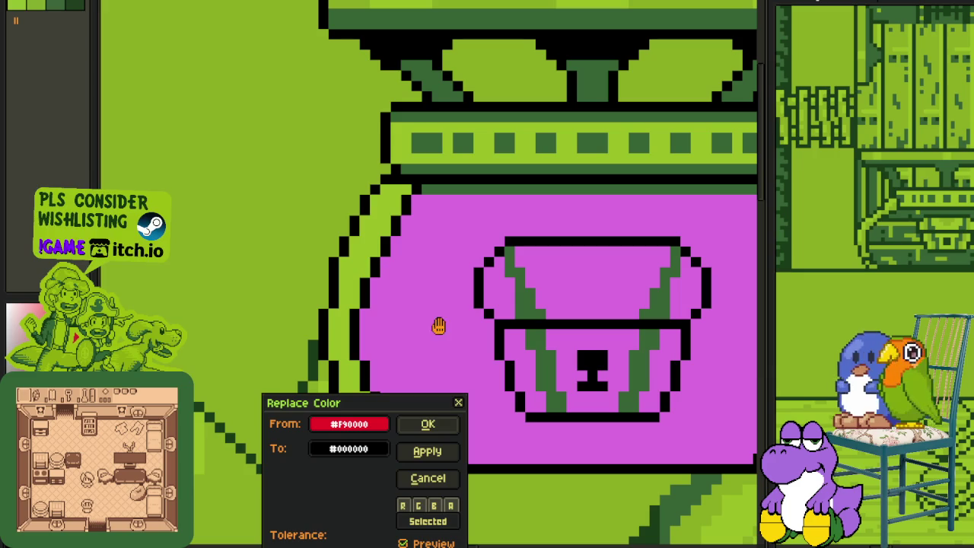
pyautogui.click(438, 423)
pyautogui.scroll(-3, 419, 343)
pyautogui.scroll(-2, 411, 327)
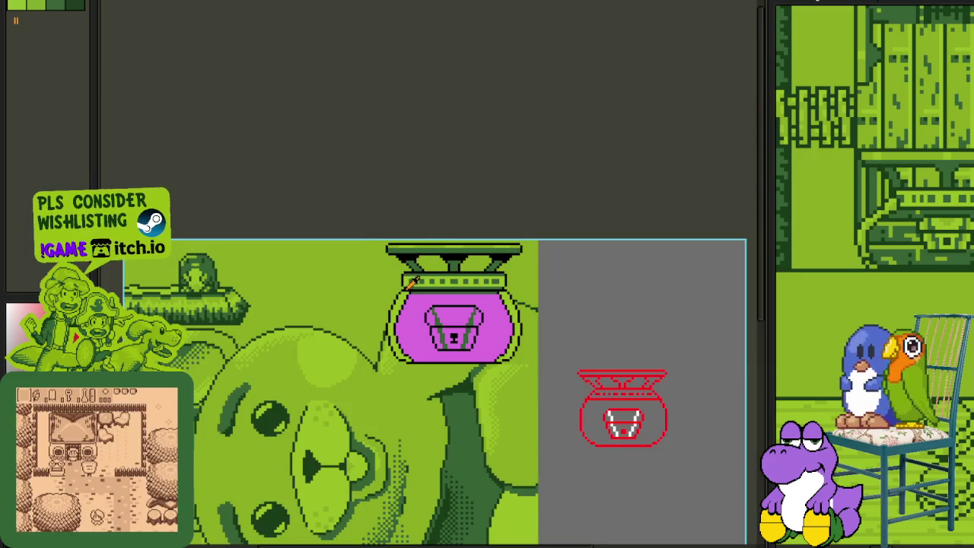
pyautogui.scroll(2, 411, 283)
pyautogui.scroll(1, 414, 331)
pyautogui.scroll(1, 235, 211)
pyautogui.scroll(2, 290, 272)
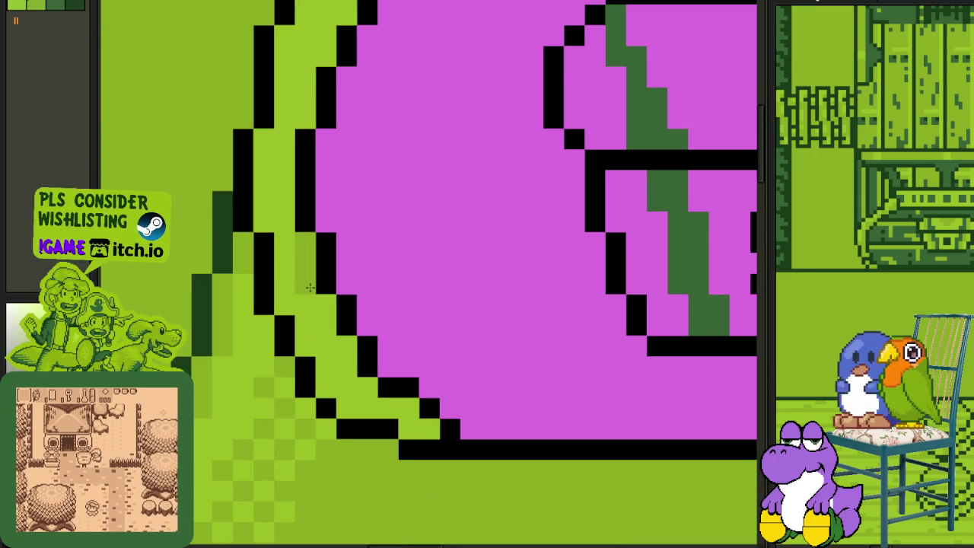
# Step: Redraw the pot's upper-left outline as a smoother black staircase
pyautogui.moveTo(287, 219); pyautogui.dragTo(286, 277)
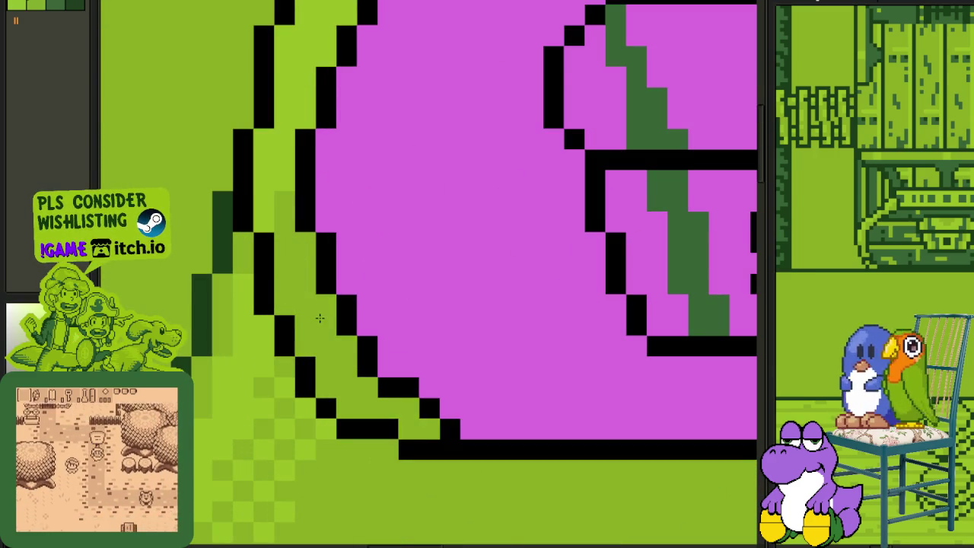
pyautogui.scroll(-3, 319, 315)
pyautogui.scroll(1, 315, 261)
pyautogui.scroll(1, 315, 261)
pyautogui.scroll(1, 321, 278)
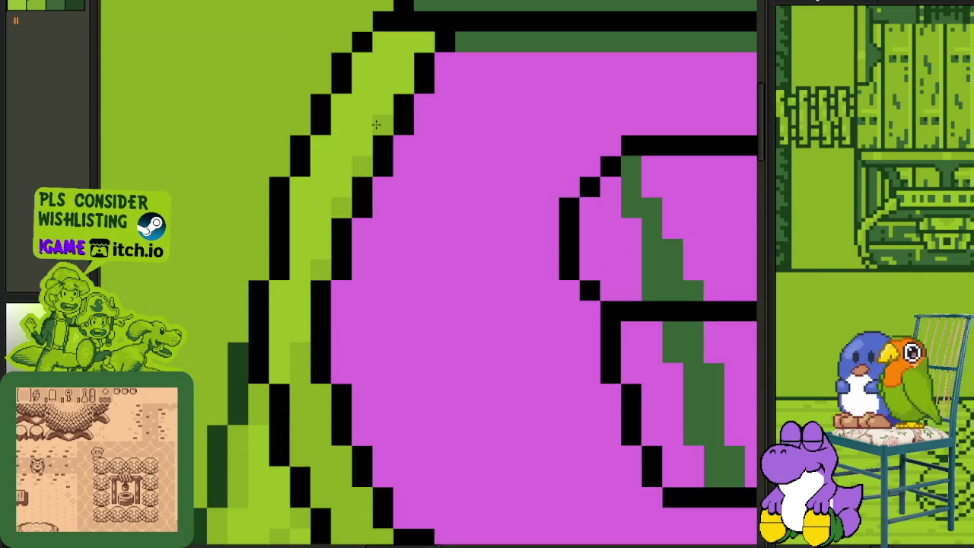
pyautogui.click(347, 90)
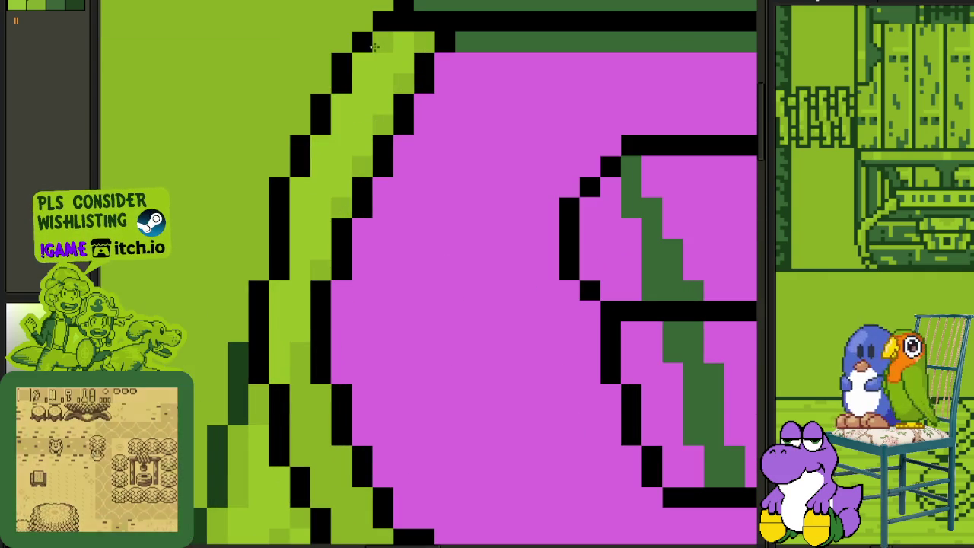
pyautogui.moveTo(346, 89); pyautogui.dragTo(305, 172)
pyautogui.moveTo(287, 259); pyautogui.dragTo(286, 286)
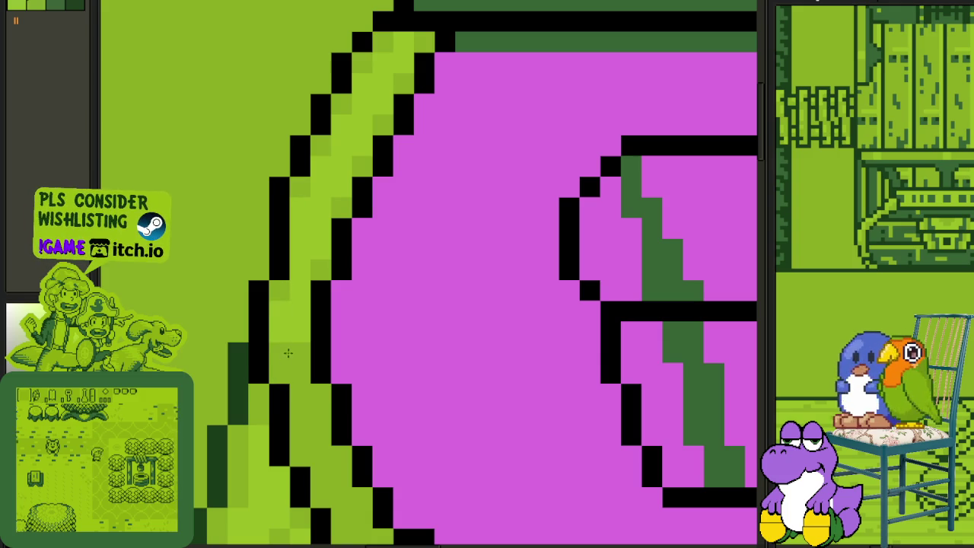
pyautogui.scroll(-2, 308, 296)
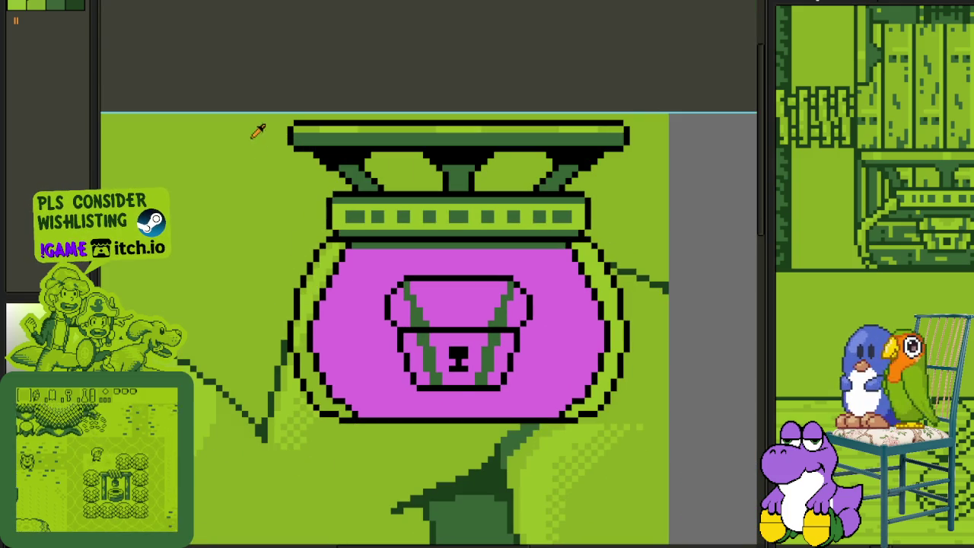
pyautogui.scroll(3, 286, 376)
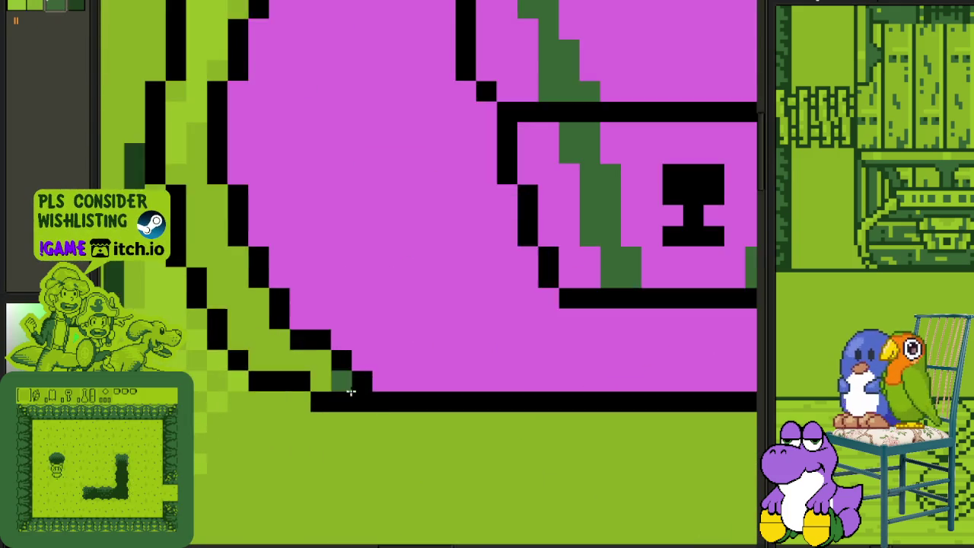
# Step: Place dark-green shading pixels along the inner edge of the left light-green band
pyautogui.click(309, 349)
pyautogui.click(216, 349)
pyautogui.click(243, 320)
pyautogui.click(186, 317)
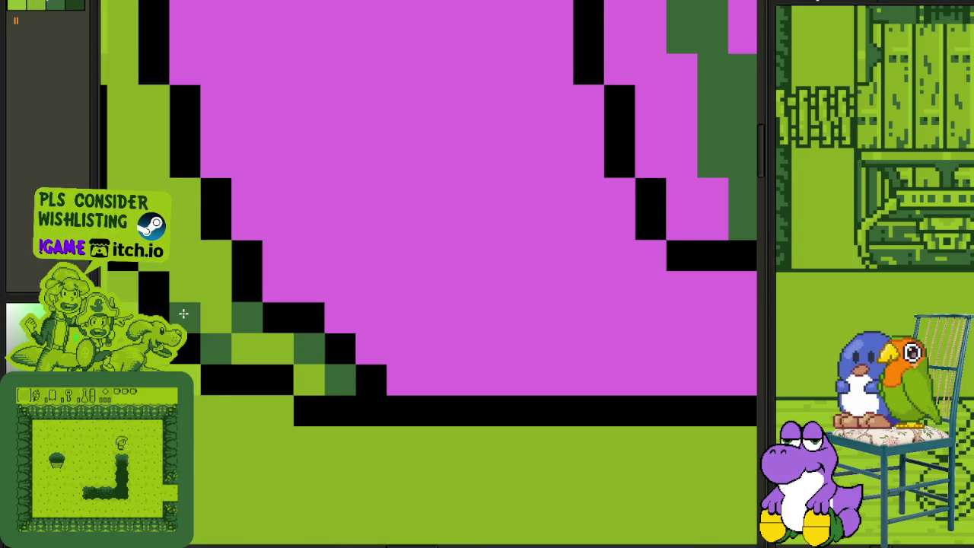
pyautogui.click(221, 256)
pyautogui.click(186, 194)
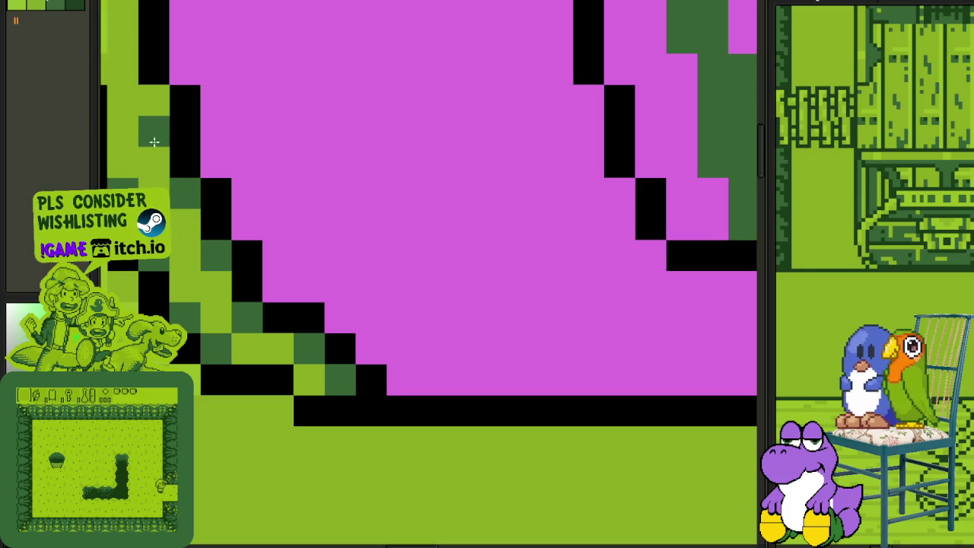
pyautogui.click(154, 100)
pyautogui.scroll(-1, 311, 433)
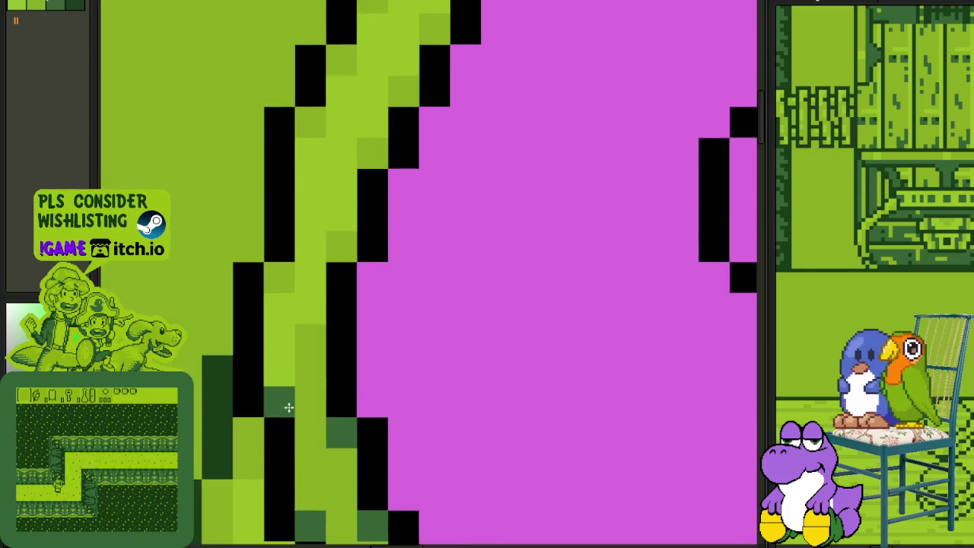
pyautogui.scroll(-3, 327, 323)
pyautogui.scroll(-1, 327, 323)
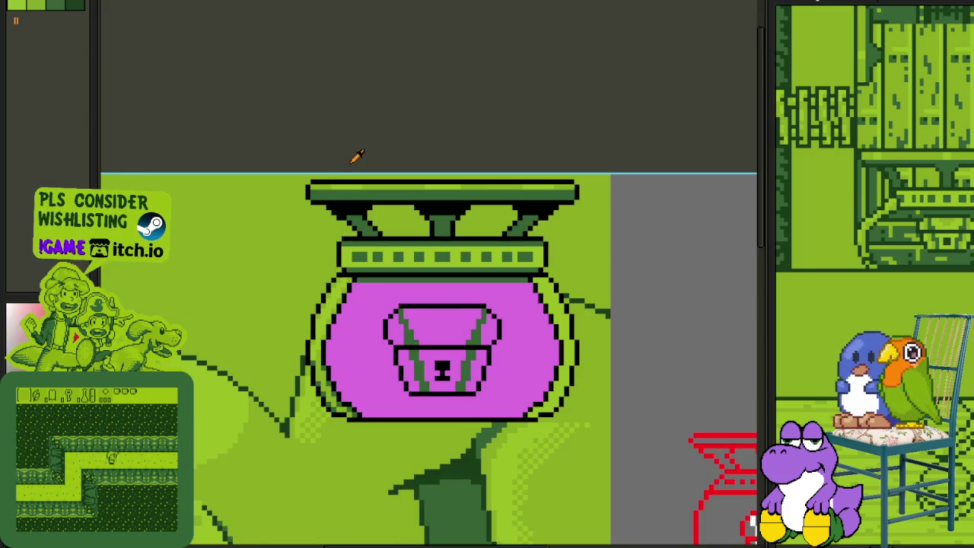
pyautogui.moveTo(365, 342); pyautogui.dragTo(287, 356)
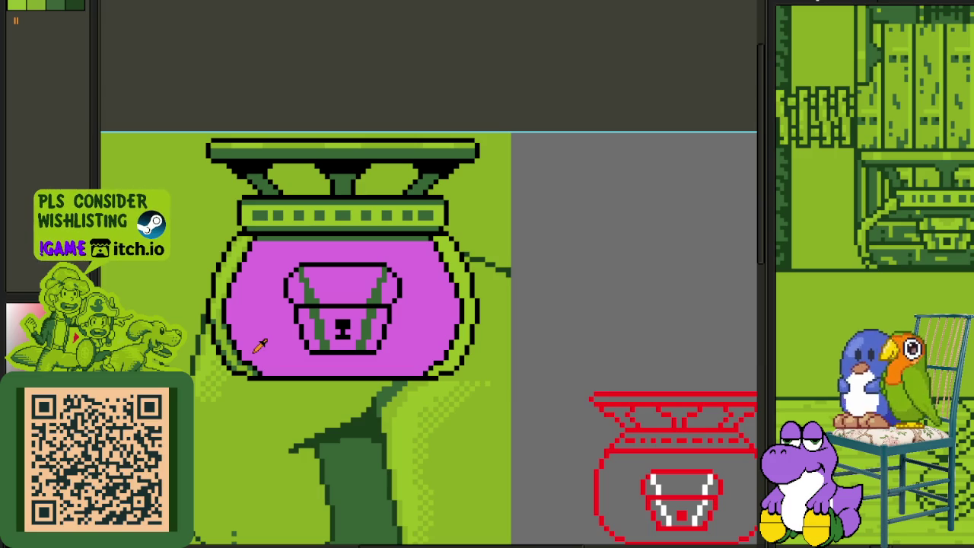
pyautogui.moveTo(416, 344); pyautogui.dragTo(413, 363)
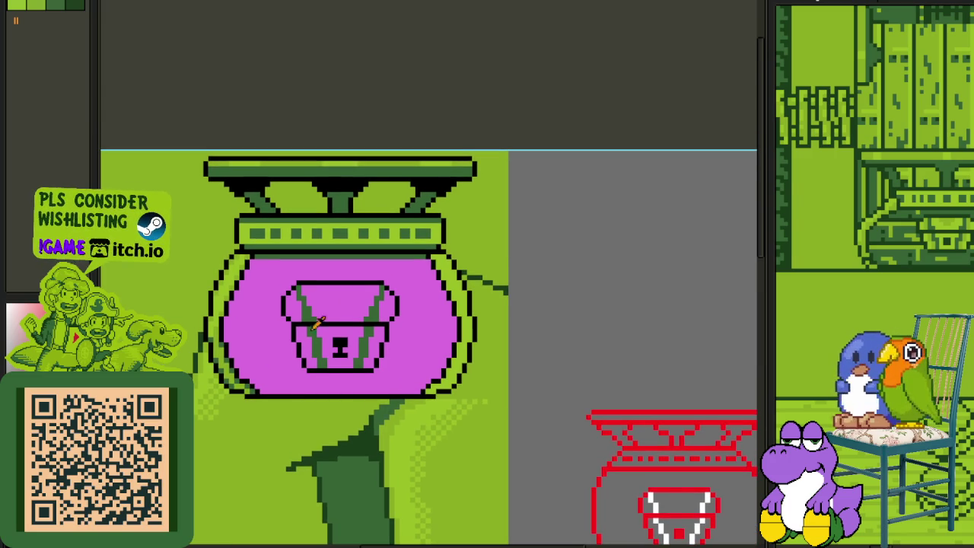
pyautogui.scroll(2, 228, 290)
pyautogui.scroll(1, 430, 333)
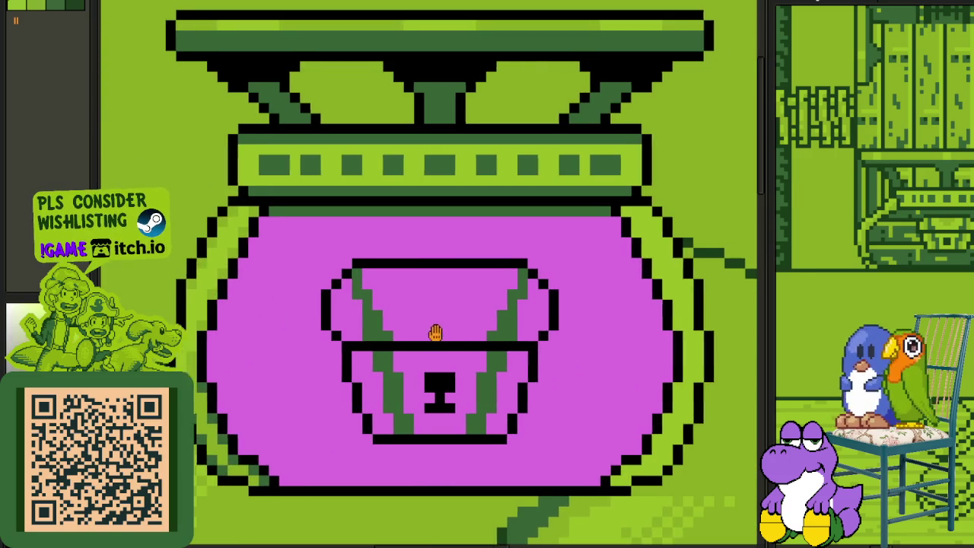
# Step: Fill the chest's central, left, right and lower magenta areas light green
pyautogui.scroll(2, 355, 303)
pyautogui.click(355, 303)
pyautogui.click(253, 297)
pyautogui.click(624, 339)
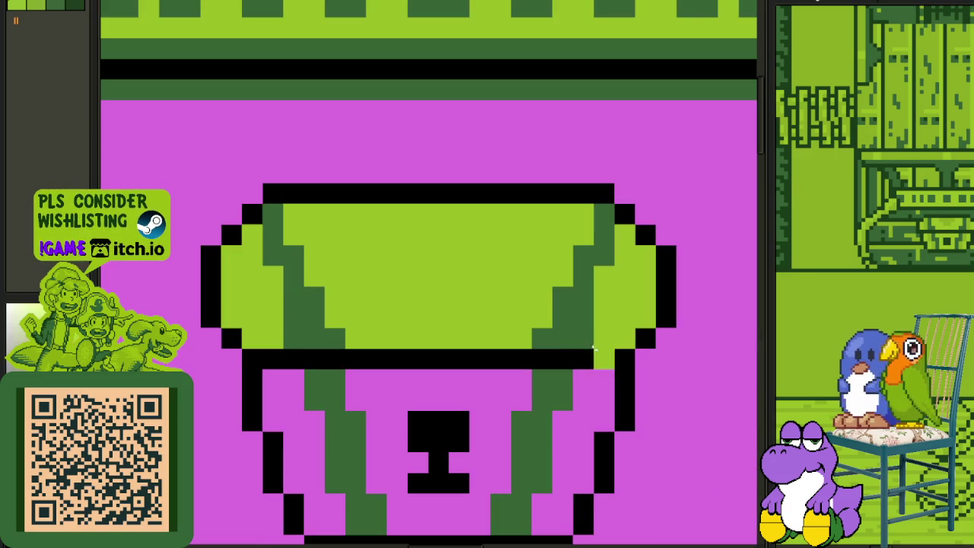
pyautogui.click(567, 396)
pyautogui.click(457, 396)
pyautogui.click(289, 415)
# Step: Sample the lock box's green as the paint colour and bring the pot and lid into view
pyautogui.scroll(-3, 289, 415)
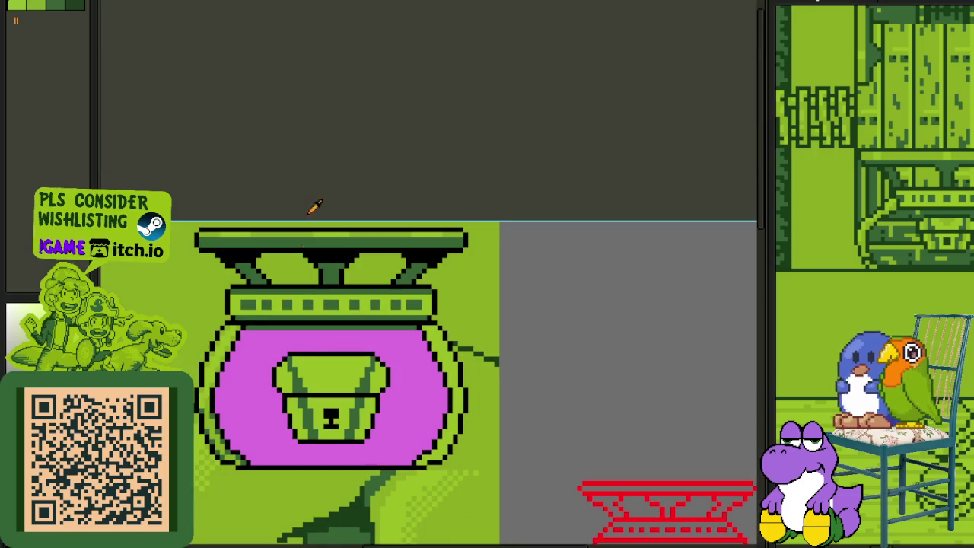
pyautogui.scroll(2, 311, 287)
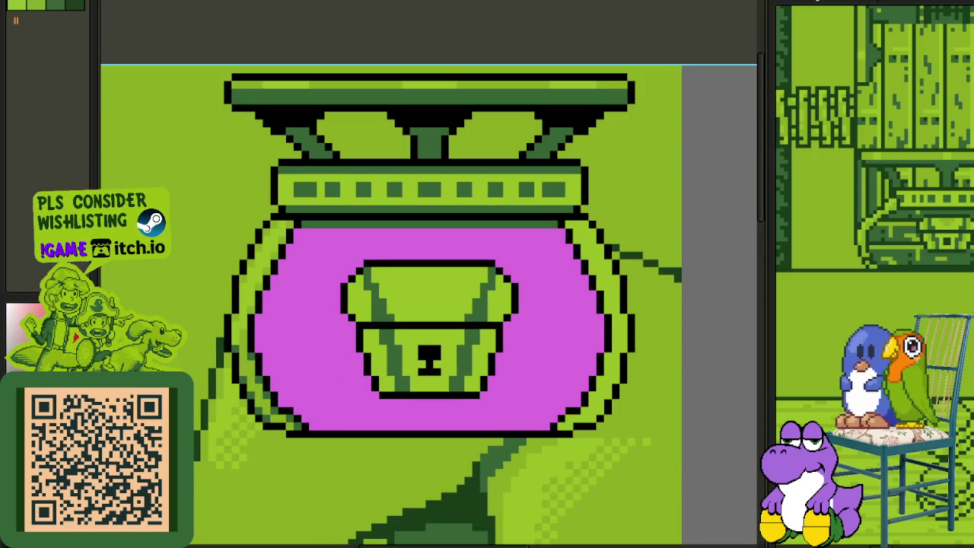
pyautogui.scroll(1, 406, 287)
pyautogui.scroll(1, 376, 289)
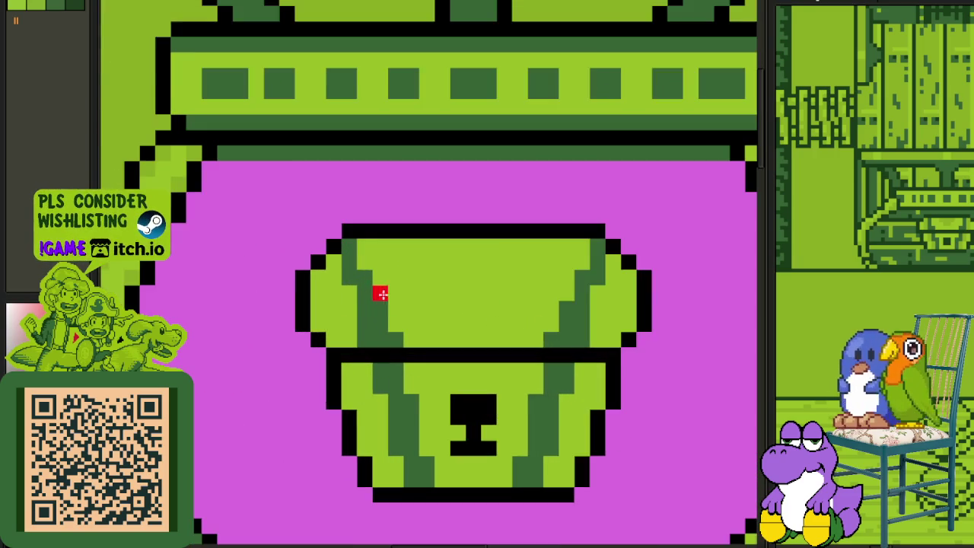
pyautogui.scroll(1, 383, 289)
pyautogui.scroll(-2, 338, 258)
pyautogui.scroll(1, 225, 188)
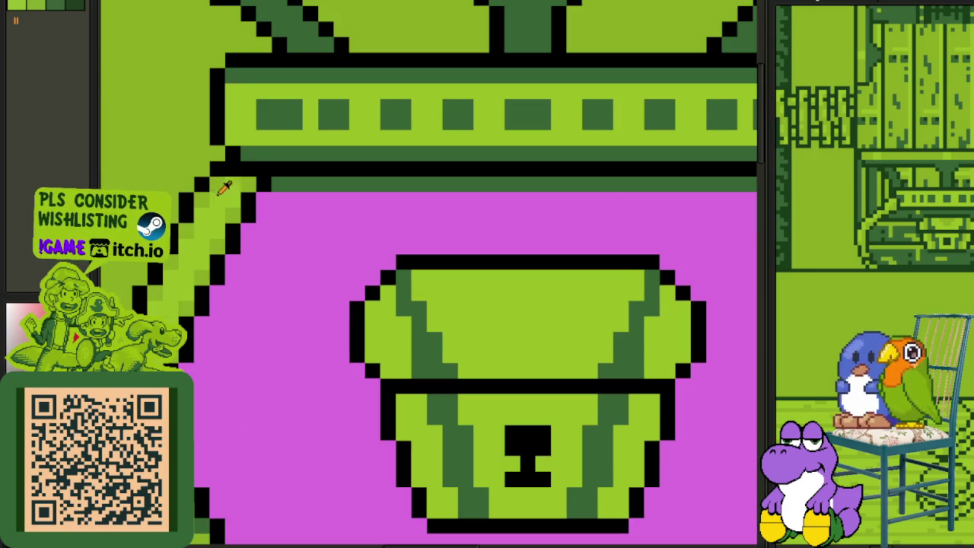
pyautogui.keyDown('alt'); pyautogui.click(248, 185); pyautogui.keyUp('alt')
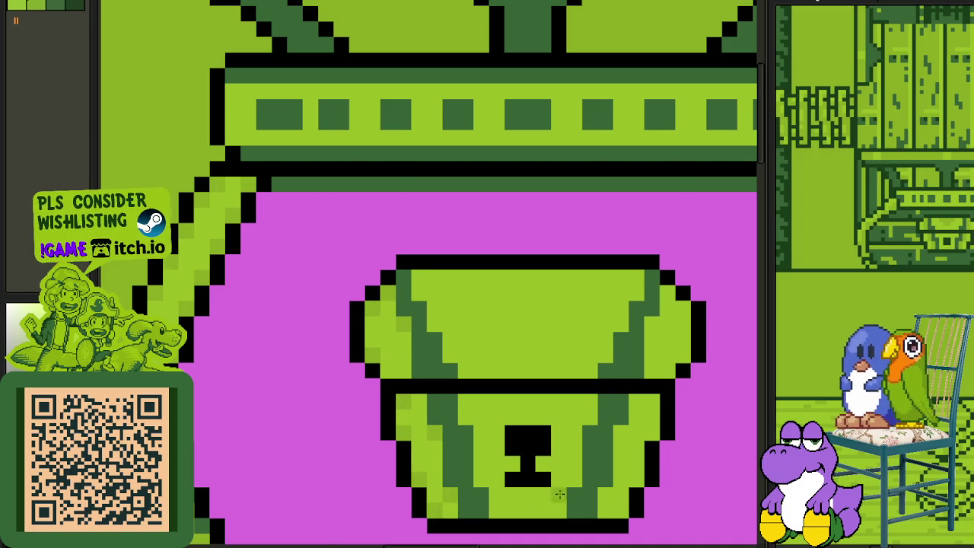
pyautogui.scroll(-1, 559, 494)
pyautogui.moveTo(588, 487); pyautogui.dragTo(459, 372)
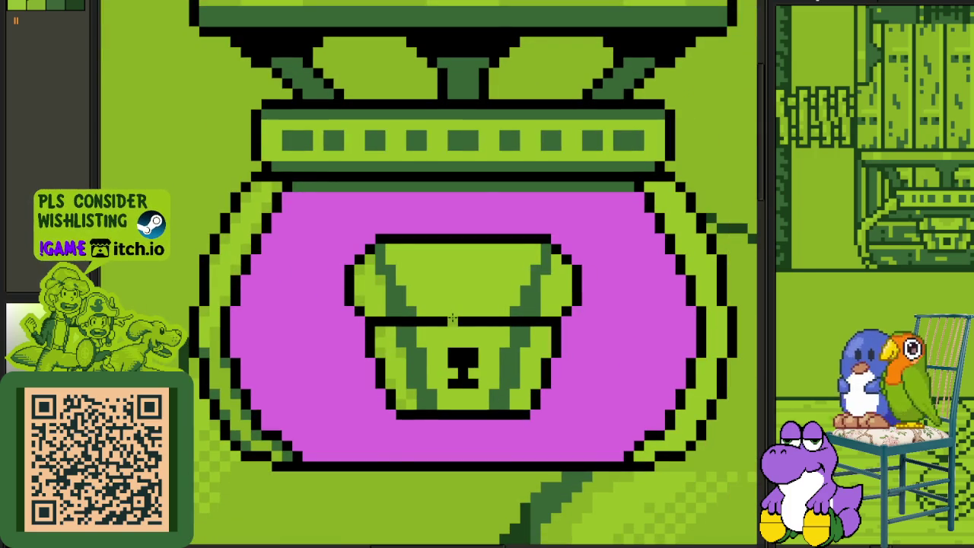
# Step: Paint three darker-green rows across the lid's top, each shorter, narrowing into a V
pyautogui.scroll(-2, 453, 312)
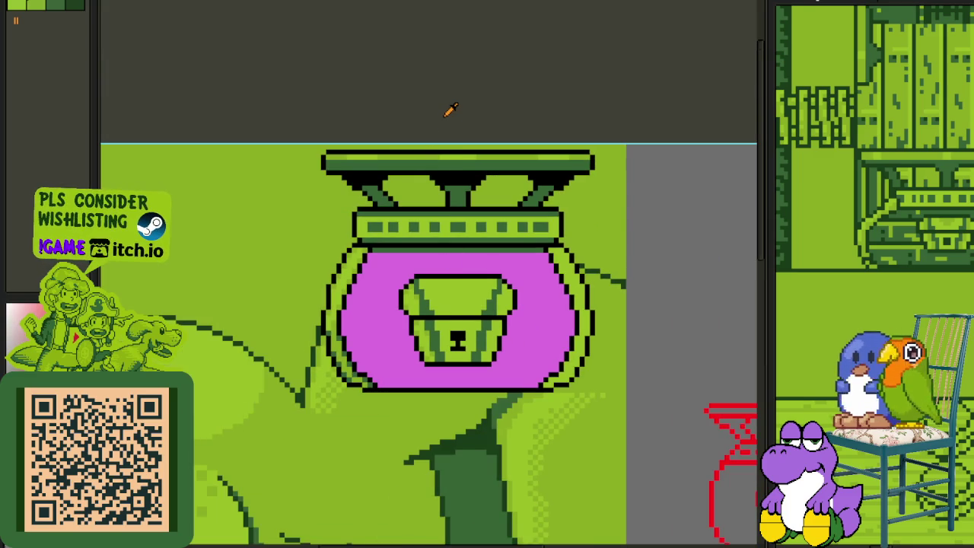
pyautogui.scroll(2, 437, 288)
pyautogui.scroll(2, 426, 287)
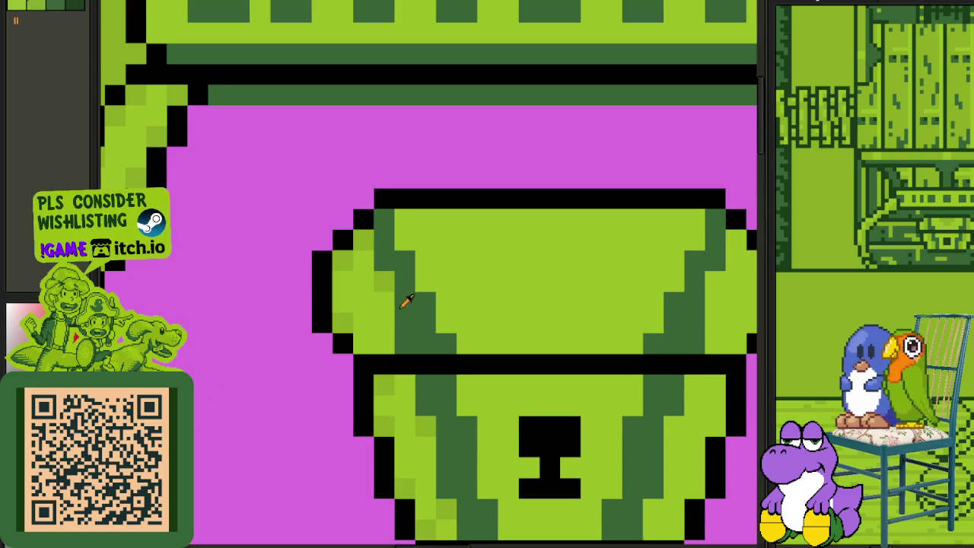
pyautogui.scroll(2, 406, 302)
pyautogui.hscroll(2, 406, 301)
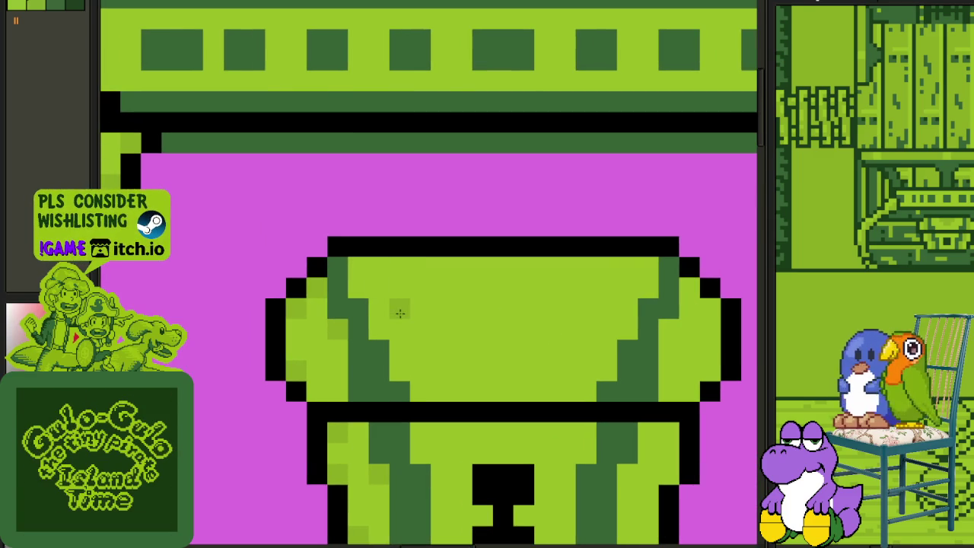
pyautogui.scroll(-2, 400, 313)
pyautogui.scroll(2, 408, 286)
pyautogui.moveTo(416, 278); pyautogui.dragTo(530, 275)
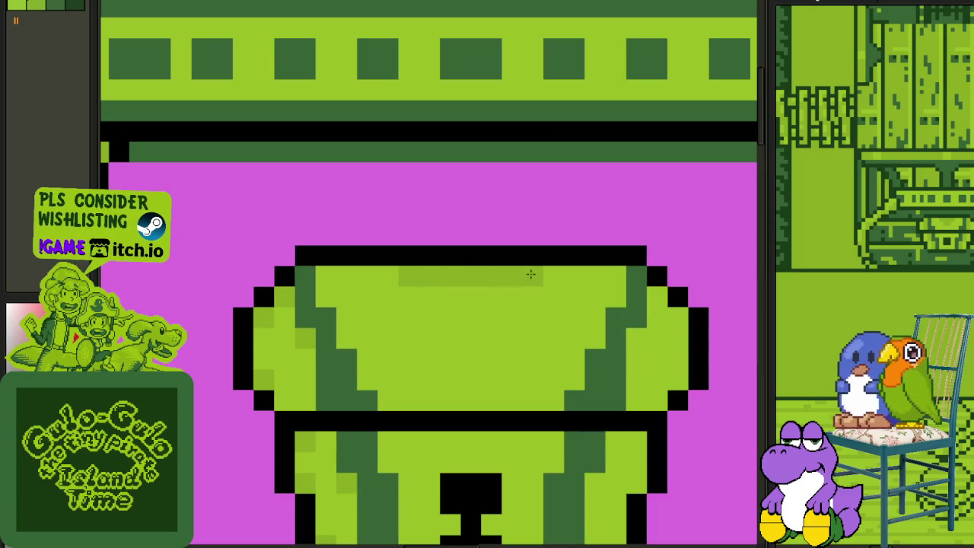
pyautogui.moveTo(419, 294); pyautogui.dragTo(505, 297)
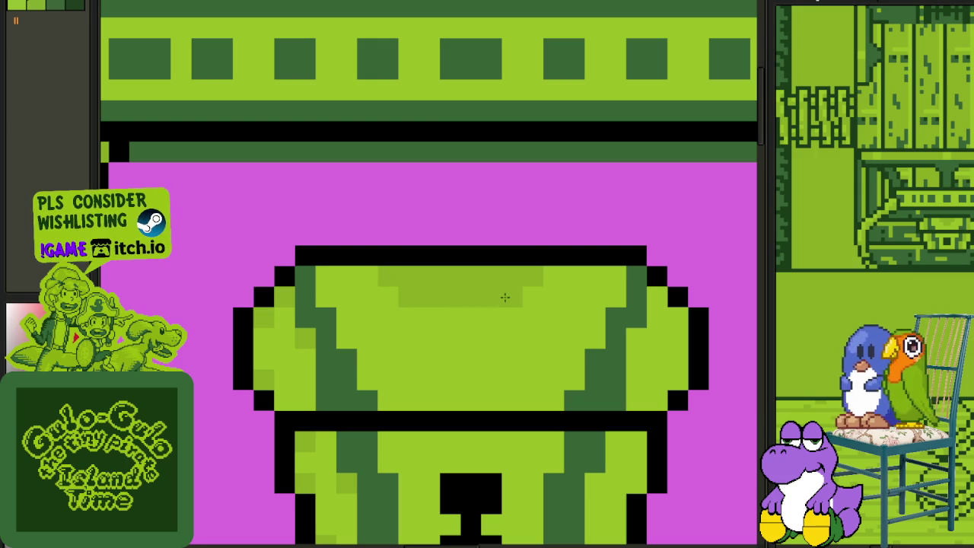
pyautogui.moveTo(430, 314); pyautogui.dragTo(482, 315)
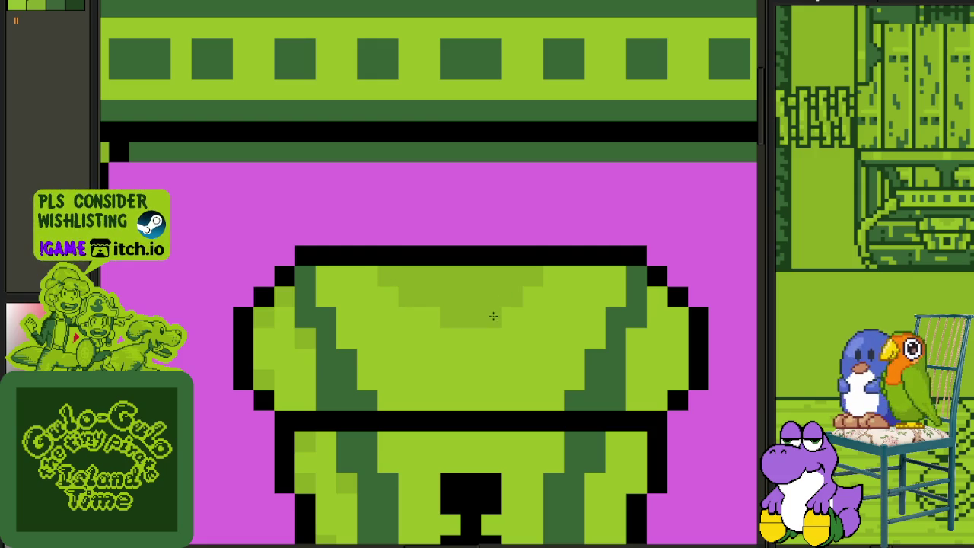
pyautogui.moveTo(442, 312); pyautogui.dragTo(431, 316)
# Step: Add two more darker-green pixels to the V and move a marquee patch from the lid's top right to its top left
pyautogui.scroll(-2, 469, 342)
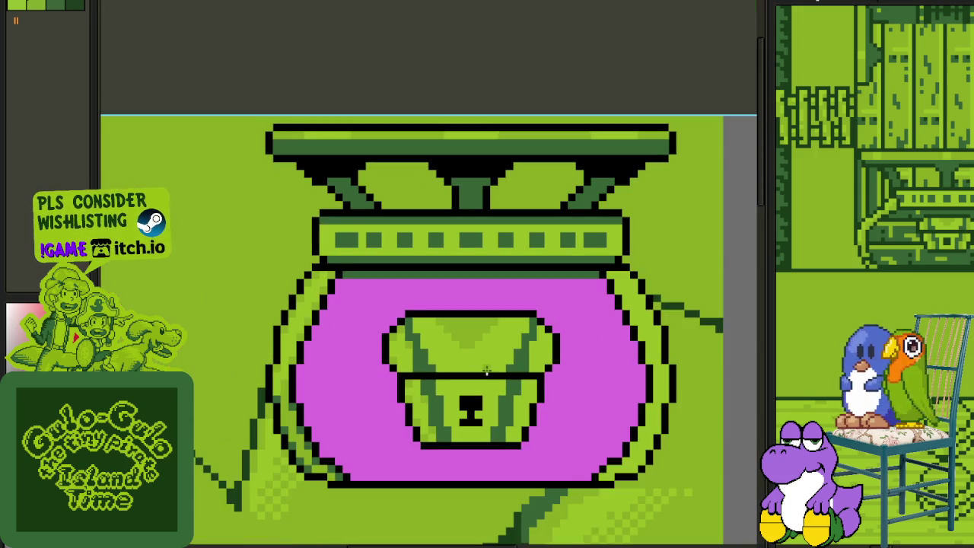
pyautogui.scroll(2, 480, 350)
pyautogui.click(439, 368)
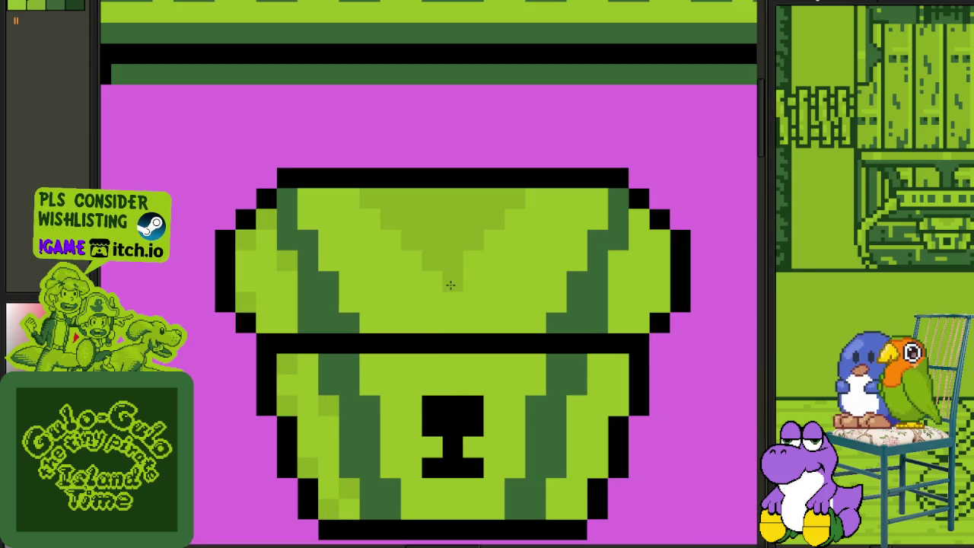
pyautogui.click(452, 281)
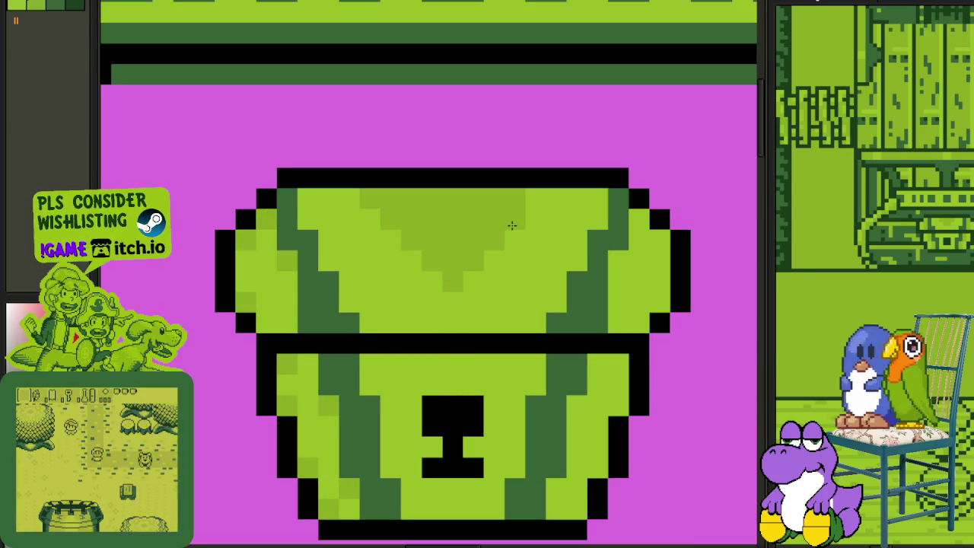
pyautogui.moveTo(558, 202); pyautogui.dragTo(605, 204)
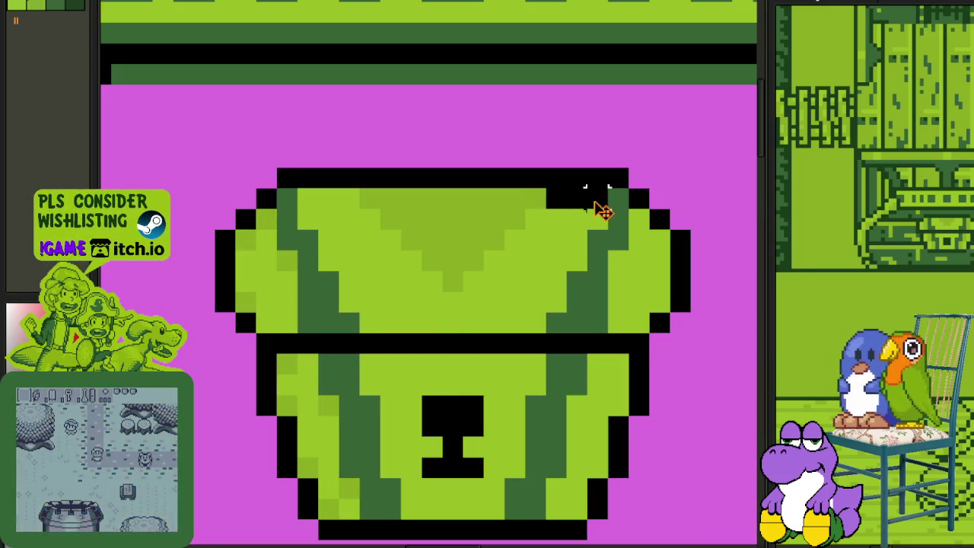
pyautogui.moveTo(299, 187); pyautogui.dragTo(363, 211)
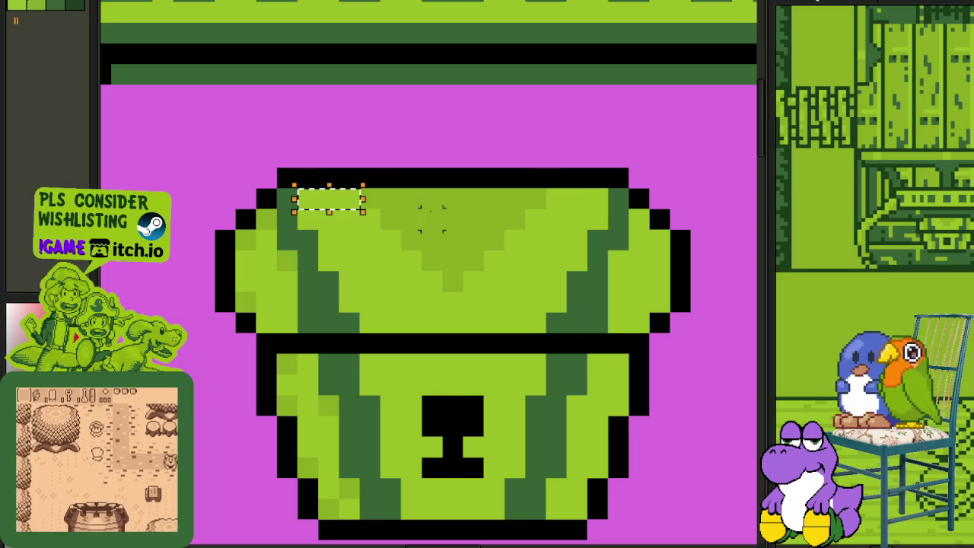
# Step: Marquee-select the left half of the magenta pouch
pyautogui.scroll(-5, 430, 261)
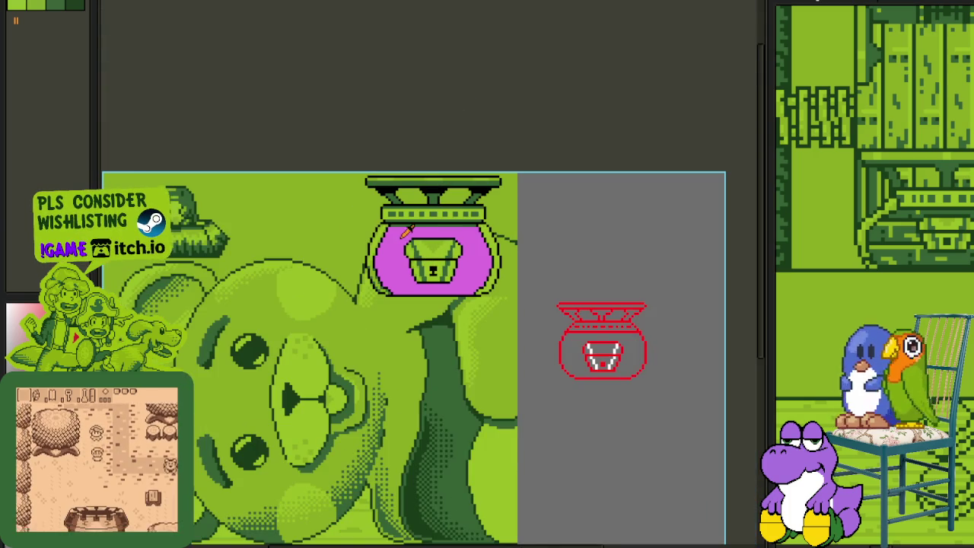
pyautogui.scroll(2, 463, 194)
pyautogui.scroll(1, 457, 202)
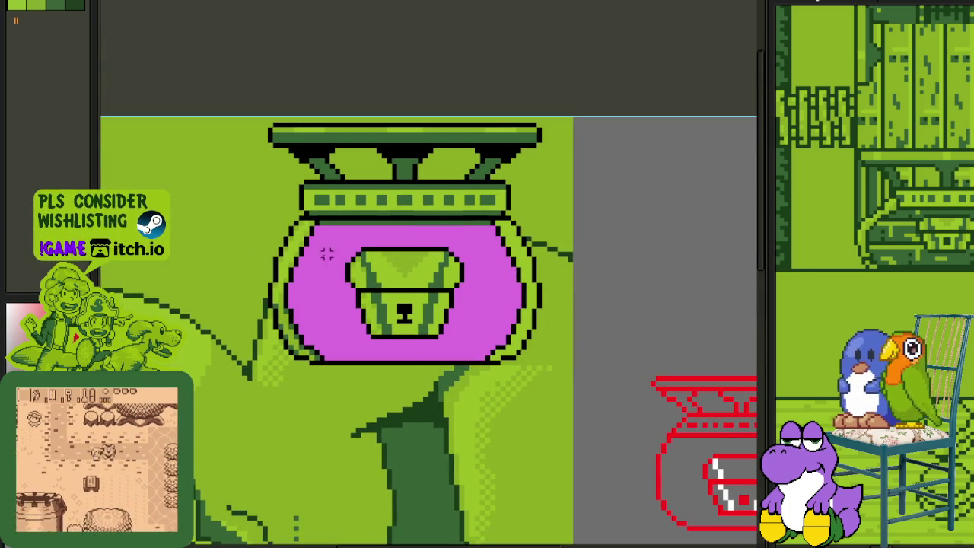
pyautogui.scroll(1, 252, 259)
pyautogui.scroll(1, 229, 221)
pyautogui.moveTo(221, 212); pyautogui.dragTo(491, 509)
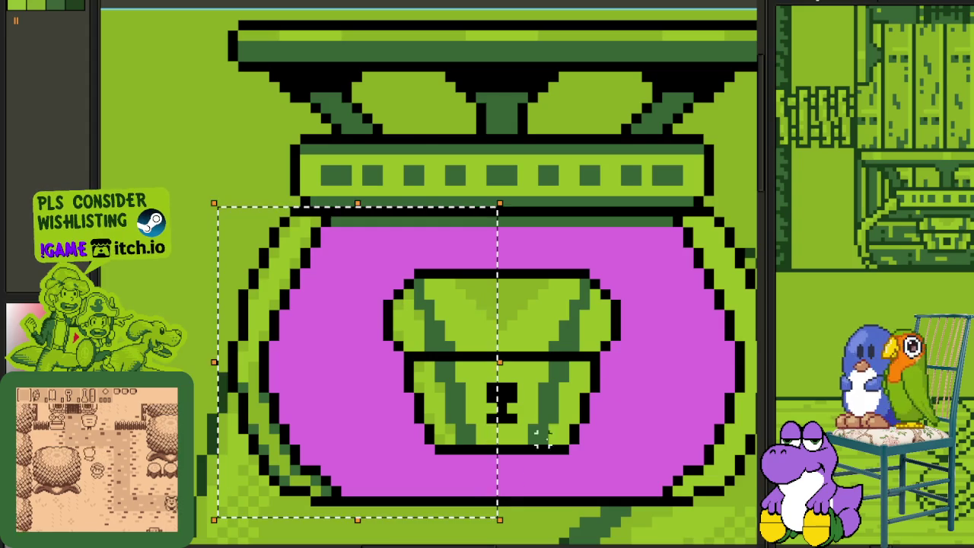
# Step: Shift the selected pouch half right into alignment with the pot and drop it
pyautogui.scroll(-1, 533, 465)
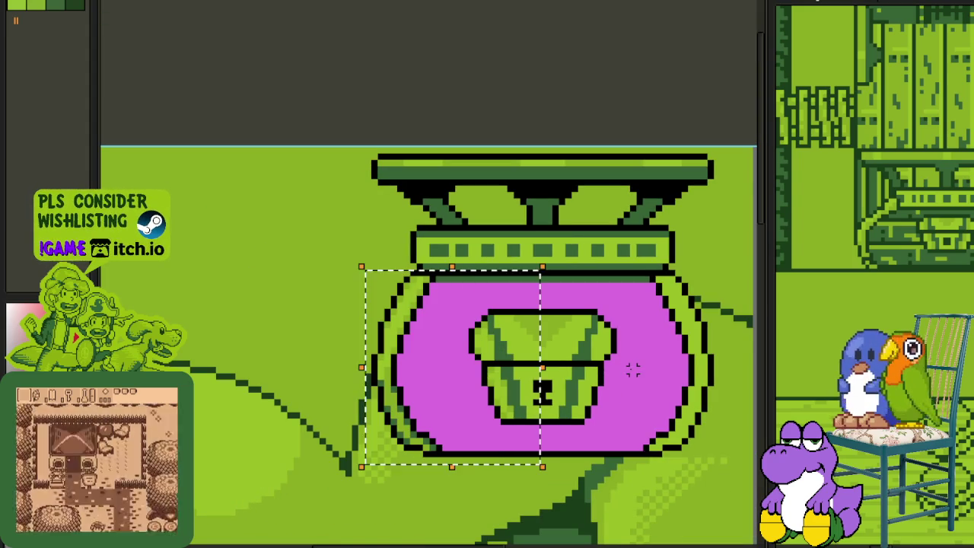
pyautogui.moveTo(450, 396)
pyautogui.mouseDown()
pyautogui.moveTo(647, 402)
pyautogui.moveTo(624, 398)
pyautogui.moveTo(634, 399)
pyautogui.mouseUp()
pyautogui.click(509, 174)
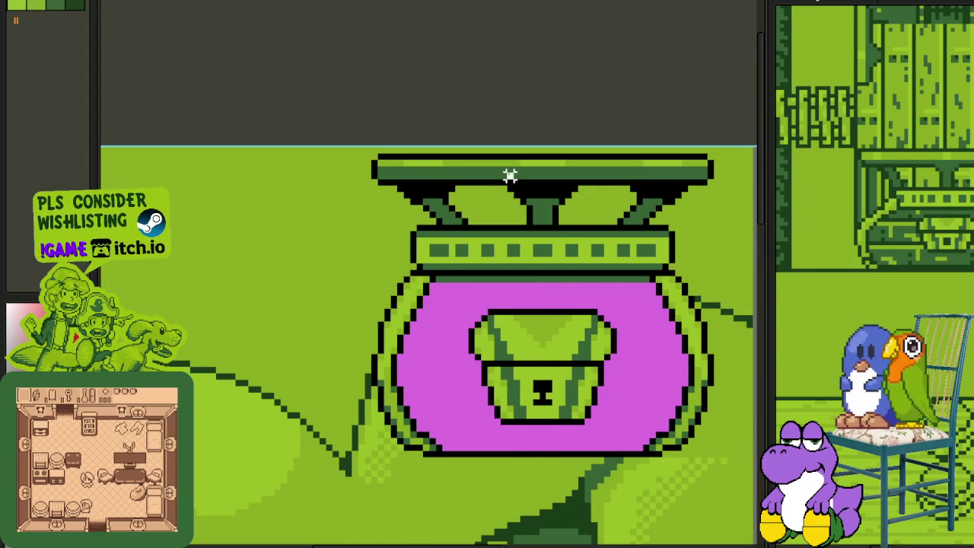
pyautogui.scroll(-1, 513, 221)
pyautogui.scroll(-2, 517, 236)
pyautogui.scroll(1, 534, 258)
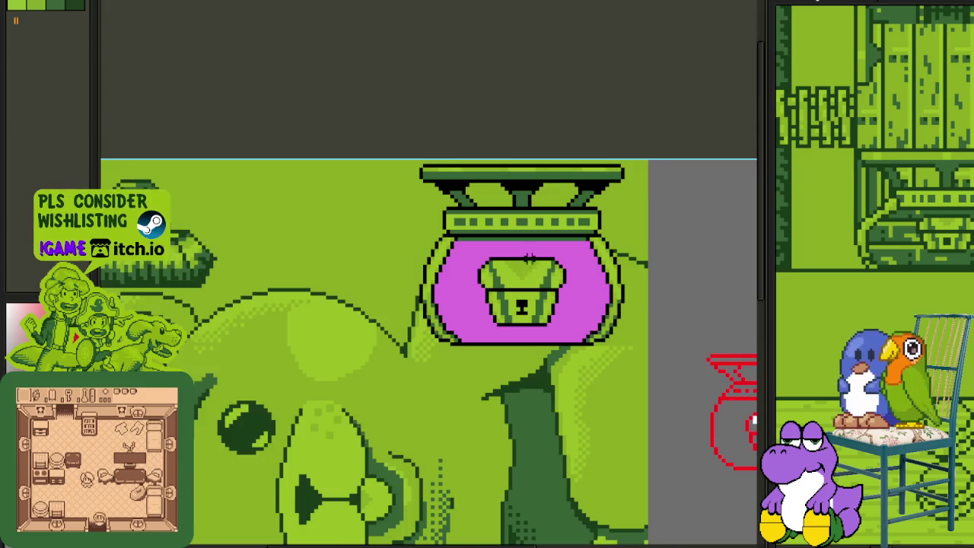
pyautogui.scroll(1, 533, 258)
pyautogui.press('Tab')
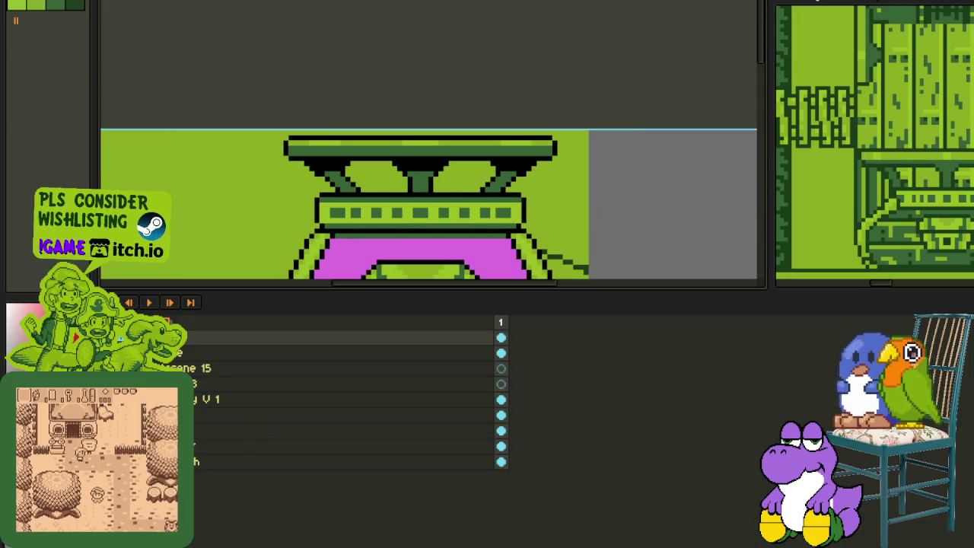
# Step: Add a new empty layer on top and centre the pouch in view
pyautogui.rightClick(192, 337)
pyautogui.click(335, 366)
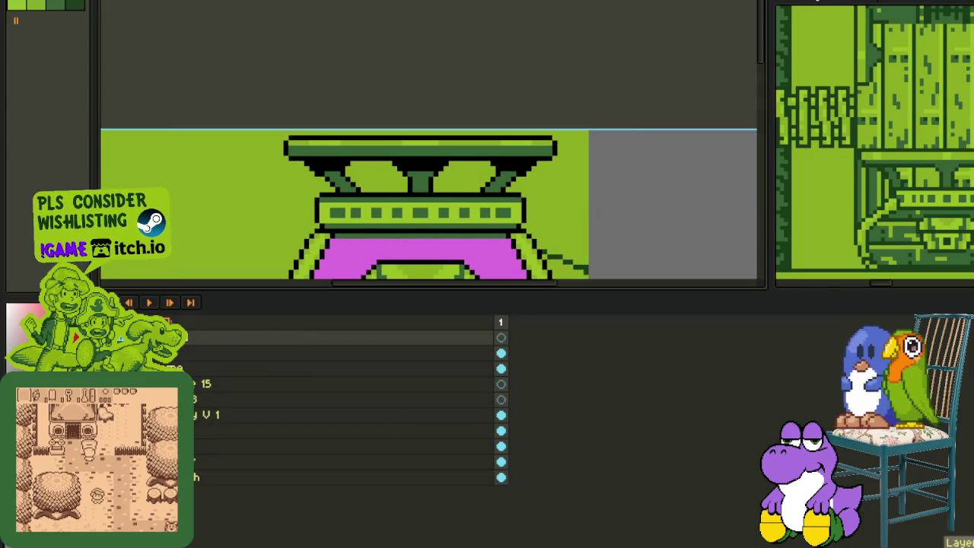
pyautogui.press('Tab')
pyautogui.scroll(1, 327, 271)
pyautogui.scroll(1, 312, 278)
pyautogui.scroll(1, 301, 283)
pyautogui.moveTo(262, 300)
pyautogui.mouseDown()
pyautogui.moveTo(251, 304)
pyautogui.moveTo(254, 287)
pyautogui.mouseUp()
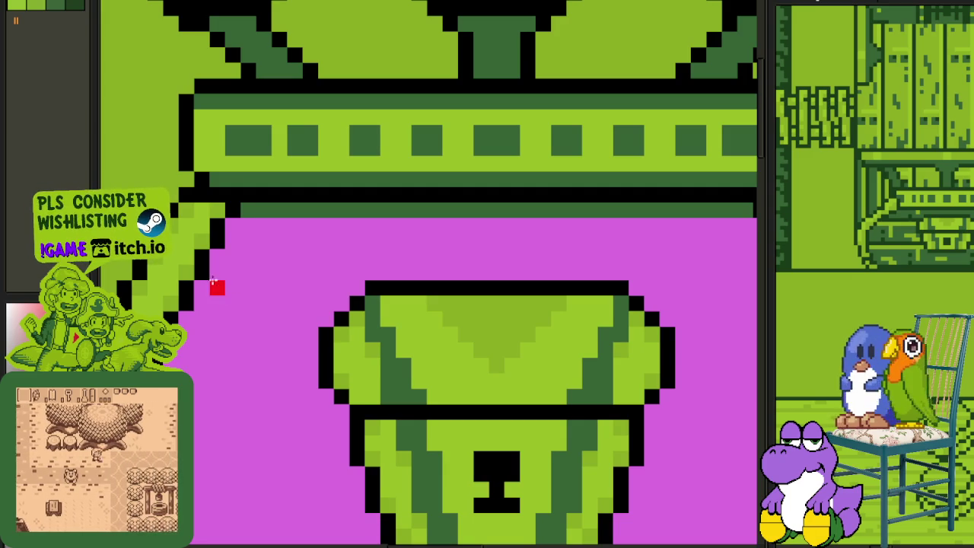
# Step: Draw two red guide lines across the pouch, leaving the lock box clear
pyautogui.moveTo(199, 287)
pyautogui.mouseDown()
pyautogui.moveTo(537, 272)
pyautogui.moveTo(690, 293)
pyautogui.mouseUp()
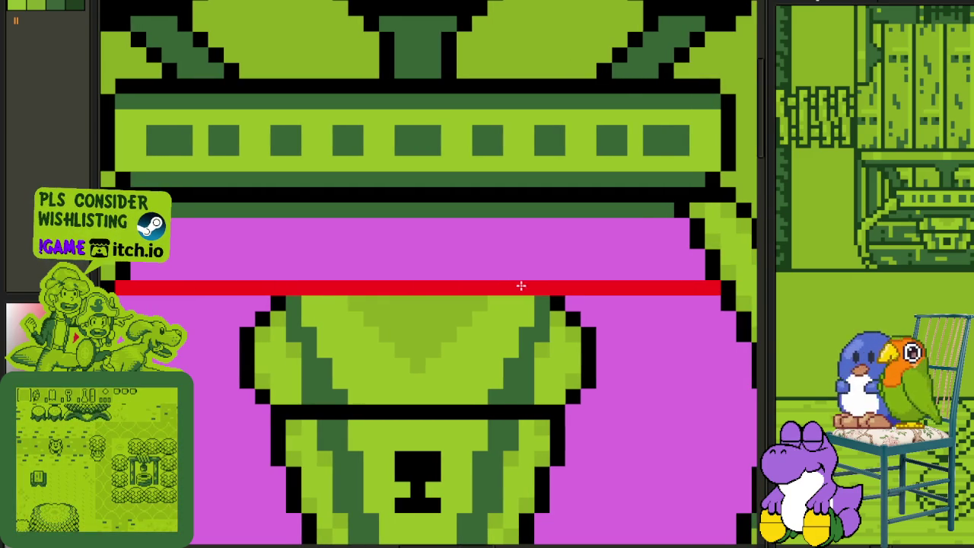
pyautogui.moveTo(542, 288); pyautogui.dragTo(283, 288)
pyautogui.scroll(-3, 284, 288)
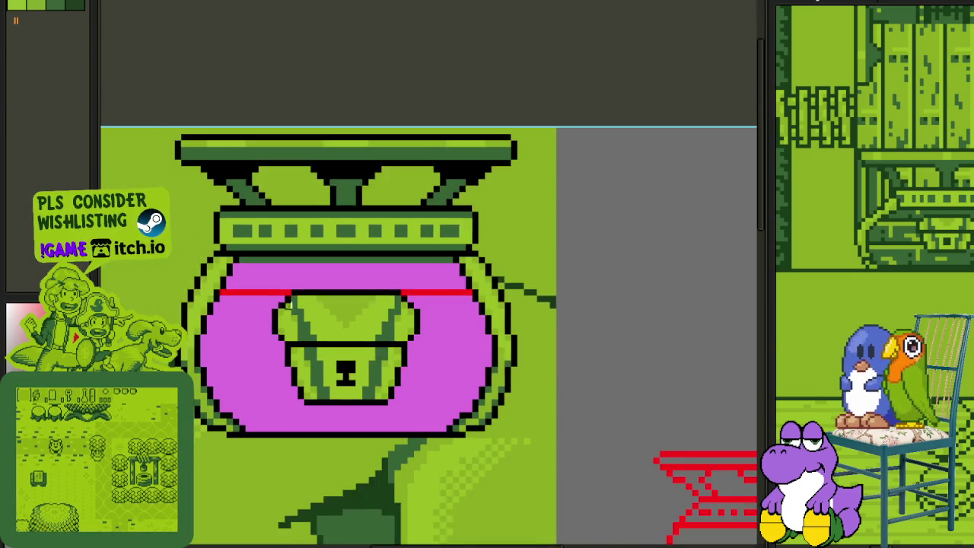
pyautogui.scroll(1, 272, 287)
pyautogui.scroll(2, 267, 228)
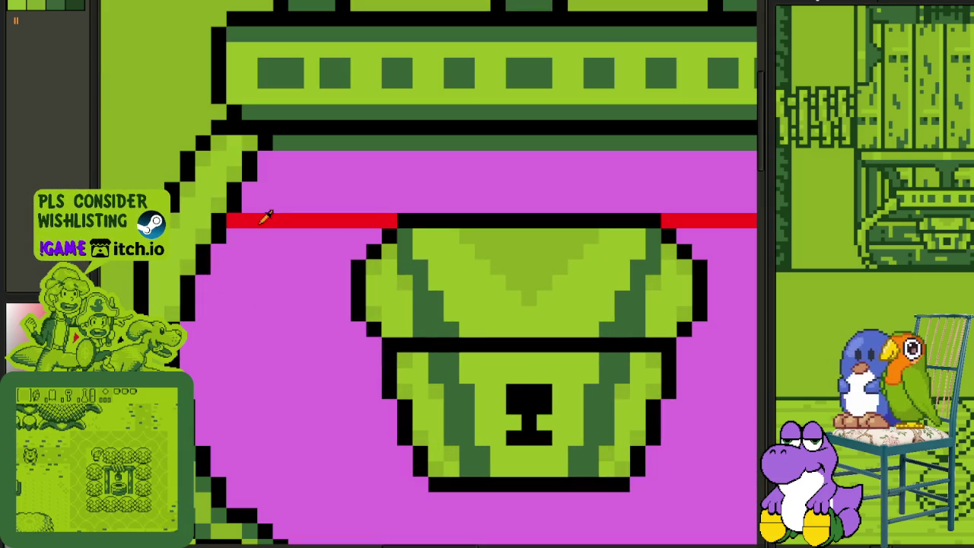
pyautogui.moveTo(207, 313); pyautogui.dragTo(344, 312)
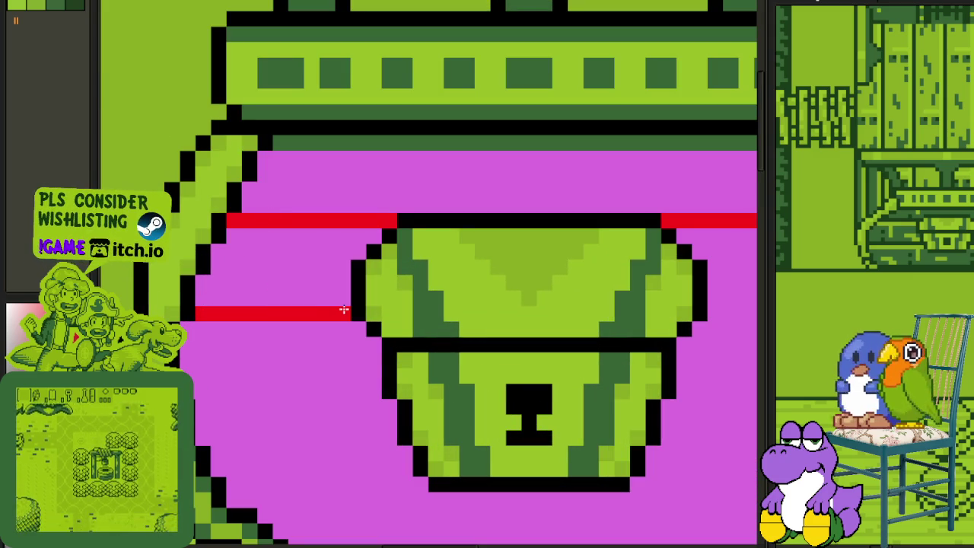
# Step: Select the left section of red lines and nudge it down two pixels
pyautogui.moveTo(683, 330)
pyautogui.mouseDown()
pyautogui.moveTo(383, 288)
pyautogui.moveTo(556, 273)
pyautogui.mouseUp()
pyautogui.scroll(-2, 532, 278)
pyautogui.scroll(1, 352, 297)
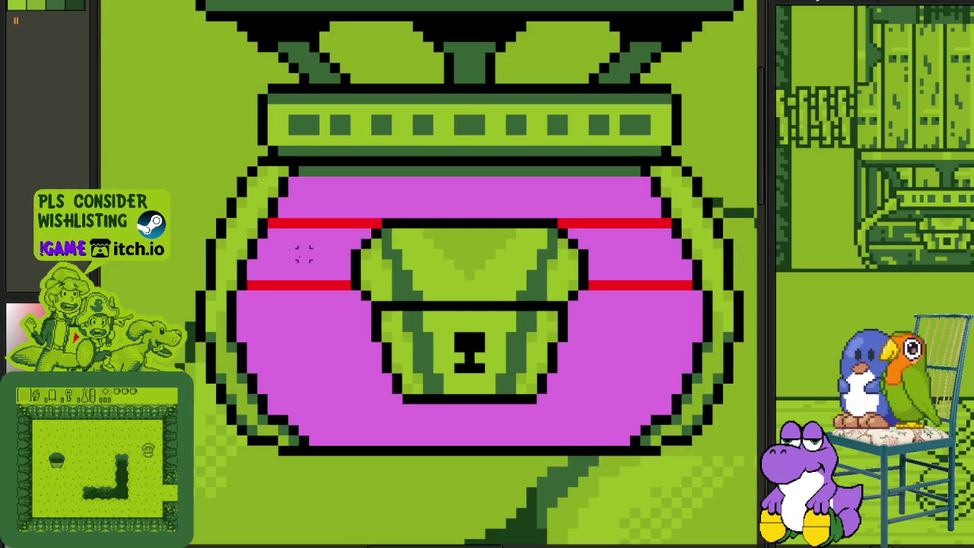
pyautogui.moveTo(268, 219); pyautogui.dragTo(334, 293)
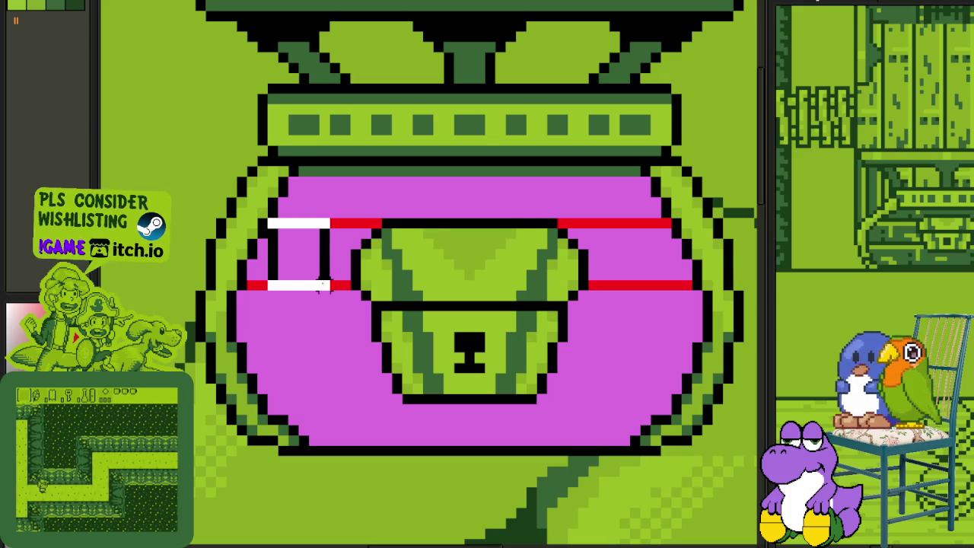
pyautogui.press('Down')
pyautogui.press('Down')
pyautogui.press('Down')
pyautogui.press('Down')
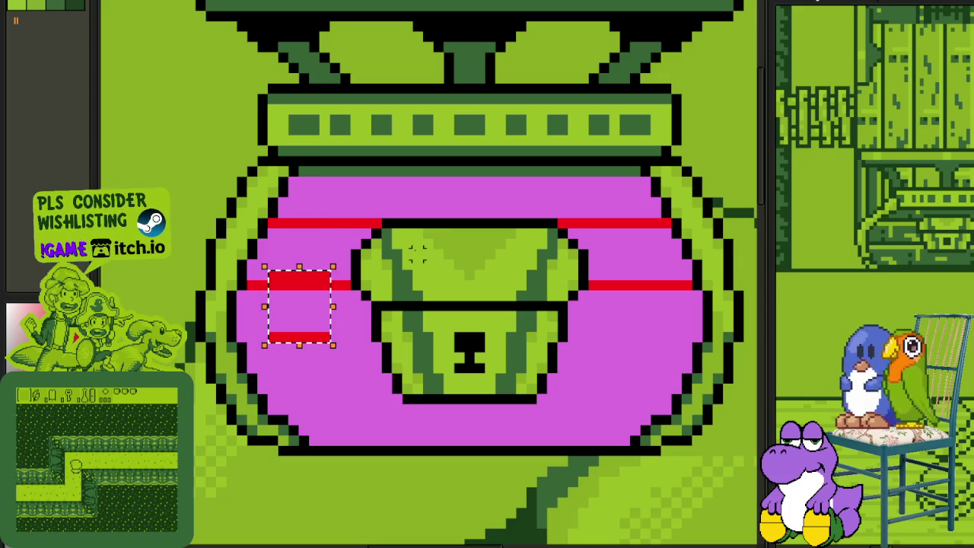
pyautogui.press('Down')
pyautogui.press('Down')
pyautogui.hotkey('ctrl', 'd')
# Step: Extend the lower red line to the pot edge and central shape, nudging a stray column down
pyautogui.scroll(2, 282, 344)
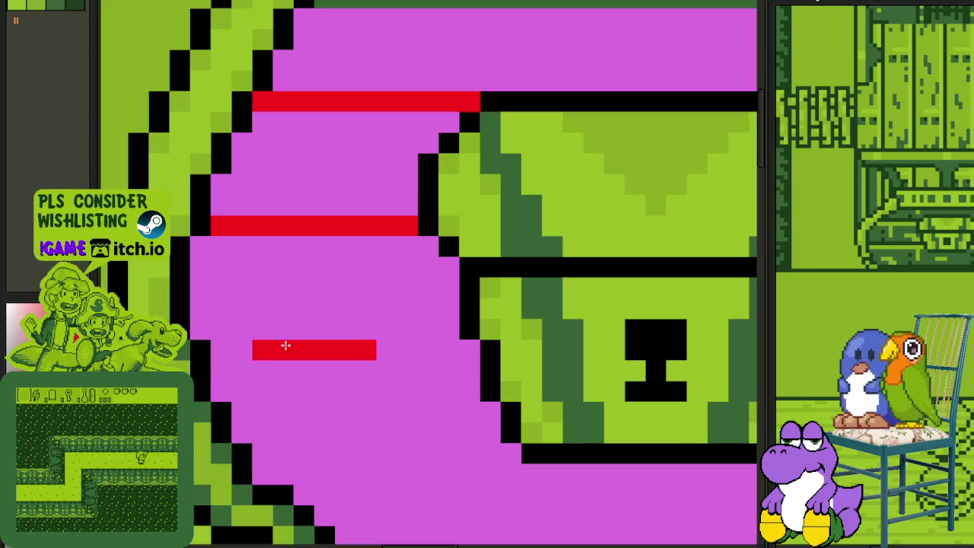
pyautogui.moveTo(254, 350); pyautogui.dragTo(464, 351)
pyautogui.scroll(-3, 465, 351)
pyautogui.moveTo(563, 341)
pyautogui.mouseDown()
pyautogui.moveTo(431, 341)
pyautogui.moveTo(645, 351)
pyautogui.mouseUp()
pyautogui.scroll(3, 468, 344)
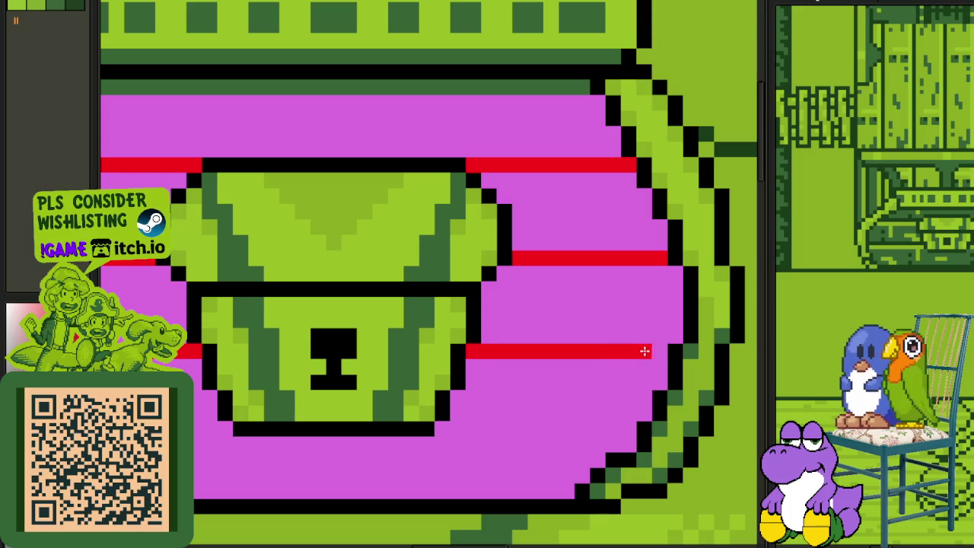
pyautogui.scroll(-2, 652, 347)
pyautogui.scroll(1, 383, 350)
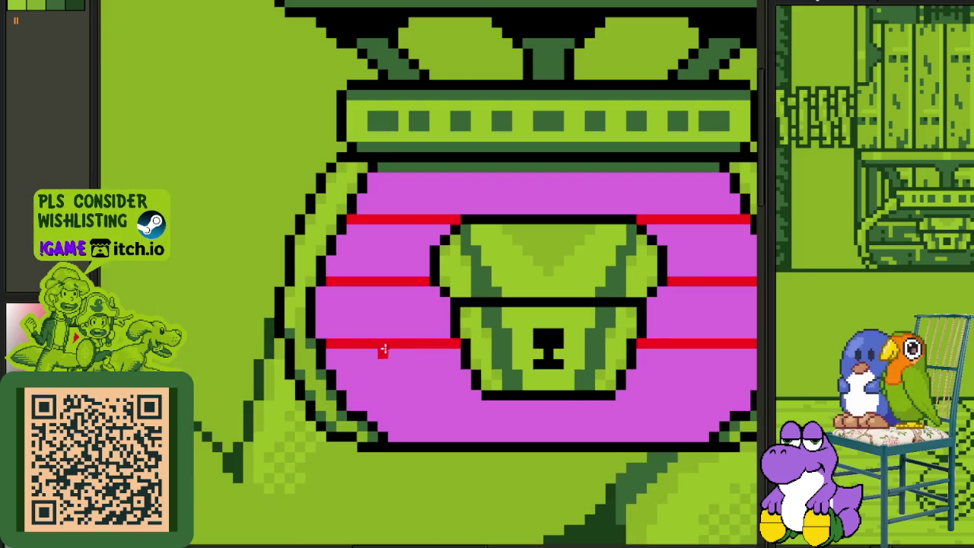
pyautogui.moveTo(393, 343); pyautogui.dragTo(397, 273)
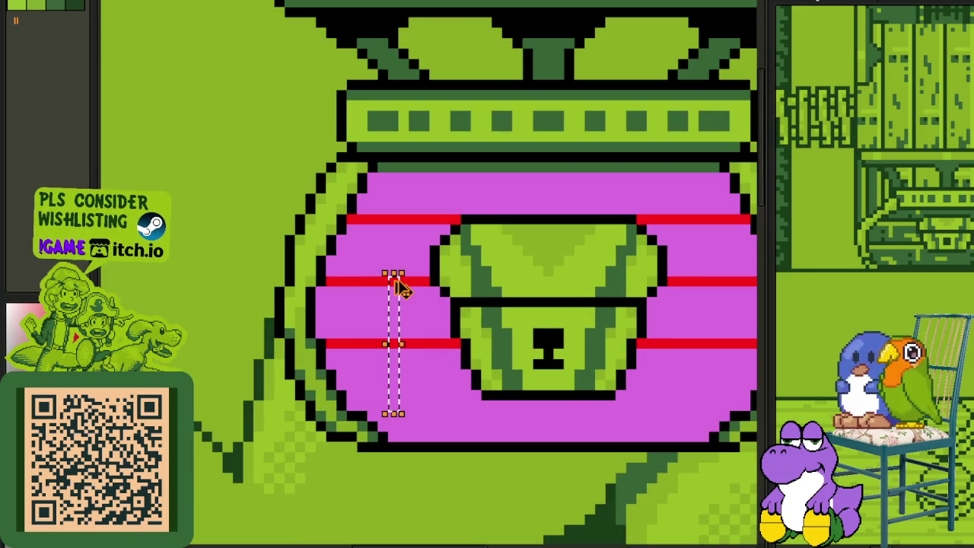
pyautogui.press('Down')
pyautogui.press('Down')
pyautogui.press('Down')
pyautogui.press('Down')
pyautogui.press('Down')
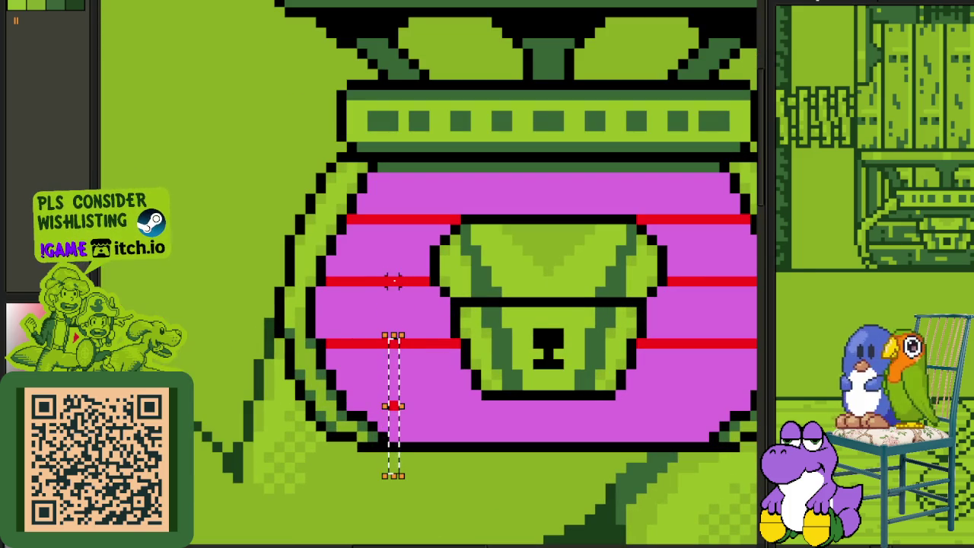
# Step: Draw a red stripe across the lower band and repaint a stray red segment magenta
pyautogui.scroll(2, 384, 389)
pyautogui.scroll(2, 378, 383)
pyautogui.moveTo(379, 381); pyautogui.dragTo(266, 378)
pyautogui.moveTo(373, 377); pyautogui.dragTo(652, 370)
pyautogui.scroll(-2, 652, 370)
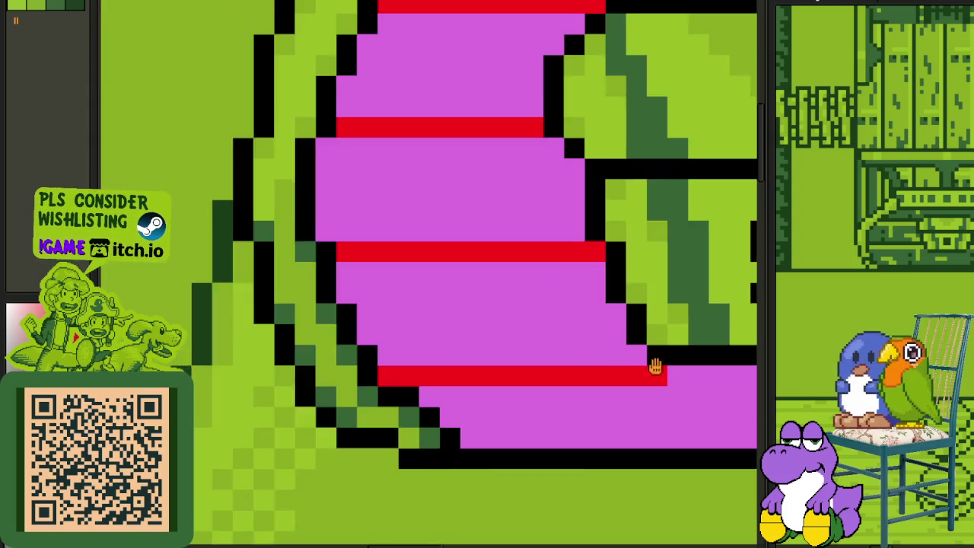
pyautogui.scroll(1, 543, 359)
pyautogui.moveTo(543, 358)
pyautogui.mouseDown()
pyautogui.moveTo(527, 357)
pyautogui.moveTo(659, 371)
pyautogui.moveTo(381, 372)
pyautogui.mouseUp()
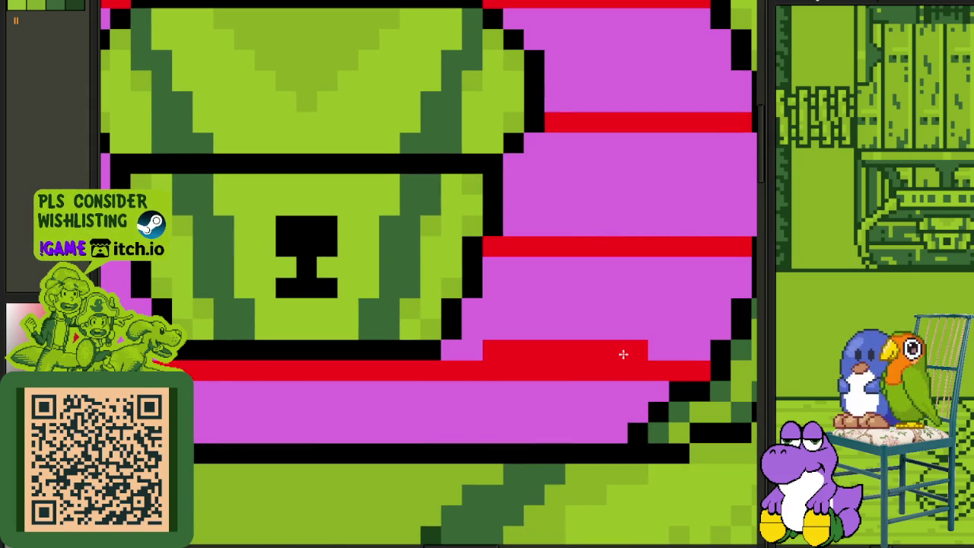
pyautogui.moveTo(624, 355); pyautogui.dragTo(494, 350)
pyautogui.scroll(-3, 415, 361)
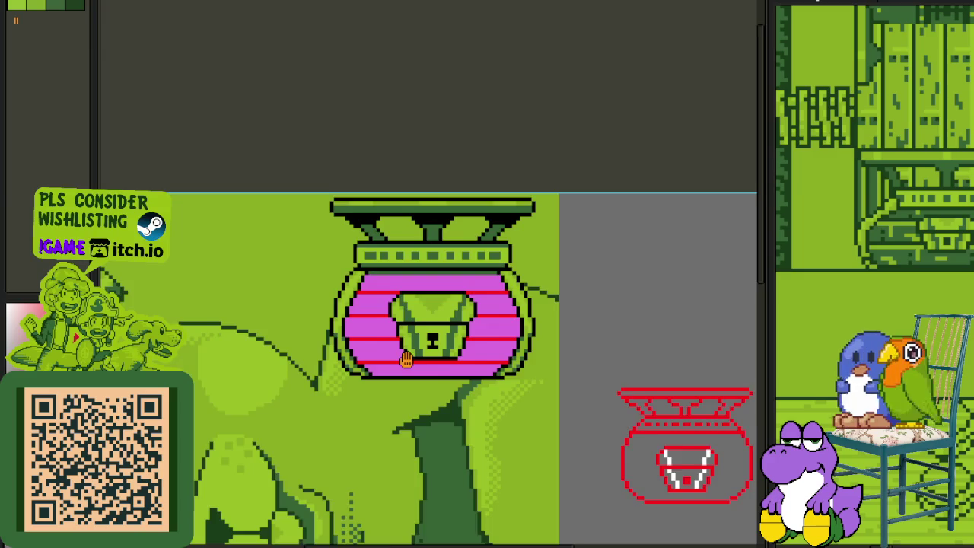
pyautogui.scroll(2, 405, 359)
pyautogui.scroll(2, 405, 418)
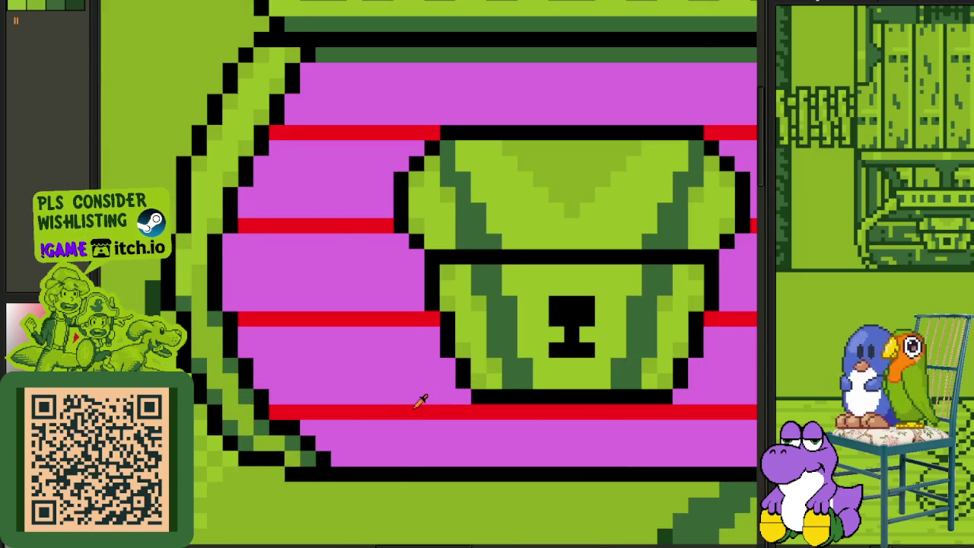
pyautogui.moveTo(418, 403); pyautogui.dragTo(400, 375)
pyautogui.scroll(-2, 369, 342)
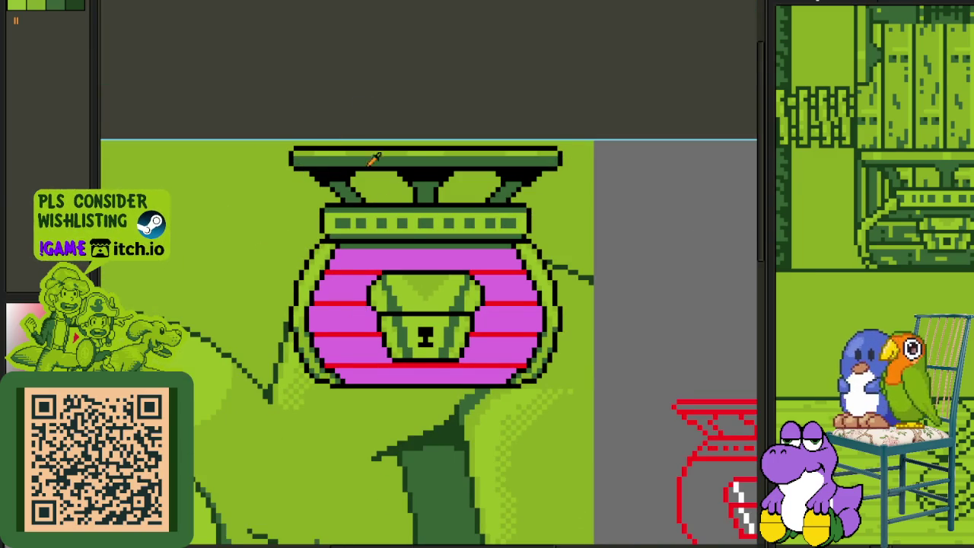
pyautogui.scroll(1, 403, 244)
pyautogui.scroll(1, 400, 286)
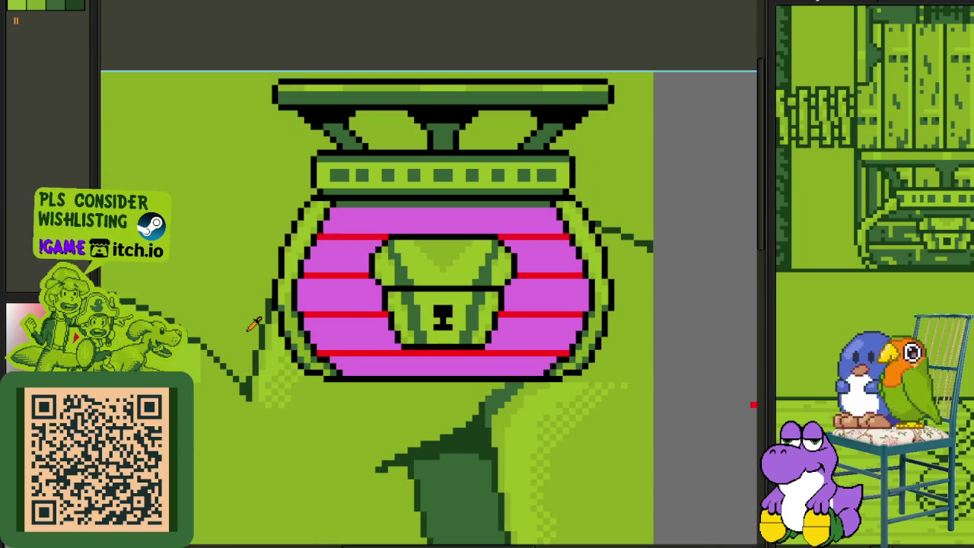
pyautogui.scroll(1, 335, 360)
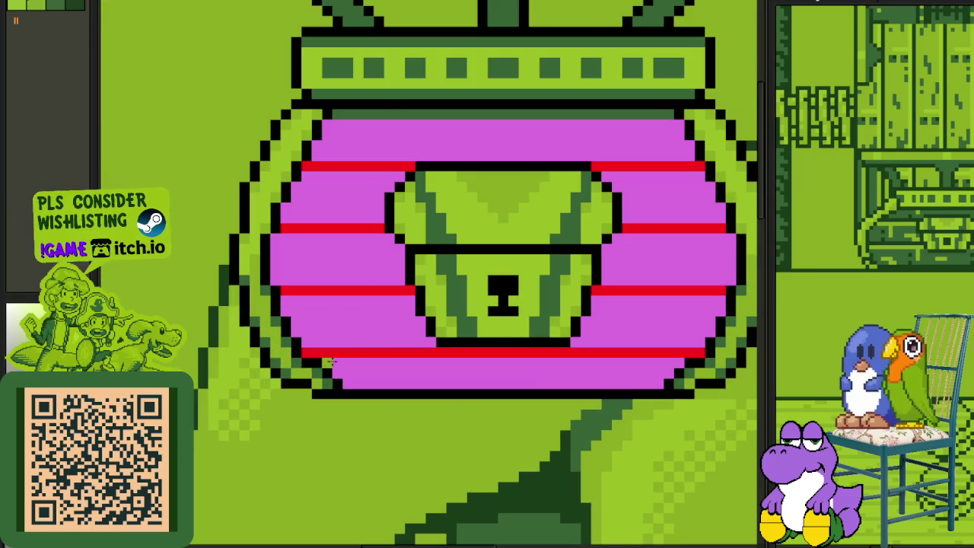
# Step: Draw light-green stripes under the red lines on the left and right magenta bands
pyautogui.moveTo(330, 363); pyautogui.dragTo(670, 366)
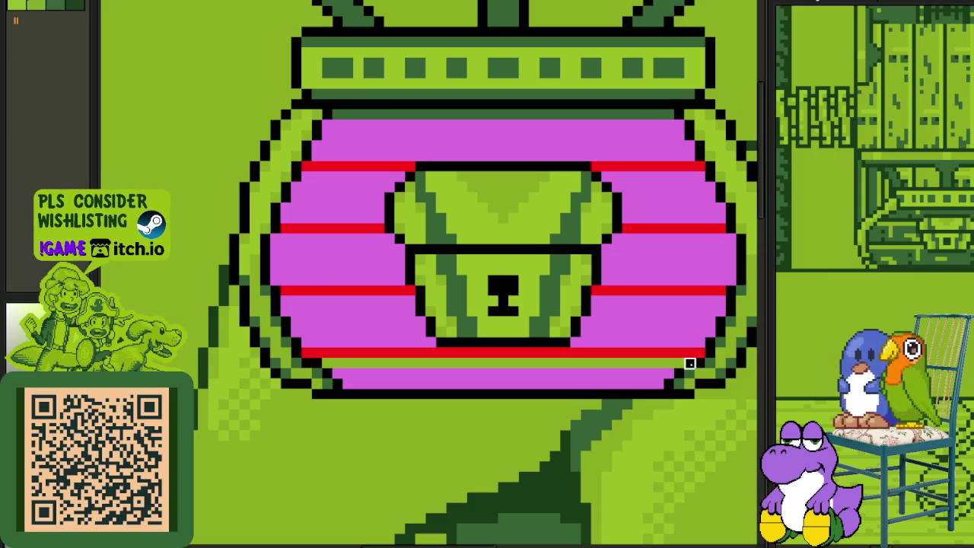
pyautogui.moveTo(715, 302); pyautogui.dragTo(593, 303)
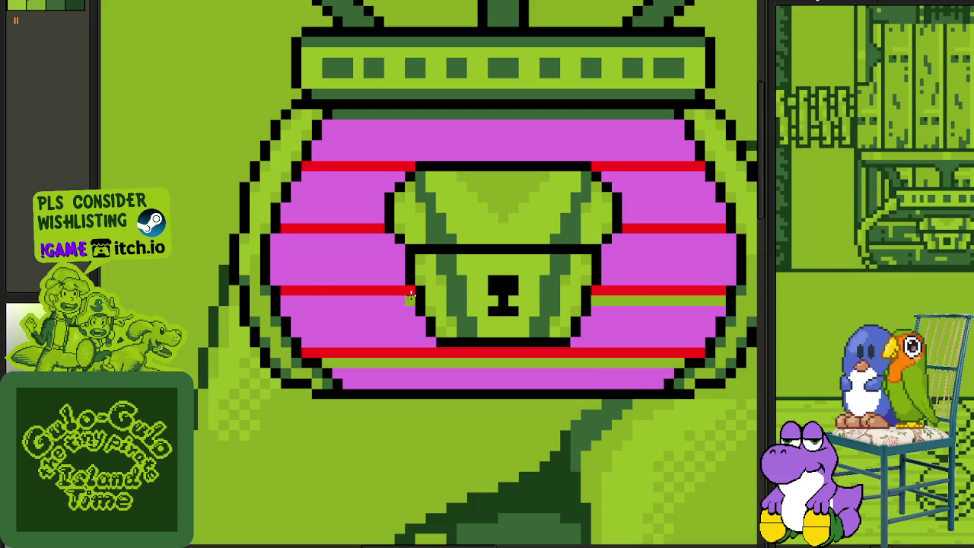
pyautogui.moveTo(410, 295); pyautogui.dragTo(300, 298)
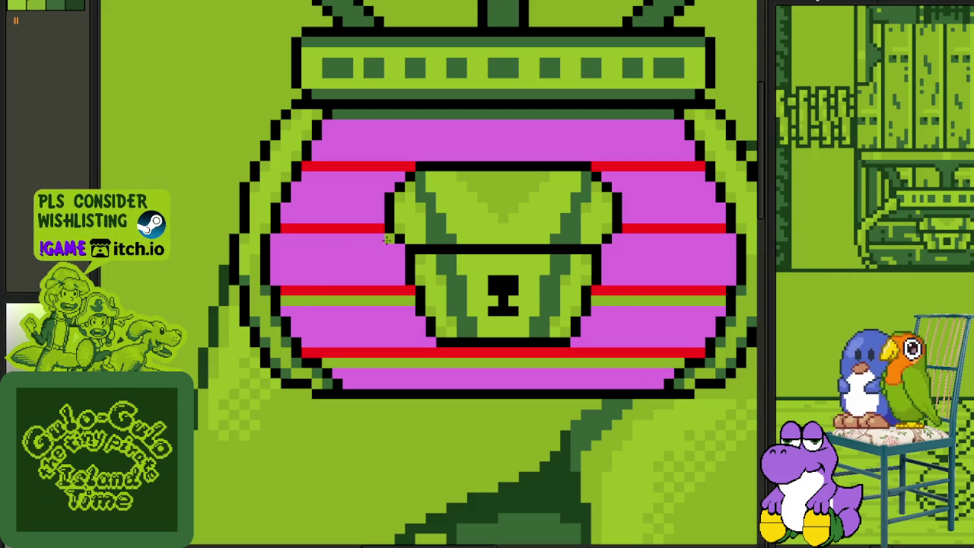
pyautogui.moveTo(387, 239); pyautogui.dragTo(274, 239)
pyautogui.moveTo(729, 239); pyautogui.dragTo(616, 239)
pyautogui.moveTo(701, 175); pyautogui.dragTo(617, 177)
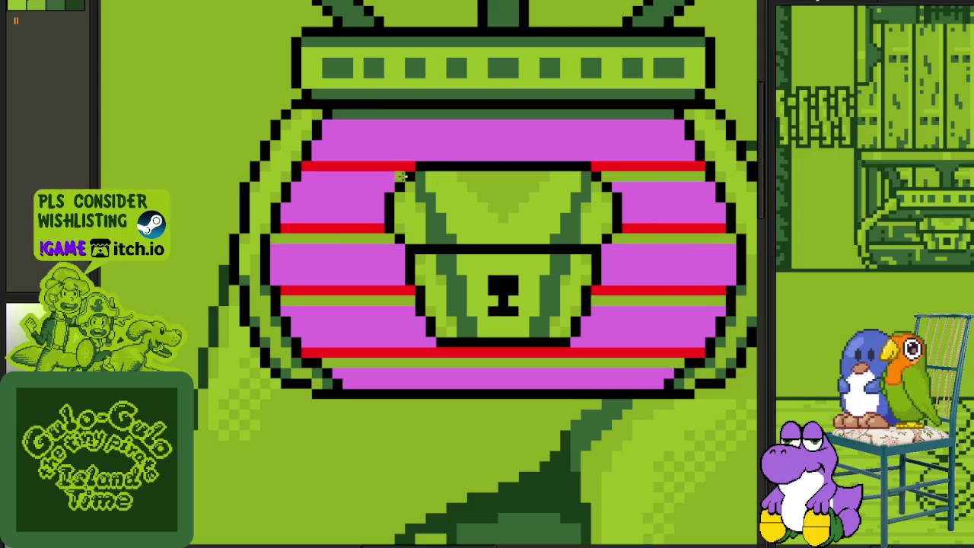
pyautogui.moveTo(401, 176); pyautogui.dragTo(309, 176)
# Step: Fill the top magenta band with dark green
pyautogui.scroll(-3, 308, 175)
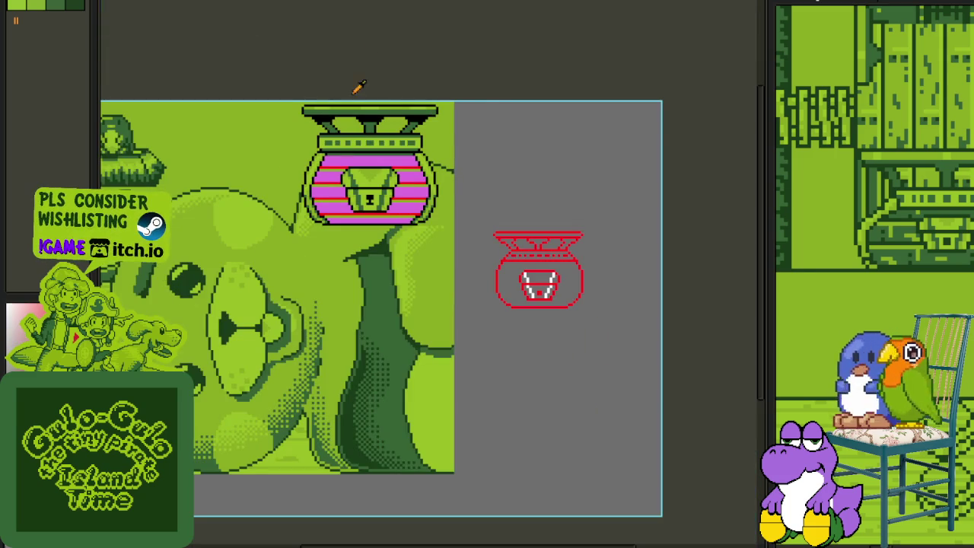
pyautogui.scroll(2, 293, 149)
pyautogui.scroll(1, 407, 183)
pyautogui.scroll(1, 457, 169)
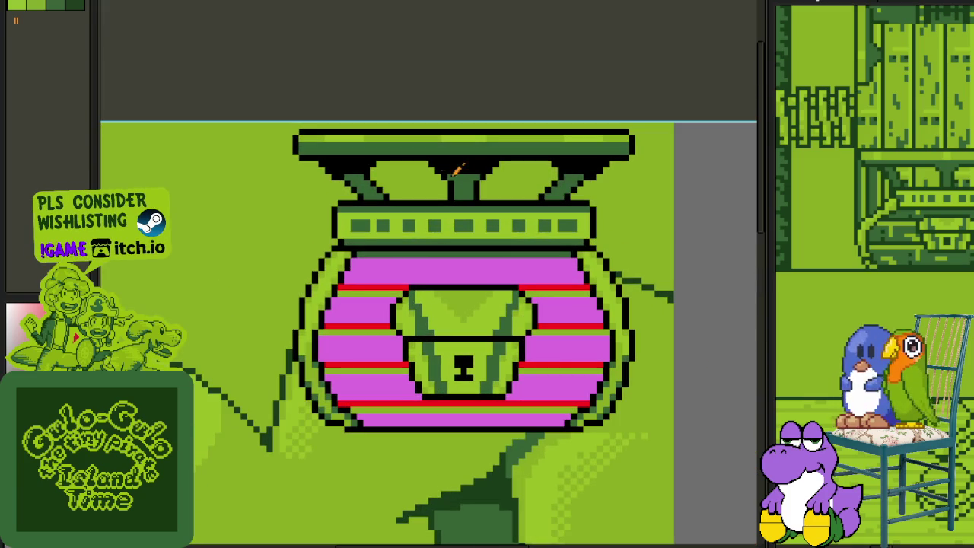
pyautogui.click(459, 265)
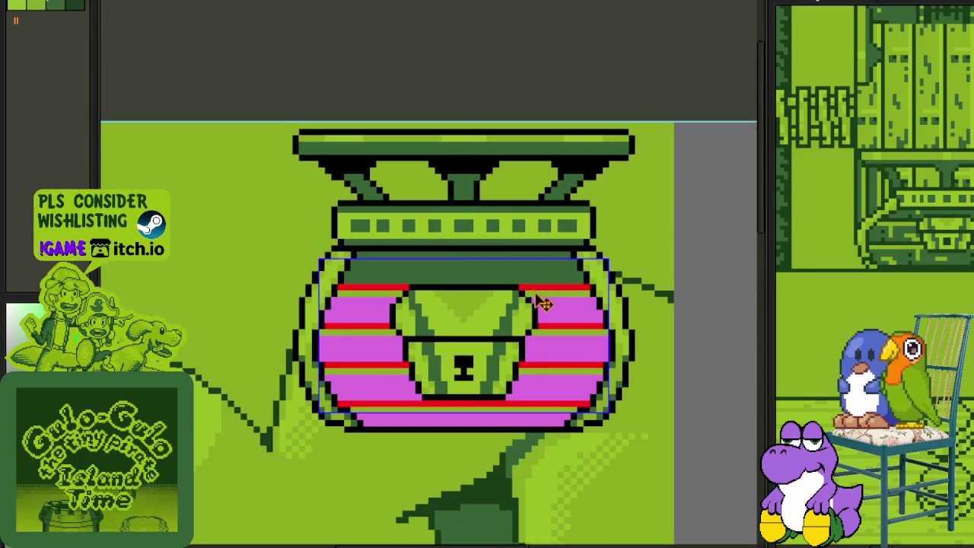
# Step: Undo the top-band fill and paint the dark strip under the green band black
pyautogui.hotkey('ctrl', 'z')
pyautogui.scroll(1, 465, 251)
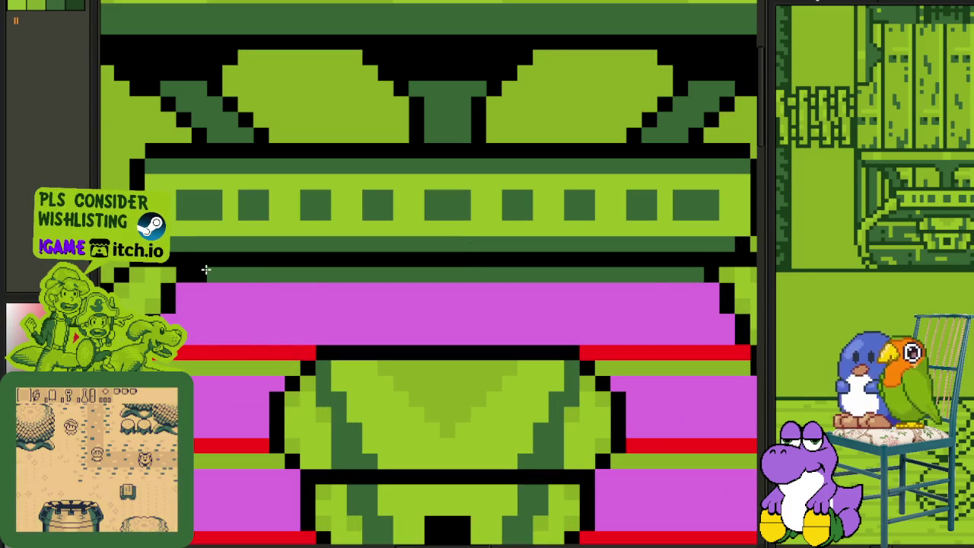
pyautogui.moveTo(204, 272); pyautogui.dragTo(695, 271)
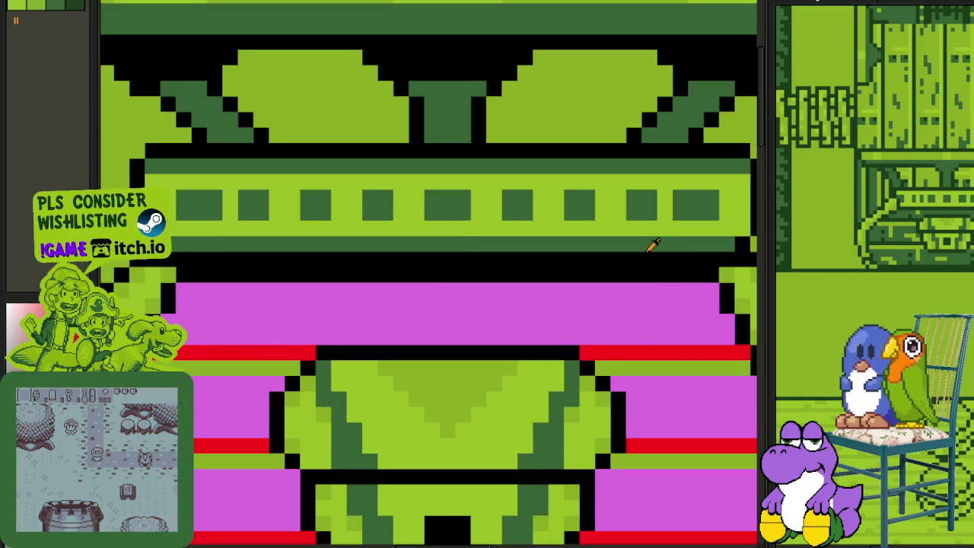
# Step: Bucket-fill the top, left, right and bottom magenta bands with dark green
pyautogui.click(620, 305)
pyautogui.scroll(-1, 619, 304)
pyautogui.click(411, 368)
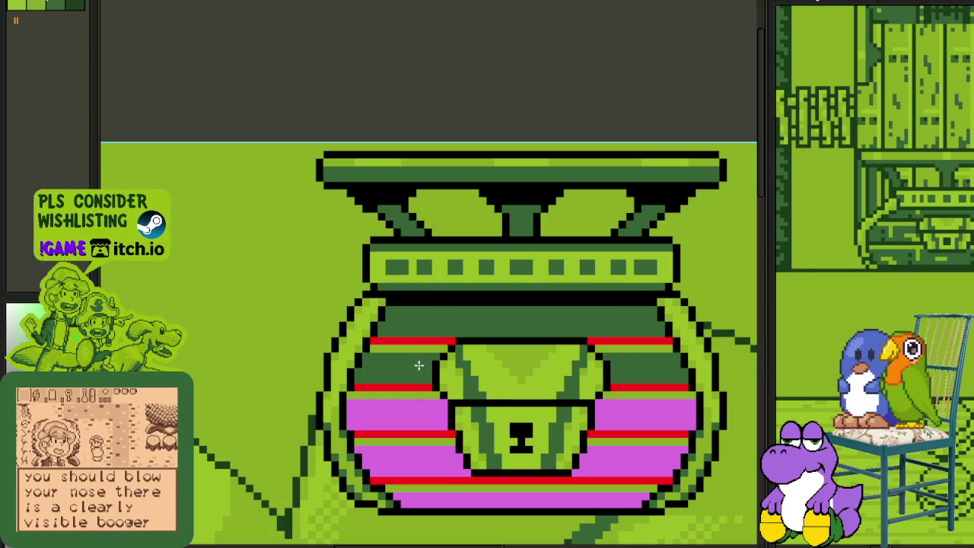
pyautogui.click(414, 417)
pyautogui.click(628, 418)
pyautogui.click(609, 459)
pyautogui.click(459, 455)
pyautogui.click(474, 495)
# Step: Replace colour #FF0000 with #000000 to turn the red stripes black
pyautogui.scroll(-1, 513, 217)
pyautogui.moveTo(513, 327); pyautogui.dragTo(513, 247)
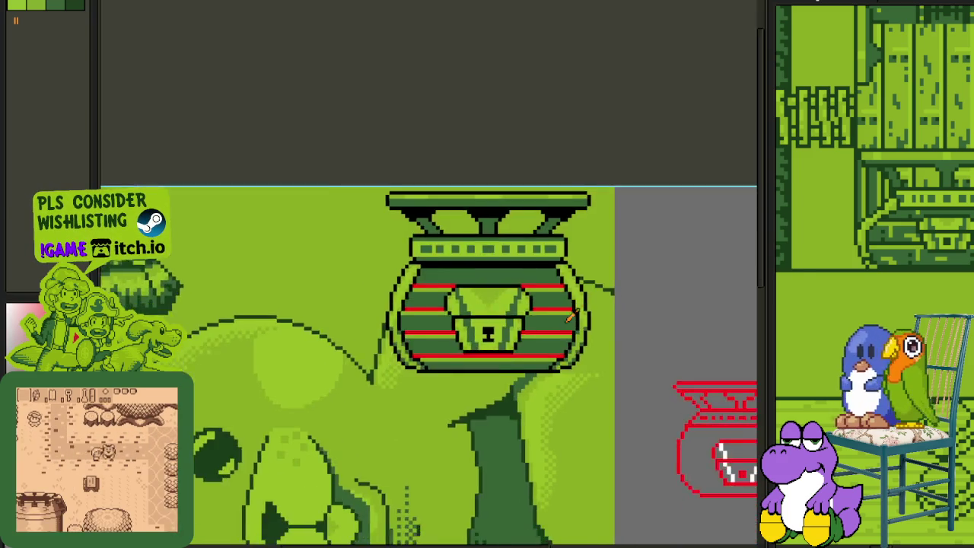
pyautogui.scroll(2, 563, 318)
pyautogui.scroll(2, 604, 329)
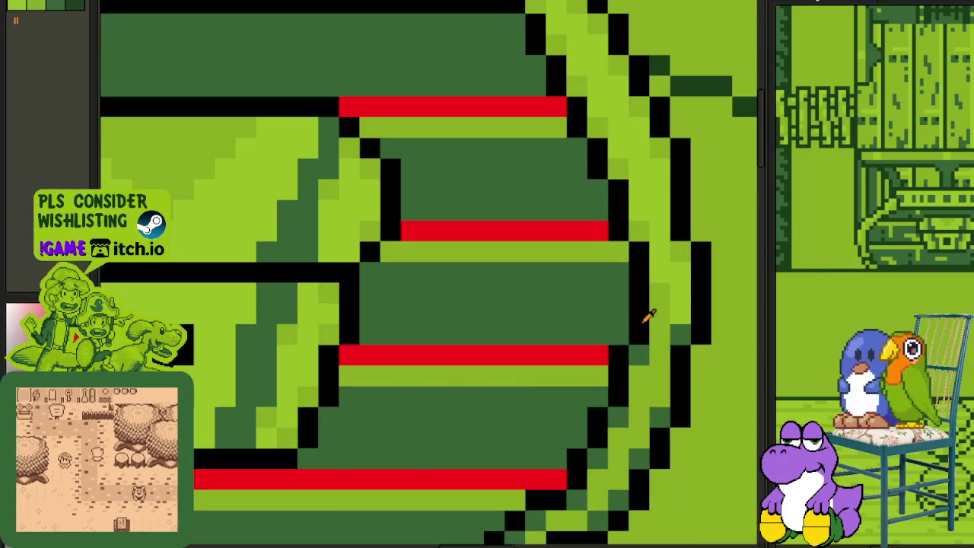
pyautogui.hotkey('shift', 'r')
pyautogui.click(428, 424)
pyautogui.scroll(-3, 466, 429)
pyautogui.scroll(-2, 400, 198)
pyautogui.press('Tab')
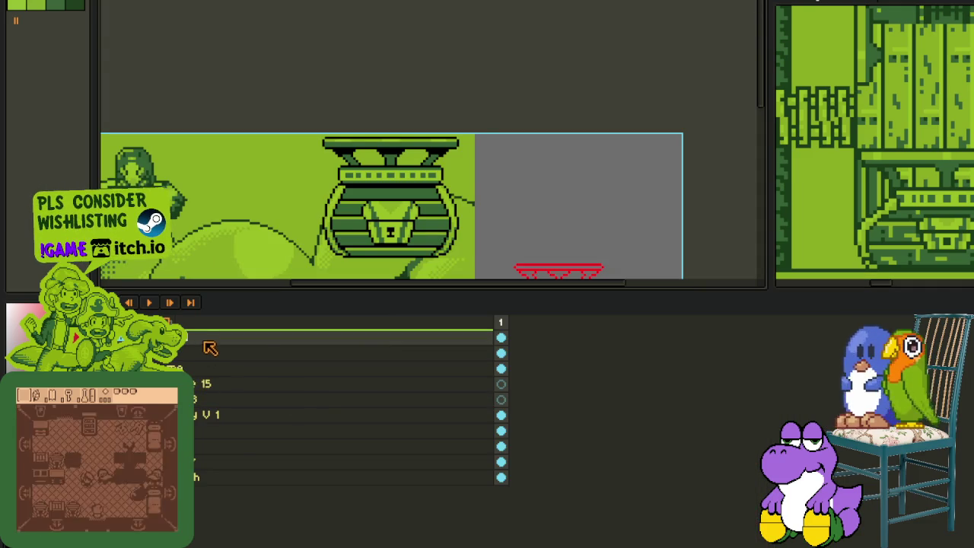
# Step: Merge the pot's stripe layer down into the layer beneath and hide the timeline
pyautogui.rightClick(207, 344)
pyautogui.click(294, 433)
pyautogui.press('Tab')
pyautogui.press('Tab')
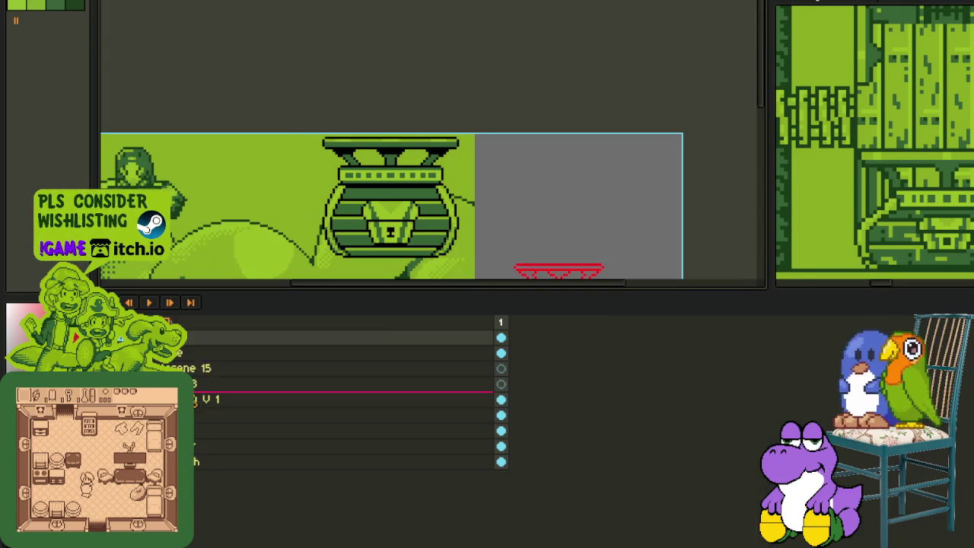
pyautogui.rightClick(214, 344)
pyautogui.press('Escape')
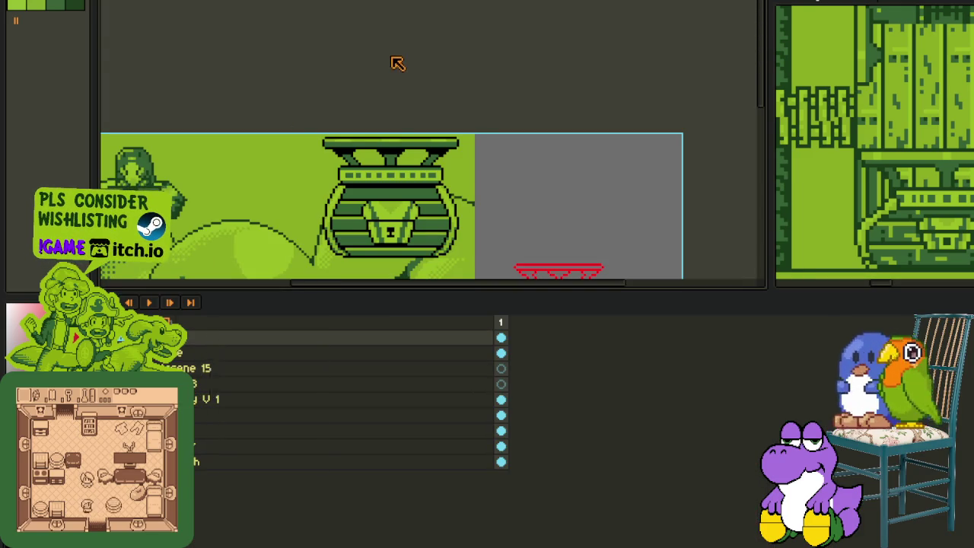
pyautogui.press('Tab')
pyautogui.scroll(2, 315, 206)
pyautogui.scroll(2, 320, 203)
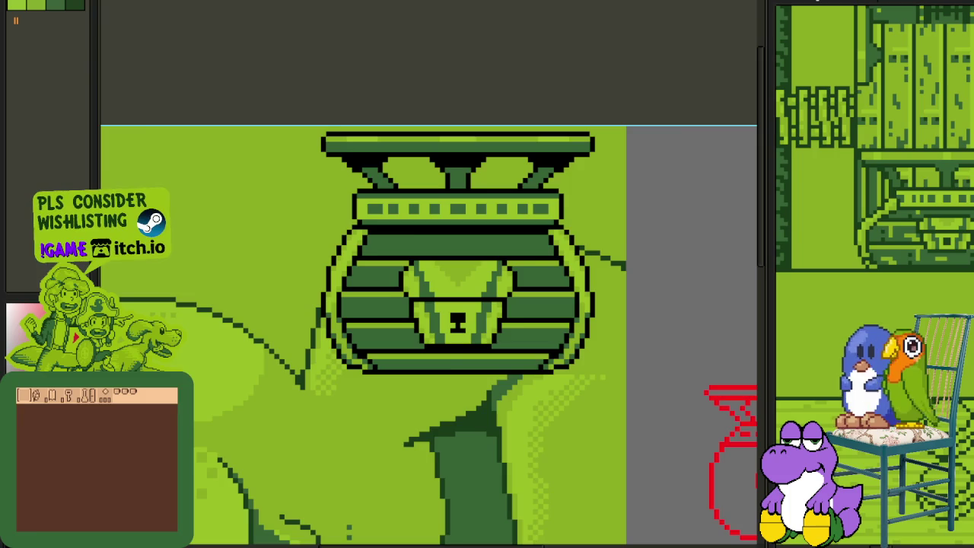
pyautogui.scroll(1, 284, 206)
pyautogui.scroll(1, 404, 239)
pyautogui.press('Tab')
pyautogui.press('Tab')
pyautogui.scroll(2, 383, 236)
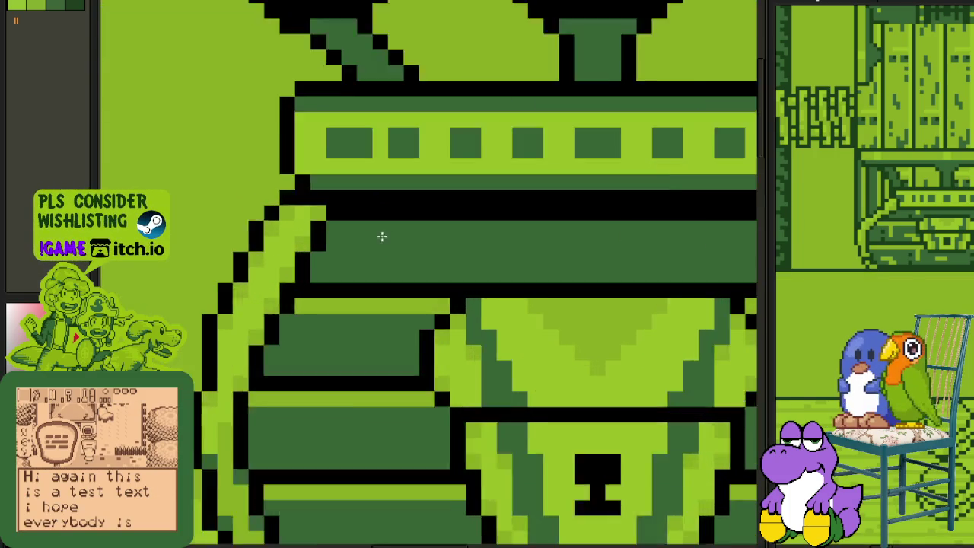
# Step: Place two red marker pixels on the pot's dark band, one above the other
pyautogui.scroll(2, 383, 237)
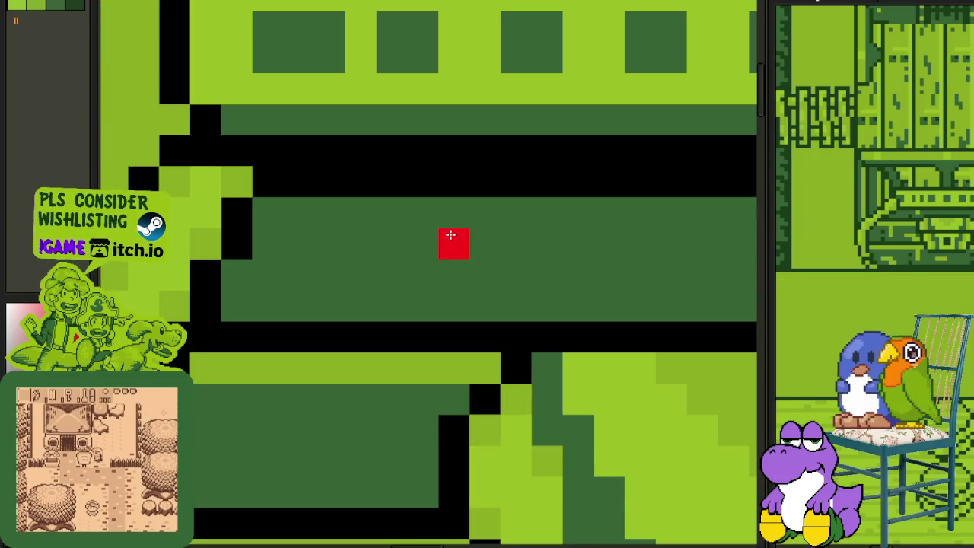
pyautogui.click(449, 233)
pyautogui.click(442, 291)
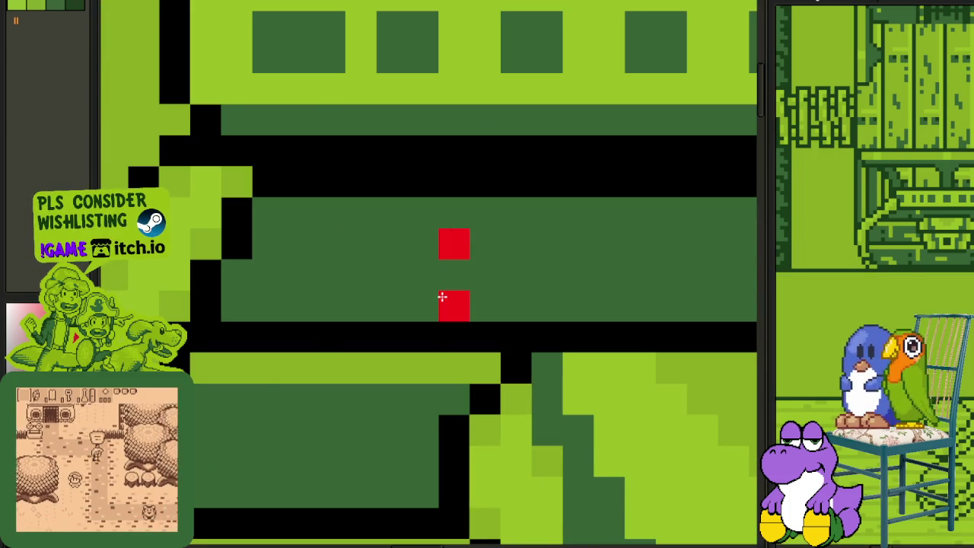
pyautogui.scroll(-2, 441, 289)
pyautogui.scroll(-1, 438, 296)
pyautogui.scroll(1, 373, 274)
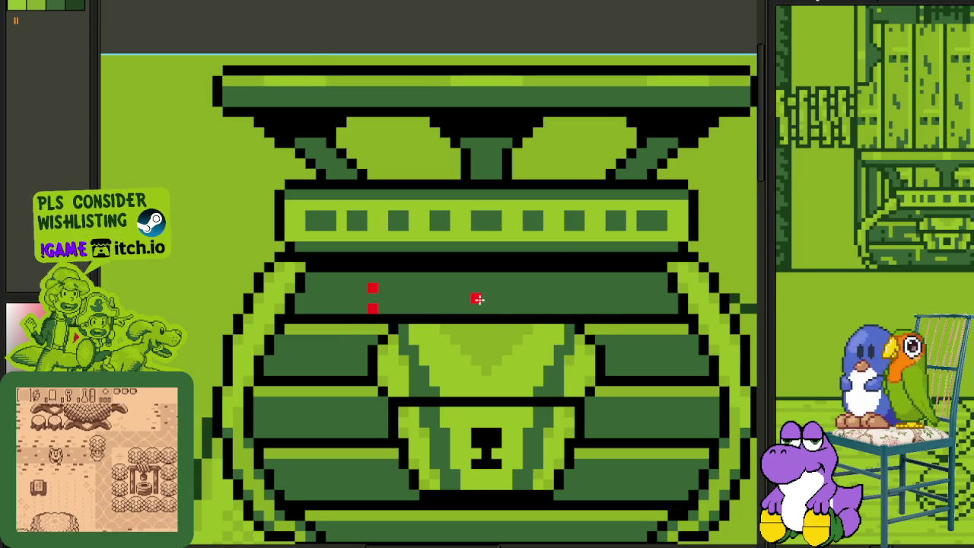
pyautogui.scroll(1, 483, 309)
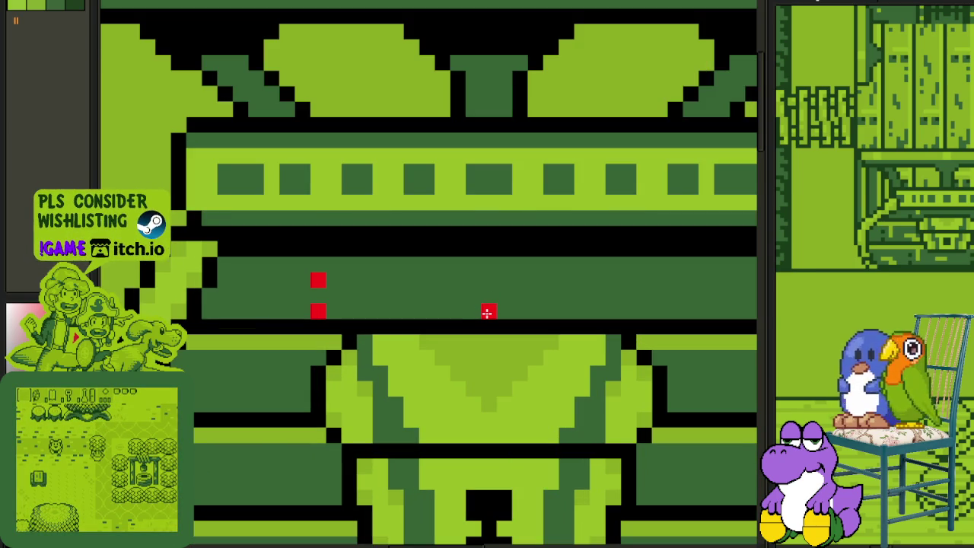
pyautogui.scroll(-3, 491, 280)
pyautogui.scroll(1, 456, 286)
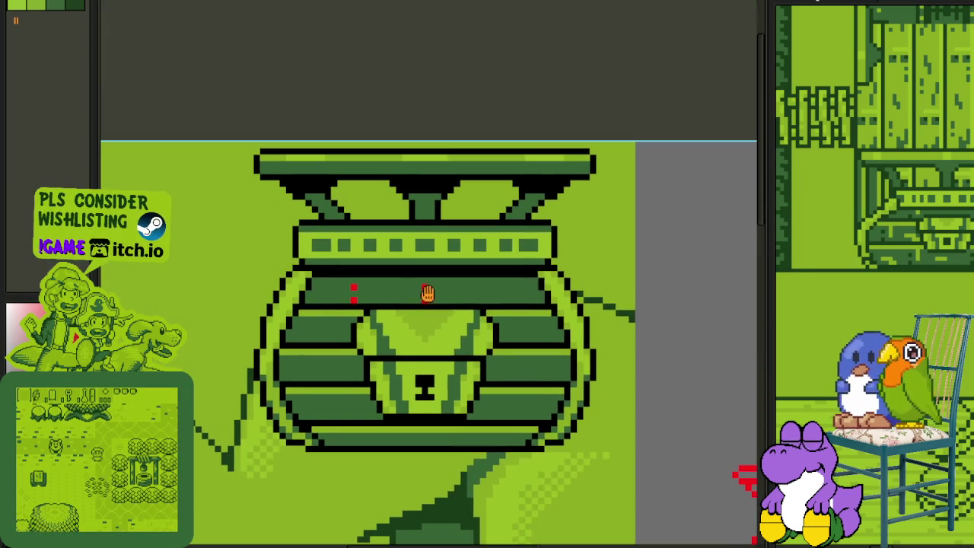
pyautogui.scroll(1, 445, 293)
pyautogui.scroll(1, 500, 298)
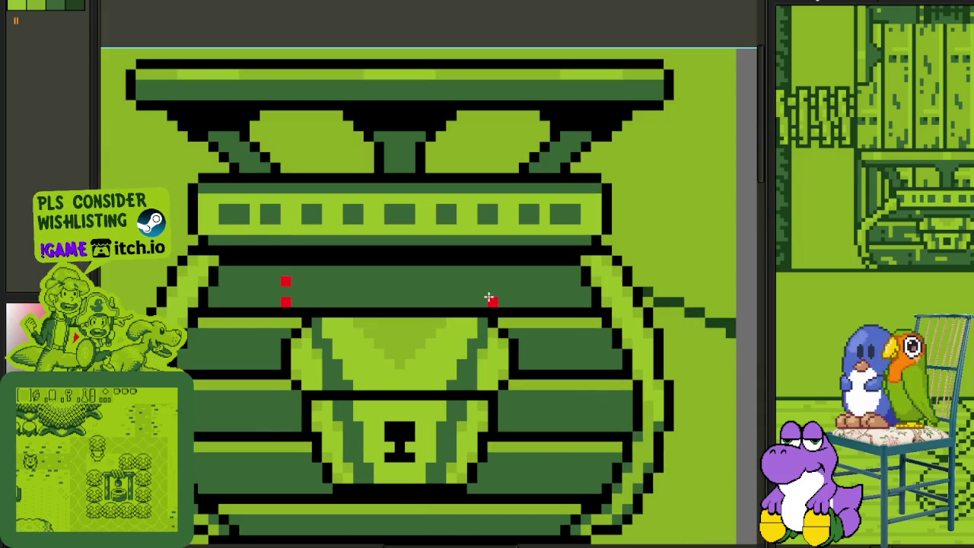
pyautogui.scroll(-1, 492, 280)
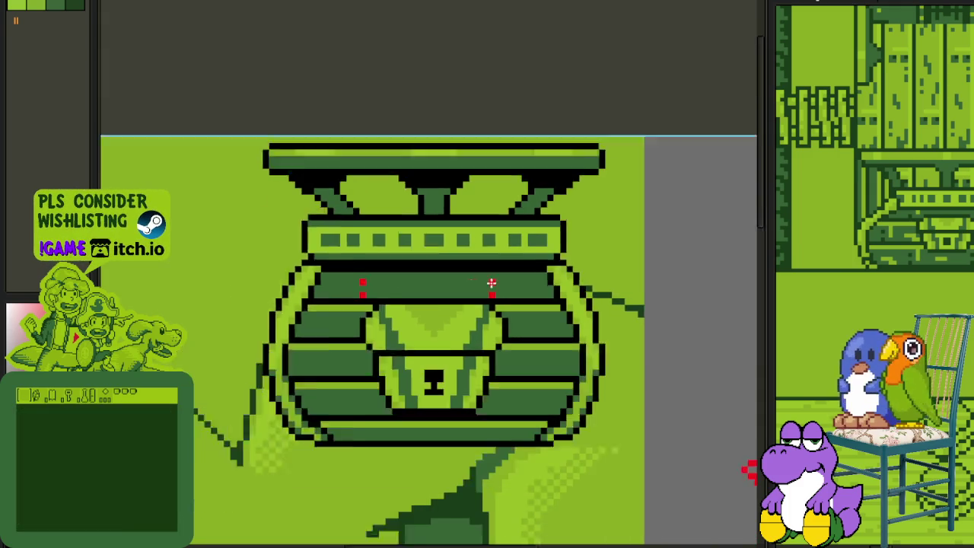
pyautogui.scroll(-1, 492, 282)
pyautogui.scroll(1, 461, 297)
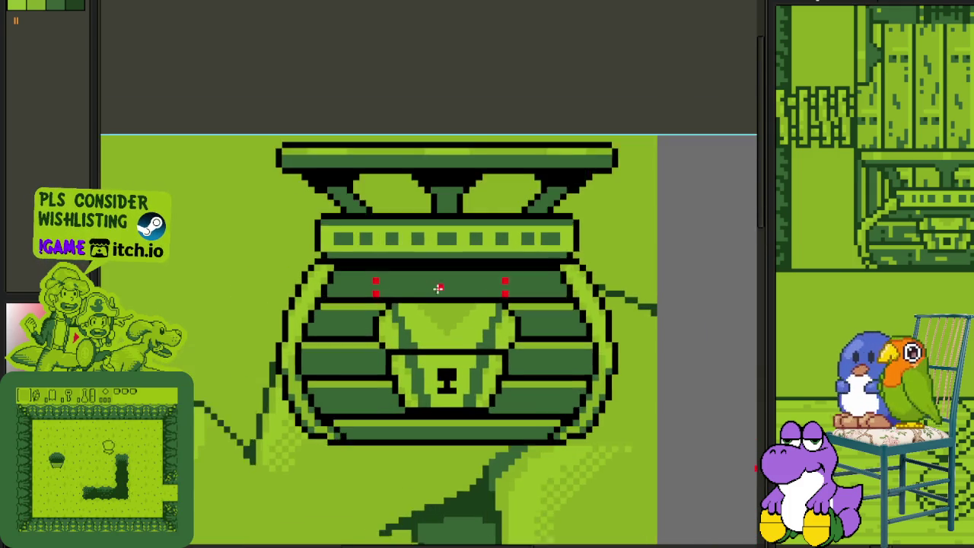
pyautogui.scroll(1, 439, 293)
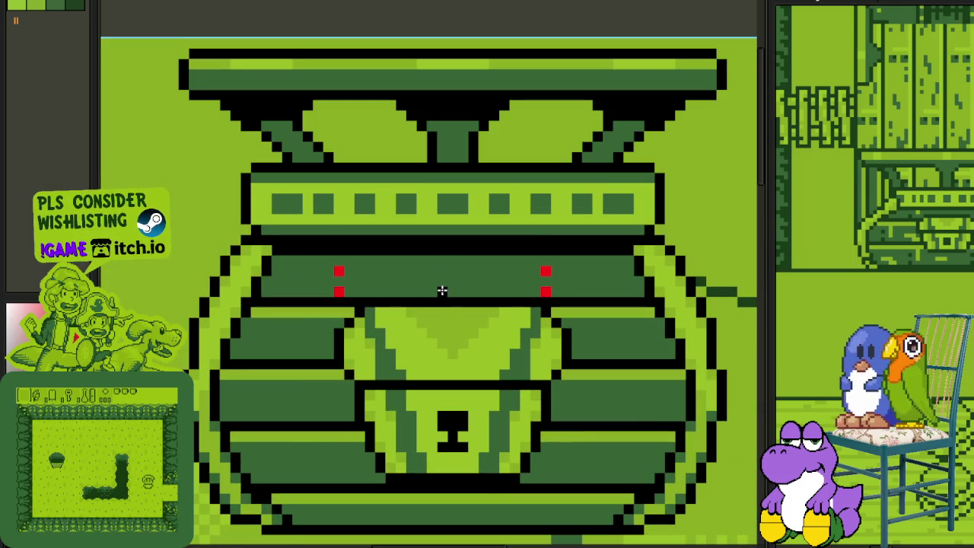
# Step: Draw a vertical divider down the dark band and repaint it light green
pyautogui.moveTo(442, 290); pyautogui.dragTo(442, 256)
pyautogui.scroll(-1, 441, 259)
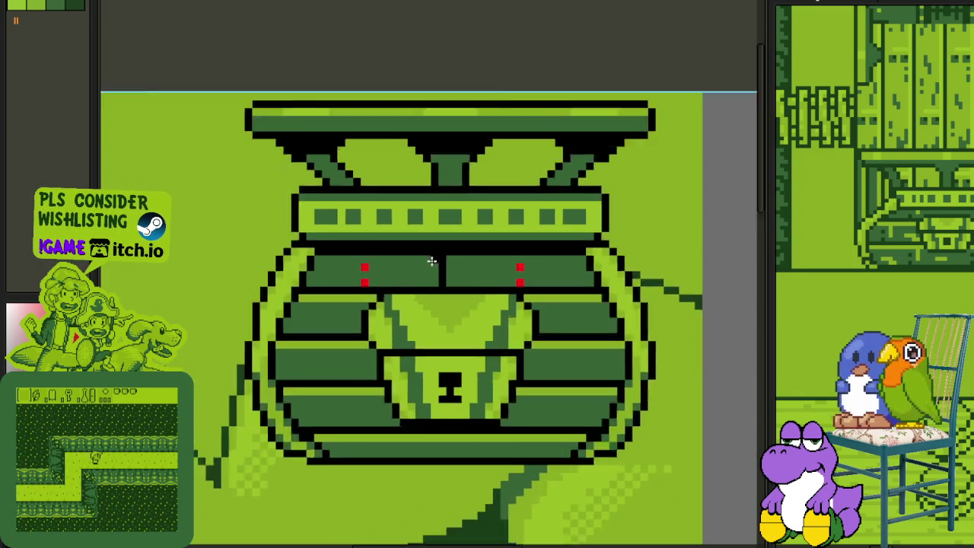
pyautogui.scroll(2, 441, 262)
pyautogui.keyDown('alt'); pyautogui.click(631, 325); pyautogui.keyUp('alt')
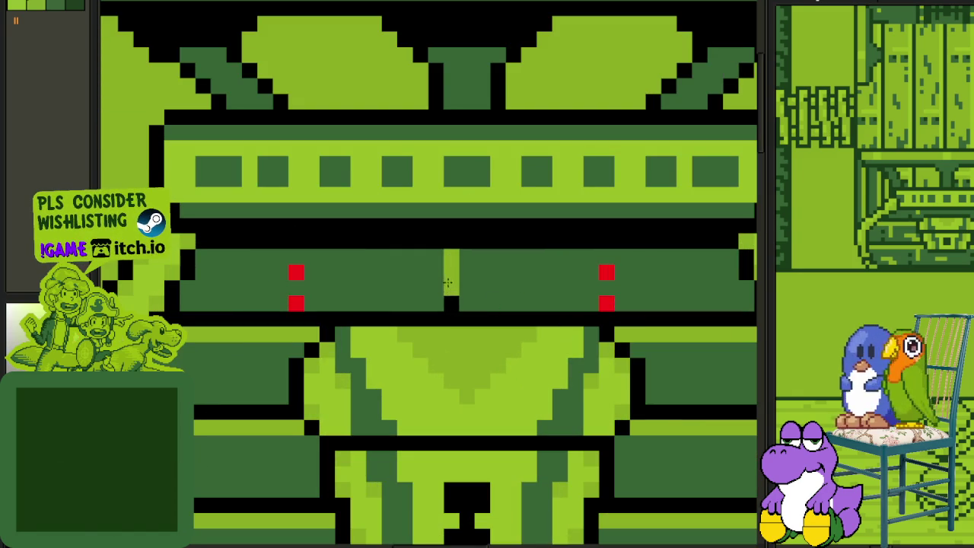
pyautogui.moveTo(450, 254); pyautogui.dragTo(450, 296)
pyautogui.scroll(-3, 470, 280)
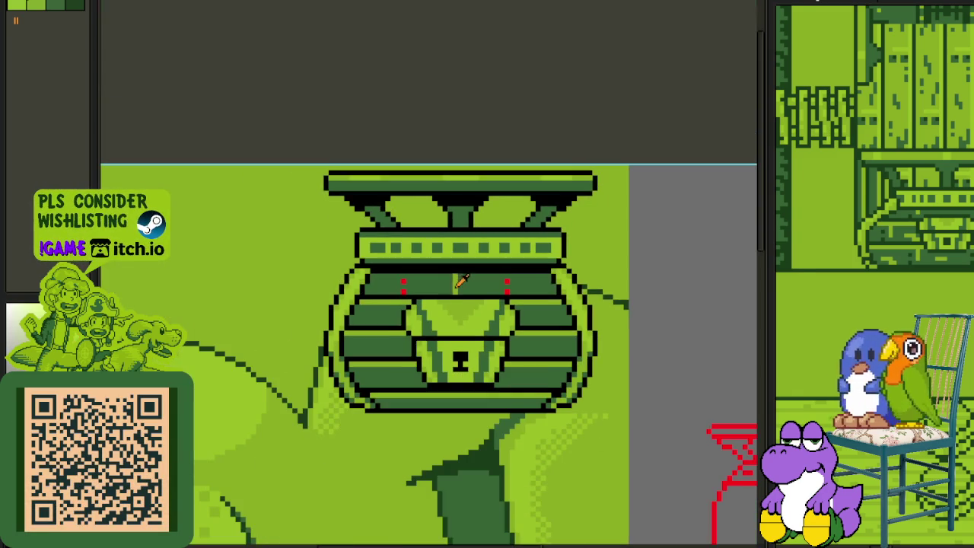
pyautogui.scroll(1, 464, 289)
# Step: Select the band's left section and move it so the red markers line up
pyautogui.moveTo(499, 308); pyautogui.dragTo(484, 308)
pyautogui.scroll(1, 456, 289)
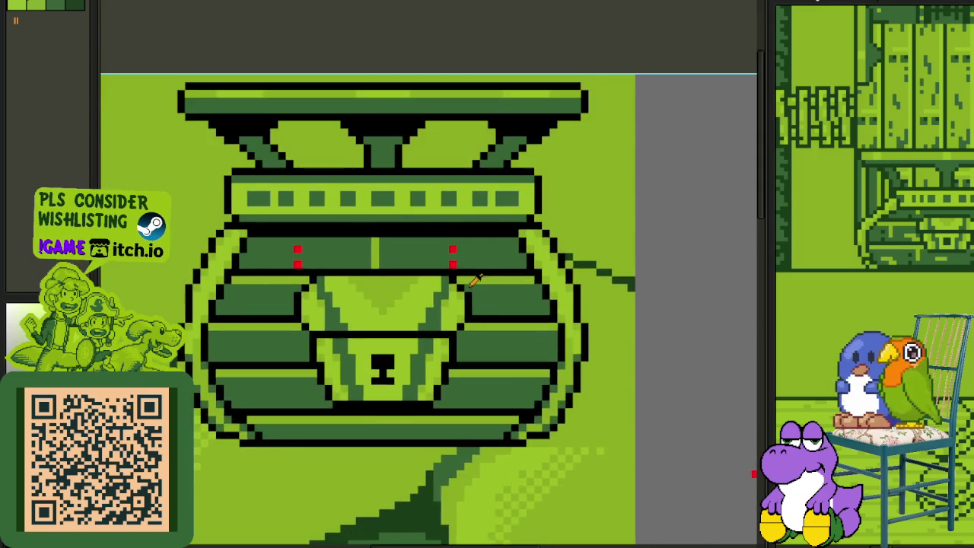
pyautogui.scroll(1, 370, 257)
pyautogui.scroll(2, 339, 256)
pyautogui.moveTo(340, 267)
pyautogui.mouseDown()
pyautogui.moveTo(543, 211)
pyautogui.moveTo(544, 191)
pyautogui.moveTo(424, 191)
pyautogui.mouseUp()
pyautogui.scroll(-1, 426, 194)
pyautogui.click(534, 246)
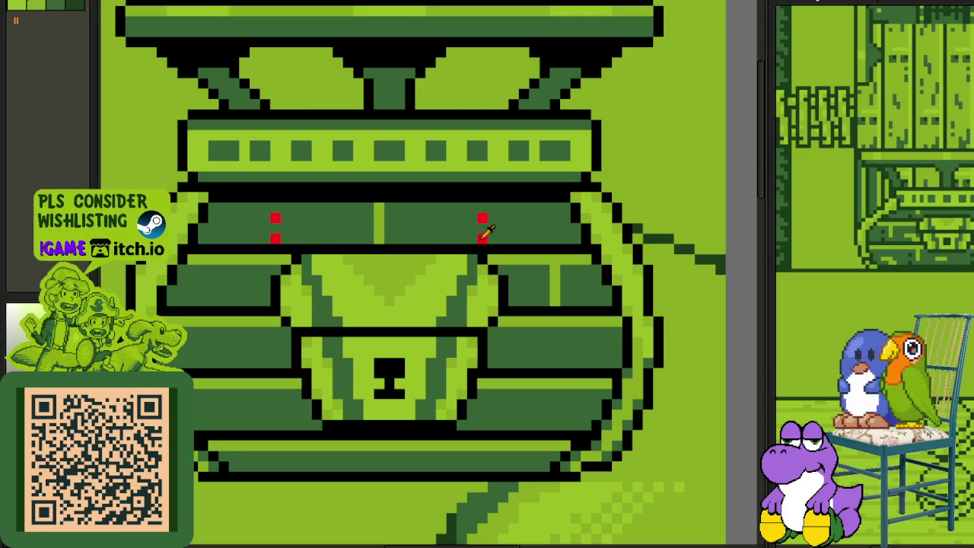
pyautogui.moveTo(378, 236)
pyautogui.mouseDown()
pyautogui.moveTo(262, 201)
pyautogui.moveTo(467, 283)
pyautogui.moveTo(311, 244)
pyautogui.moveTo(312, 225)
pyautogui.mouseUp()
pyautogui.press('b')
pyautogui.scroll(2, 300, 221)
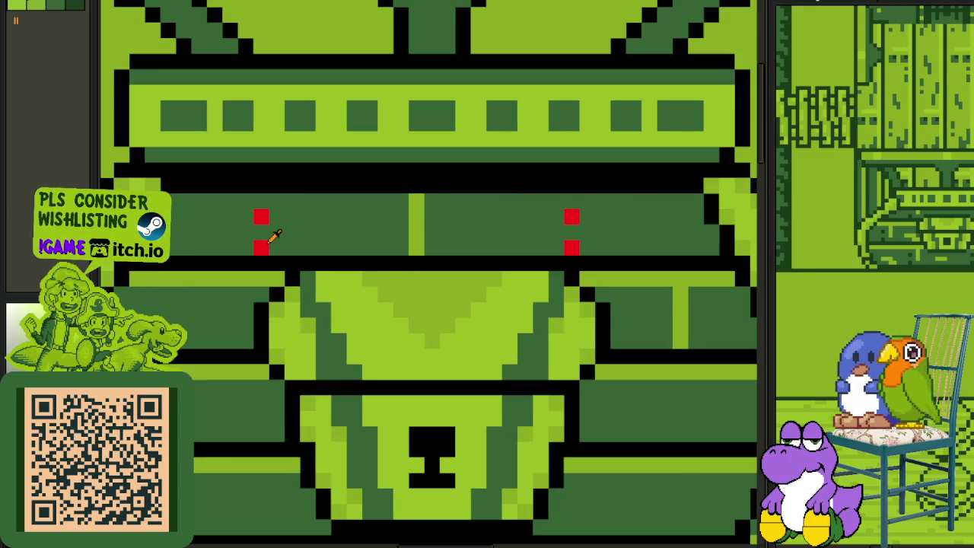
pyautogui.scroll(-5, 448, 243)
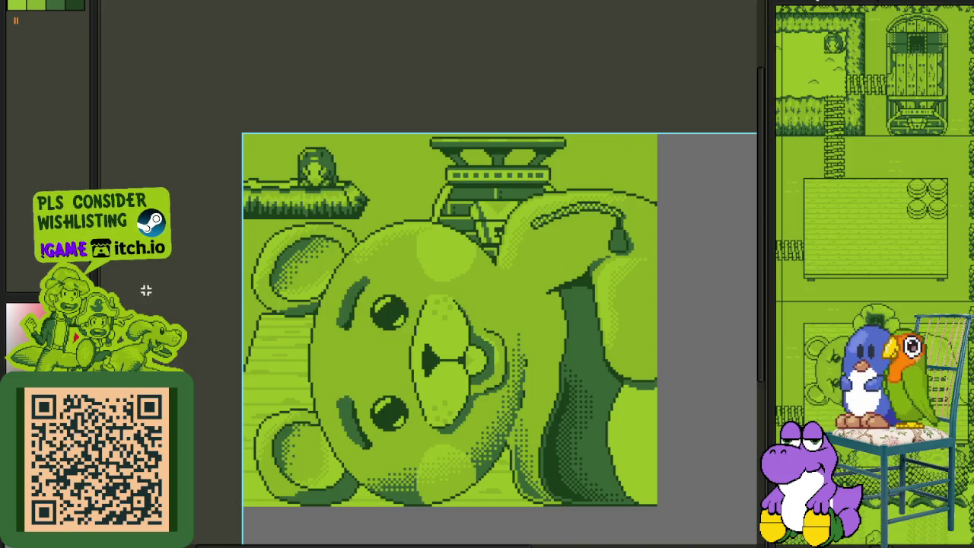
# Step: Draw a red diagonal guide across the top-left bush's upper edge, then show the layer timeline
pyautogui.scroll(2, 377, 156)
pyautogui.scroll(1, 365, 191)
pyautogui.scroll(1, 320, 256)
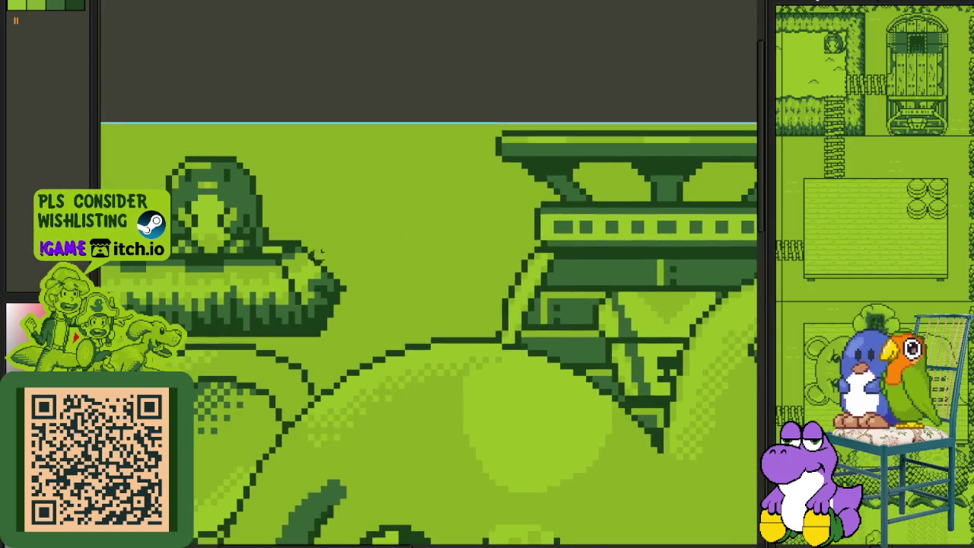
pyautogui.moveTo(327, 232); pyautogui.dragTo(273, 280)
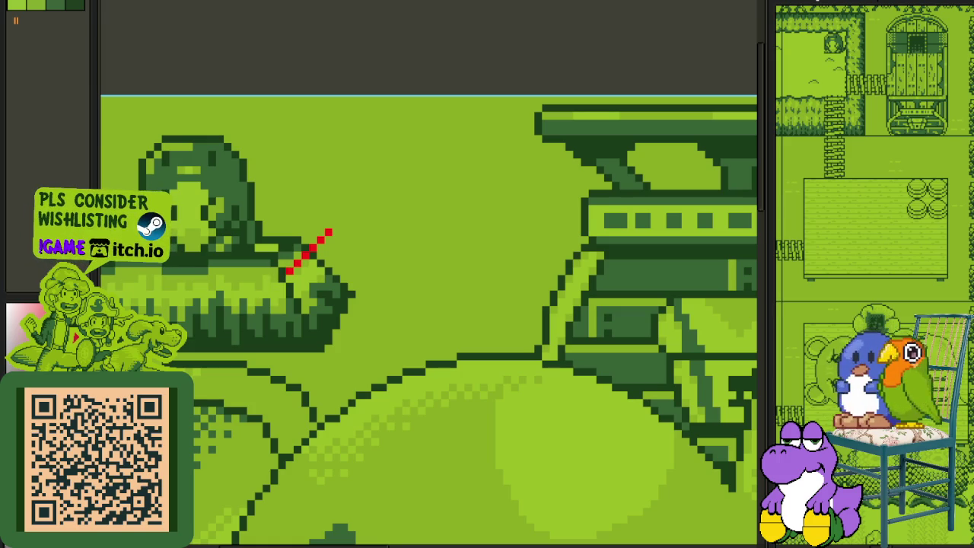
pyautogui.scroll(1, 276, 280)
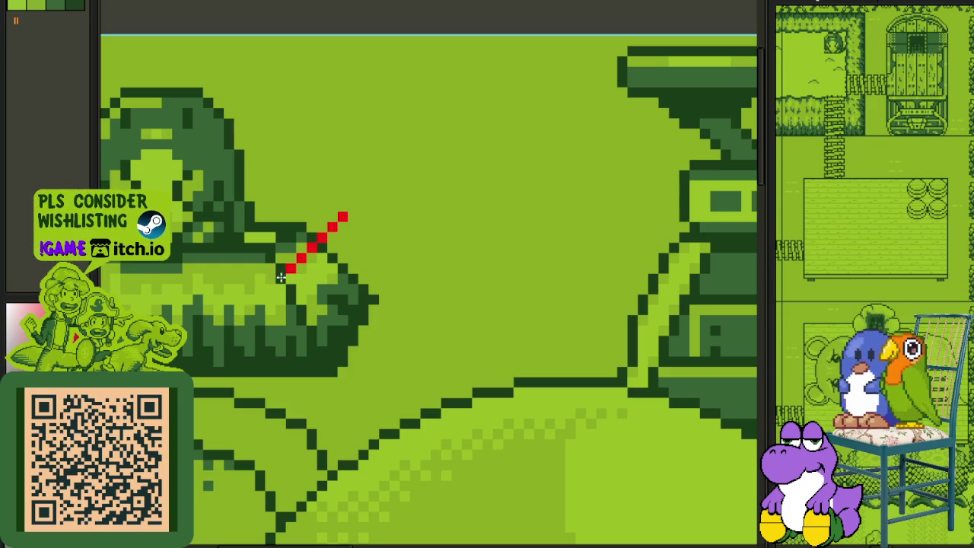
pyautogui.press('Tab')
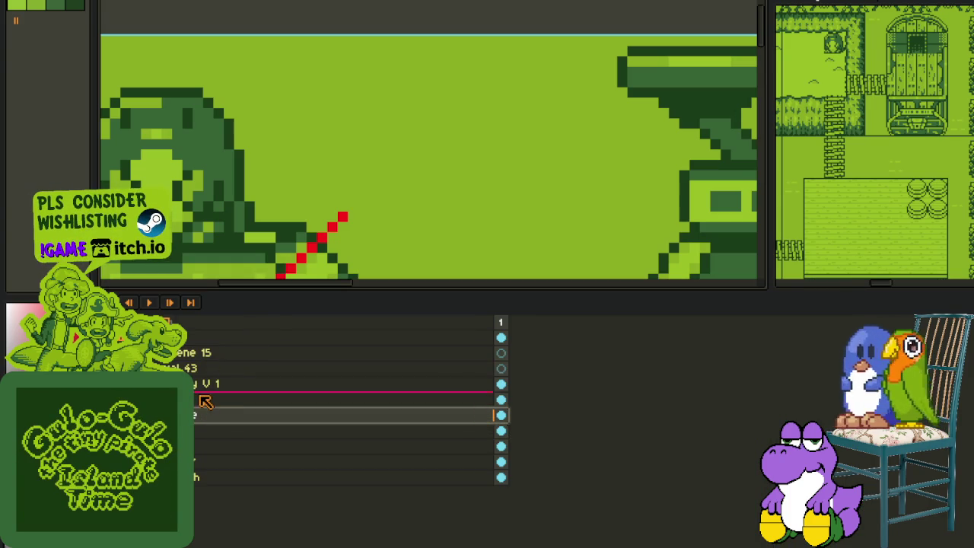
# Step: Extend the red diagonal guide line further down the bush
pyautogui.press('Tab')
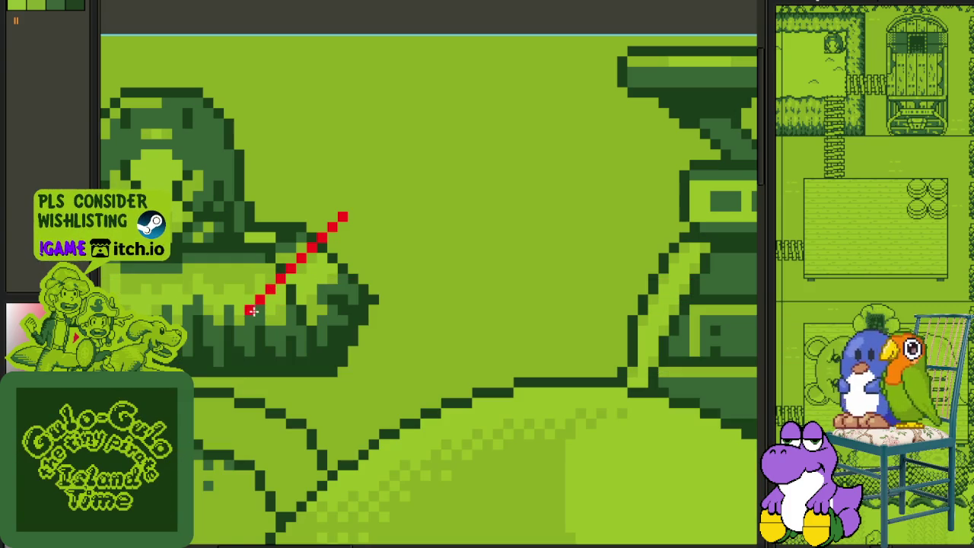
pyautogui.scroll(-2, 253, 310)
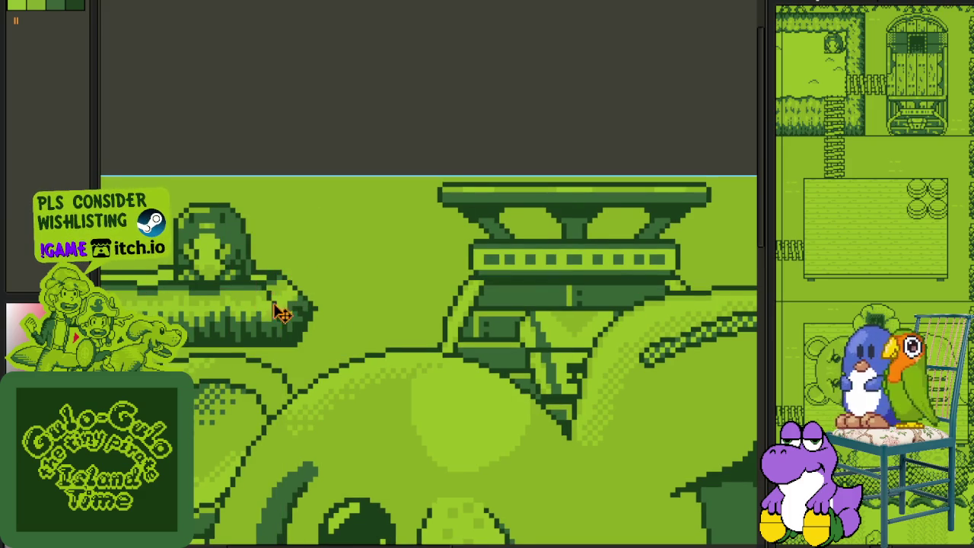
pyautogui.scroll(2, 286, 285)
pyautogui.moveTo(317, 253); pyautogui.dragTo(302, 278)
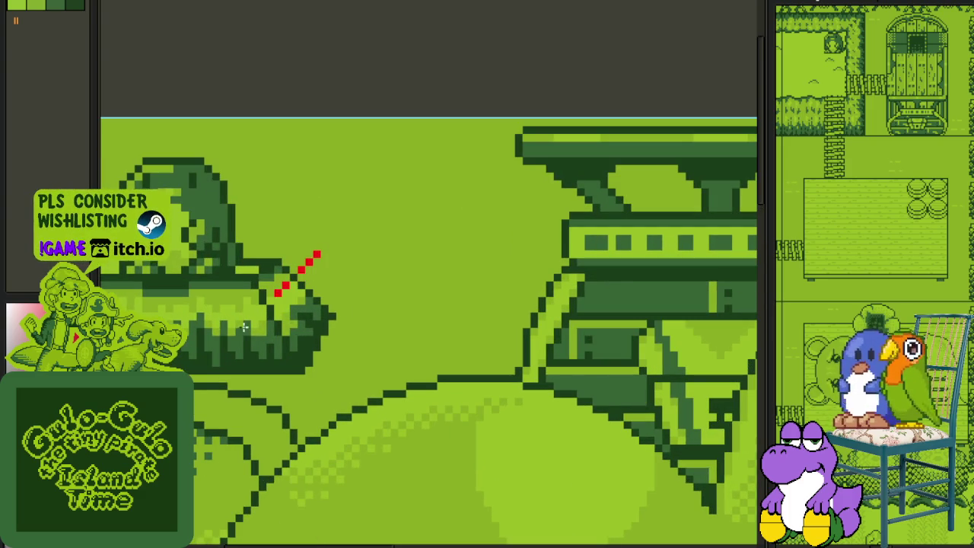
# Step: Reorder the guide layer in the timeline so the red strokes disappear, then hide the timeline
pyautogui.press('Tab')
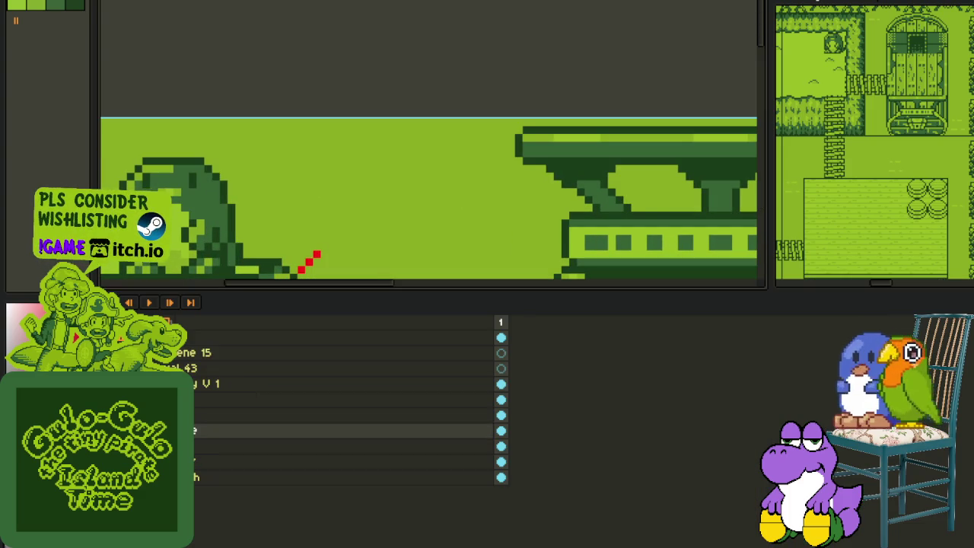
pyautogui.moveTo(194, 432)
pyautogui.mouseDown()
pyautogui.moveTo(199, 397)
pyautogui.moveTo(197, 424)
pyautogui.mouseUp()
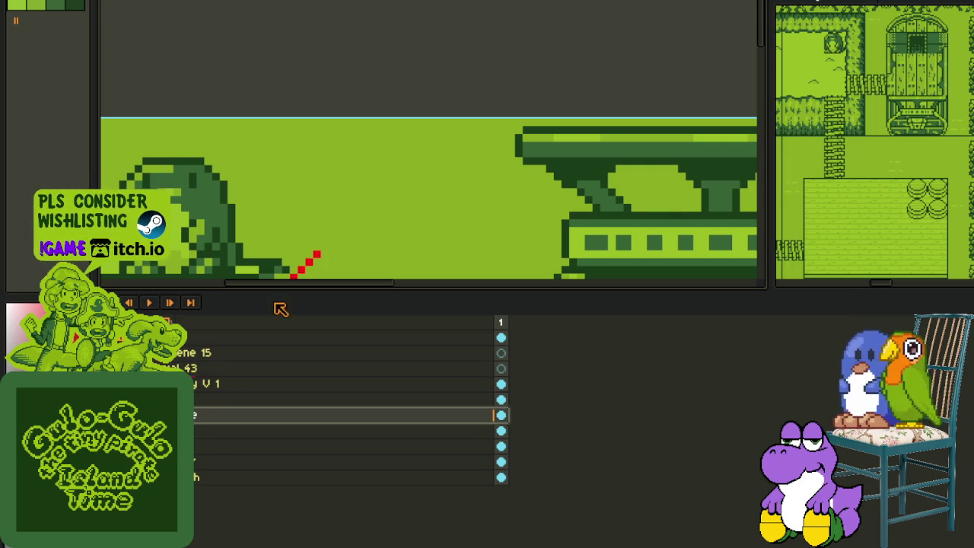
pyautogui.moveTo(257, 430); pyautogui.dragTo(256, 365)
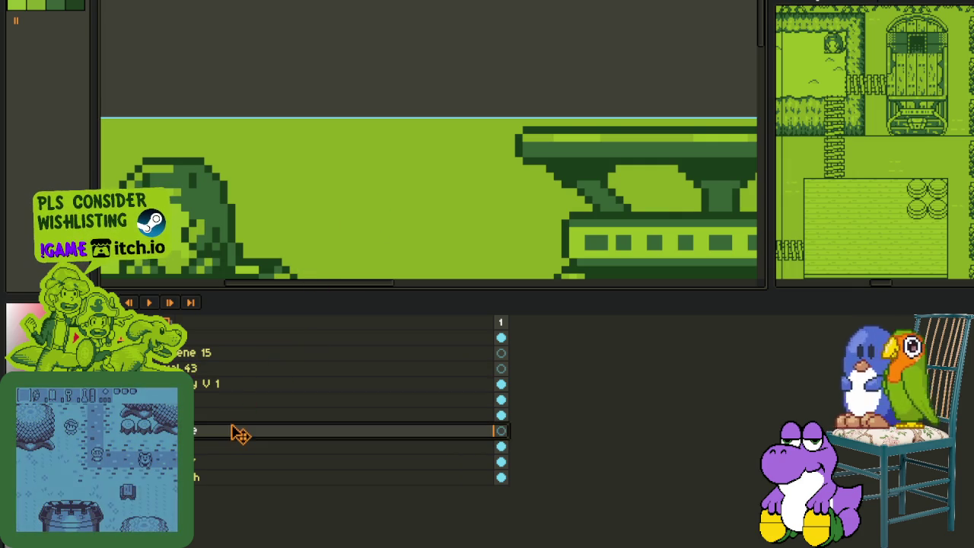
pyautogui.moveTo(235, 432); pyautogui.dragTo(256, 396)
pyautogui.press('Tab')
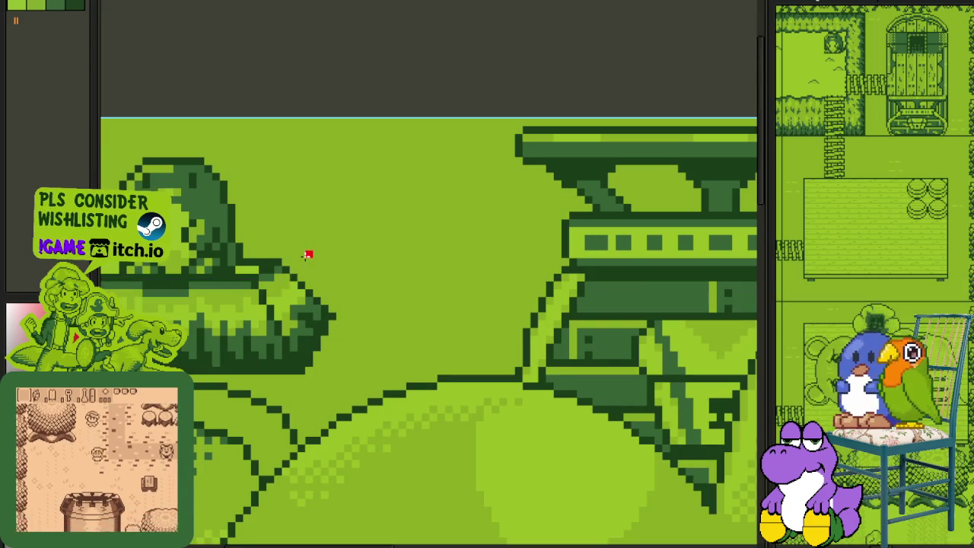
# Step: Outline the first slanted letter in red with two parallel diagonals and a closed top
pyautogui.moveTo(301, 261)
pyautogui.mouseDown()
pyautogui.moveTo(255, 335)
pyautogui.moveTo(255, 316)
pyautogui.mouseUp()
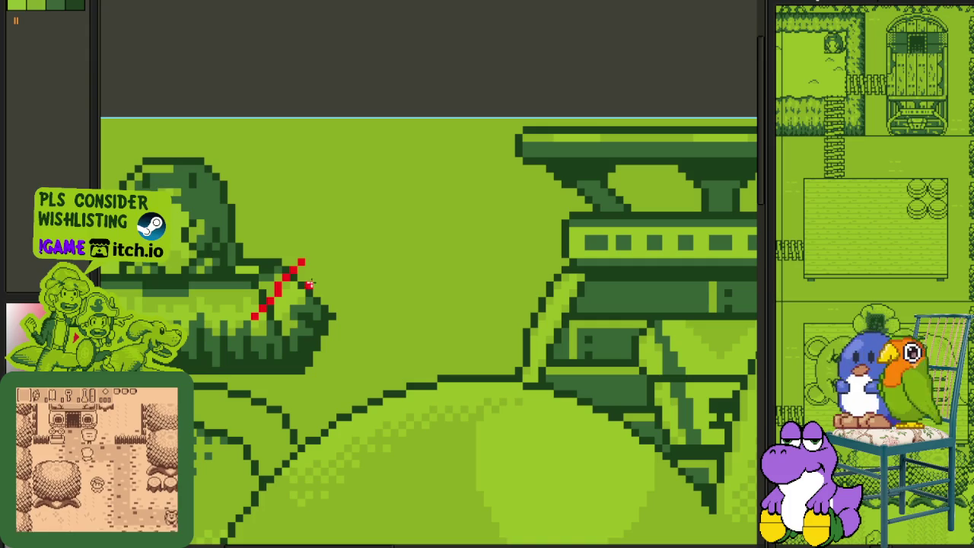
pyautogui.moveTo(318, 263); pyautogui.dragTo(283, 349)
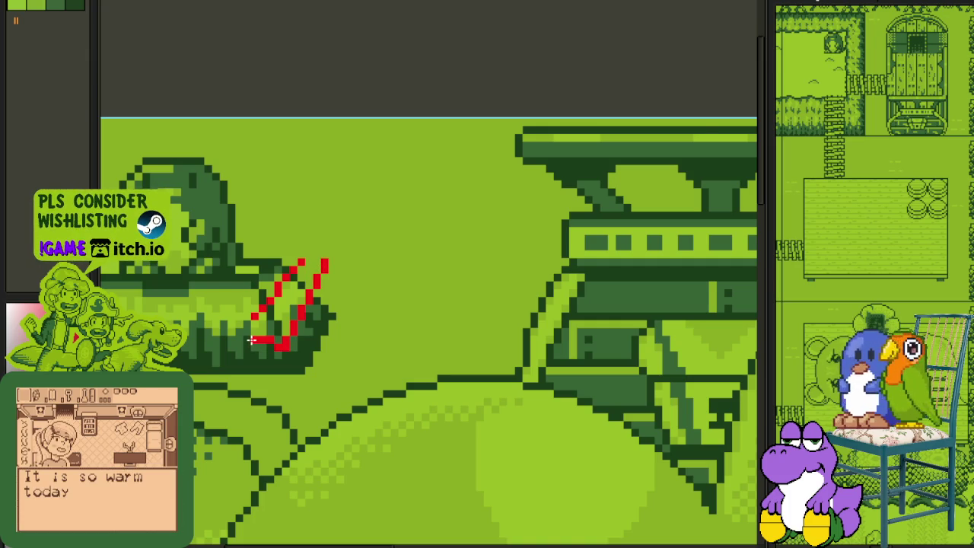
pyautogui.moveTo(252, 317); pyautogui.dragTo(246, 325)
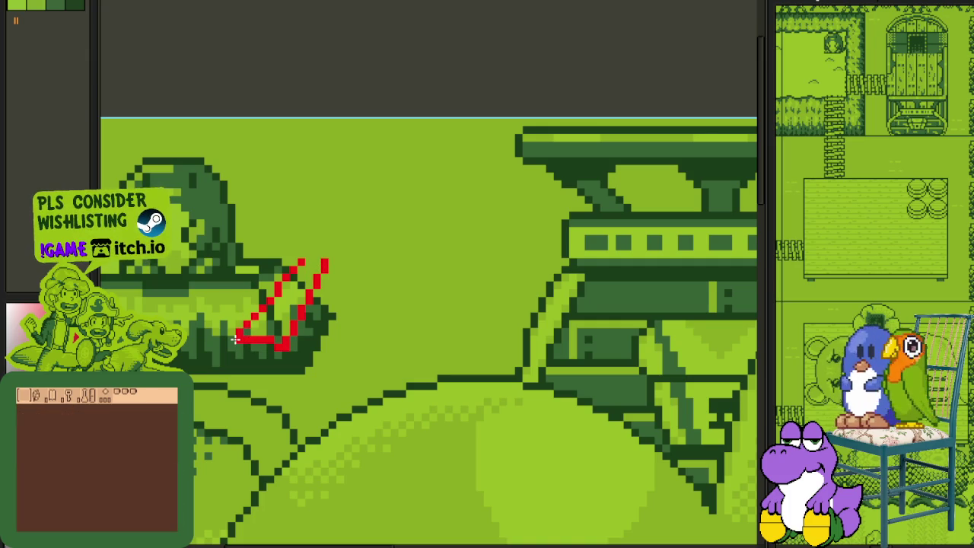
pyautogui.scroll(2, 302, 239)
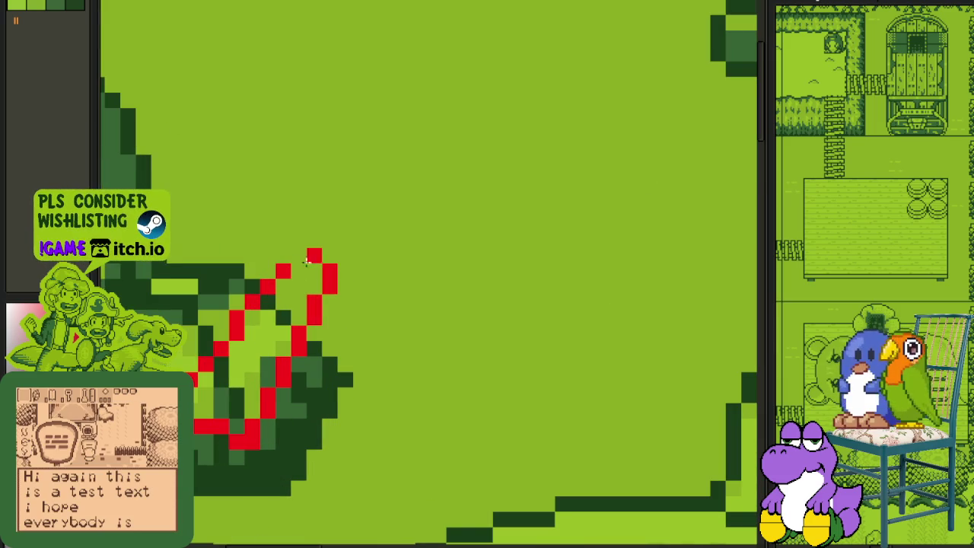
pyautogui.moveTo(324, 256); pyautogui.dragTo(332, 254)
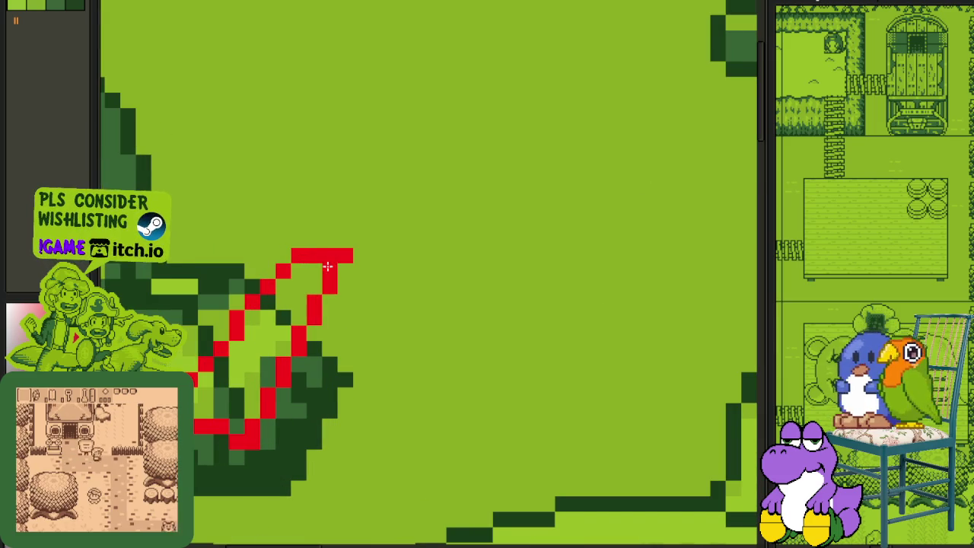
# Step: Outline the second slanted red letter with left and right sides and a top edge
pyautogui.scroll(-3, 342, 262)
pyautogui.scroll(2, 376, 215)
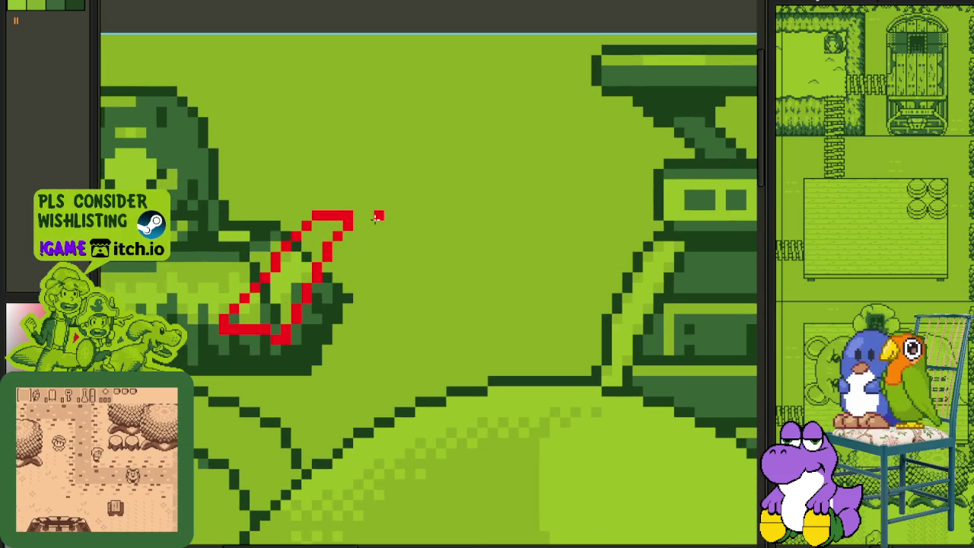
pyautogui.moveTo(379, 220); pyautogui.dragTo(315, 344)
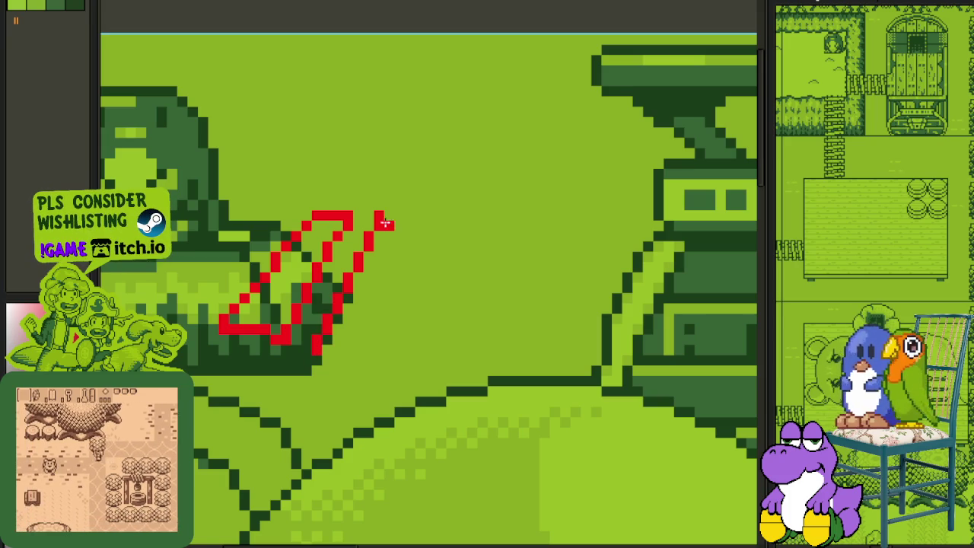
pyautogui.moveTo(409, 218)
pyautogui.mouseDown()
pyautogui.moveTo(369, 342)
pyautogui.moveTo(389, 347)
pyautogui.moveTo(327, 352)
pyautogui.mouseUp()
pyautogui.moveTo(378, 214); pyautogui.dragTo(410, 214)
pyautogui.scroll(-2, 404, 255)
pyautogui.scroll(-2, 411, 262)
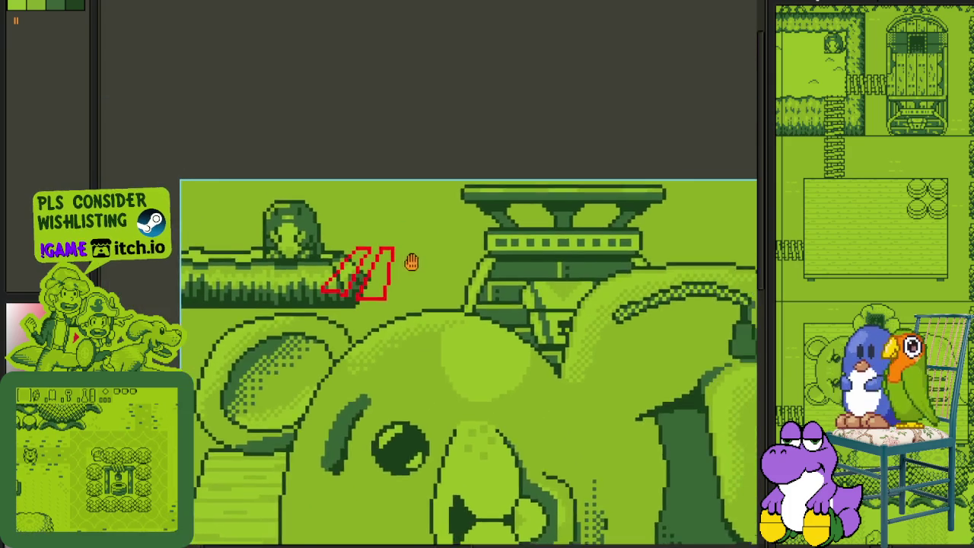
# Step: Draw the third red letter outline: vertical stem, slanted right side and bottom
pyautogui.scroll(2, 411, 262)
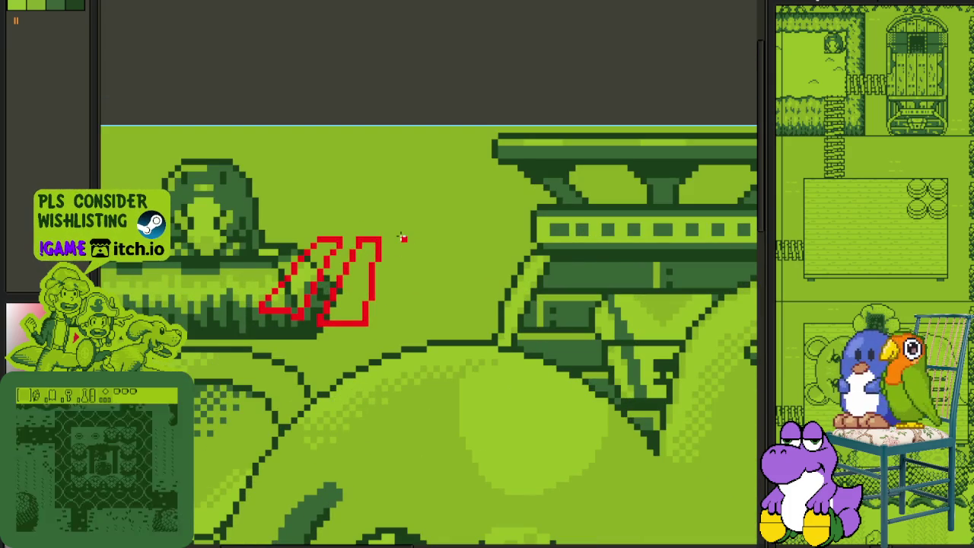
pyautogui.press('v')
pyautogui.press('b')
pyautogui.moveTo(396, 237); pyautogui.dragTo(396, 319)
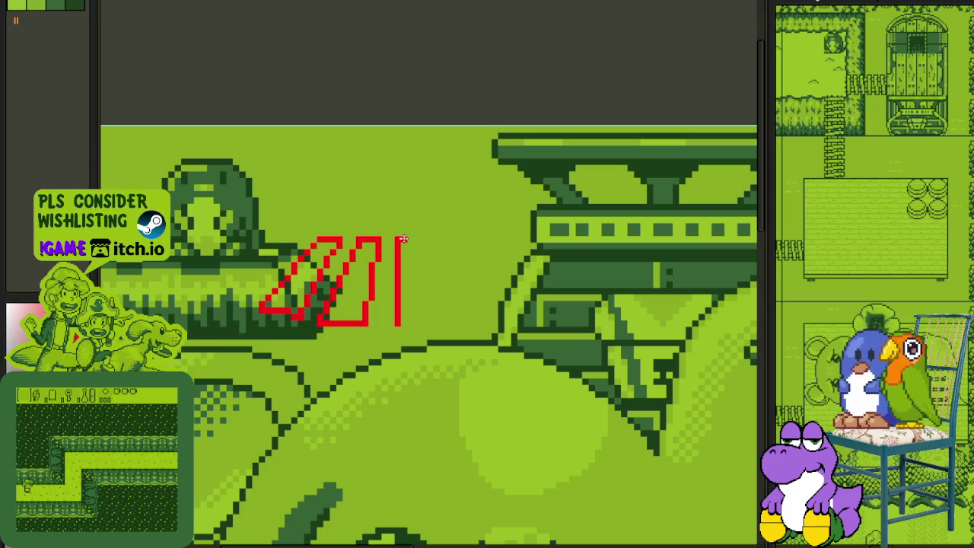
pyautogui.moveTo(413, 238); pyautogui.dragTo(443, 316)
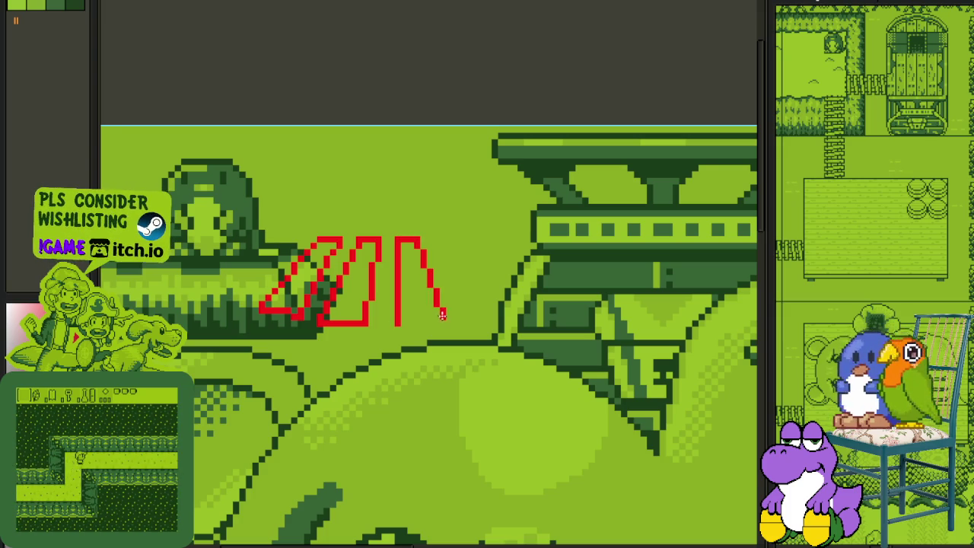
pyautogui.moveTo(443, 319); pyautogui.dragTo(397, 323)
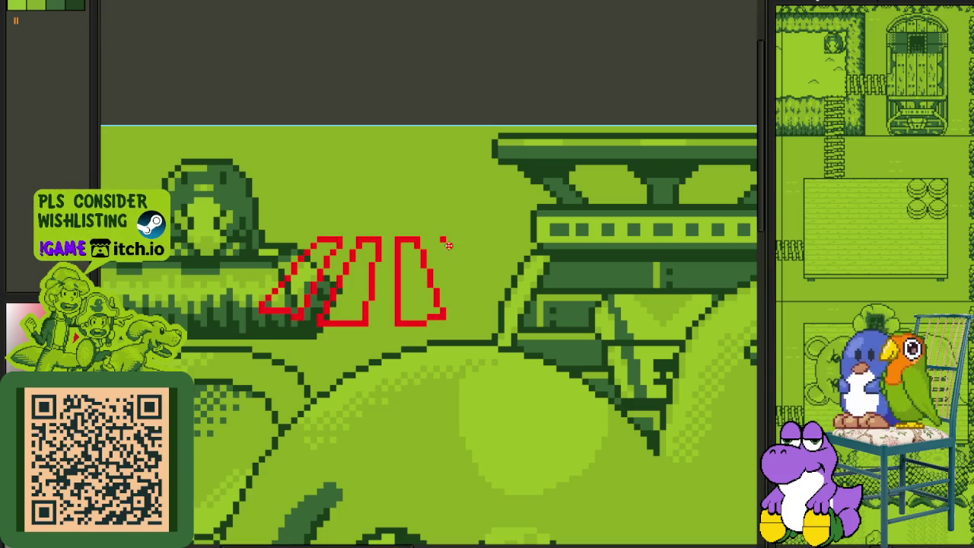
# Step: Draw the fourth and fifth slanted red letter strokes to complete the row
pyautogui.moveTo(455, 296); pyautogui.dragTo(468, 310)
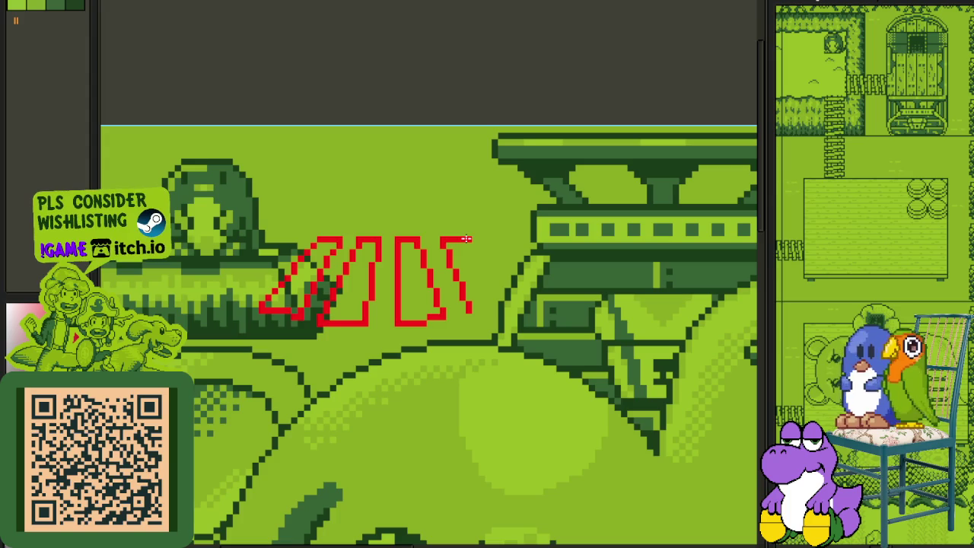
pyautogui.moveTo(468, 244); pyautogui.dragTo(506, 303)
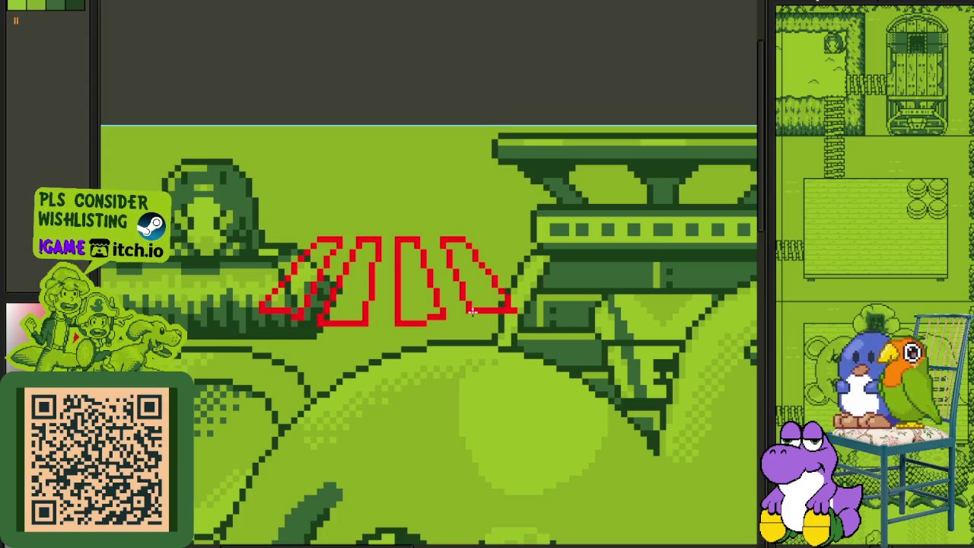
pyautogui.moveTo(488, 234); pyautogui.dragTo(509, 233)
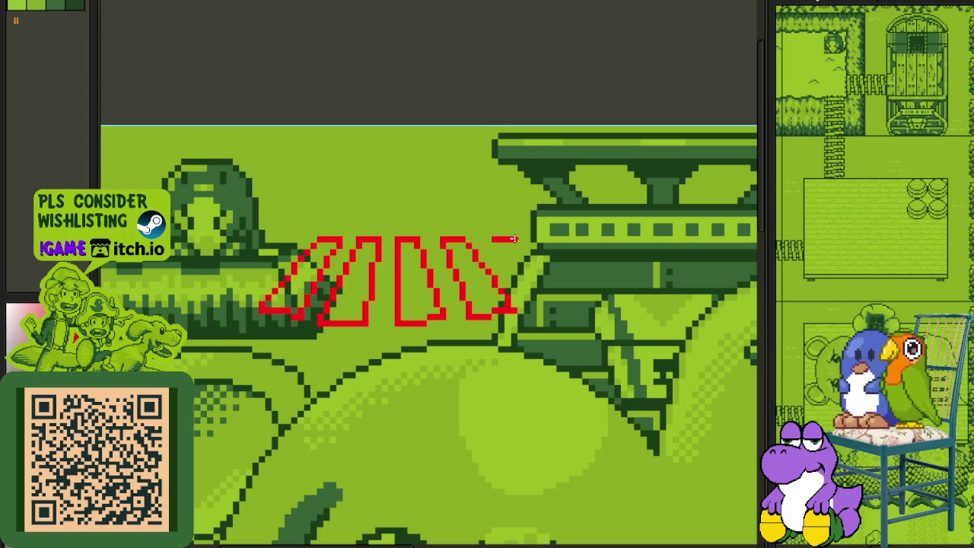
pyautogui.moveTo(496, 239); pyautogui.dragTo(525, 291)
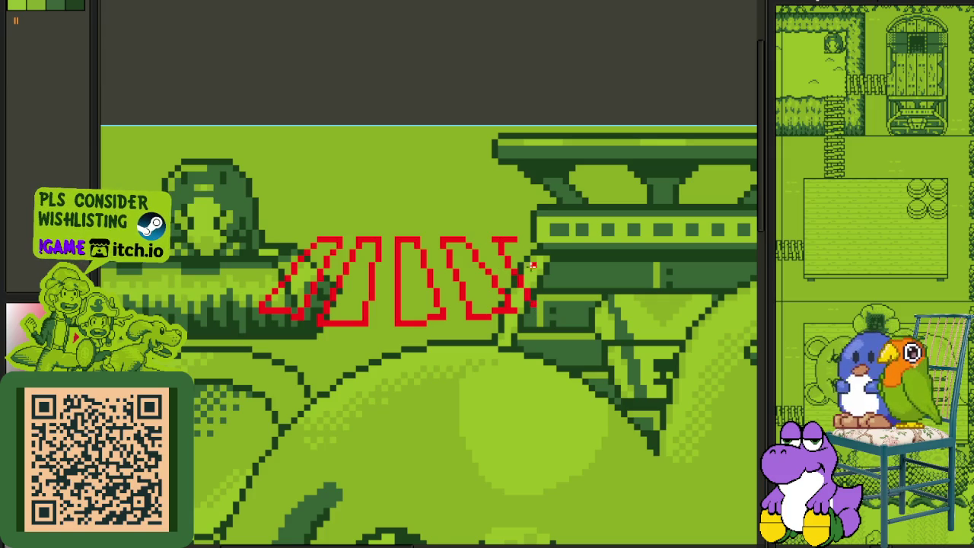
pyautogui.moveTo(567, 295); pyautogui.dragTo(572, 299)
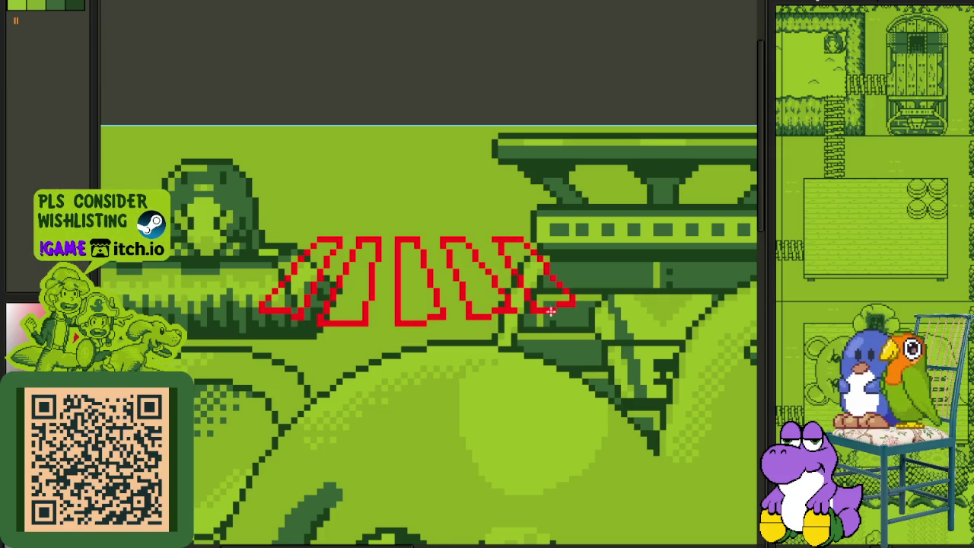
# Step: Trace white pixels along the first letter's base and up its diagonal
pyautogui.scroll(-1, 481, 131)
pyautogui.scroll(-1, 449, 154)
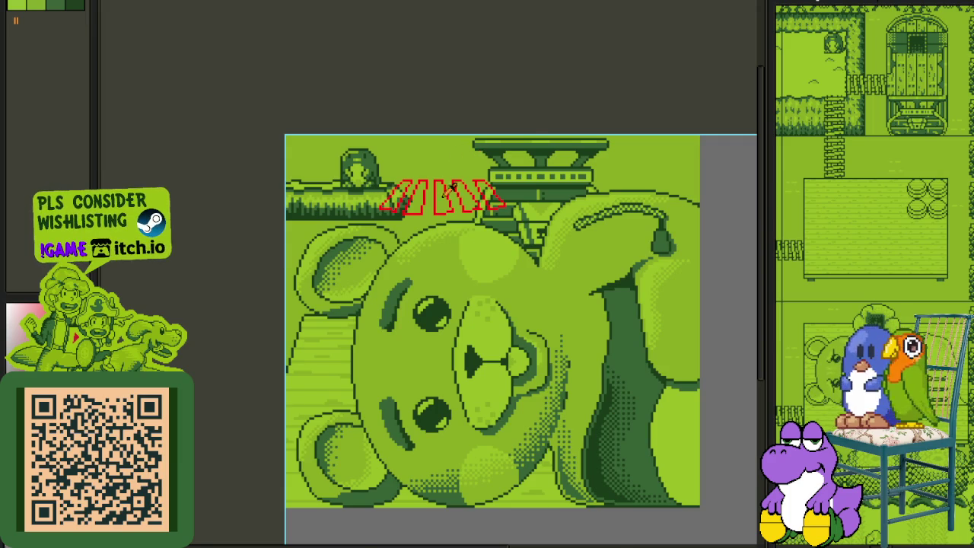
pyautogui.scroll(1, 428, 204)
pyautogui.scroll(1, 429, 204)
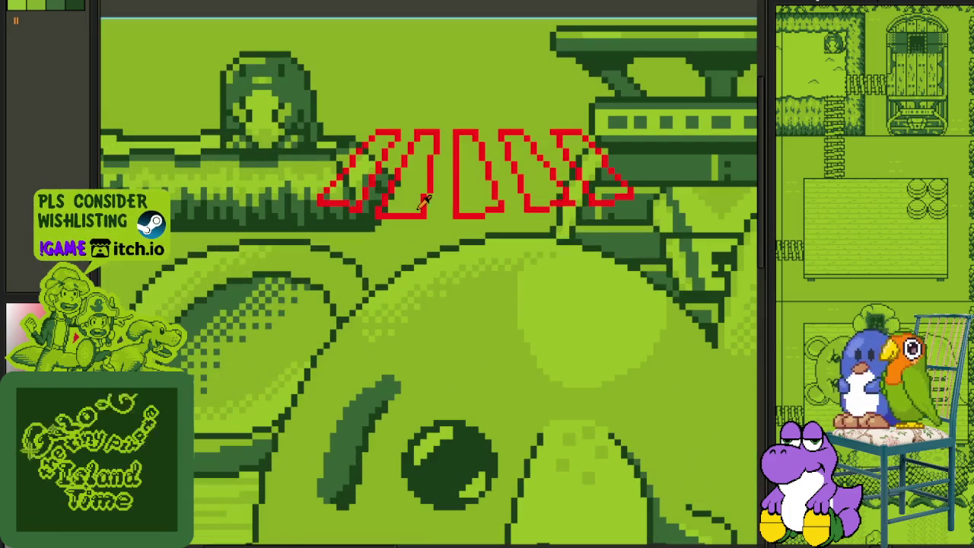
pyautogui.scroll(1, 438, 150)
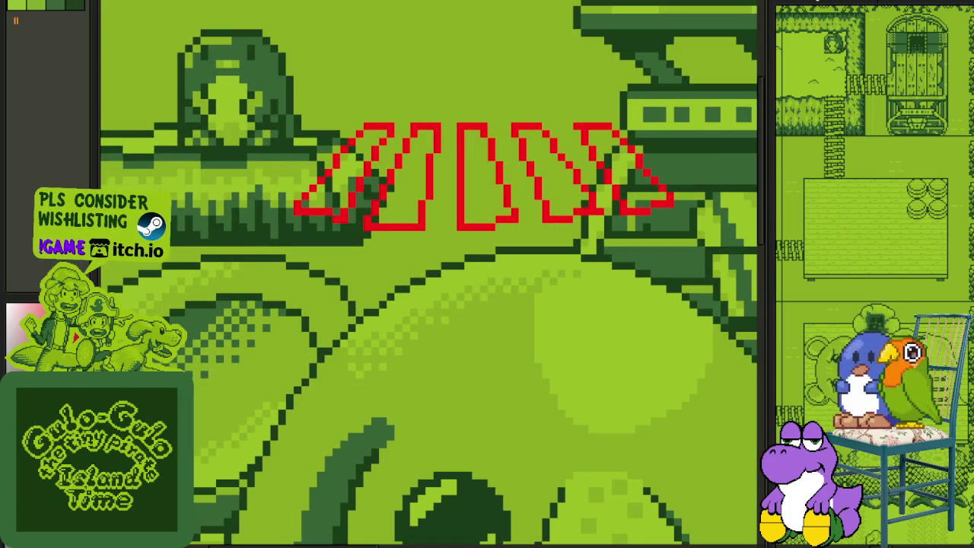
pyautogui.scroll(2, 329, 197)
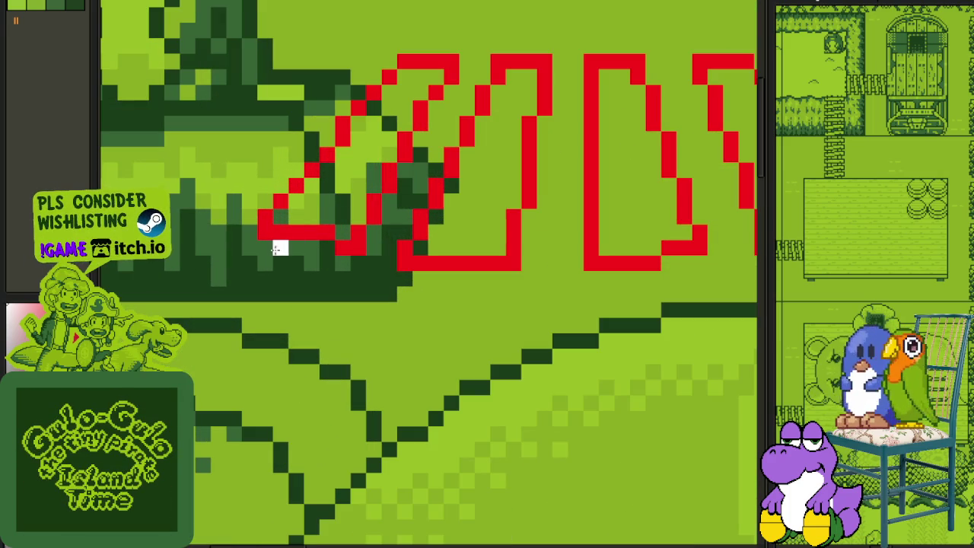
pyautogui.moveTo(265, 248); pyautogui.dragTo(310, 250)
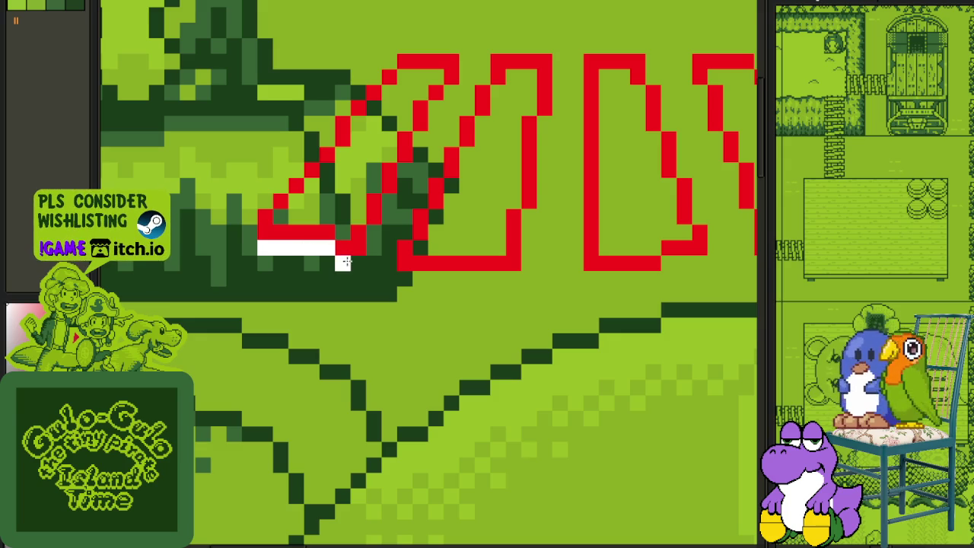
pyautogui.moveTo(391, 226)
pyautogui.mouseDown()
pyautogui.moveTo(390, 199)
pyautogui.moveTo(408, 187)
pyautogui.mouseUp()
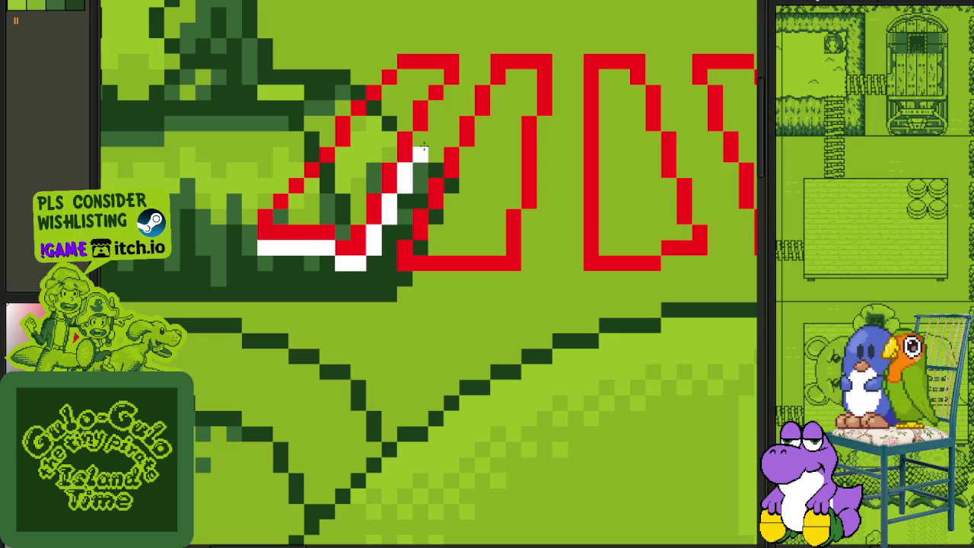
# Step: Add white edging to the first letter's top, the second letter, and the D-shaped letter
pyautogui.moveTo(436, 133); pyautogui.dragTo(449, 94)
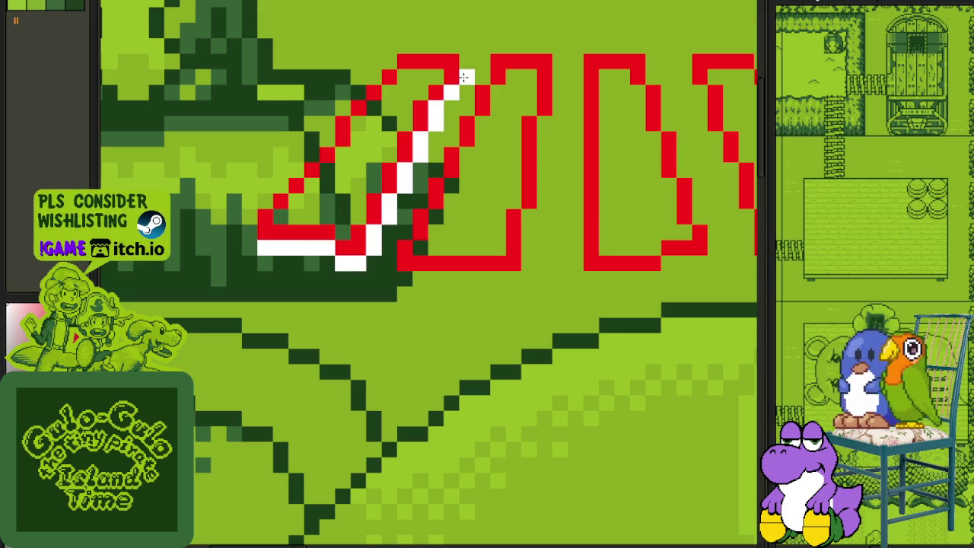
pyautogui.scroll(-3, 465, 61)
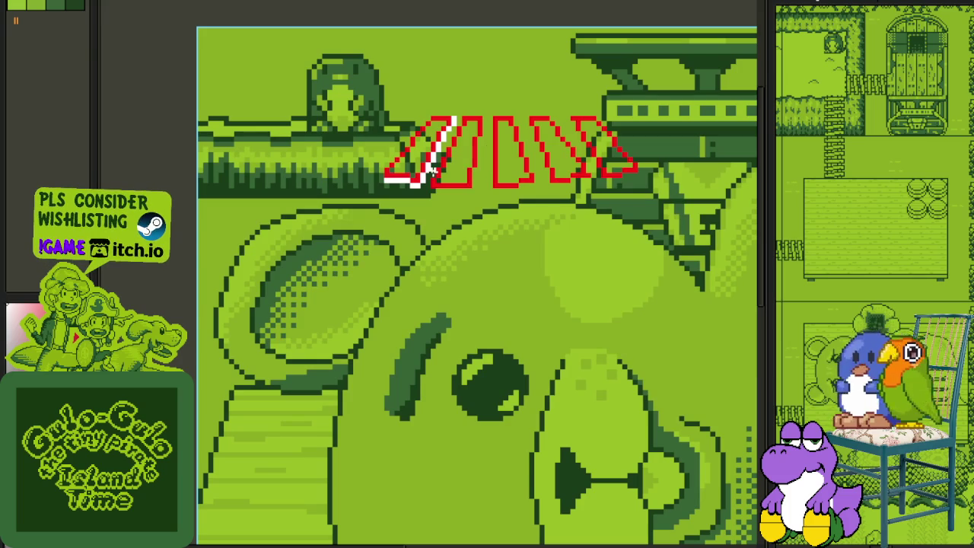
pyautogui.scroll(2, 433, 169)
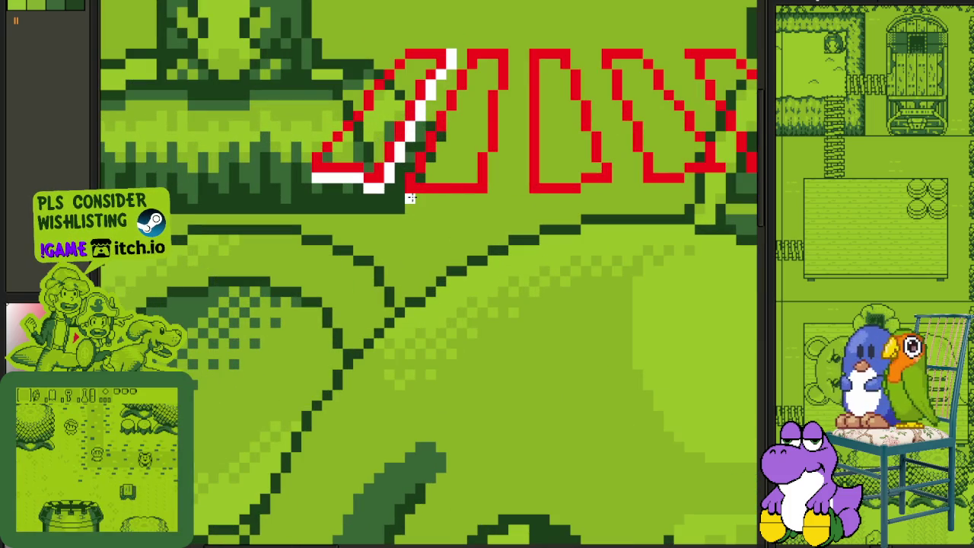
pyautogui.moveTo(407, 198)
pyautogui.mouseDown()
pyautogui.moveTo(466, 197)
pyautogui.moveTo(493, 177)
pyautogui.moveTo(508, 59)
pyautogui.mouseUp()
pyautogui.moveTo(544, 105); pyautogui.dragTo(533, 118)
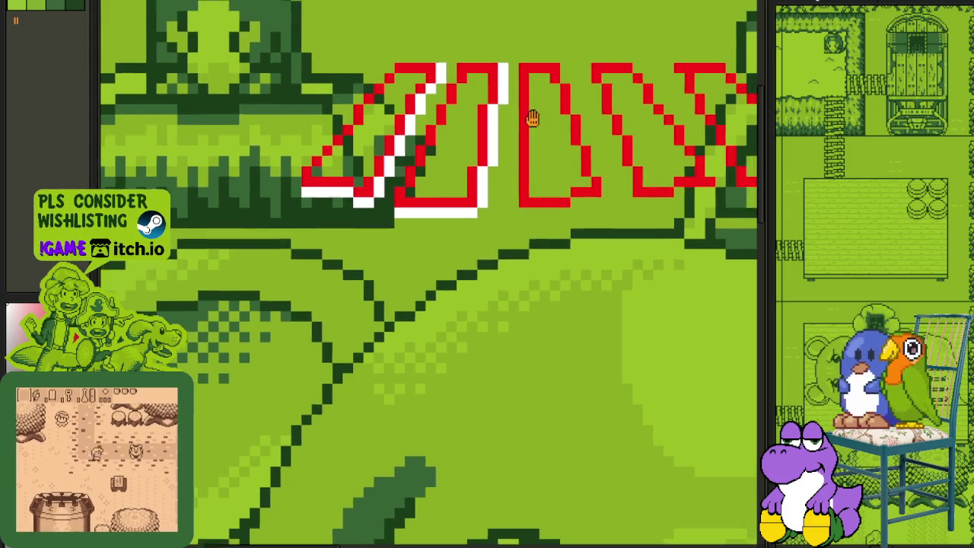
pyautogui.scroll(2, 533, 118)
pyautogui.moveTo(474, 283)
pyautogui.mouseDown()
pyautogui.moveTo(546, 288)
pyautogui.moveTo(569, 261)
pyautogui.moveTo(619, 261)
pyautogui.moveTo(634, 244)
pyautogui.moveTo(598, 98)
pyautogui.moveTo(568, 29)
pyautogui.moveTo(543, 11)
pyautogui.mouseUp()
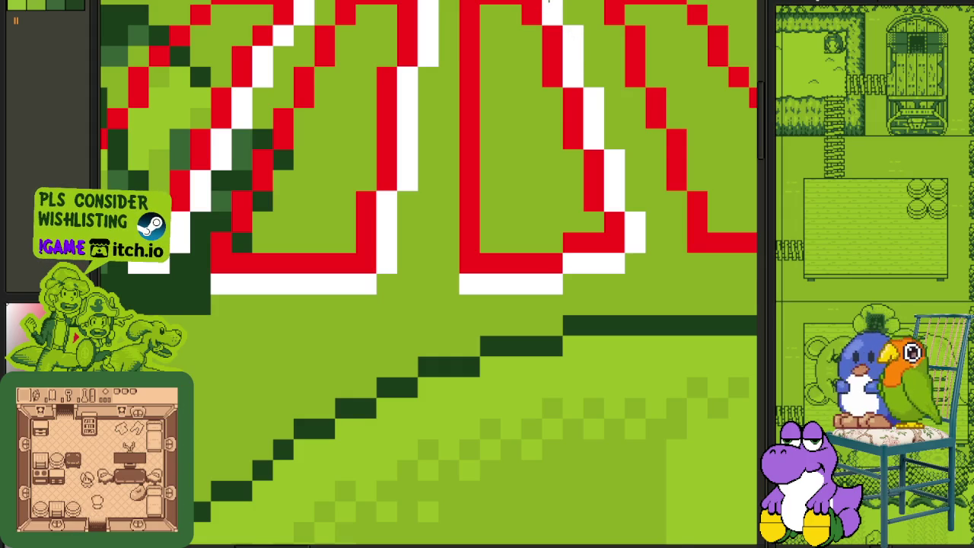
pyautogui.scroll(-3, 505, 135)
pyautogui.scroll(2, 472, 228)
pyautogui.scroll(2, 457, 287)
# Step: Trace white edges along the remaining letters, ending under the last letter
pyautogui.moveTo(428, 281)
pyautogui.mouseDown()
pyautogui.moveTo(418, 283)
pyautogui.moveTo(474, 284)
pyautogui.moveTo(525, 259)
pyautogui.moveTo(615, 254)
pyautogui.moveTo(647, 235)
pyautogui.moveTo(624, 163)
pyautogui.moveTo(559, 77)
pyautogui.moveTo(591, 250)
pyautogui.moveTo(521, 167)
pyautogui.moveTo(513, 130)
pyautogui.moveTo(449, 68)
pyautogui.mouseUp()
pyautogui.scroll(-3, 449, 69)
pyautogui.scroll(-2, 507, 215)
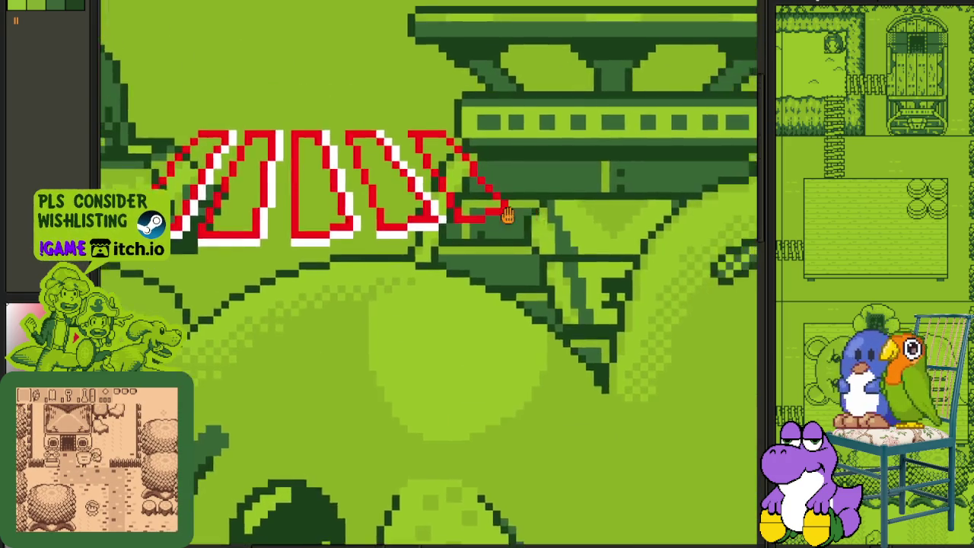
pyautogui.scroll(4, 508, 216)
pyautogui.moveTo(434, 233)
pyautogui.mouseDown()
pyautogui.moveTo(394, 233)
pyautogui.moveTo(533, 218)
pyautogui.moveTo(541, 190)
pyautogui.moveTo(496, 113)
pyautogui.moveTo(459, 88)
pyautogui.mouseUp()
pyautogui.scroll(3, 459, 88)
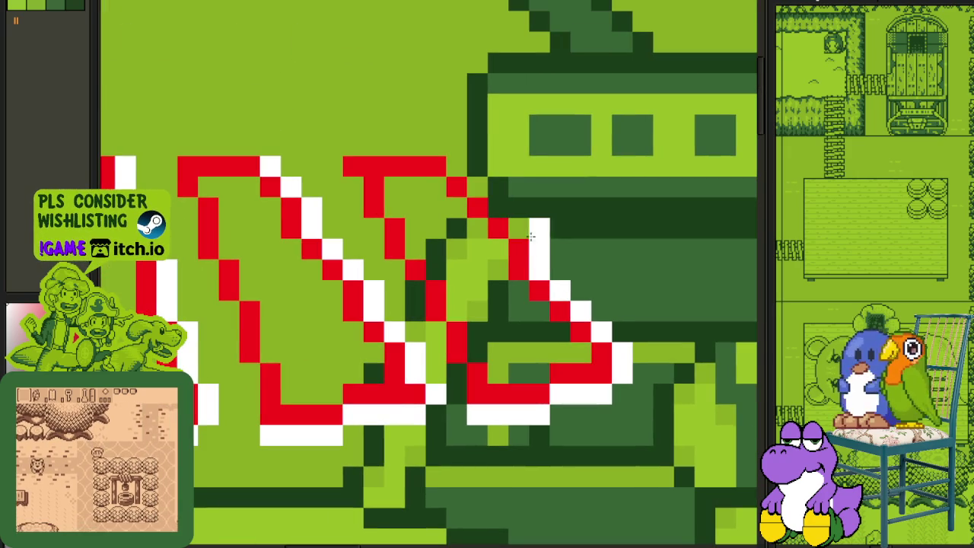
pyautogui.scroll(-2, 461, 165)
pyautogui.scroll(-1, 426, 48)
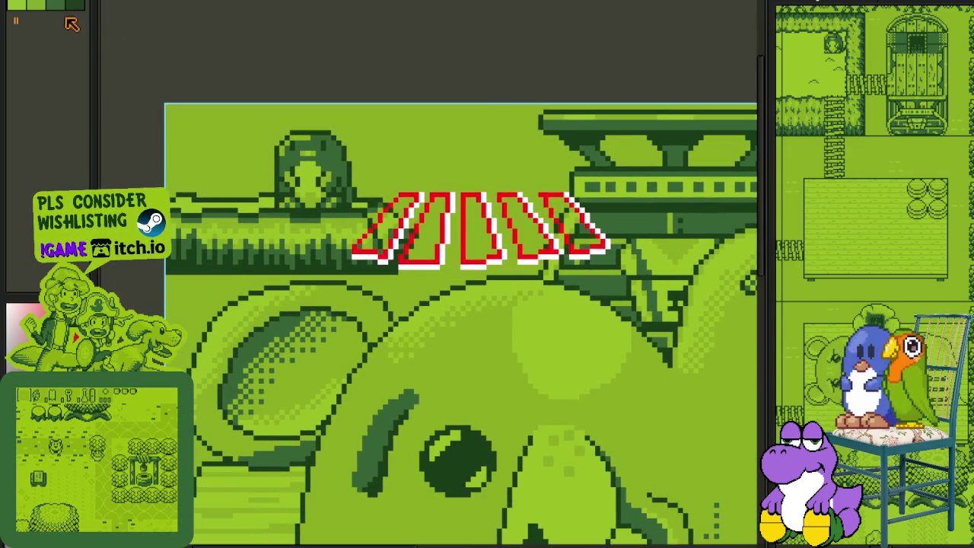
pyautogui.scroll(5, 426, 252)
# Step: Replace all the white edge pixels with a palette green via Replace Color
pyautogui.hotkey('shift', 'r')
pyautogui.click(428, 424)
pyautogui.scroll(-5, 434, 429)
pyautogui.scroll(2, 375, 337)
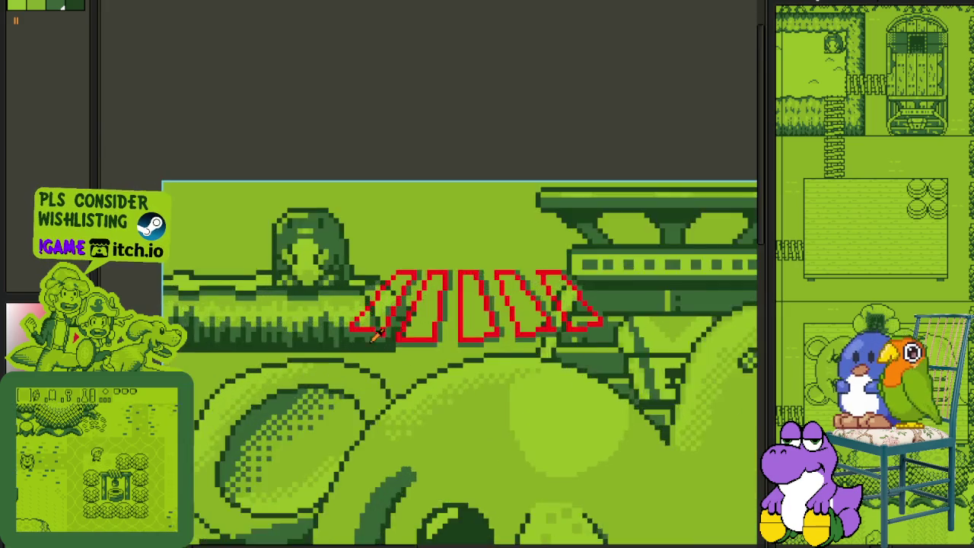
pyautogui.scroll(1, 377, 333)
pyautogui.scroll(-1, 384, 323)
pyautogui.hscroll(2, 388, 316)
pyautogui.scroll(-1, 397, 307)
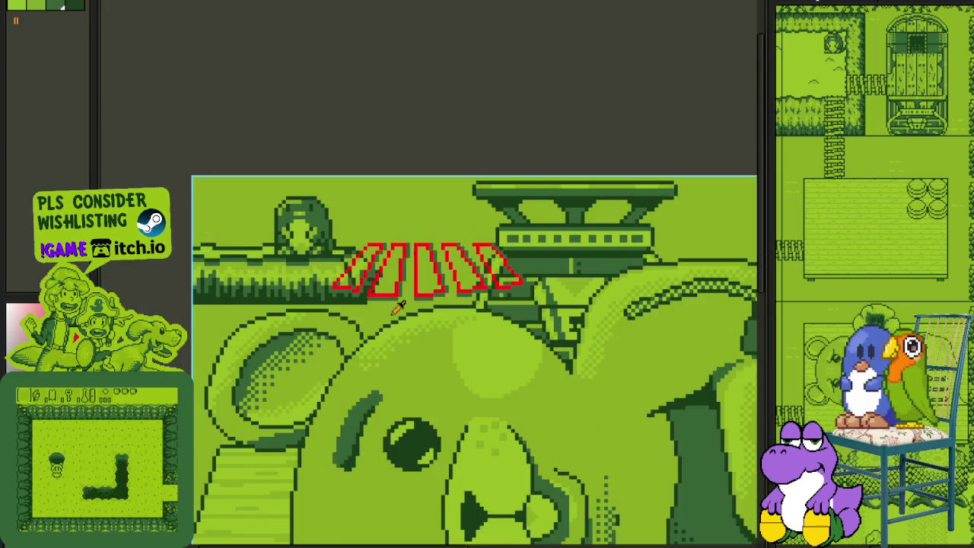
pyautogui.scroll(1, 364, 259)
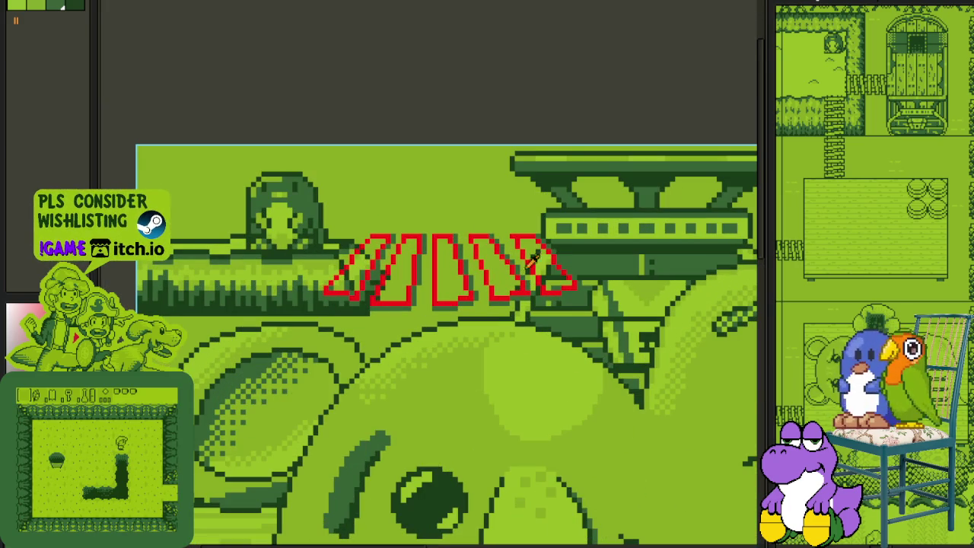
pyautogui.scroll(-1, 454, 139)
pyautogui.hscroll(-1, 455, 138)
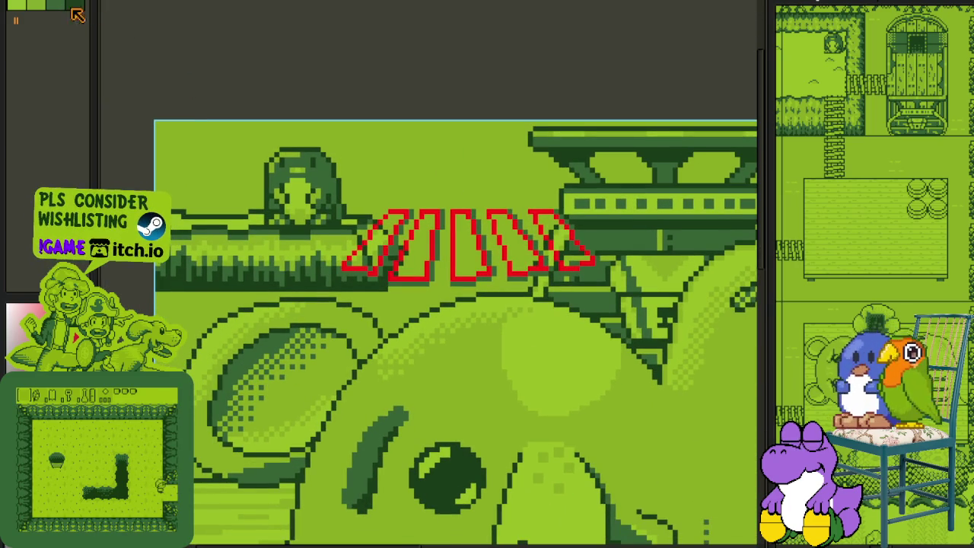
pyautogui.scroll(3, 397, 247)
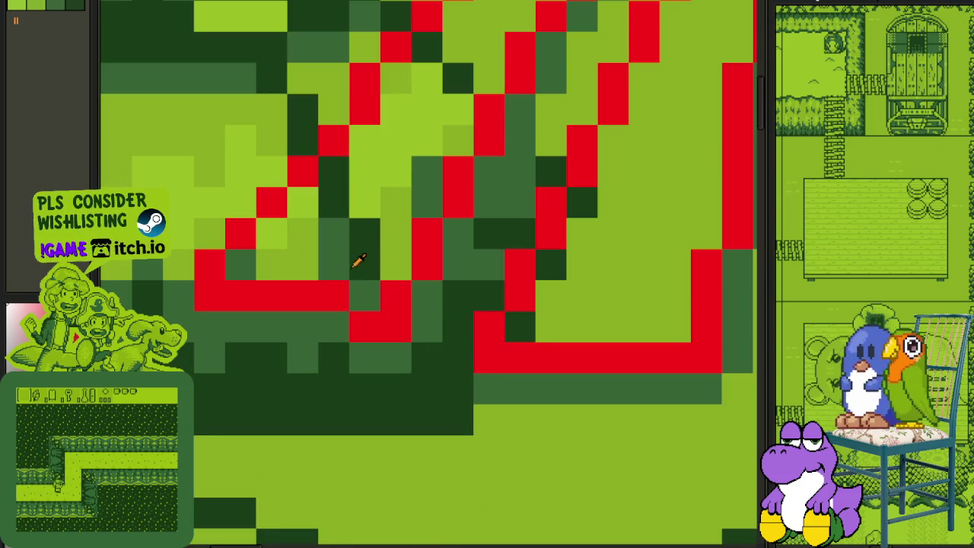
# Step: Clean up the first stripe's interior with mid-green and light-green fills
pyautogui.moveTo(346, 252)
pyautogui.mouseDown()
pyautogui.moveTo(286, 226)
pyautogui.moveTo(322, 226)
pyautogui.moveTo(434, 109)
pyautogui.mouseUp()
pyautogui.click(365, 271)
pyautogui.scroll(3, 434, 152)
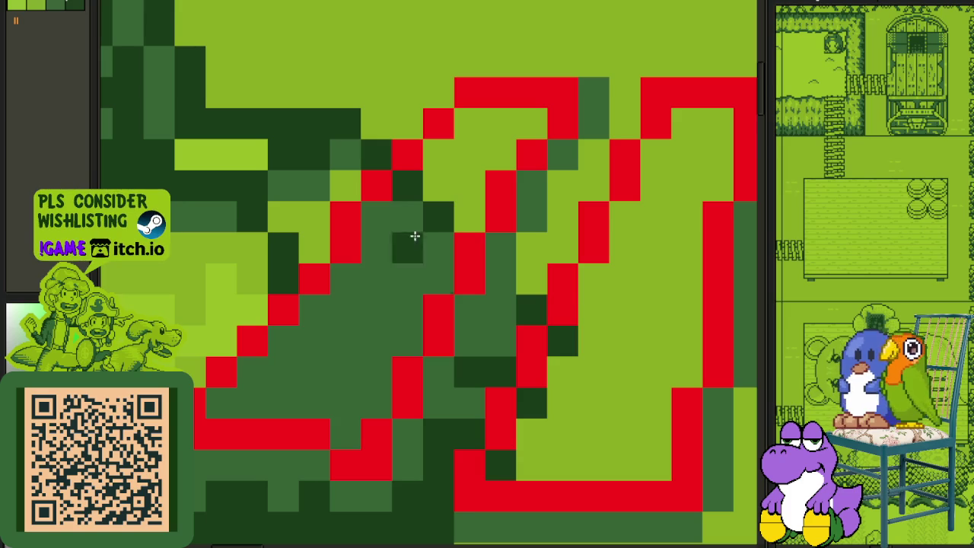
pyautogui.click(420, 232)
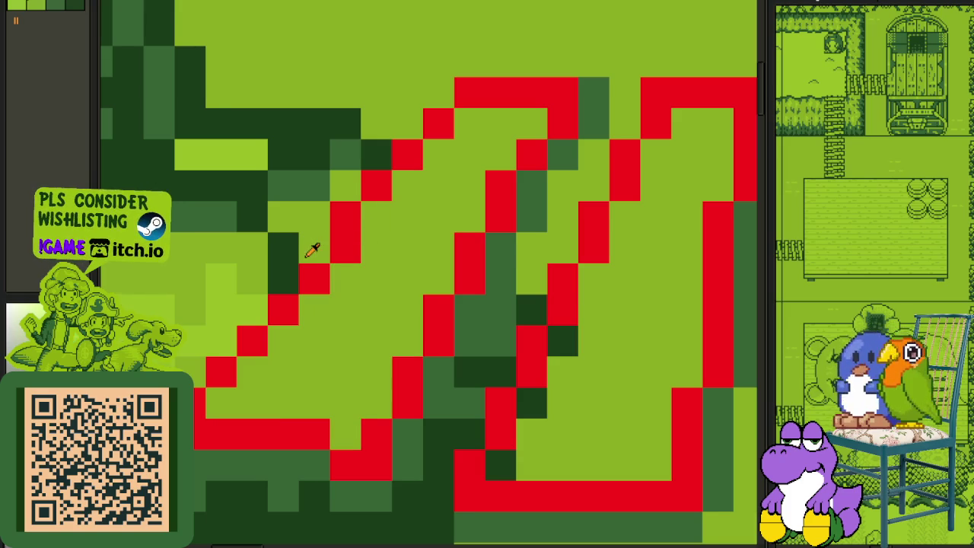
pyautogui.scroll(-2, 313, 251)
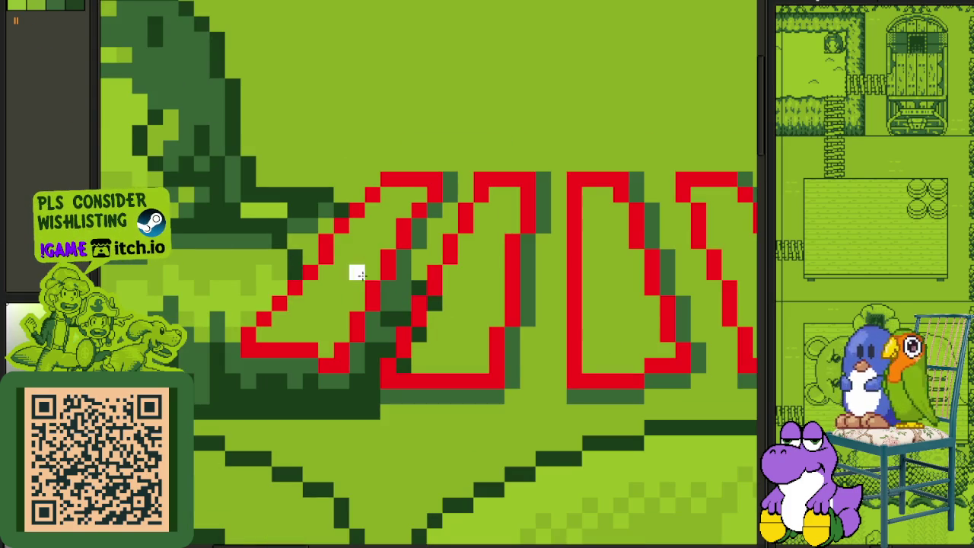
# Step: Bucket-fill the left, second, D-shaped and N-shaped stripes white, undoing one mistaken fill
pyautogui.click(355, 272)
pyautogui.click(448, 303)
pyautogui.keyDown('alt'); pyautogui.click(362, 284); pyautogui.keyUp('alt')
pyautogui.click(467, 312)
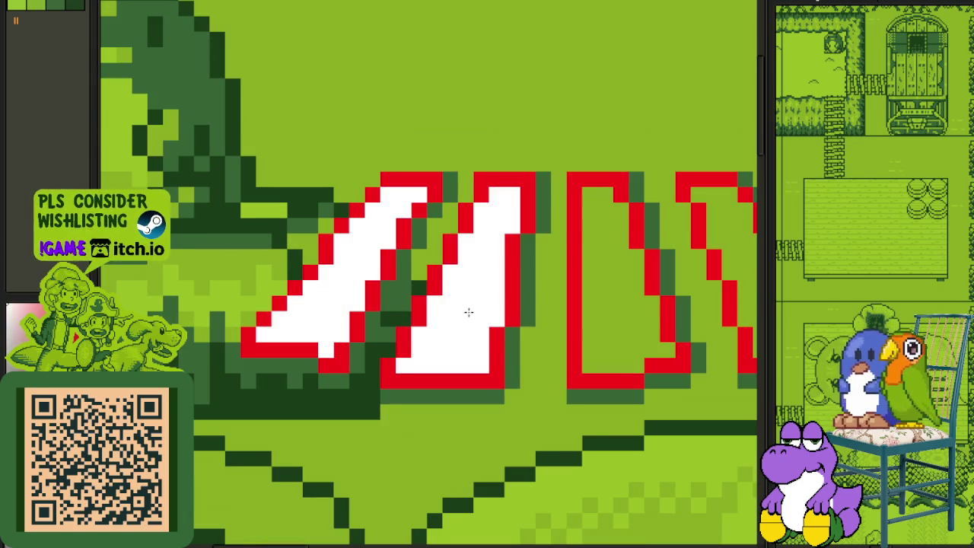
pyautogui.hscroll(3, 487, 313)
pyautogui.click(463, 313)
pyautogui.click(599, 305)
pyautogui.hscroll(3, 533, 319)
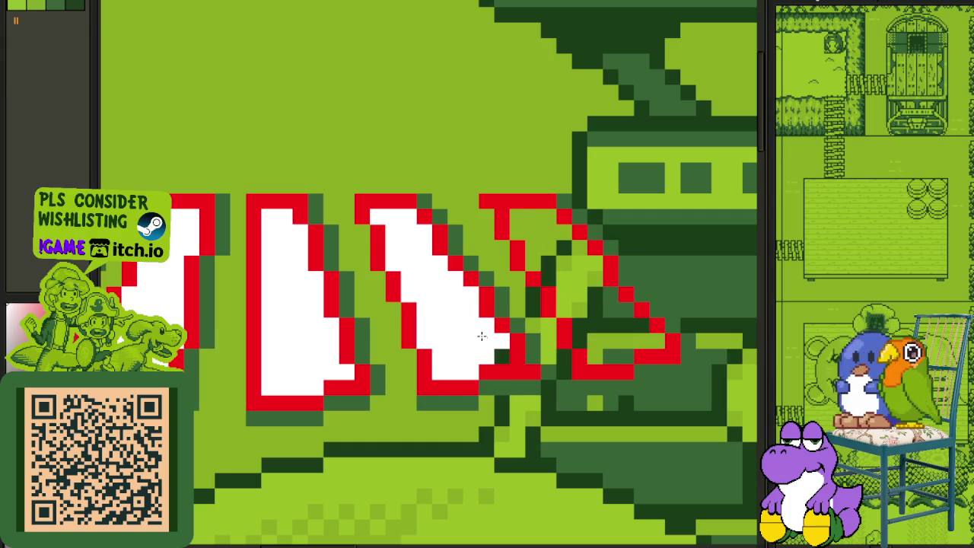
pyautogui.click(504, 355)
pyautogui.hotkey('ctrl', 'z')
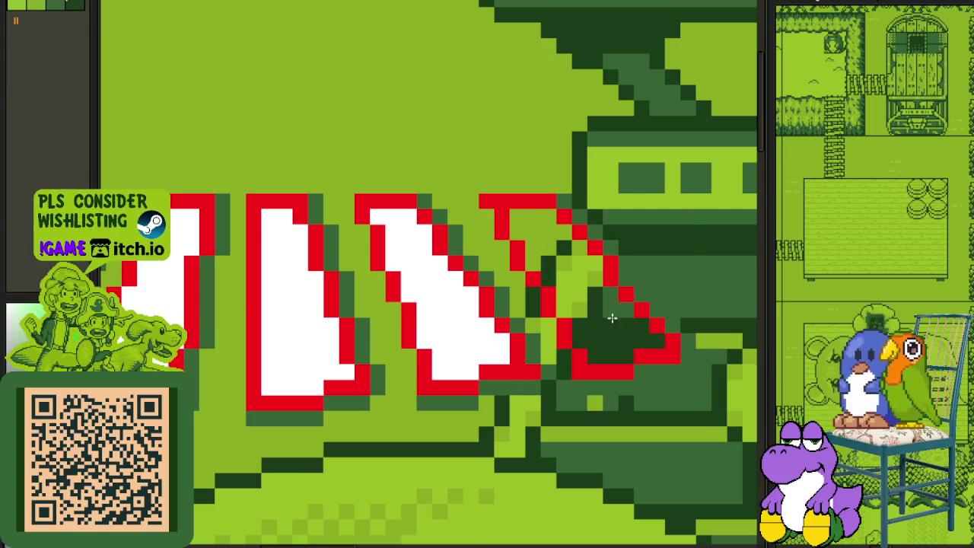
# Step: Fix the right stripe's triangle and fill its interior white
pyautogui.click(597, 324)
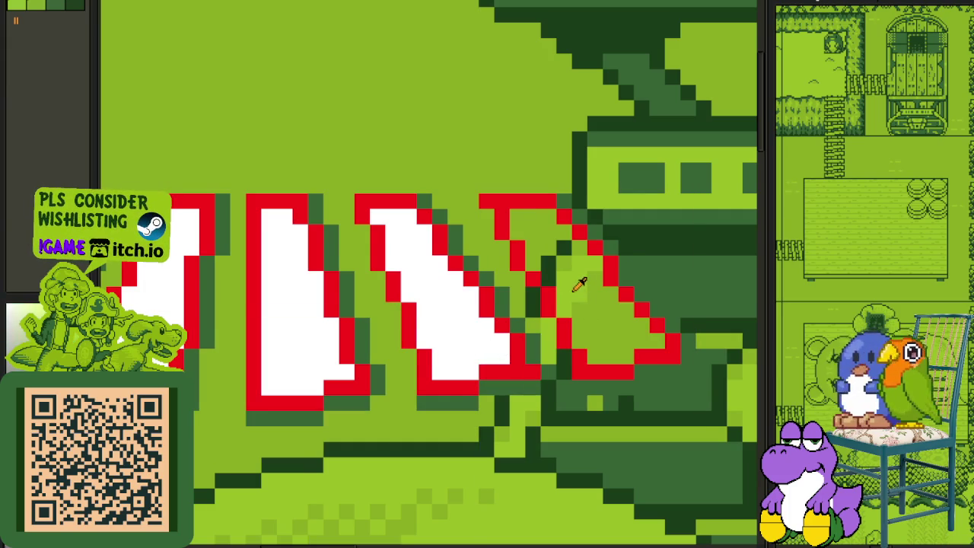
pyautogui.click(560, 263)
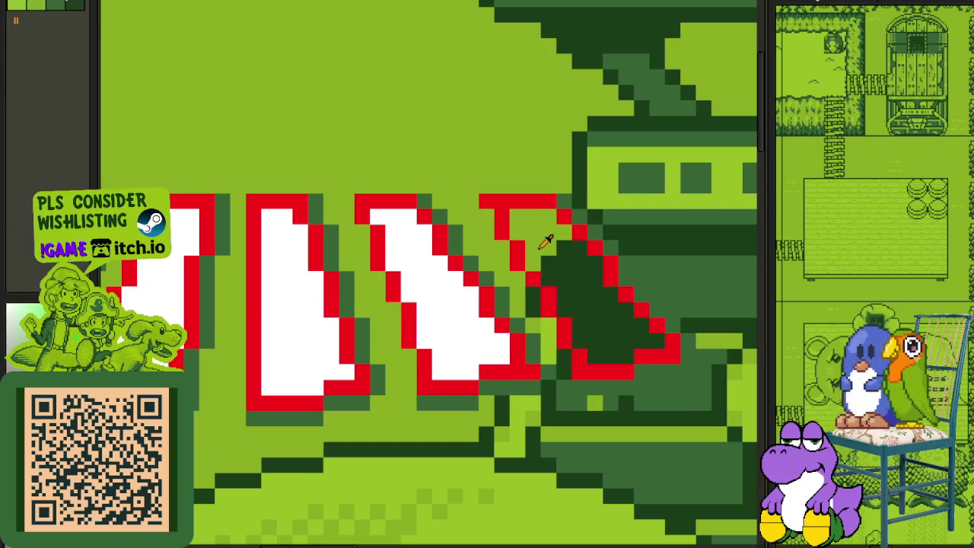
pyautogui.hotkey('ctrl', 'z')
pyautogui.moveTo(548, 309); pyautogui.dragTo(552, 287)
pyautogui.click(563, 283)
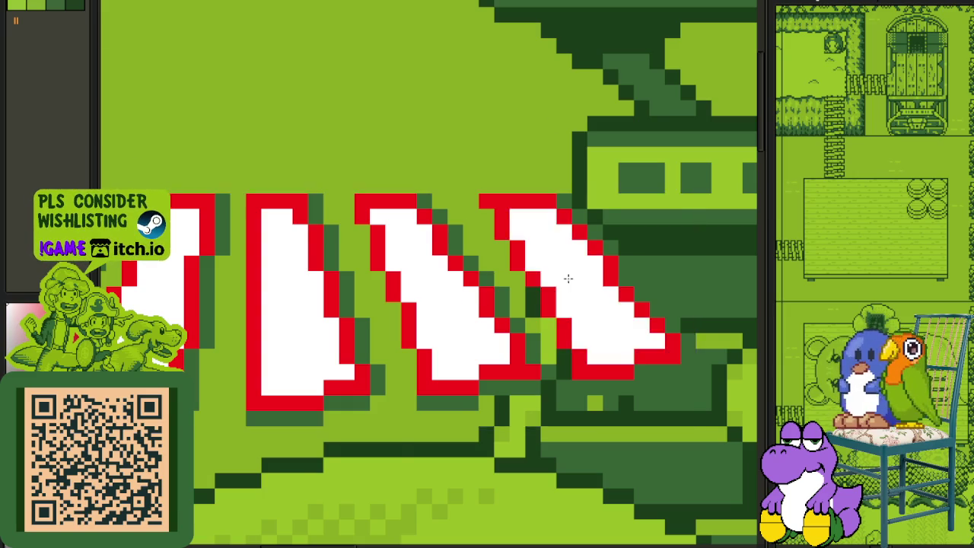
pyautogui.scroll(-5, 550, 236)
pyautogui.scroll(3, 554, 262)
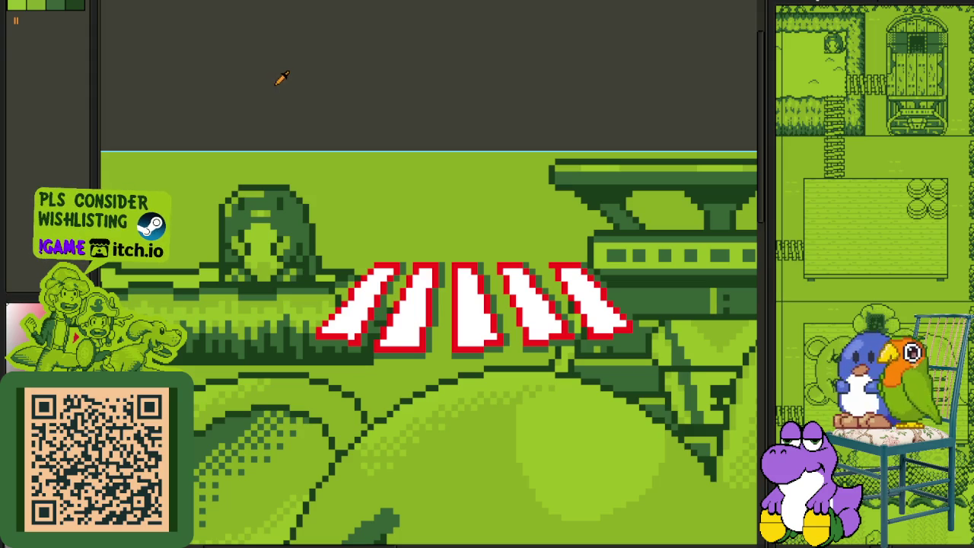
# Step: Replace the white stripe fills with green, then eyedrop the red outline and replace it with green
pyautogui.hotkey('shift', 'r')
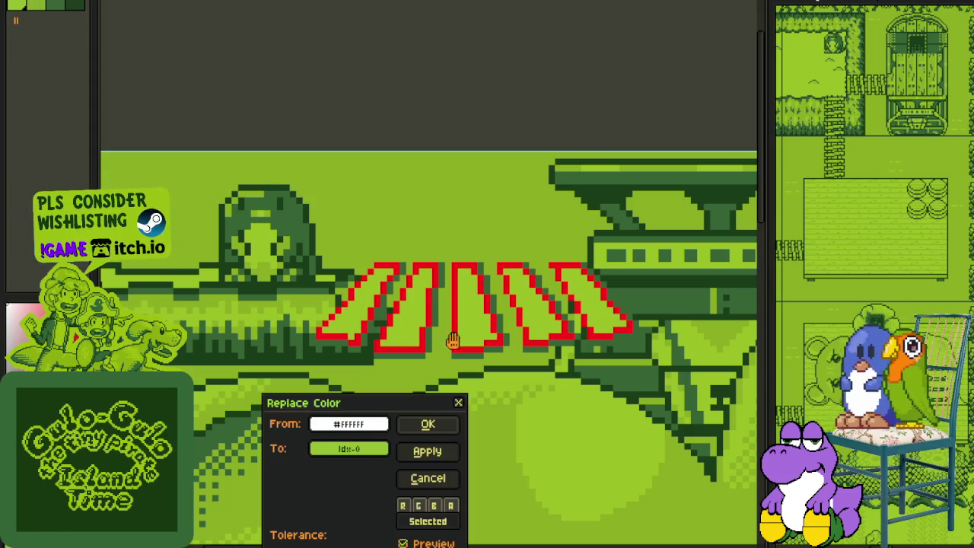
pyautogui.click(440, 426)
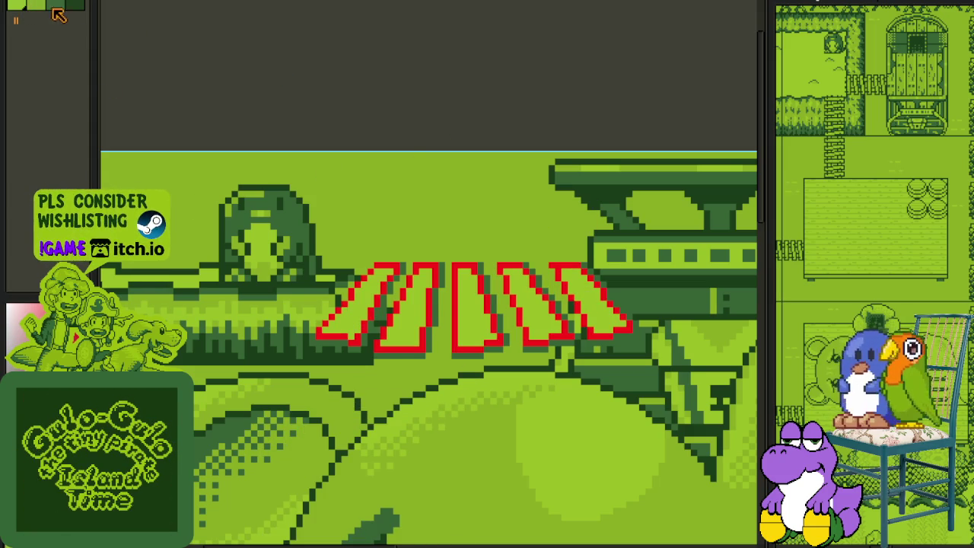
pyautogui.click(436, 299)
pyautogui.hotkey('shift', 'r')
pyautogui.click(436, 425)
pyautogui.moveTo(523, 190); pyautogui.dragTo(485, 204)
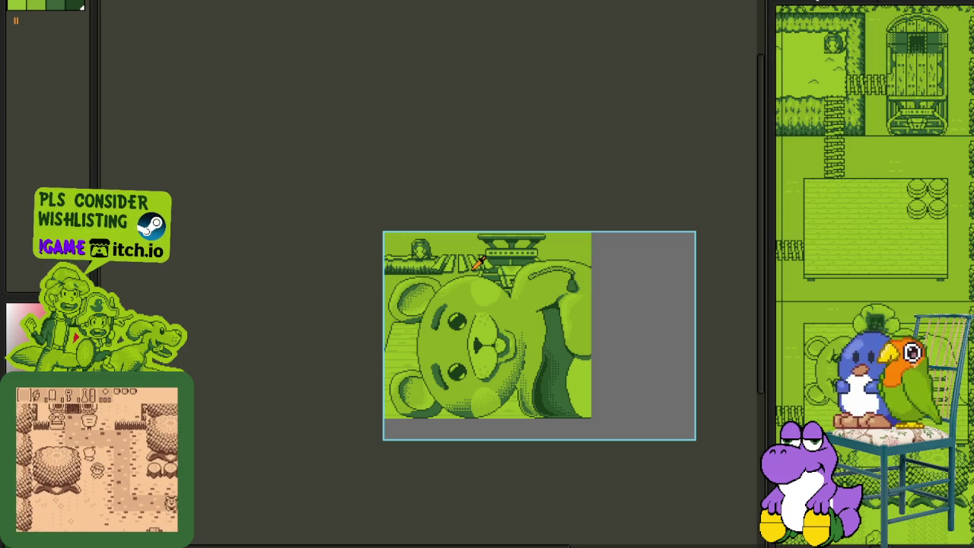
# Step: Recolour the stripes' dark edge pixels red with Replace Color, then lasso and clear a selection
pyautogui.scroll(3, 521, 266)
pyautogui.scroll(2, 413, 218)
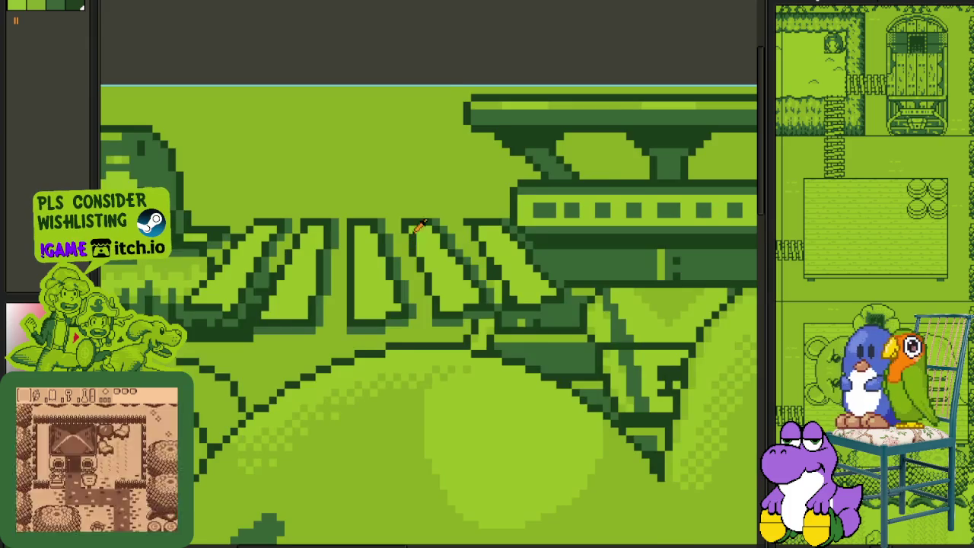
pyautogui.scroll(1, 410, 213)
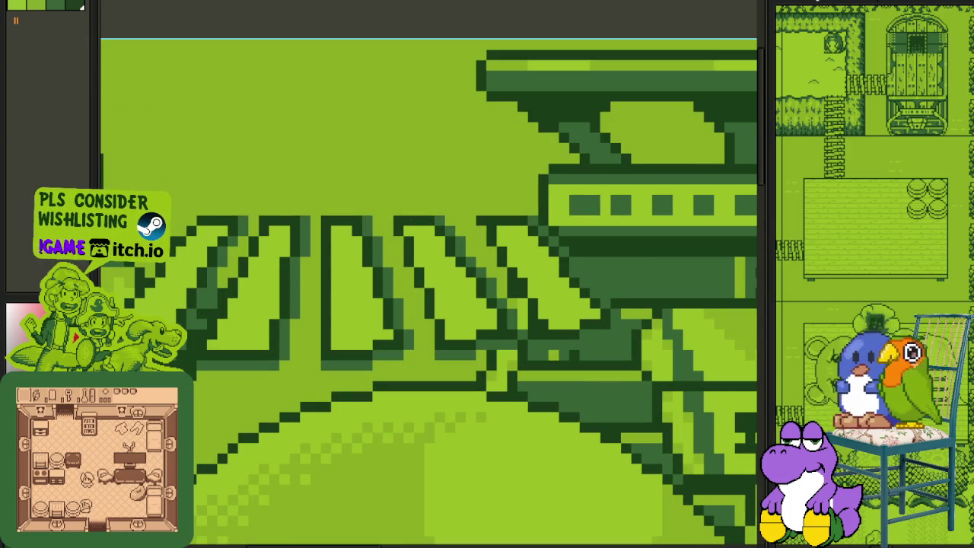
pyautogui.scroll(2, 520, 304)
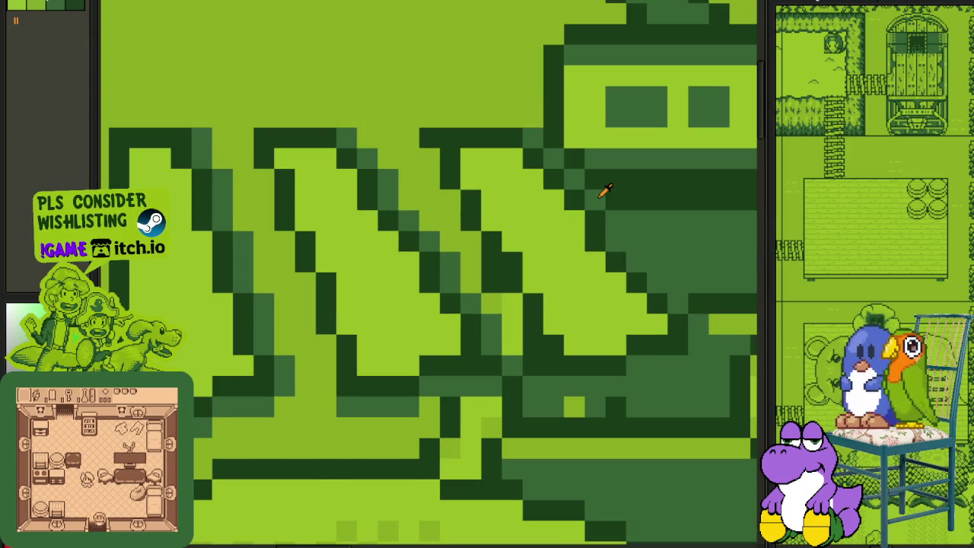
pyautogui.hotkey('shift', 'r')
pyautogui.click(432, 427)
pyautogui.scroll(-3, 418, 263)
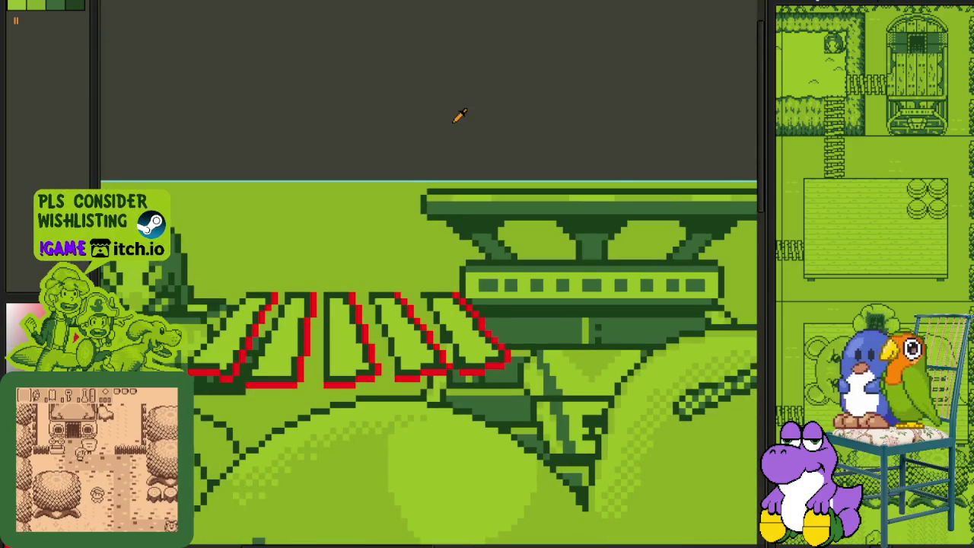
pyautogui.scroll(2, 414, 313)
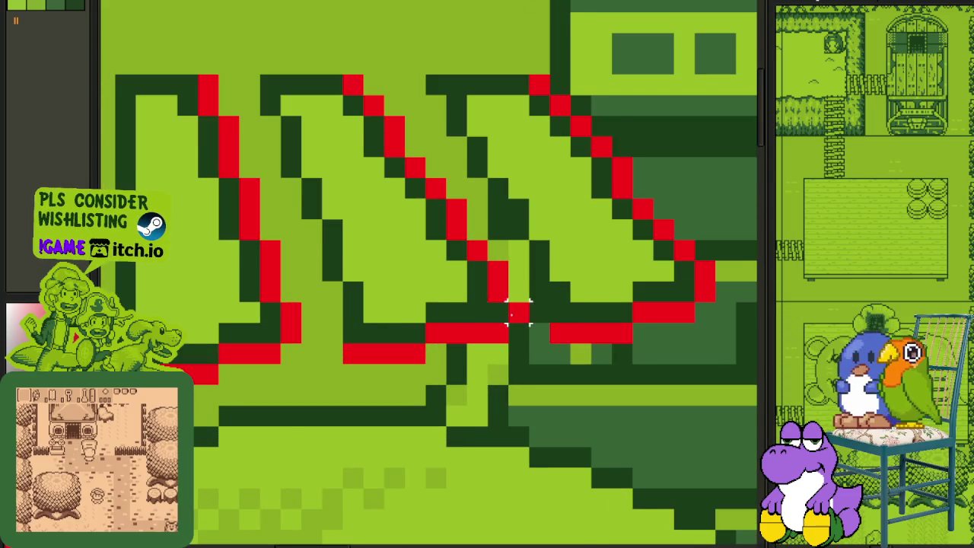
pyautogui.scroll(-1, 517, 312)
pyautogui.moveTo(408, 116)
pyautogui.mouseDown()
pyautogui.moveTo(392, 319)
pyautogui.moveTo(739, 87)
pyautogui.mouseUp()
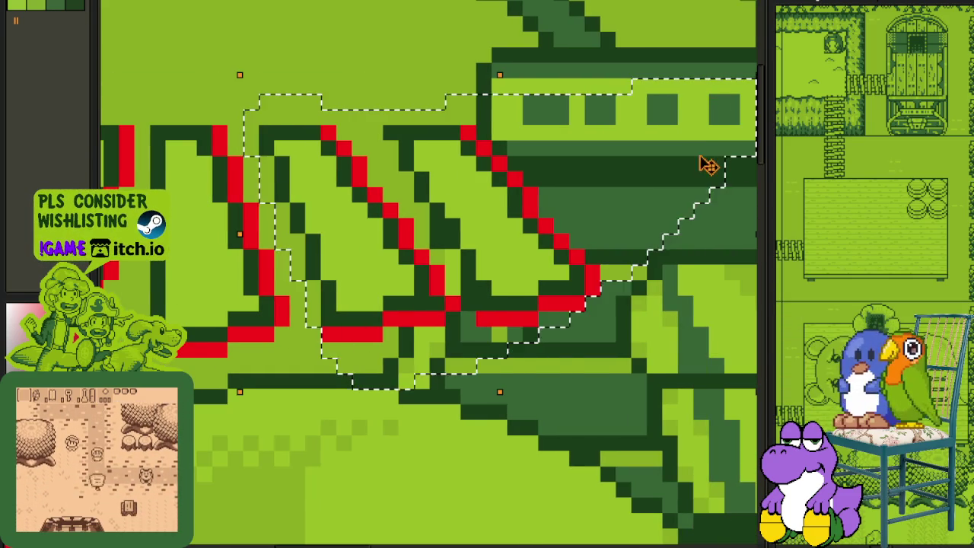
pyautogui.click(452, 441)
# Step: Redraw the stripes' diagonal edges pixel by pixel with the pencil in red and dark green
pyautogui.press('b')
pyautogui.moveTo(344, 133); pyautogui.dragTo(421, 227)
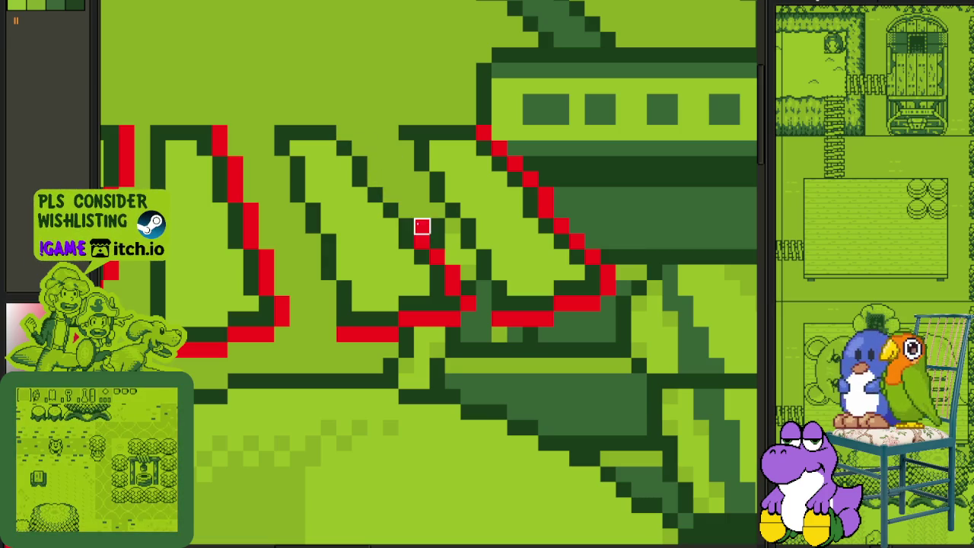
pyautogui.moveTo(453, 289)
pyautogui.mouseDown()
pyautogui.moveTo(468, 287)
pyautogui.moveTo(468, 303)
pyautogui.mouseUp()
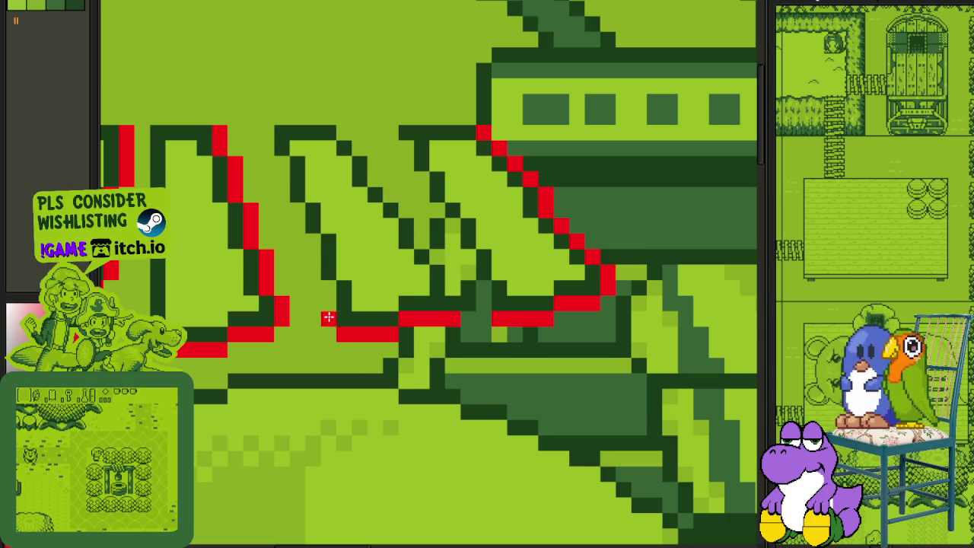
pyautogui.moveTo(317, 277); pyautogui.dragTo(265, 137)
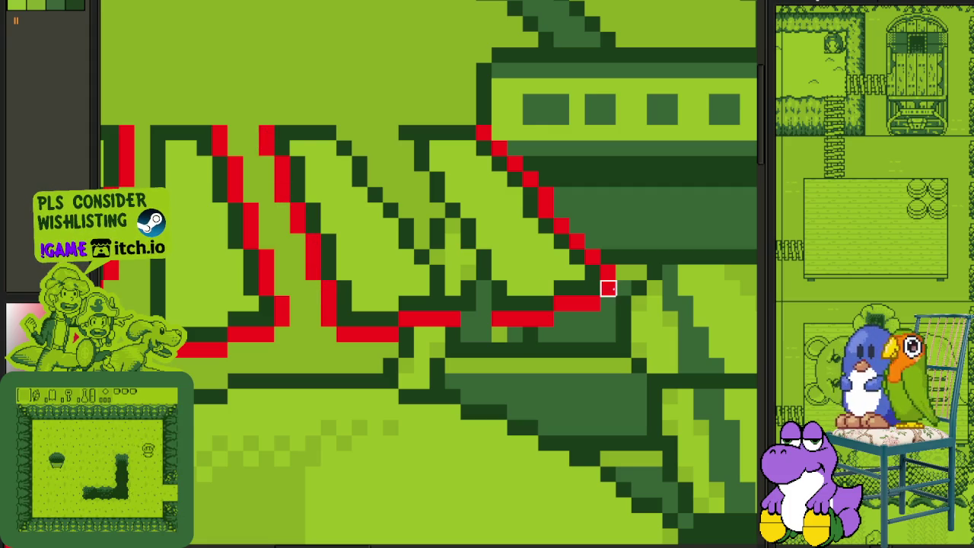
pyautogui.moveTo(609, 257)
pyautogui.mouseDown()
pyautogui.moveTo(592, 256)
pyautogui.moveTo(576, 224)
pyautogui.moveTo(484, 134)
pyautogui.mouseUp()
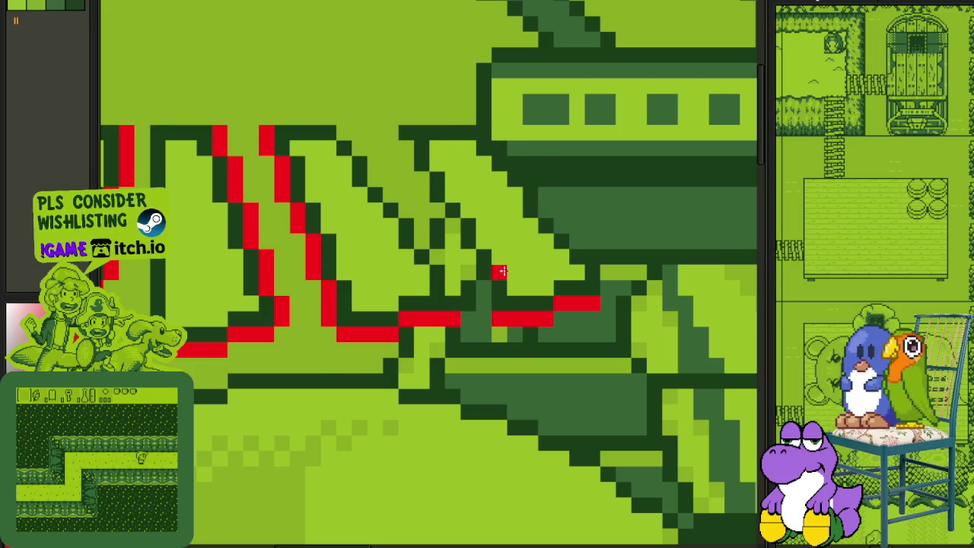
pyautogui.scroll(1, 510, 314)
pyautogui.moveTo(510, 314)
pyautogui.mouseDown()
pyautogui.moveTo(478, 297)
pyautogui.moveTo(433, 178)
pyautogui.moveTo(393, 152)
pyautogui.moveTo(369, 93)
pyautogui.mouseUp()
pyautogui.scroll(-2, 361, 79)
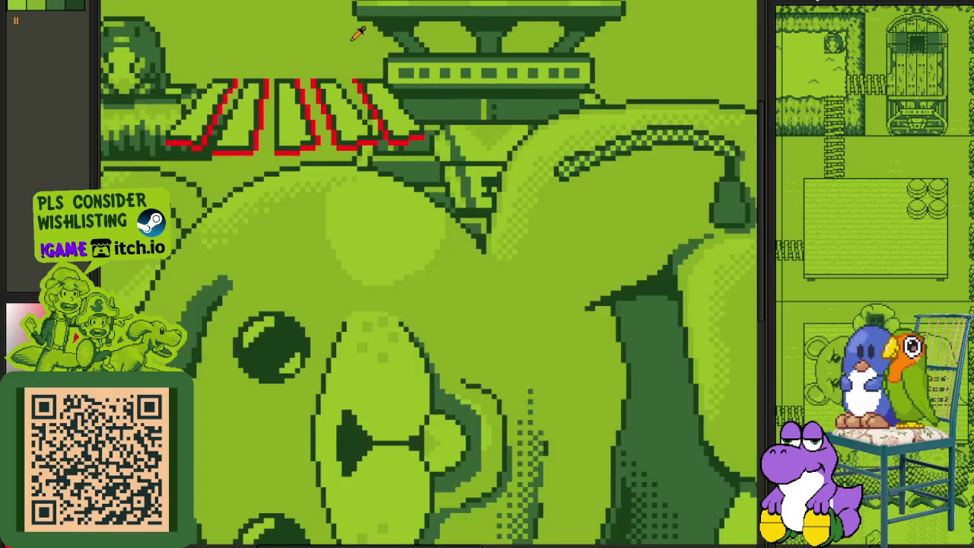
# Step: Replace the red #FF0000 stripe edges with the palette's dark green and view the whole picture
pyautogui.scroll(-2, 400, 174)
pyautogui.moveTo(401, 174); pyautogui.dragTo(424, 202)
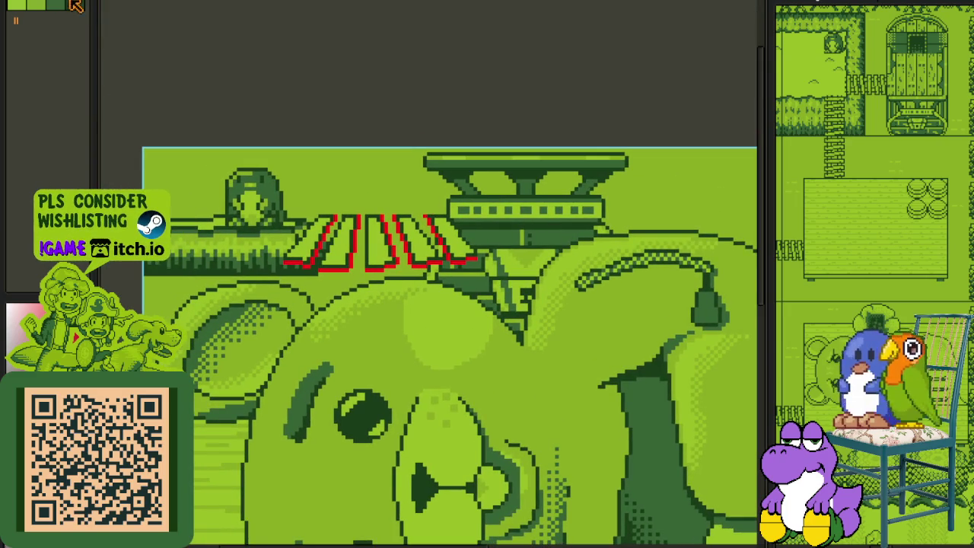
pyautogui.scroll(2, 457, 255)
pyautogui.scroll(1, 457, 255)
pyautogui.hotkey('shift', 'r')
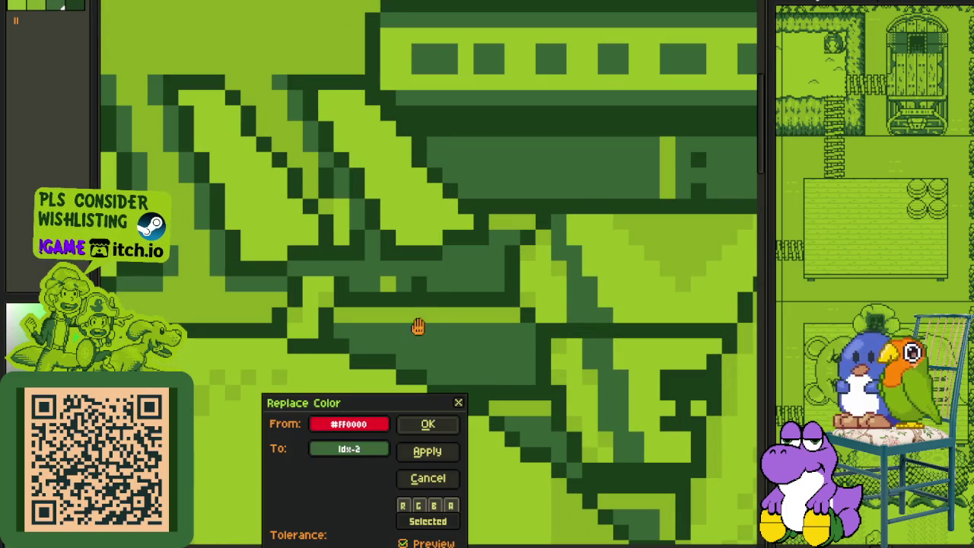
pyautogui.click(430, 431)
pyautogui.scroll(-3, 373, 195)
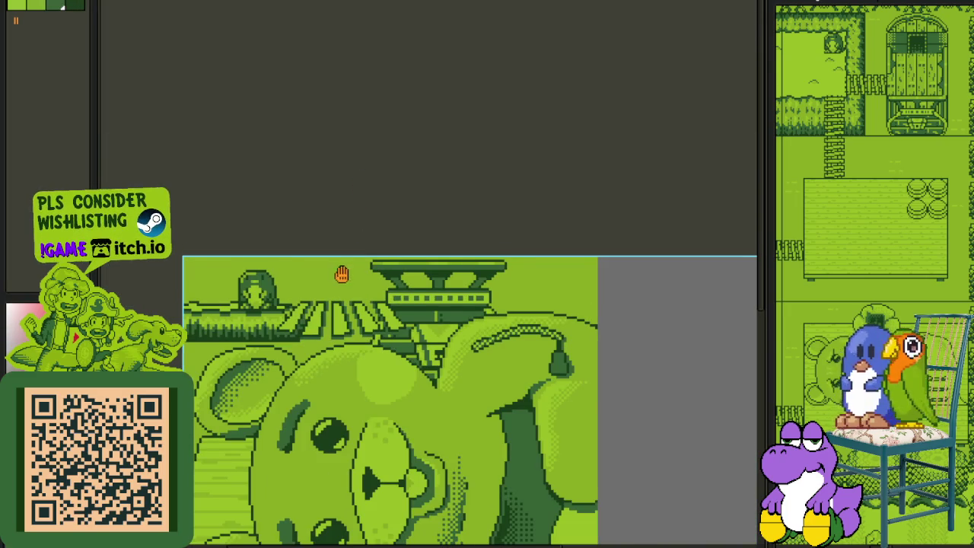
pyautogui.moveTo(342, 275); pyautogui.dragTo(389, 219)
pyautogui.scroll(-2, 444, 279)
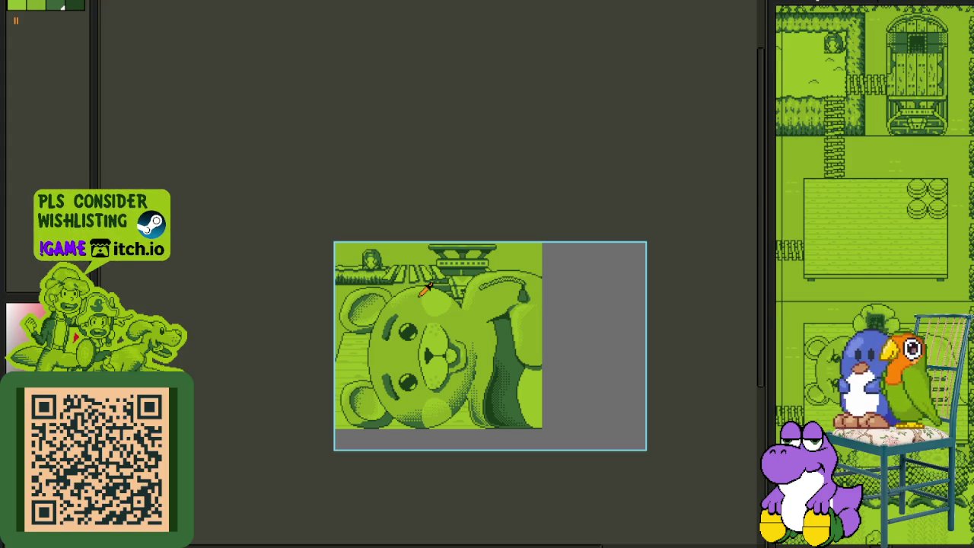
pyautogui.press('Tab')
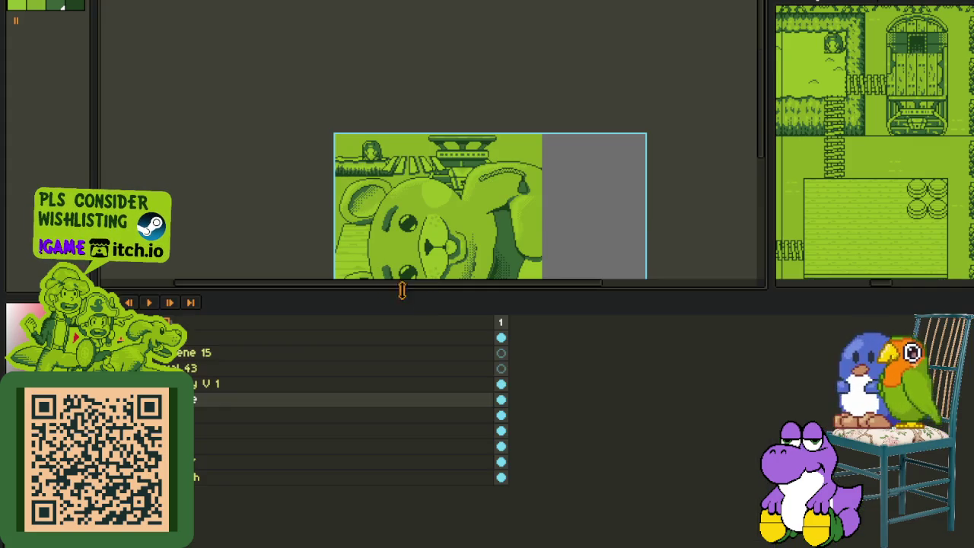
# Step: Replace the slanted bars' #306230 dark green shadow pixels with red
pyautogui.press('Tab')
pyautogui.press('Tab')
pyautogui.scroll(3, 457, 175)
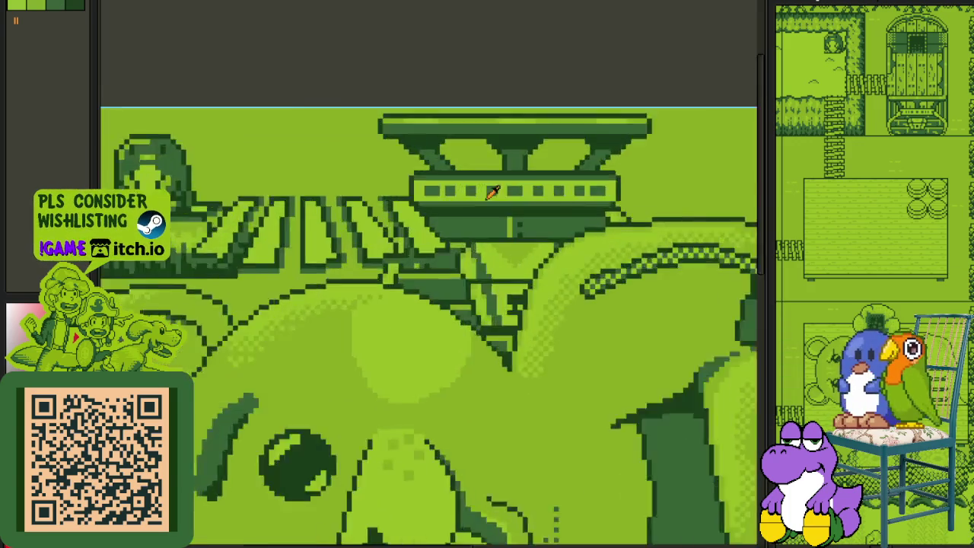
pyautogui.scroll(3, 472, 221)
pyautogui.hotkey('shift', 'r')
pyautogui.click(426, 426)
pyautogui.scroll(-2, 421, 440)
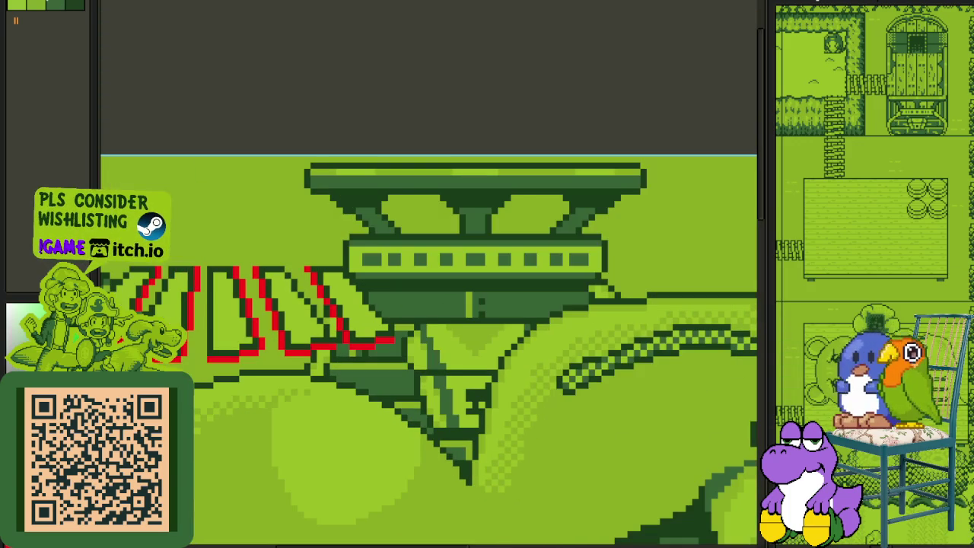
# Step: Run a second Replace Color pass to turn the remaining shadow pixels red
pyautogui.scroll(2, 369, 300)
pyautogui.hotkey('shift', 'r')
pyautogui.click(431, 427)
pyautogui.scroll(-2, 431, 426)
pyautogui.scroll(-2, 355, 159)
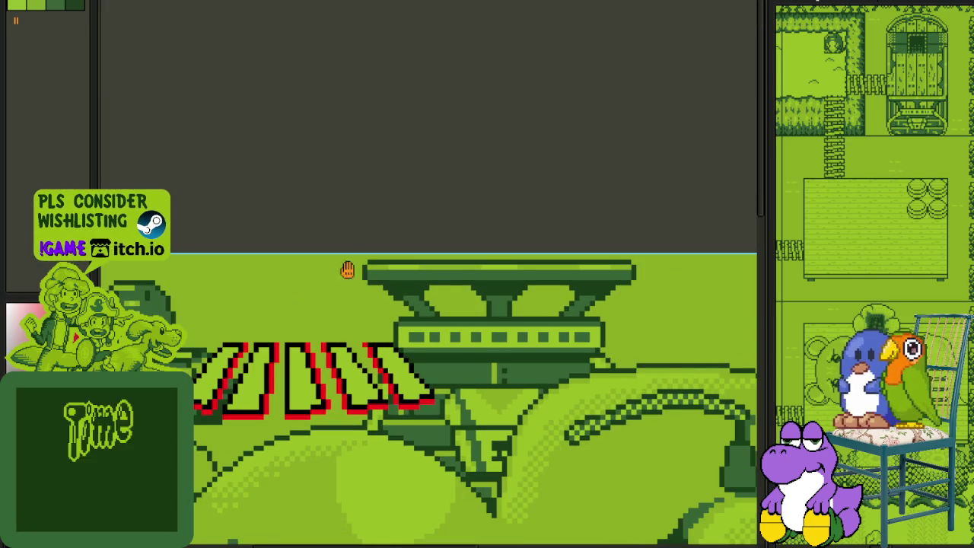
pyautogui.press('Tab')
pyautogui.rightClick(194, 418)
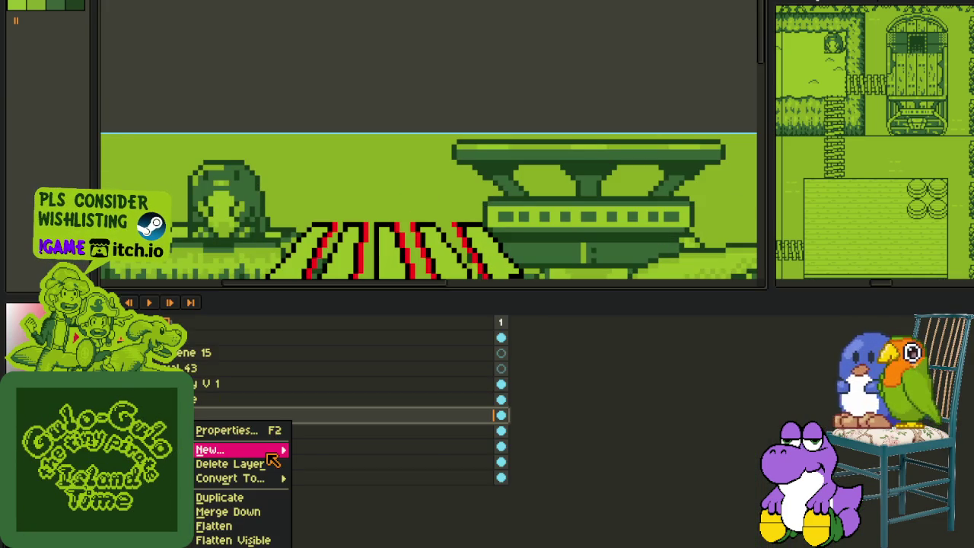
# Step: Draw short black horizontal speed lines on both sides of the slanted bars
pyautogui.press('Escape')
pyautogui.press('Tab')
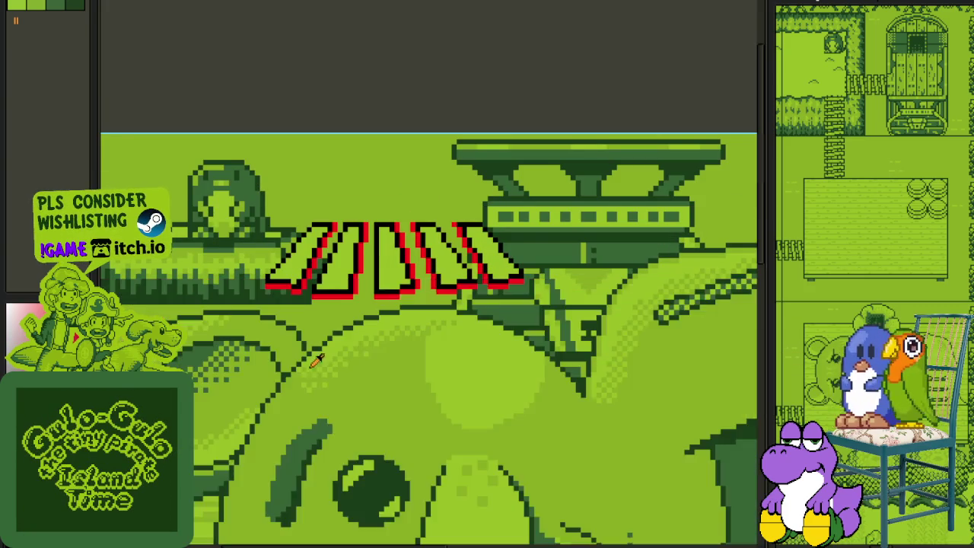
pyautogui.scroll(1, 266, 240)
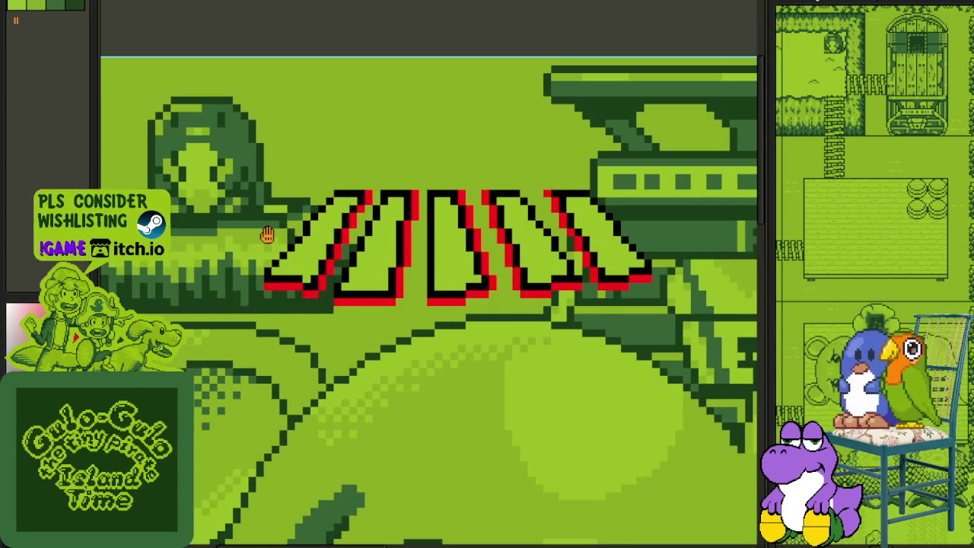
pyautogui.moveTo(267, 236); pyautogui.dragTo(236, 270)
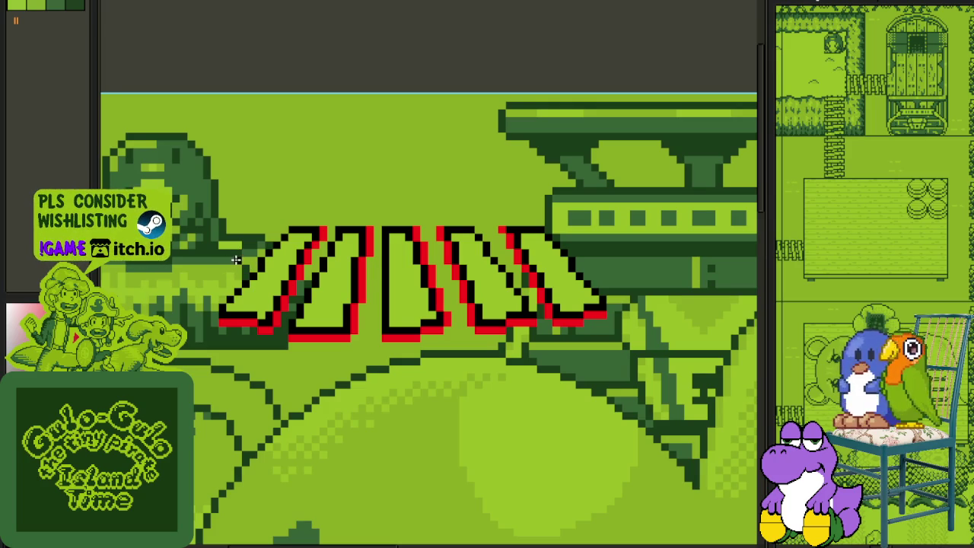
pyautogui.moveTo(560, 245); pyautogui.dragTo(645, 245)
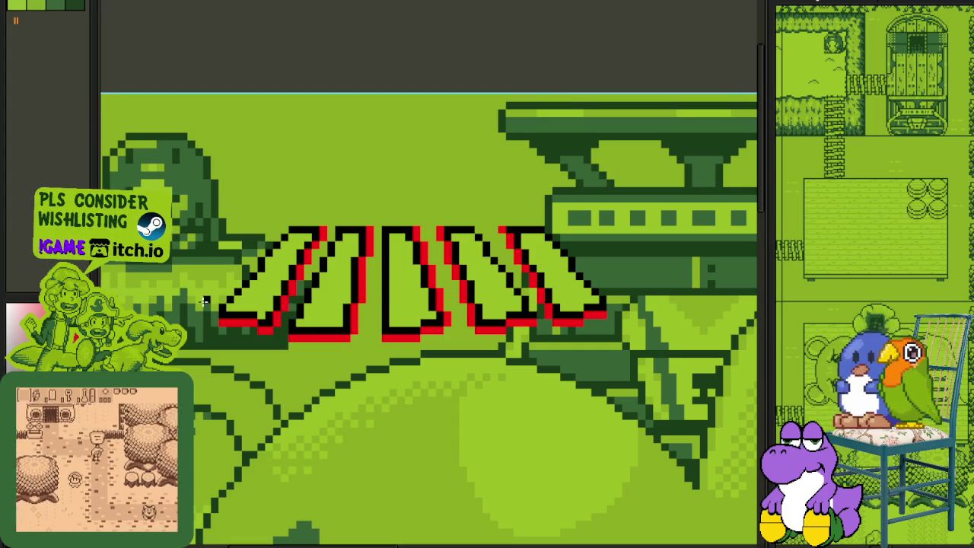
pyautogui.click(647, 290)
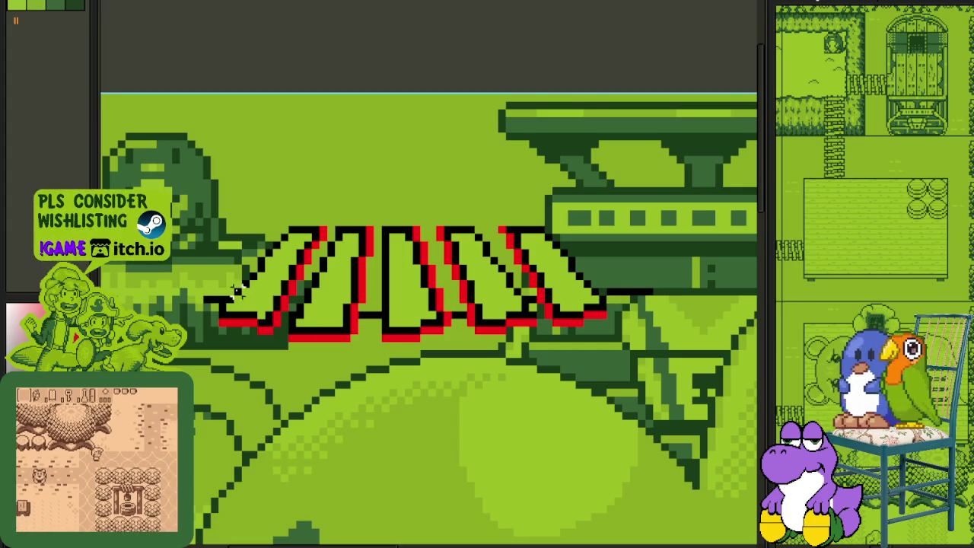
# Step: Marquee-select the new speed lines, nudge them up slightly, and deselect
pyautogui.press('m')
pyautogui.moveTo(185, 279); pyautogui.dragTo(687, 360)
pyautogui.press('Up')
pyautogui.press('Up')
pyautogui.hotkey('ctrl', 'd')
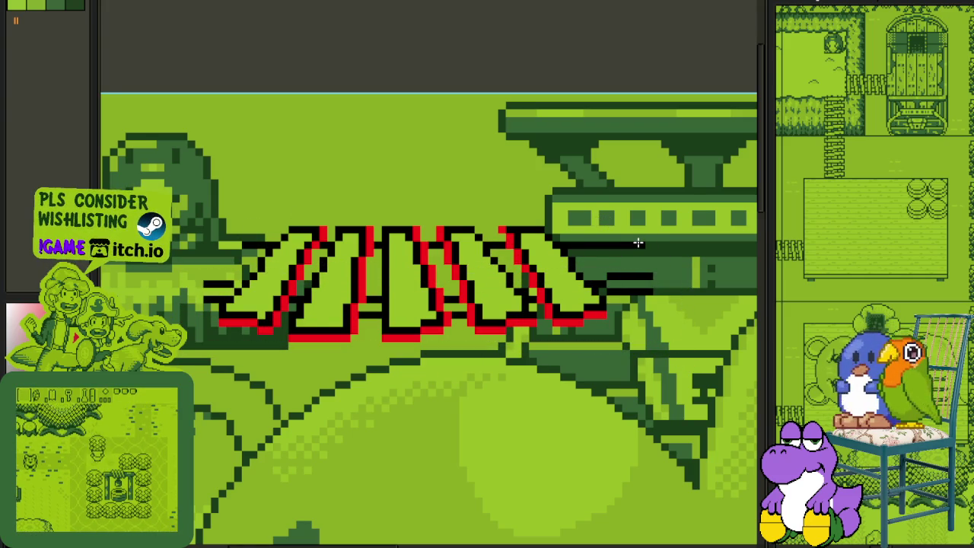
pyautogui.moveTo(248, 210)
pyautogui.mouseDown()
pyautogui.moveTo(368, 228)
pyautogui.moveTo(670, 192)
pyautogui.mouseUp()
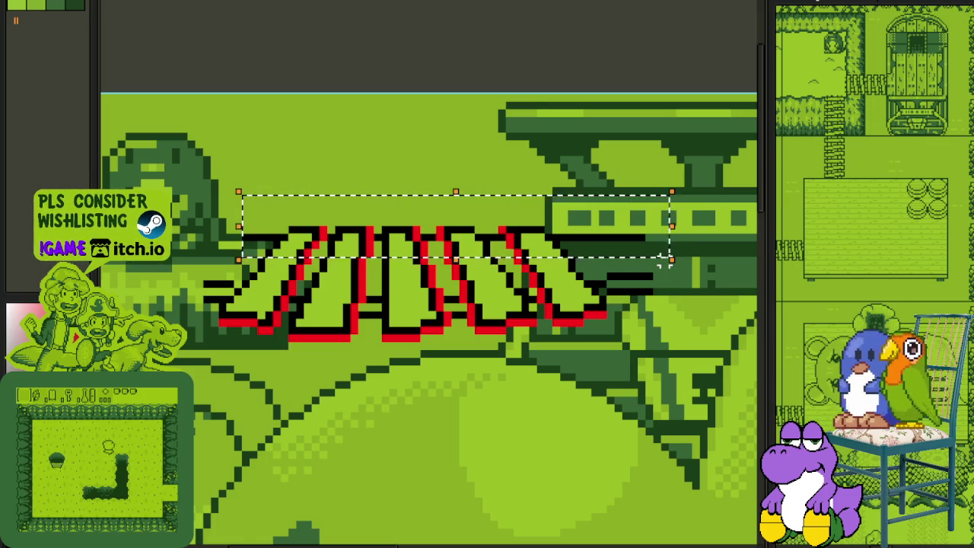
# Step: Adjust rectangular selections over the upper and right parts of the bars and commit the change
pyautogui.click(664, 169)
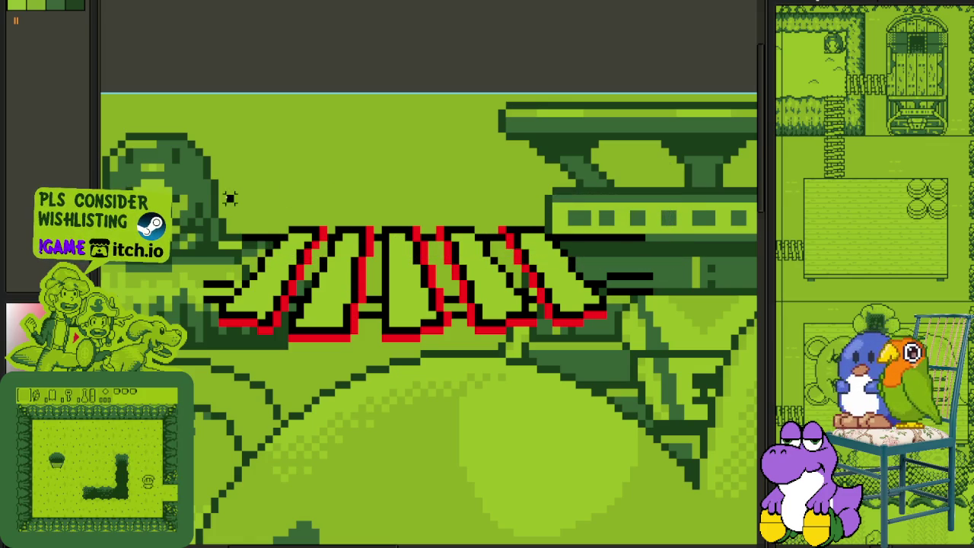
pyautogui.moveTo(223, 192); pyautogui.dragTo(680, 260)
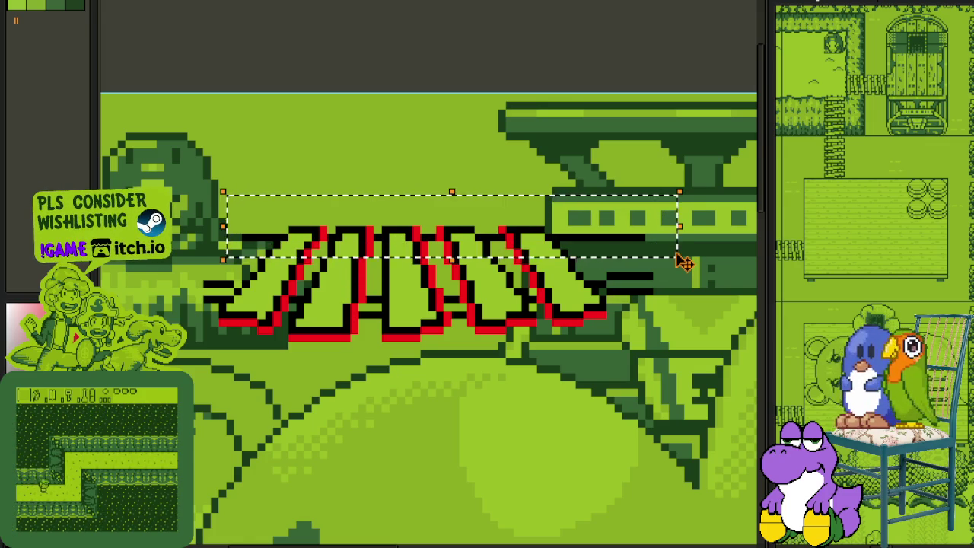
pyautogui.moveTo(683, 262); pyautogui.dragTo(681, 275)
pyautogui.click(401, 182)
pyautogui.moveTo(305, 205); pyautogui.dragTo(561, 268)
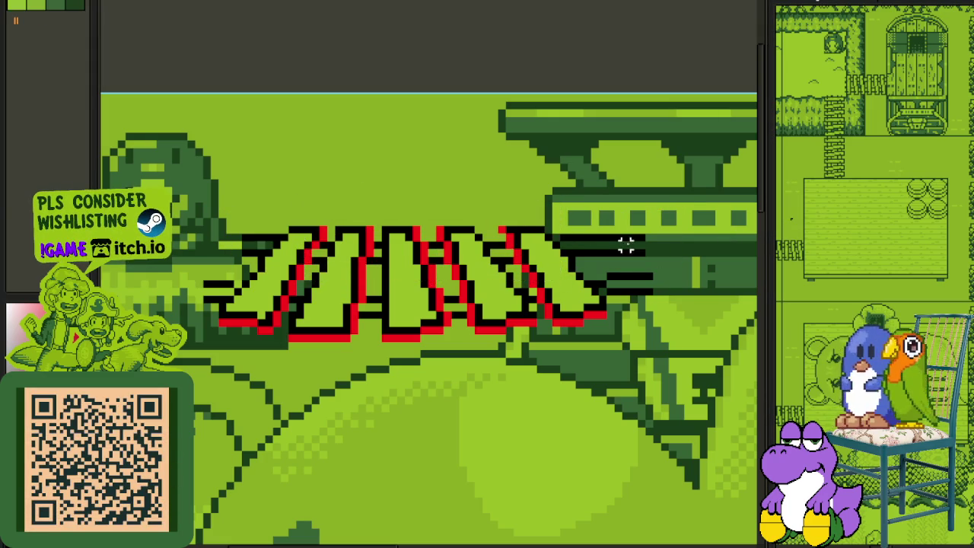
pyautogui.scroll(-2, 626, 244)
pyautogui.press('Tab')
pyautogui.press('Tab')
pyautogui.scroll(1, 612, 251)
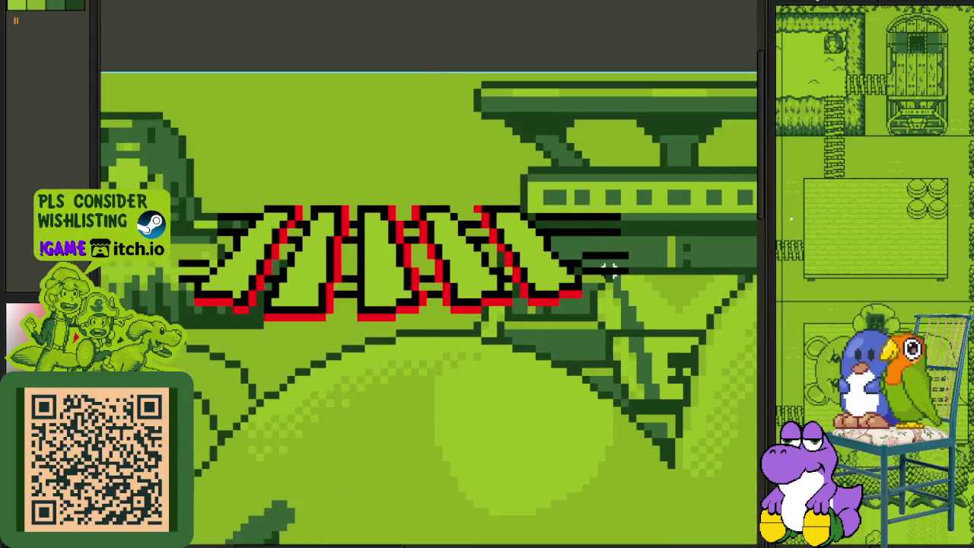
pyautogui.scroll(2, 616, 255)
pyautogui.click(652, 228)
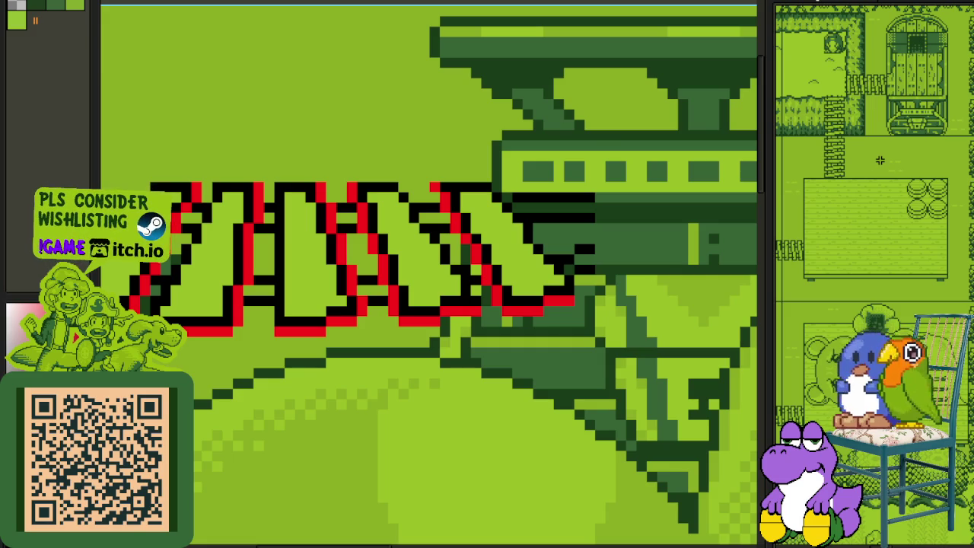
pyautogui.scroll(-1, 591, 198)
pyautogui.press('Tab')
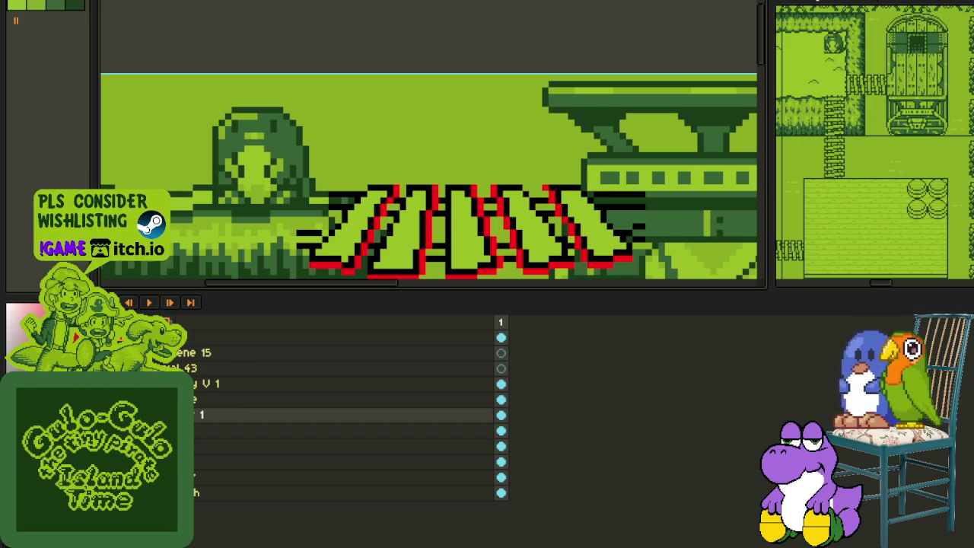
# Step: Hide the ship, blob and bar layers so only the speed lines show
pyautogui.press('Delete')
pyautogui.press('Delete')
pyautogui.press('Delete')
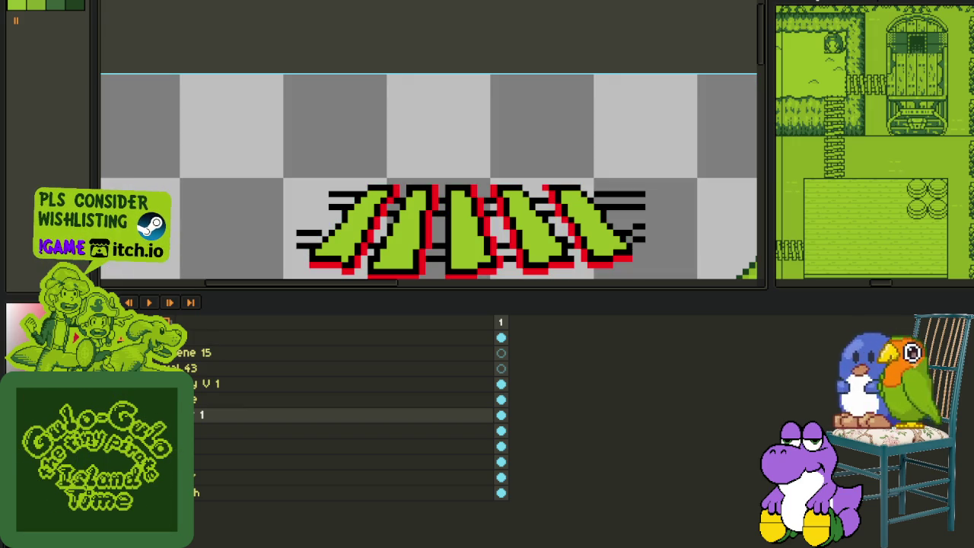
pyautogui.scroll(-3, 381, 181)
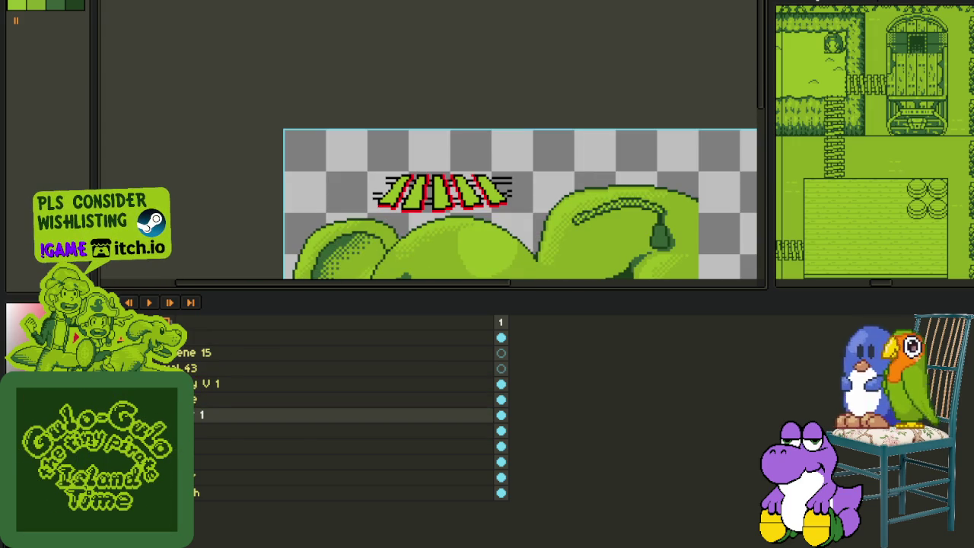
pyautogui.press('Delete')
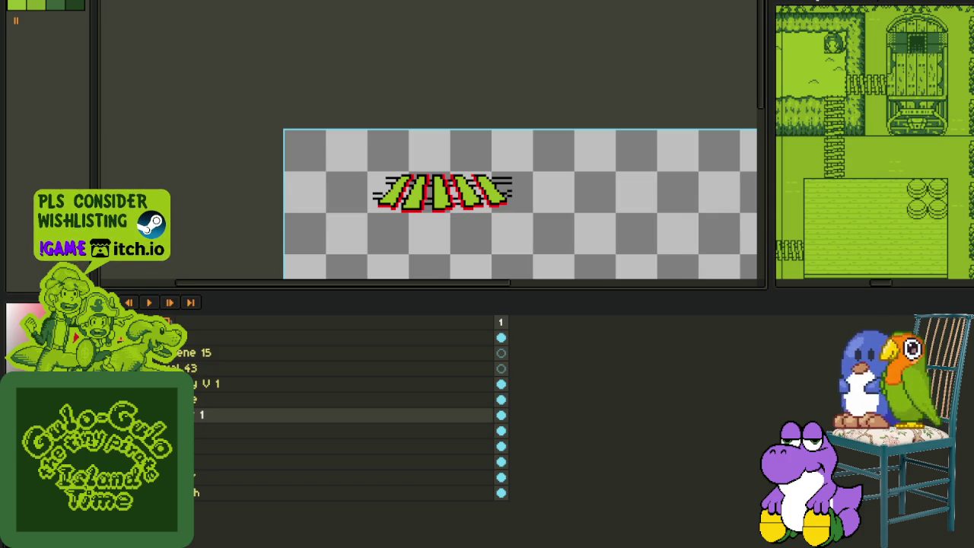
pyautogui.press('Delete')
pyautogui.press('Tab')
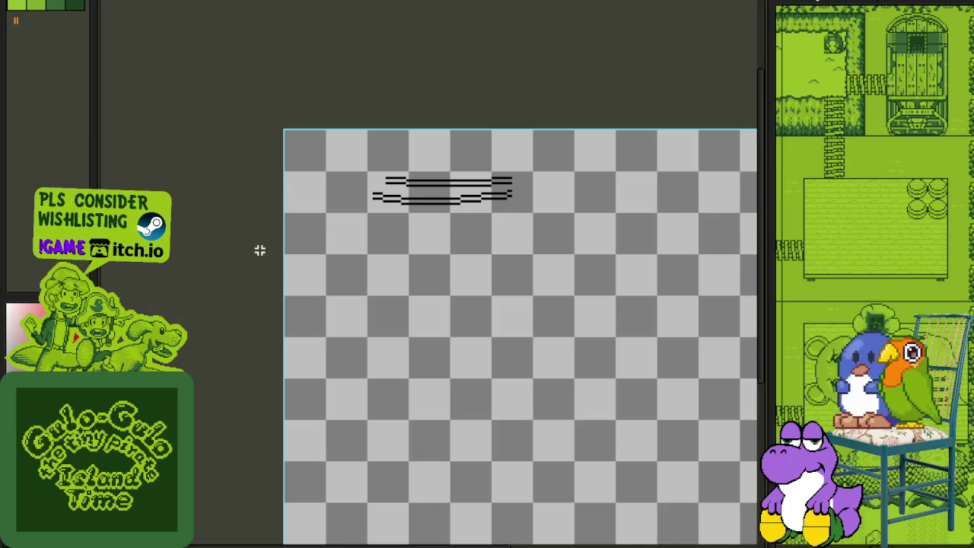
pyautogui.press('Tab')
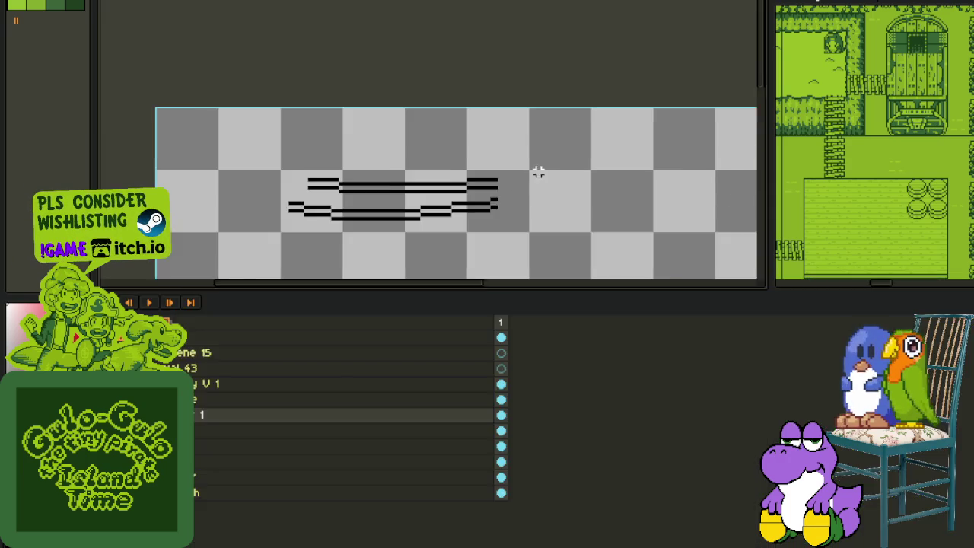
pyautogui.press('Tab')
pyautogui.scroll(4, 482, 211)
pyautogui.scroll(2, 460, 227)
# Step: Pencil white rows between the black edges of the upper and lower speed lines
pyautogui.moveTo(415, 244)
pyautogui.mouseDown()
pyautogui.moveTo(213, 261)
pyautogui.moveTo(540, 289)
pyautogui.moveTo(479, 311)
pyautogui.moveTo(569, 322)
pyautogui.mouseUp()
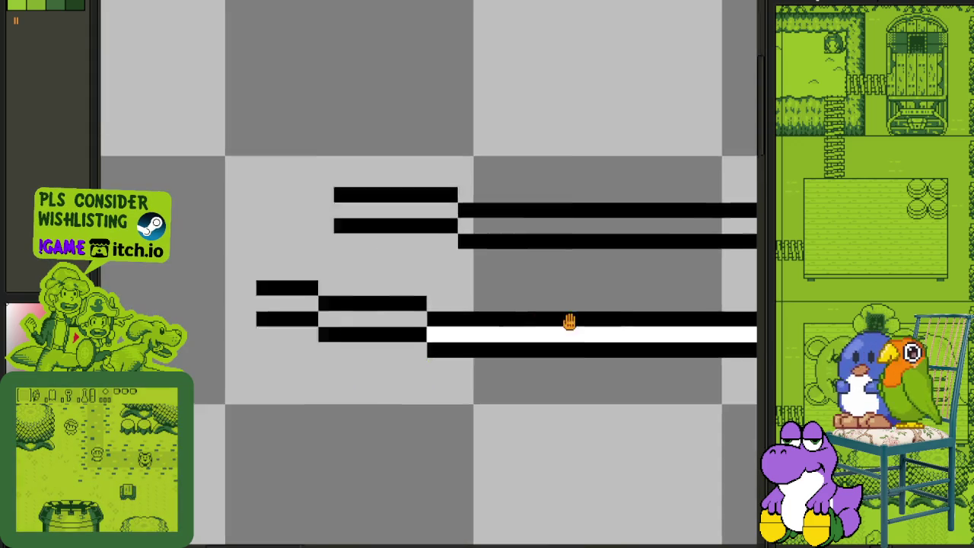
pyautogui.moveTo(497, 322); pyautogui.dragTo(390, 308)
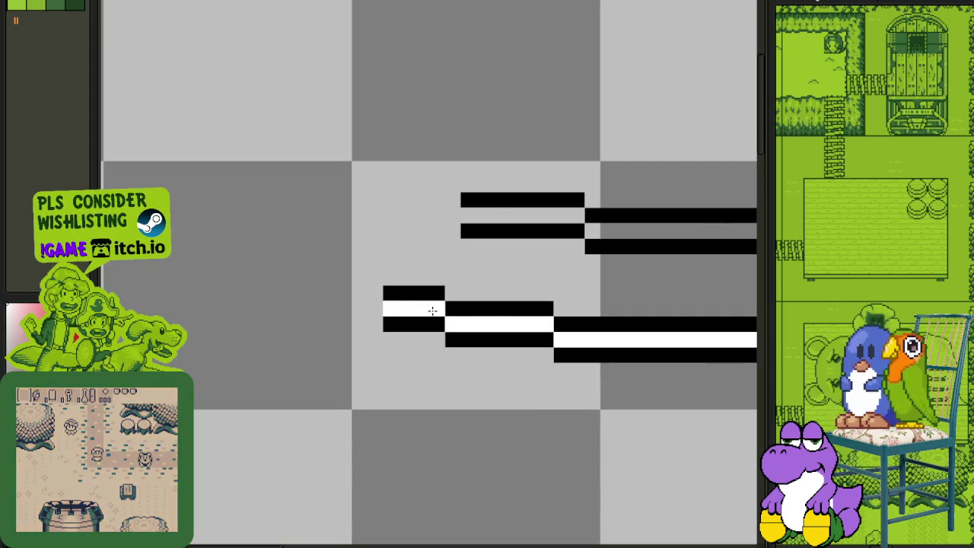
pyautogui.moveTo(482, 221)
pyautogui.mouseDown()
pyautogui.moveTo(572, 213)
pyautogui.moveTo(597, 226)
pyautogui.moveTo(533, 243)
pyautogui.mouseUp()
pyautogui.moveTo(664, 240); pyautogui.dragTo(552, 232)
pyautogui.scroll(-2, 542, 176)
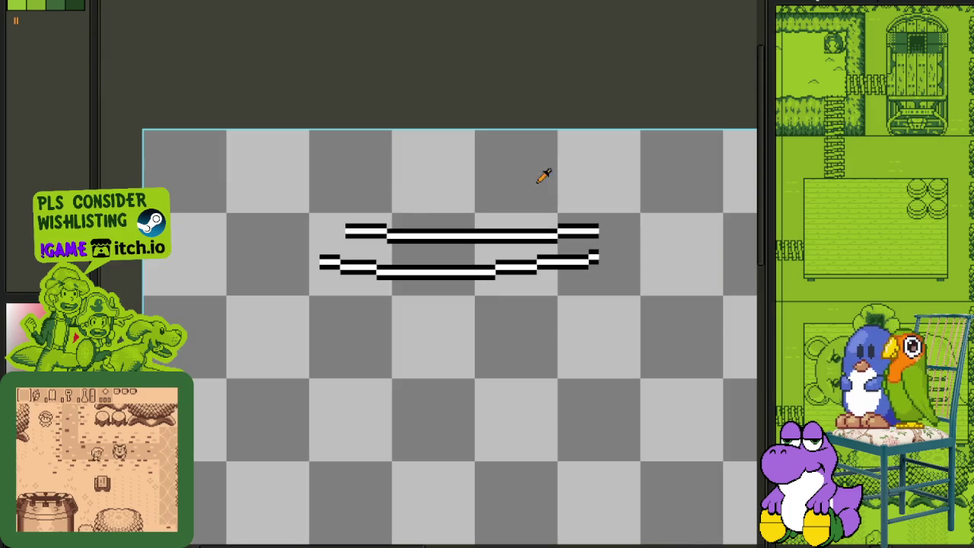
pyautogui.scroll(2, 583, 233)
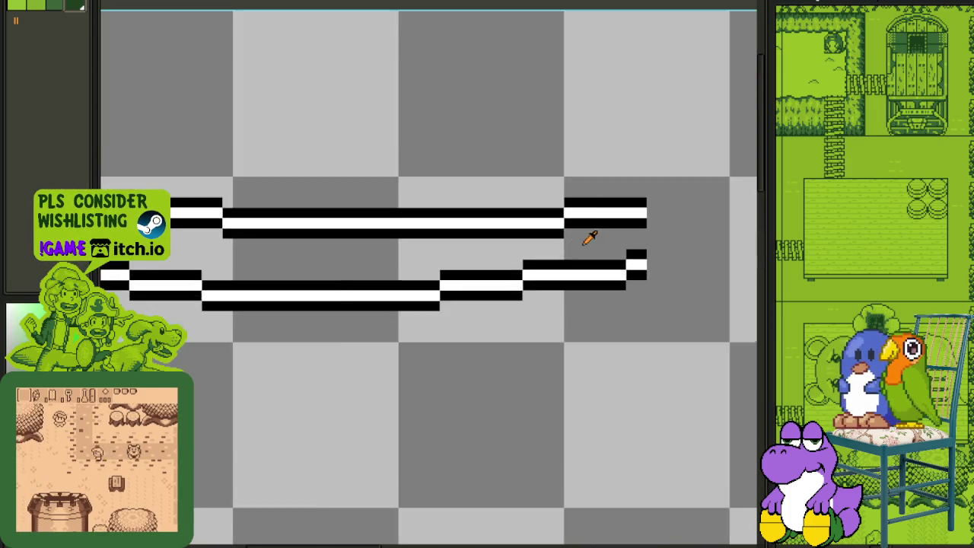
pyautogui.scroll(2, 586, 202)
pyautogui.hotkey('shift', 'r')
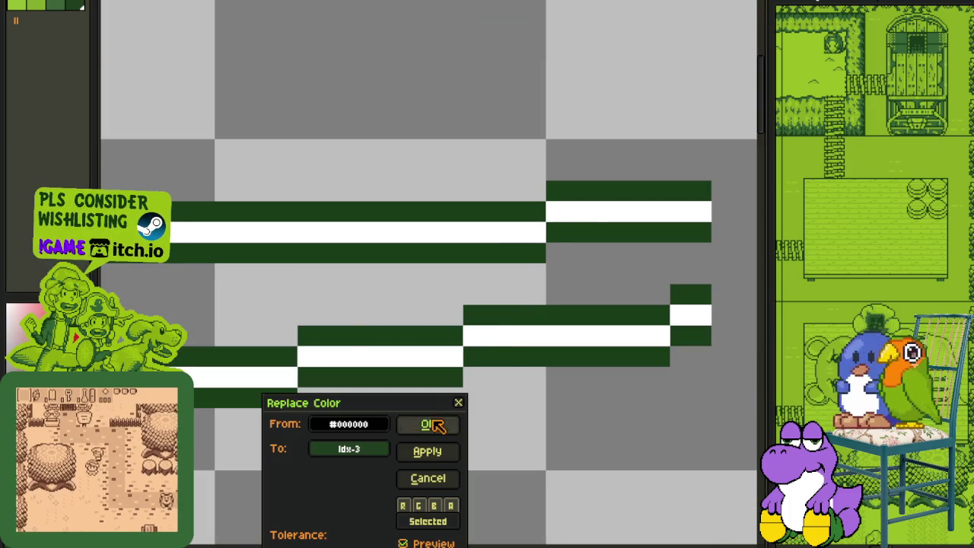
# Step: Recolour the speed lines' black edges dark green and their white cores light green
pyautogui.click(428, 423)
pyautogui.scroll(-2, 375, 204)
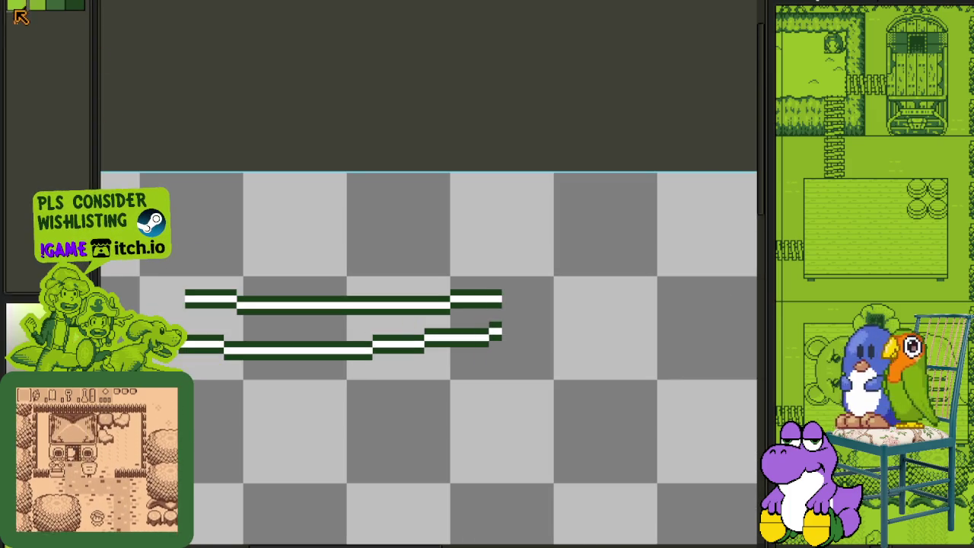
pyautogui.scroll(2, 511, 338)
pyautogui.hotkey('shift', 'r')
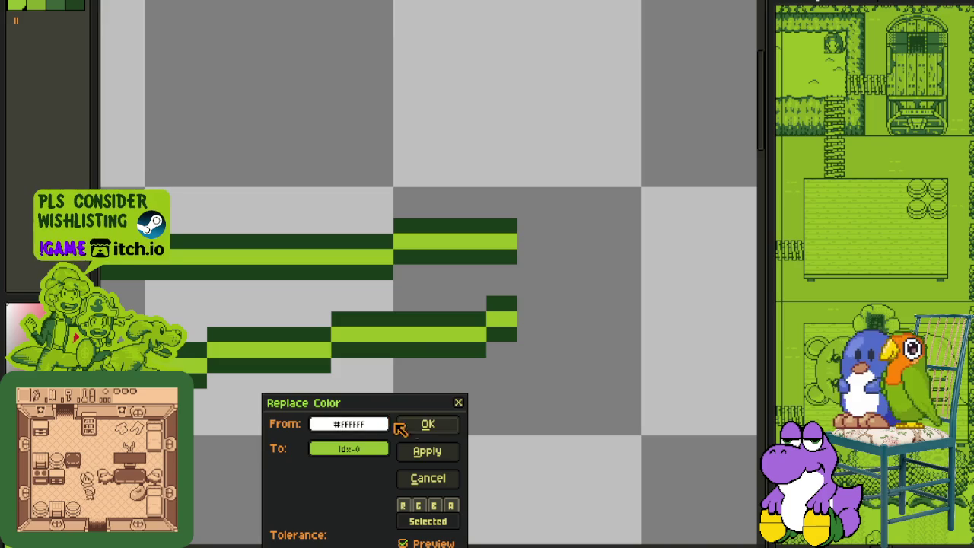
pyautogui.click(425, 428)
pyautogui.scroll(-2, 418, 389)
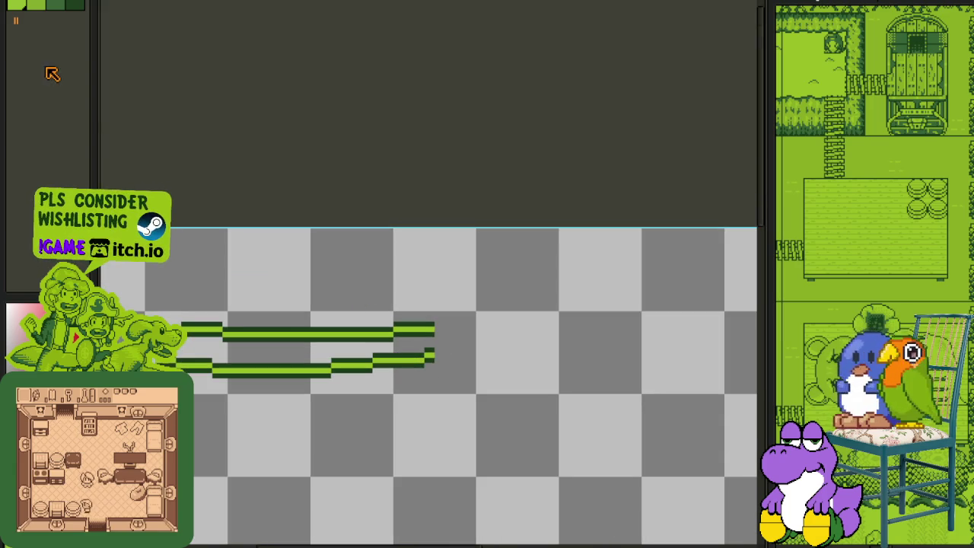
# Step: Try recolouring the stripes to a palette green, then undo back to the red-outlined letters
pyautogui.click(32, 9)
pyautogui.scroll(2, 387, 326)
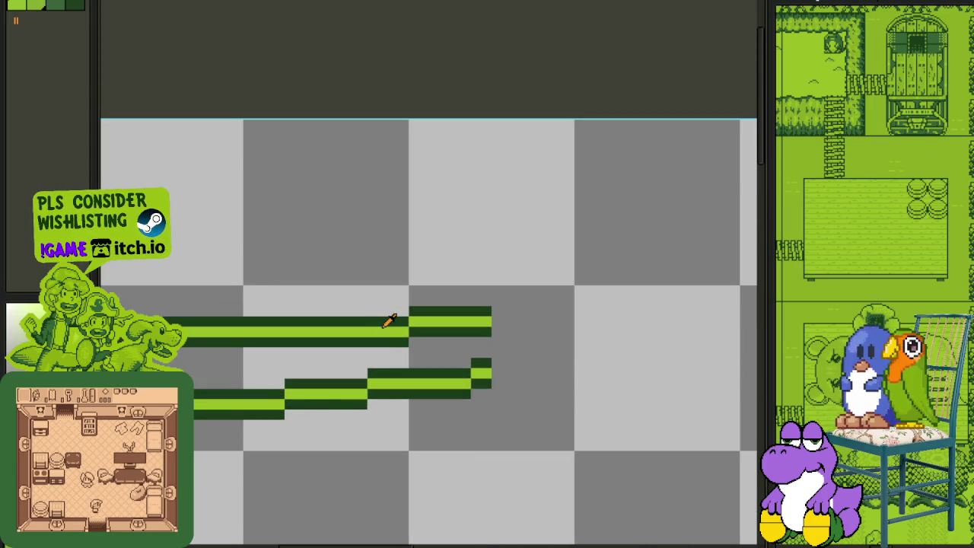
pyautogui.hotkey('shift', 'r')
pyautogui.click(428, 425)
pyautogui.scroll(-2, 355, 274)
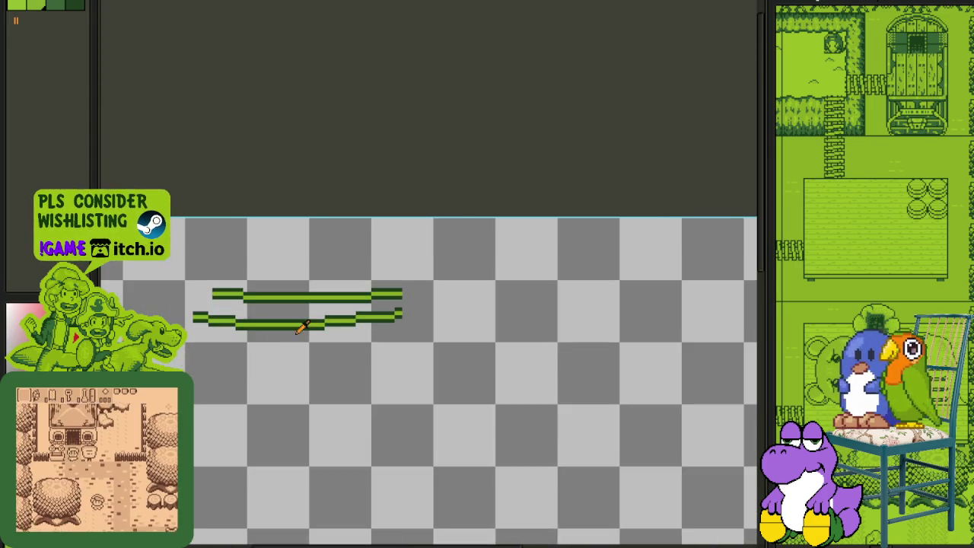
pyautogui.press('Tab')
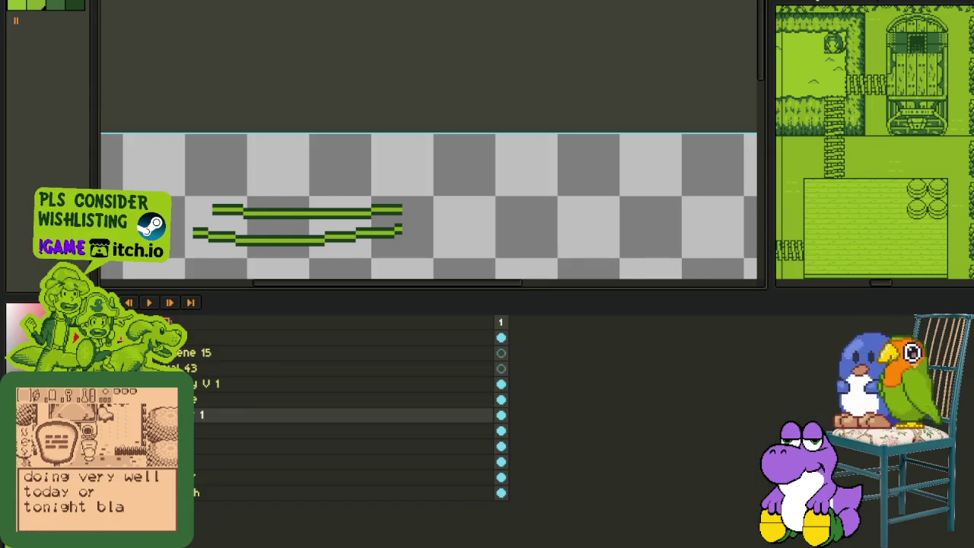
pyautogui.hotkey('ctrl', 'z')
pyautogui.press('Tab')
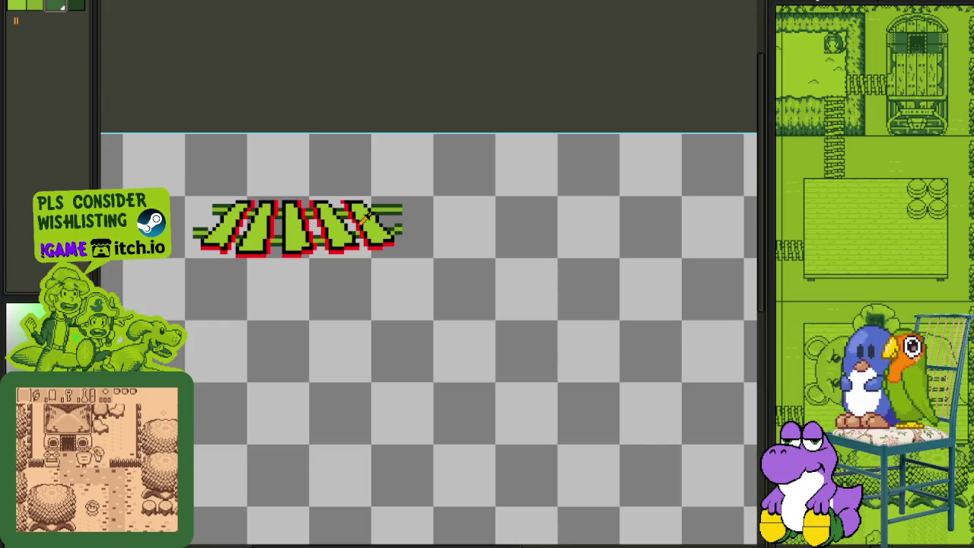
# Step: Replace the letterforms' red #FF0000 pixels with palette green Idx-2
pyautogui.scroll(3, 364, 219)
pyautogui.hotkey('shift', 'r')
pyautogui.press('Escape')
pyautogui.press('Tab')
pyautogui.hotkey('shift', 'r')
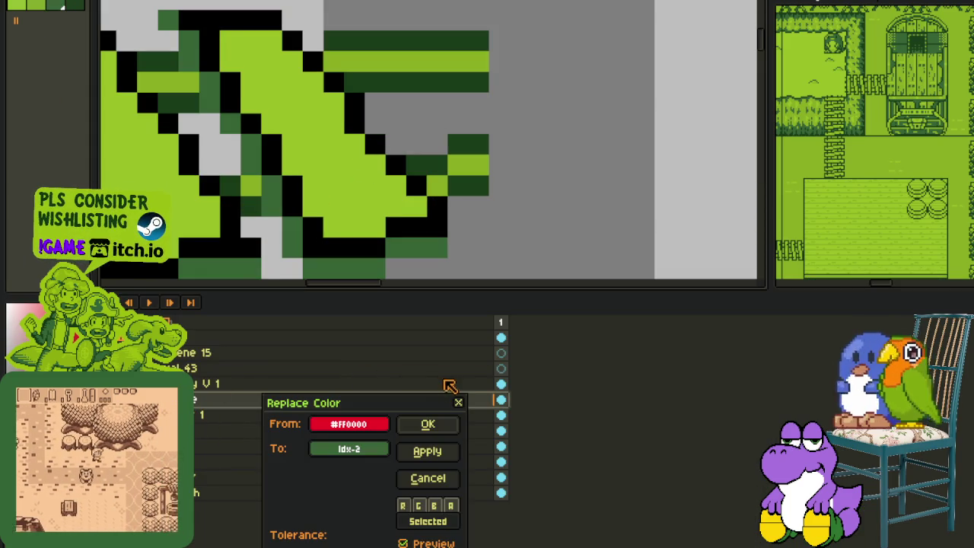
pyautogui.click(431, 424)
pyautogui.scroll(-3, 446, 274)
pyautogui.scroll(-2, 487, 236)
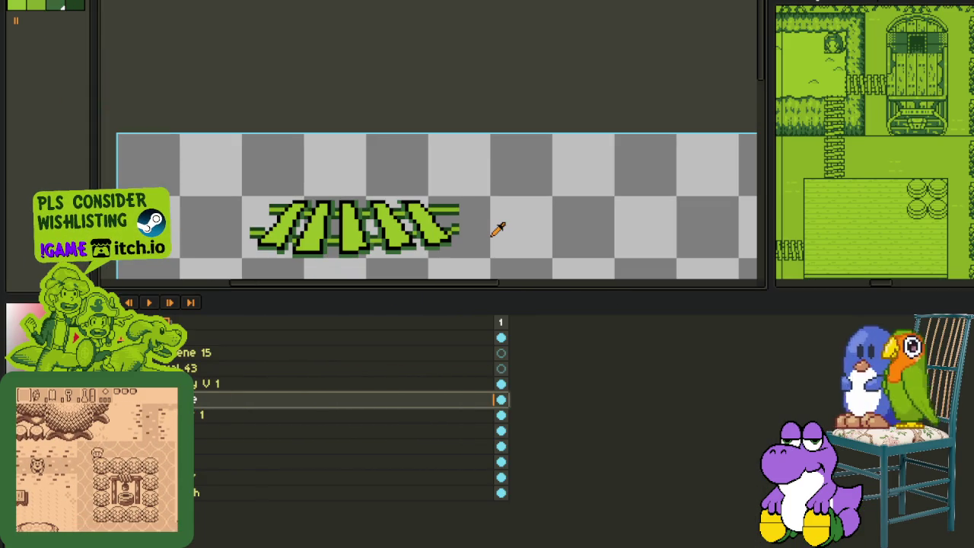
pyautogui.press('Tab')
# Step: Replace the letterforms' black #000000 pixels with the darkest green #0F380F
pyautogui.scroll(2, 351, 200)
pyautogui.scroll(2, 354, 196)
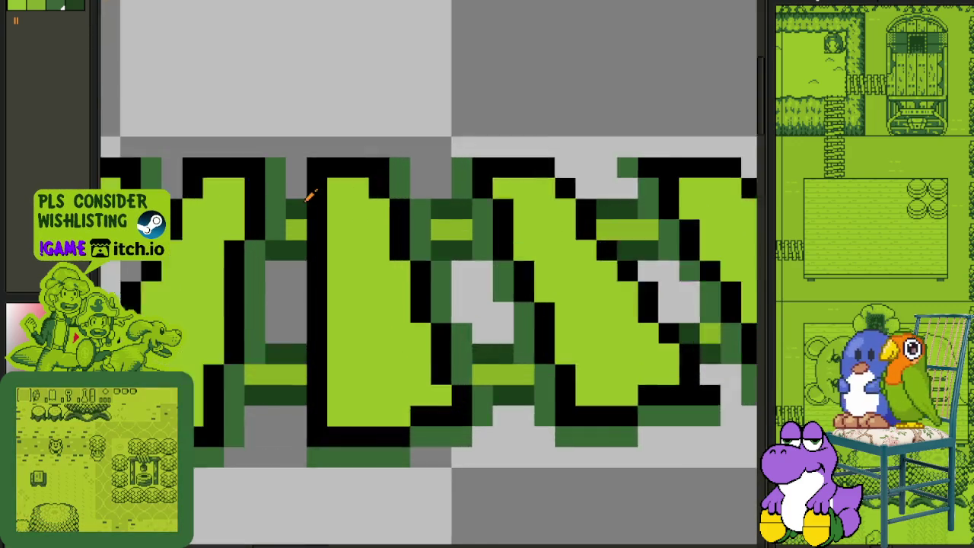
pyautogui.scroll(1, 304, 191)
pyautogui.hotkey('shift', 'r')
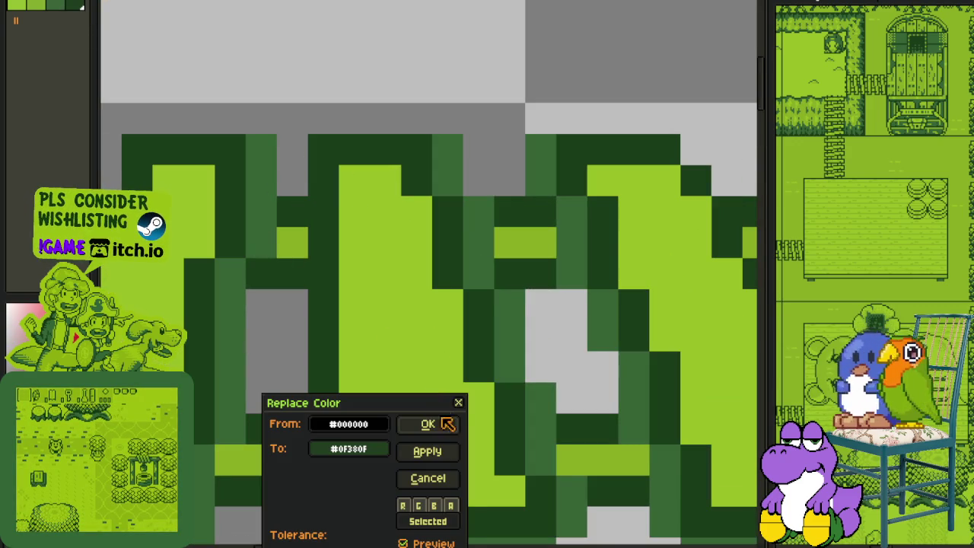
pyautogui.click(448, 424)
pyautogui.scroll(-3, 388, 269)
pyautogui.scroll(-1, 387, 269)
pyautogui.press('Tab')
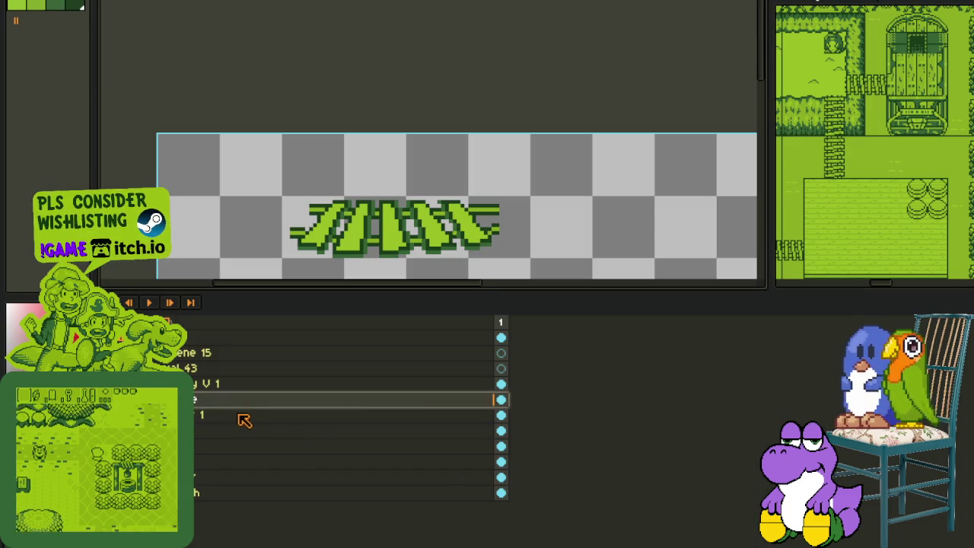
# Step: Merge the letter layer down into Layer 1 and rename it 'bridge'
pyautogui.rightClick(273, 408)
pyautogui.click(304, 492)
pyautogui.doubleClick(287, 408)
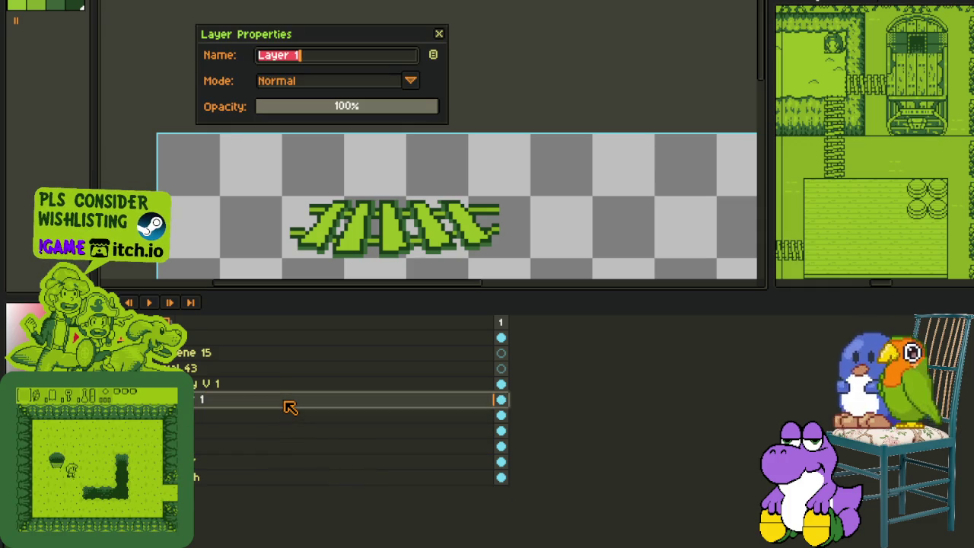
pyautogui.write('bridge')
pyautogui.press('Return')
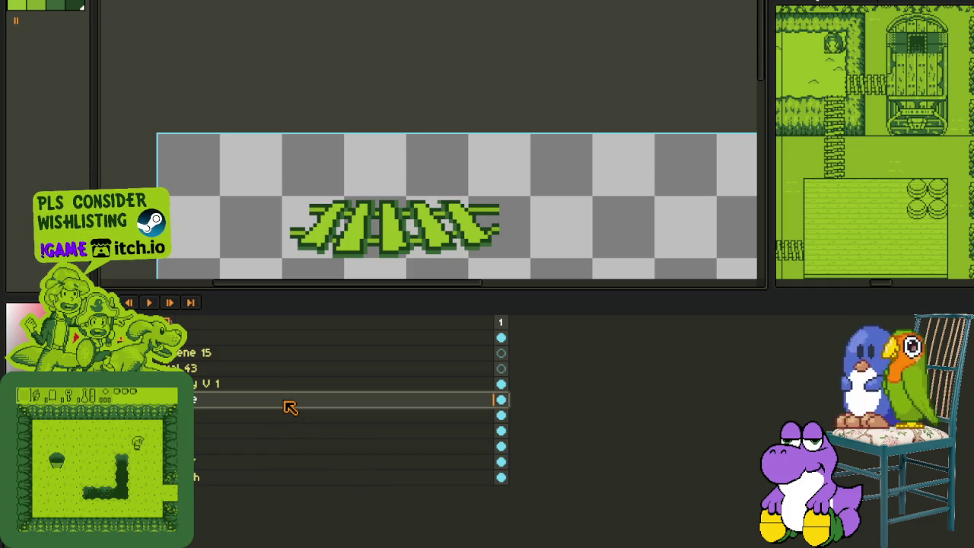
pyautogui.press('Tab')
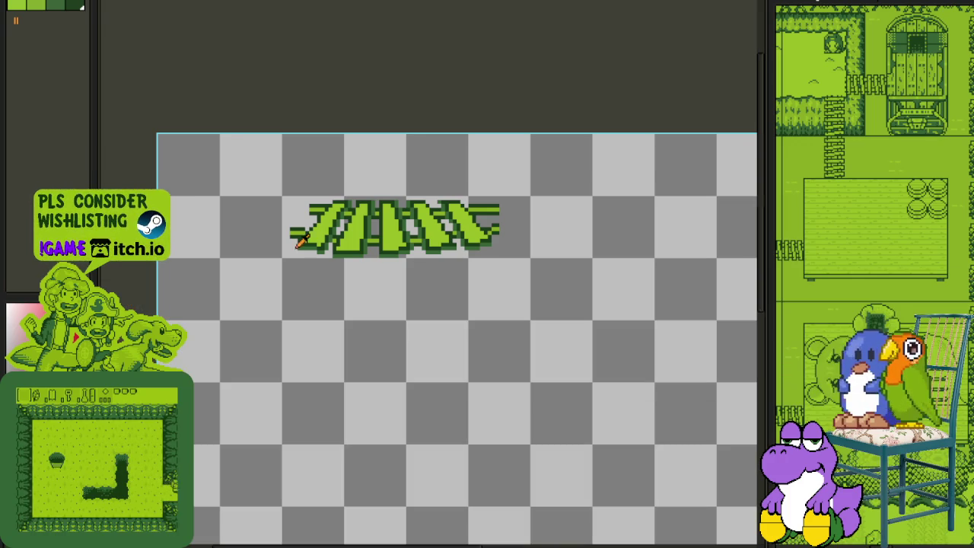
# Step: Place red marker pixels inside the first slanted letterforms, redoing one misplaced pixel one spot left
pyautogui.scroll(2, 343, 211)
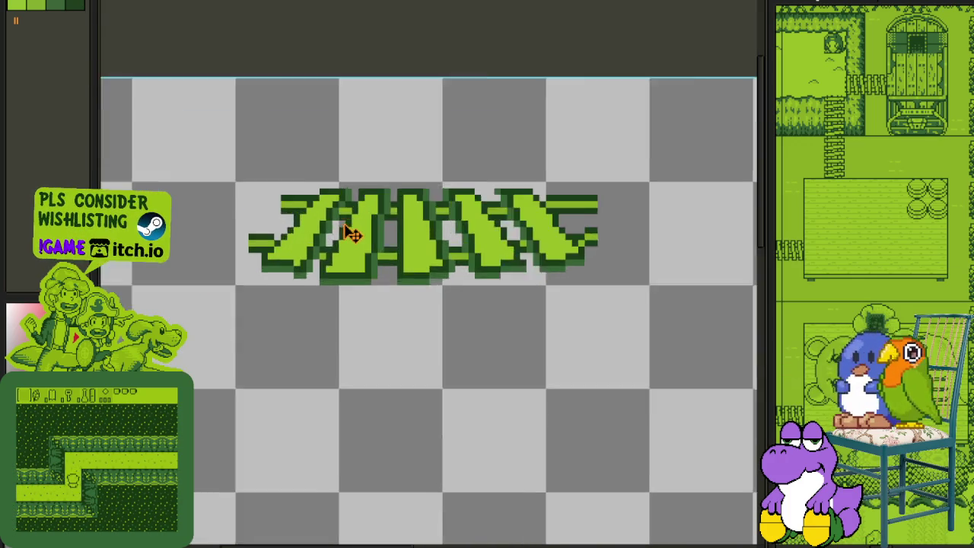
pyautogui.scroll(2, 341, 246)
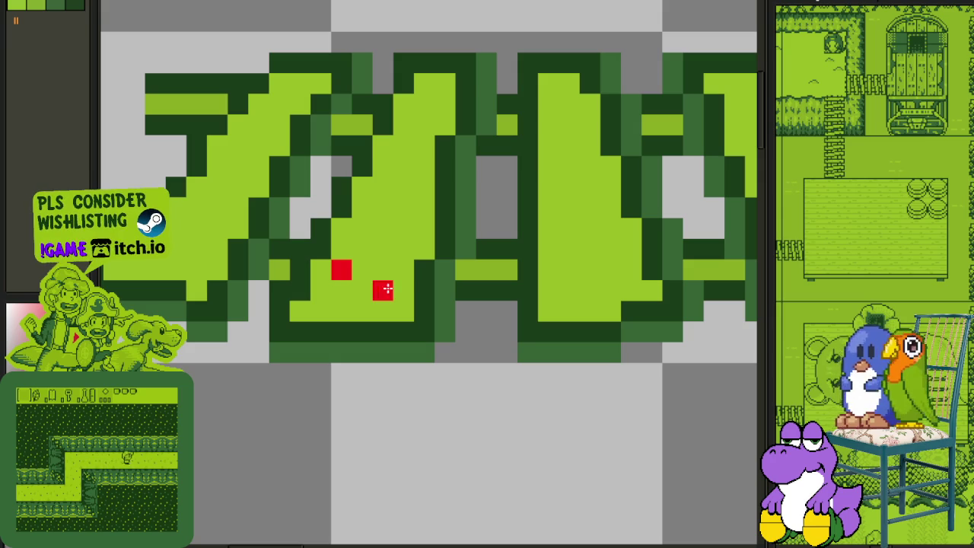
pyautogui.click(403, 270)
pyautogui.hotkey('ctrl', 'z')
pyautogui.click(382, 270)
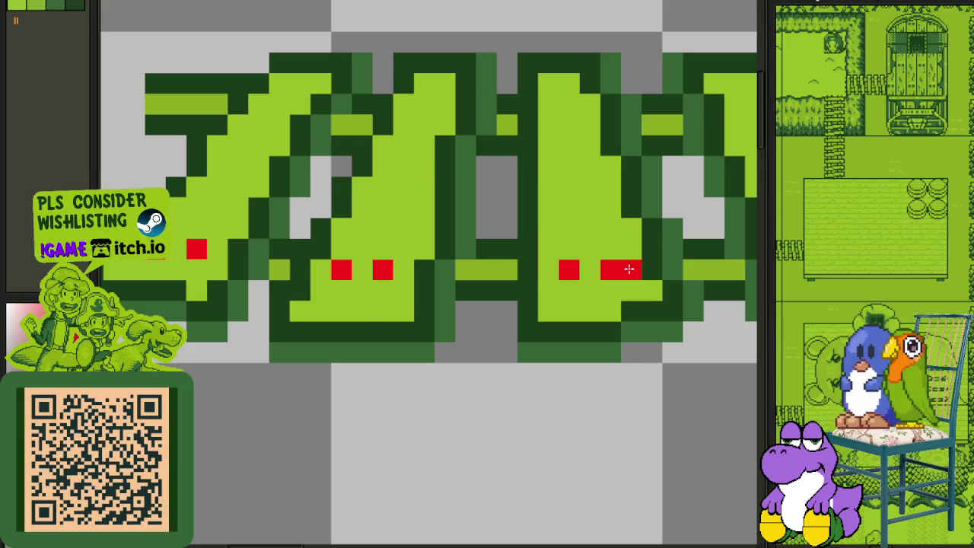
pyautogui.hscroll(5, 628, 269)
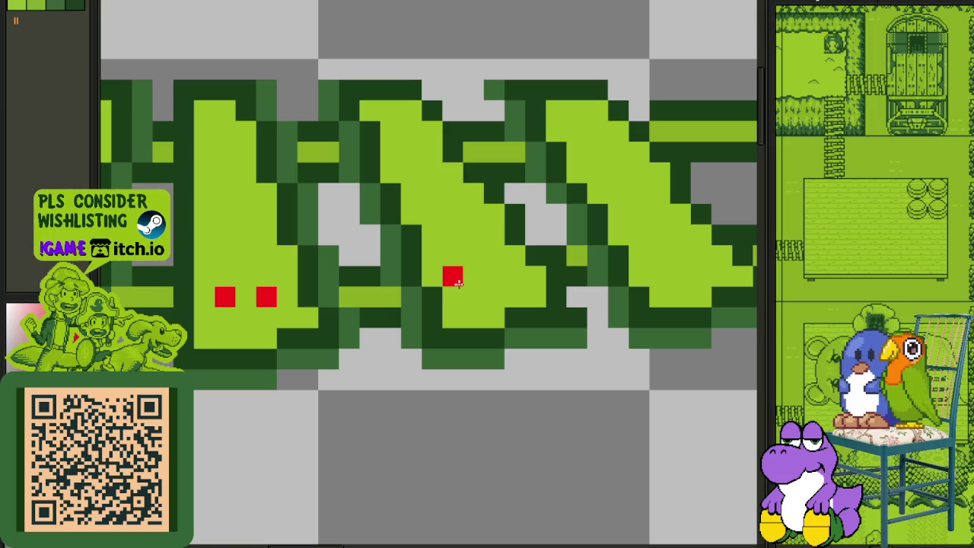
pyautogui.click(465, 291)
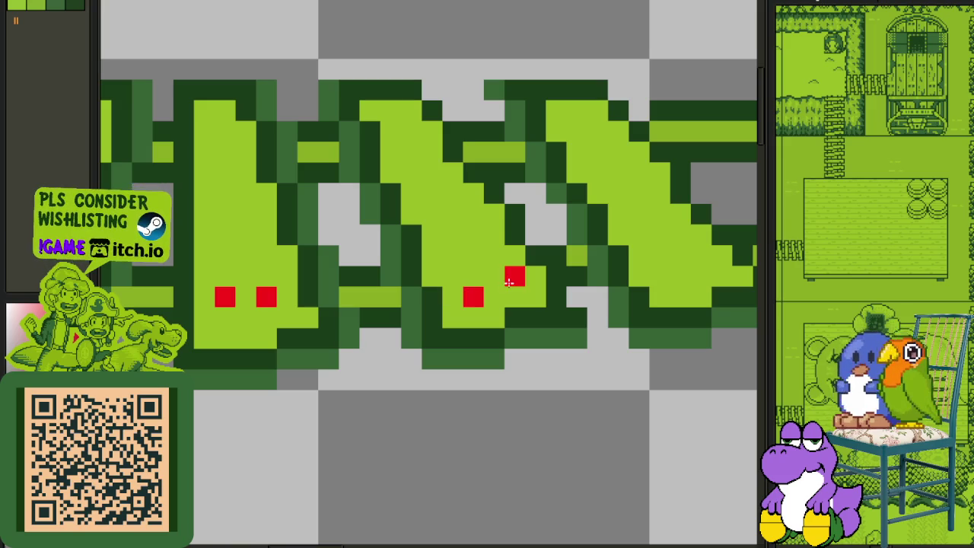
# Step: Add a pair of red dots at the letters' left end, then erase the pair's left dot
pyautogui.scroll(-3, 508, 282)
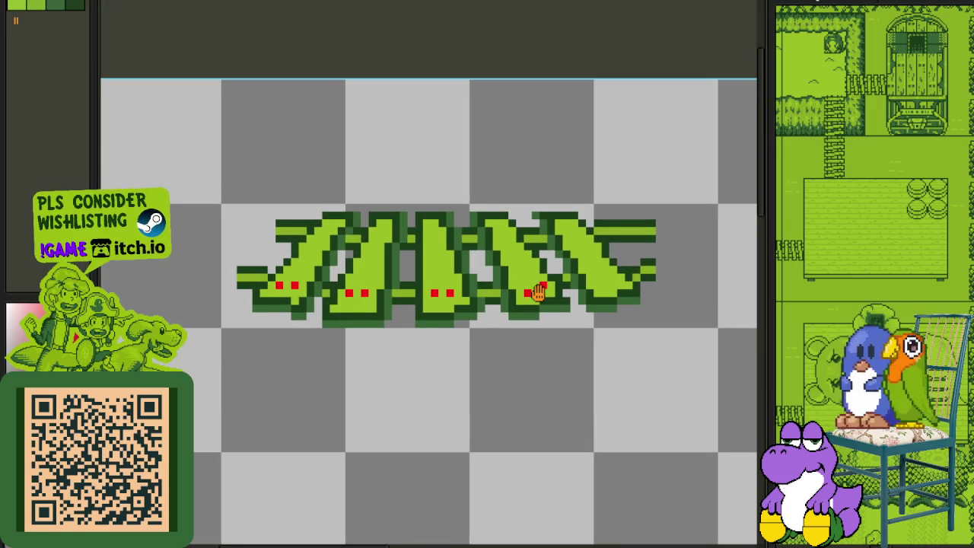
pyautogui.moveTo(537, 293); pyautogui.dragTo(349, 293)
pyautogui.scroll(3, 349, 293)
pyautogui.click(442, 293)
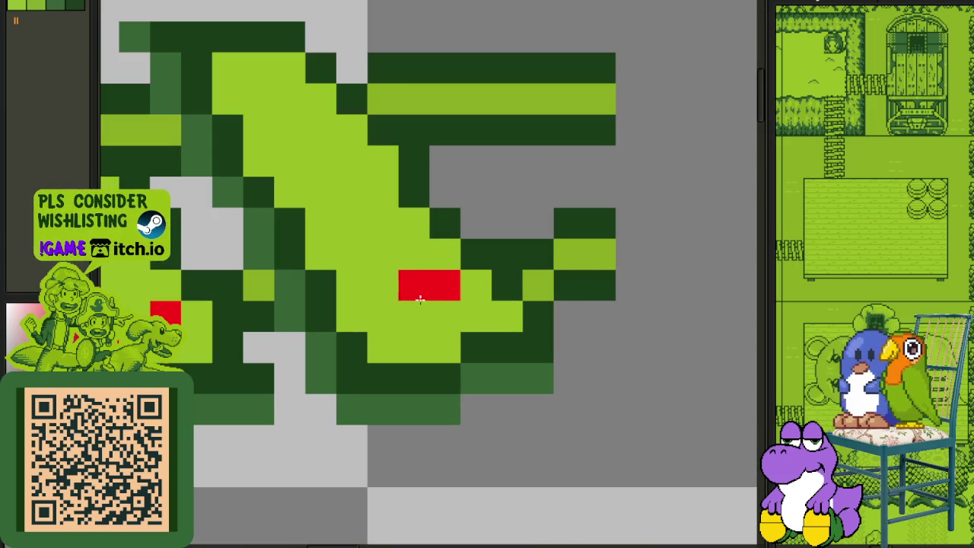
pyautogui.click(383, 286)
pyautogui.scroll(-3, 384, 285)
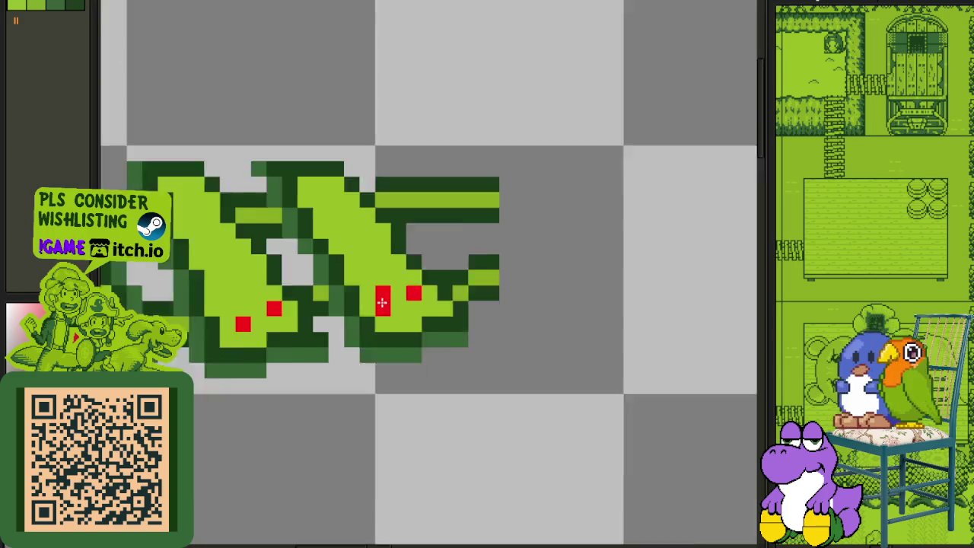
pyautogui.scroll(3, 341, 231)
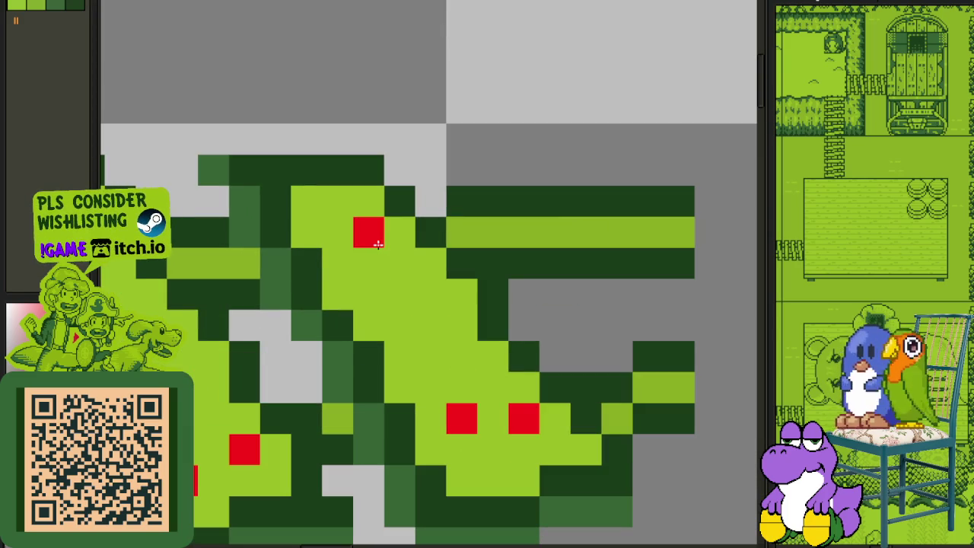
pyautogui.scroll(-3, 379, 244)
pyautogui.scroll(3, 463, 277)
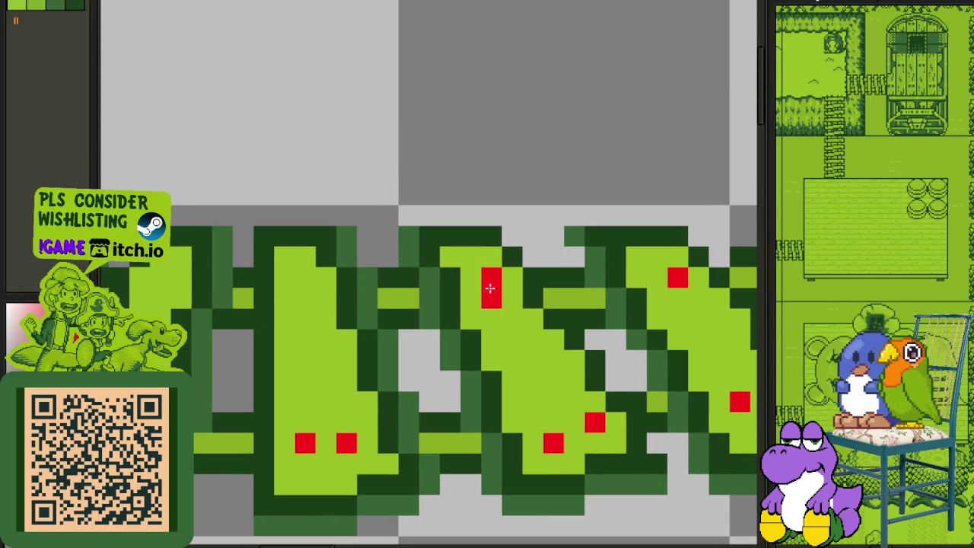
pyautogui.scroll(-1, 303, 297)
pyautogui.scroll(1, 365, 304)
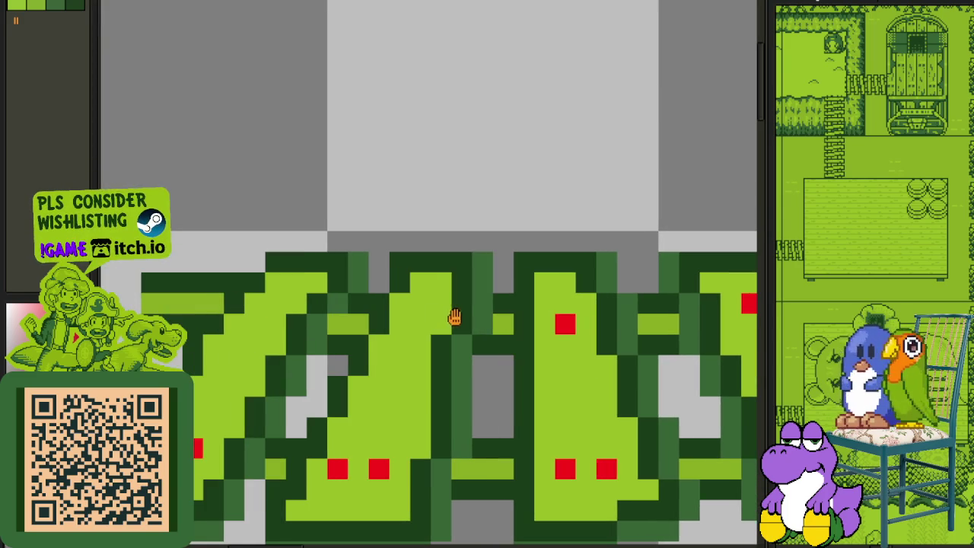
pyautogui.click(397, 317)
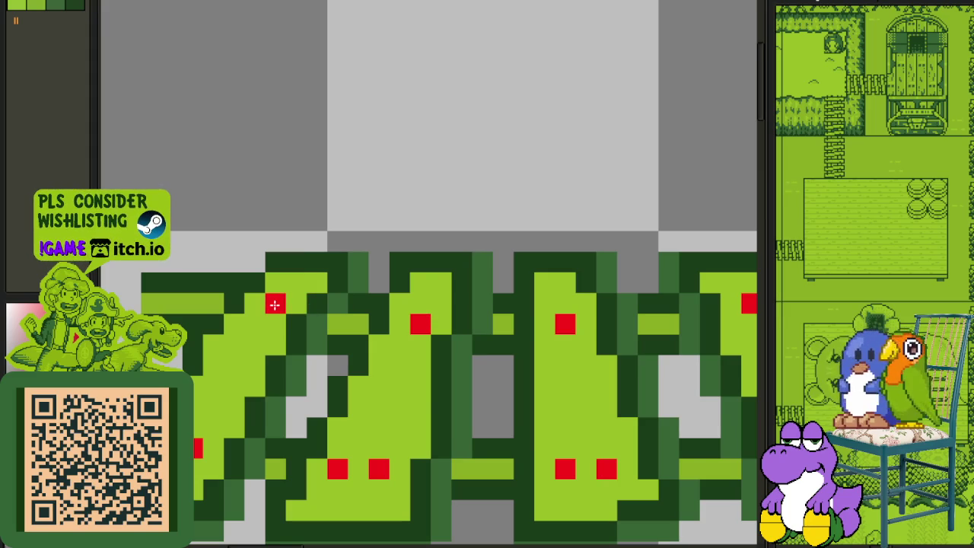
pyautogui.scroll(-3, 279, 282)
pyautogui.scroll(2, 279, 283)
pyautogui.scroll(3, 418, 440)
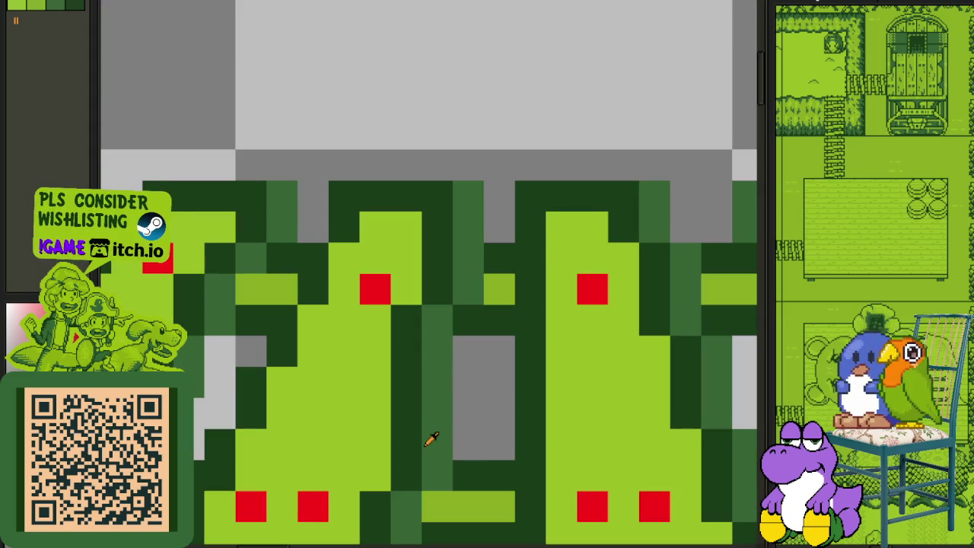
# Step: Replace the red marker colour with dark green across the letterforms
pyautogui.click(324, 498)
pyautogui.hotkey('shift', 'r')
pyautogui.click(449, 426)
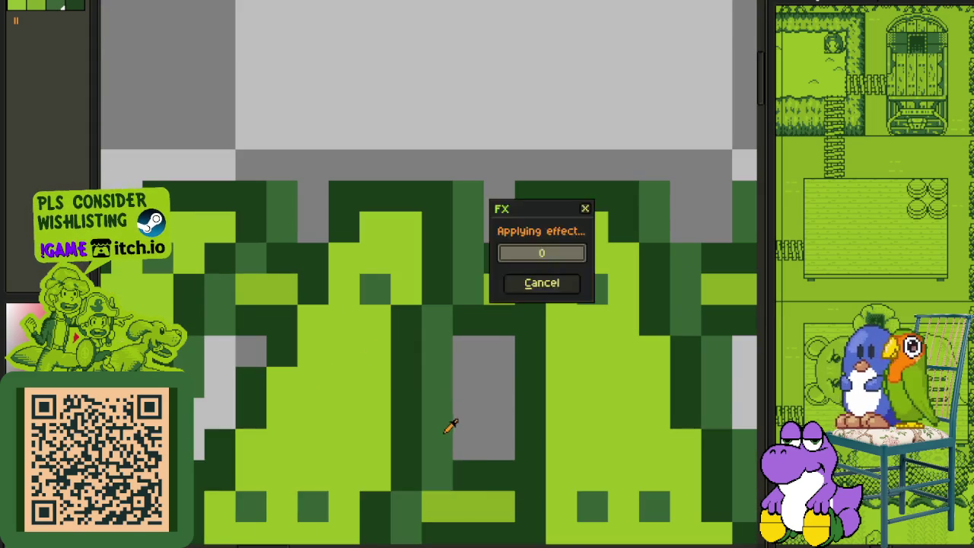
# Step: Move the bridge layer lower in the layer stack so the green letterforms show
pyautogui.scroll(-5, 451, 427)
pyautogui.press('Tab')
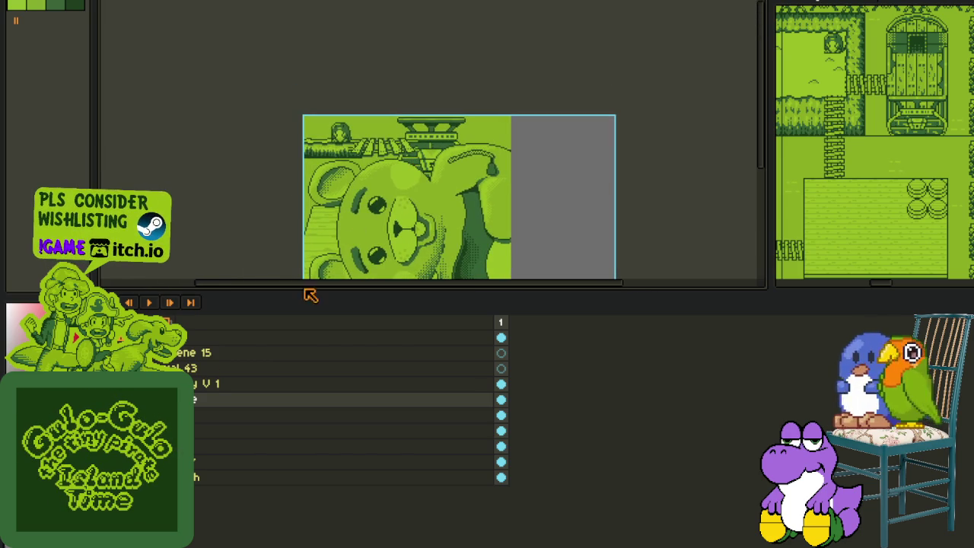
pyautogui.click(457, 431)
pyautogui.moveTo(202, 431); pyautogui.dragTo(203, 399)
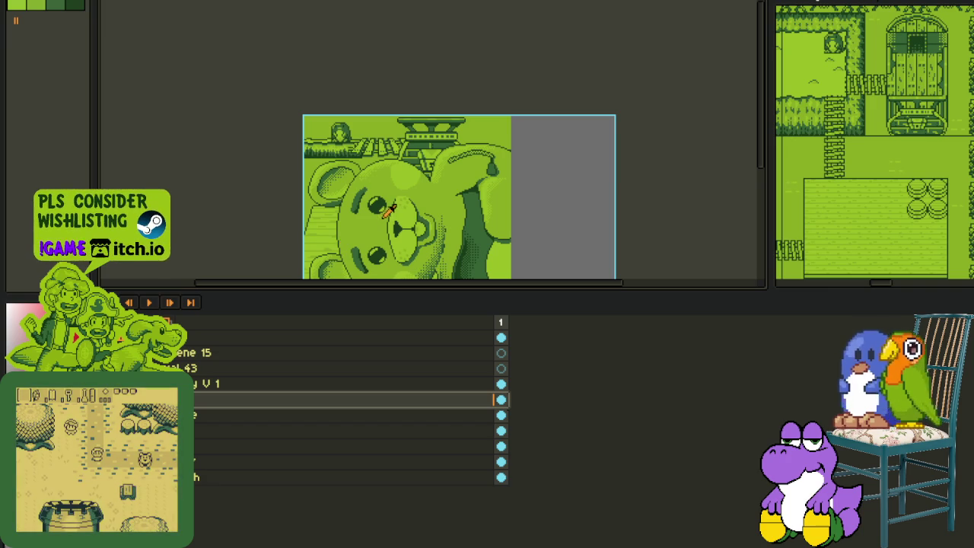
pyautogui.moveTo(201, 522)
pyautogui.mouseDown()
pyautogui.moveTo(199, 447)
pyautogui.moveTo(195, 454)
pyautogui.mouseUp()
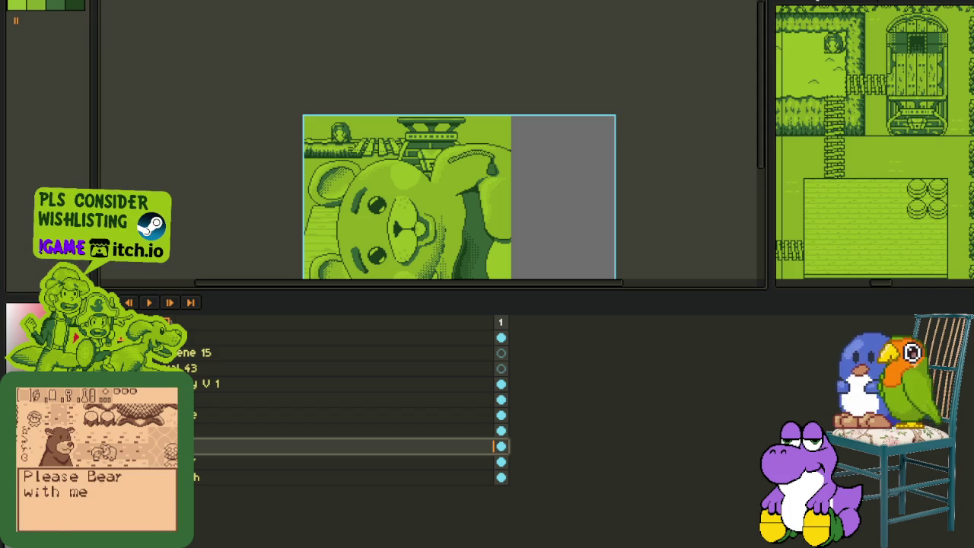
pyautogui.press('Tab')
pyautogui.scroll(1, 276, 152)
pyautogui.scroll(1, 276, 151)
pyautogui.scroll(1, 276, 152)
pyautogui.press('Tab')
pyautogui.press('Tab')
pyautogui.press('Tab')
# Step: Select the scene's upper lettering band and nudge it up slightly
pyautogui.moveTo(168, 55); pyautogui.dragTo(600, 275)
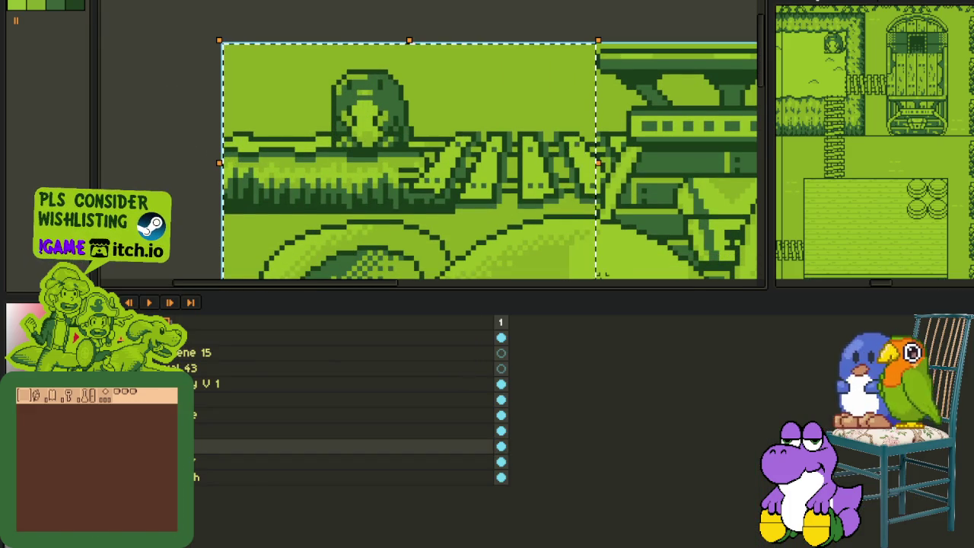
pyautogui.press('Up')
pyautogui.press('Up')
pyautogui.press('Up')
pyautogui.press('Up')
pyautogui.press('Up')
pyautogui.press('Up')
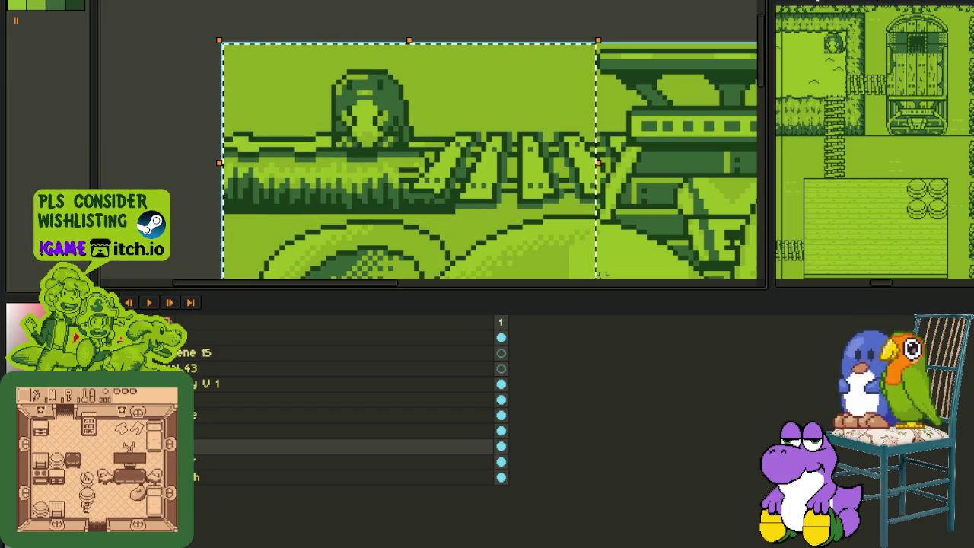
pyautogui.hotkey('ctrl', 'd')
pyautogui.press('Tab')
# Step: Lasso the grassy ground strip and move it down two pixels, then deselect
pyautogui.scroll(2, 494, 158)
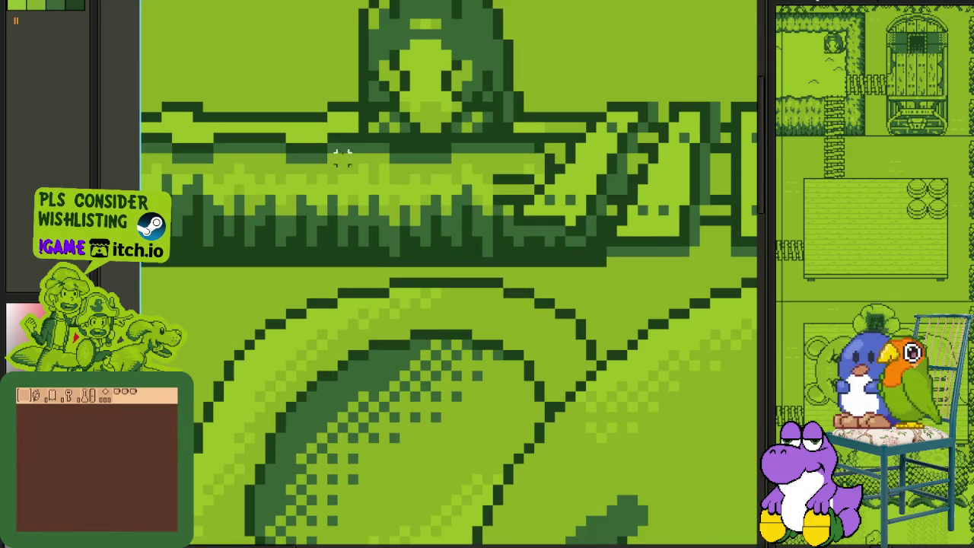
pyautogui.moveTo(353, 138)
pyautogui.mouseDown()
pyautogui.moveTo(152, 137)
pyautogui.moveTo(283, 311)
pyautogui.moveTo(685, 297)
pyautogui.moveTo(691, 244)
pyautogui.moveTo(630, 159)
pyautogui.moveTo(576, 138)
pyautogui.mouseUp()
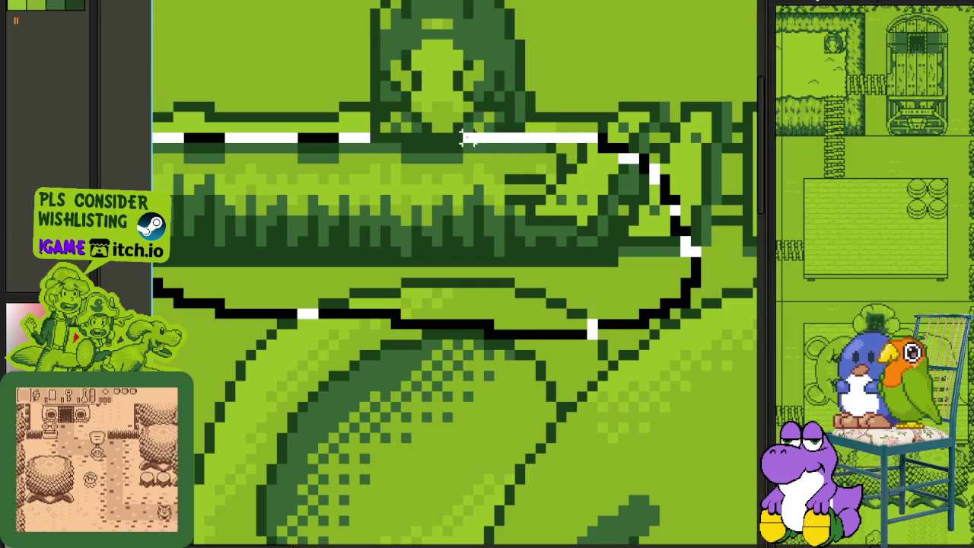
pyautogui.moveTo(466, 142); pyautogui.dragTo(381, 138)
pyautogui.scroll(-1, 622, 114)
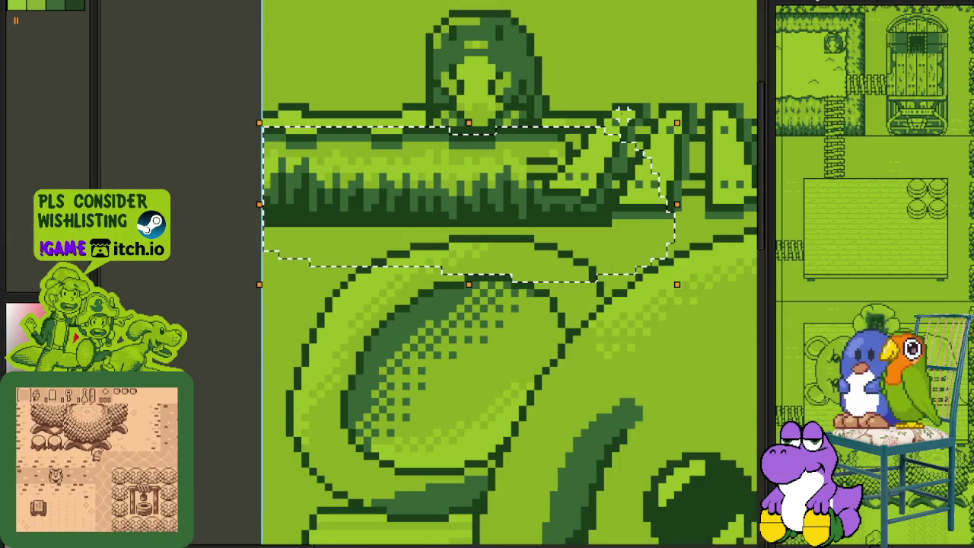
pyautogui.press('Down')
pyautogui.press('Down')
pyautogui.press('Down')
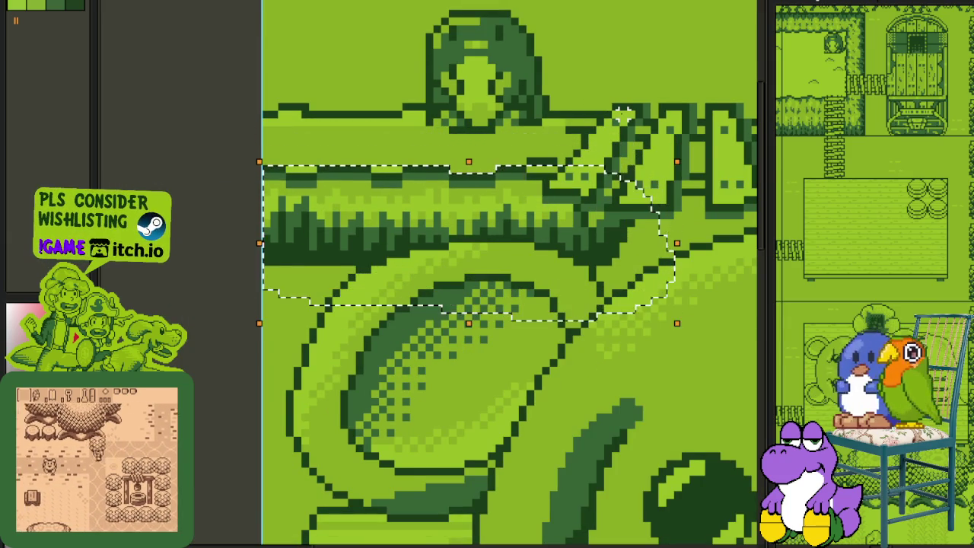
pyautogui.press('Down')
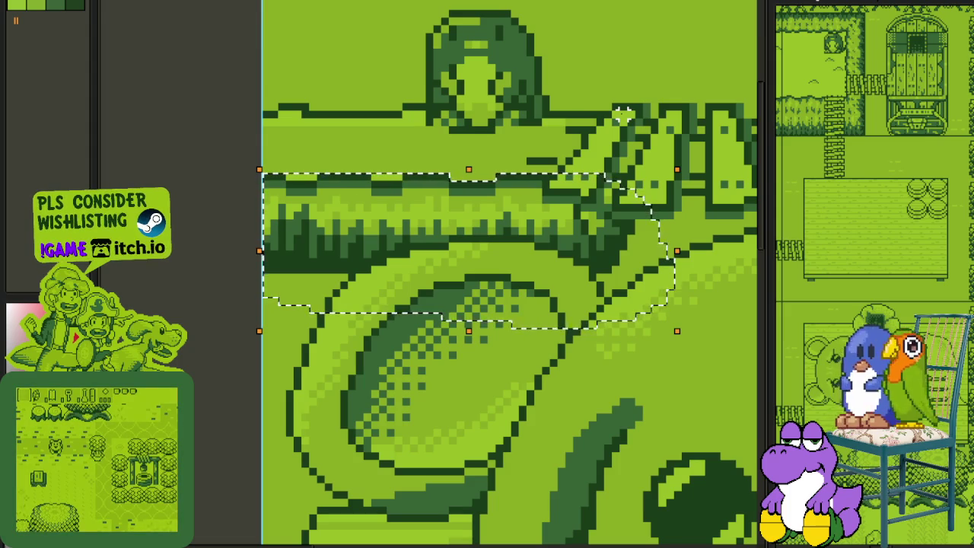
pyautogui.hotkey('ctrl', 'd')
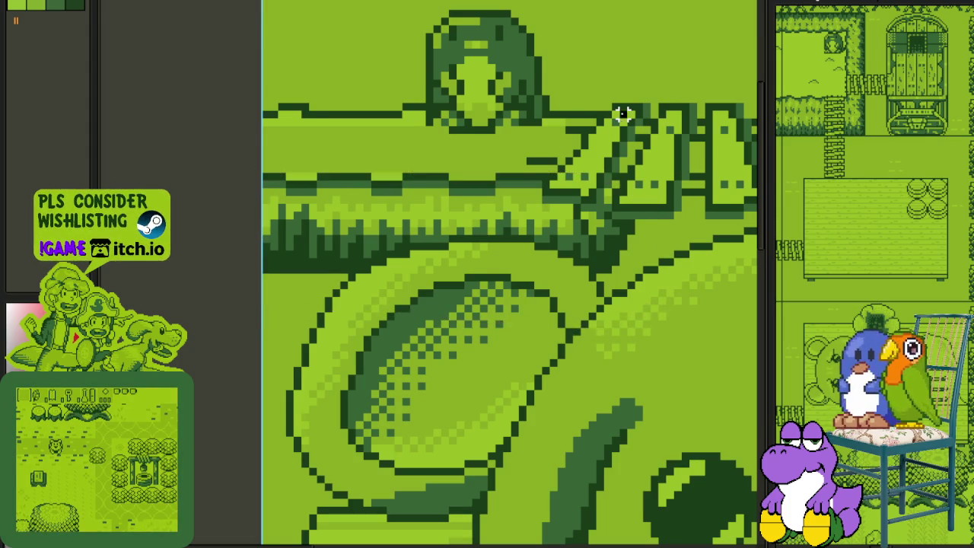
pyautogui.scroll(-1, 547, 158)
pyautogui.scroll(-1, 547, 158)
pyautogui.scroll(1, 548, 158)
pyautogui.scroll(2, 547, 158)
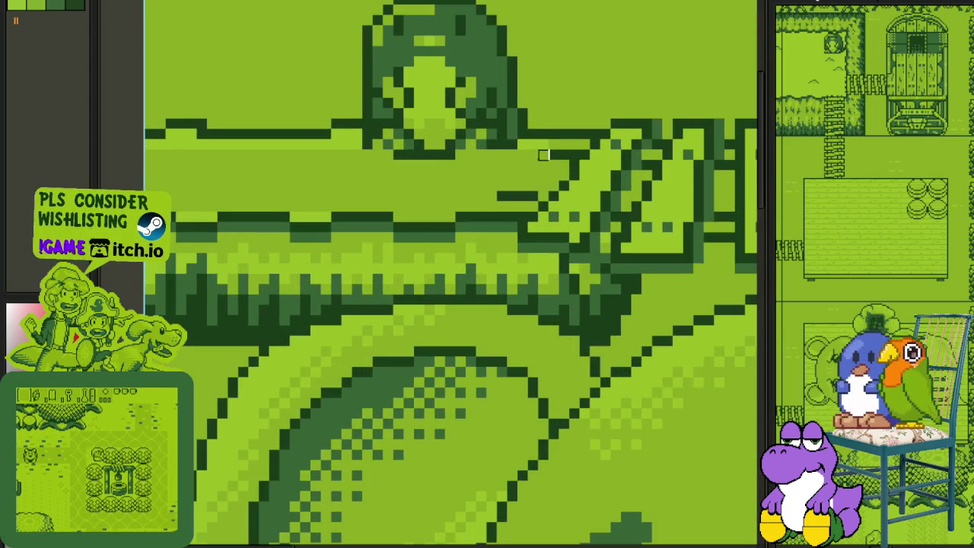
pyautogui.press('Tab')
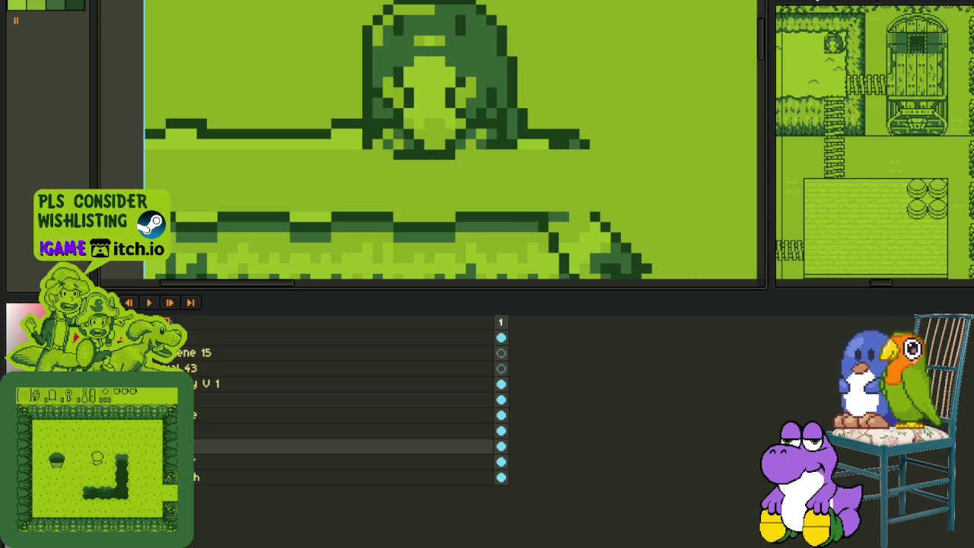
# Step: Darken two edge-row pixels, draw a light green column and fill the area left of it
pyautogui.press('Tab')
pyautogui.scroll(1, 559, 190)
pyautogui.click(587, 234)
pyautogui.click(609, 234)
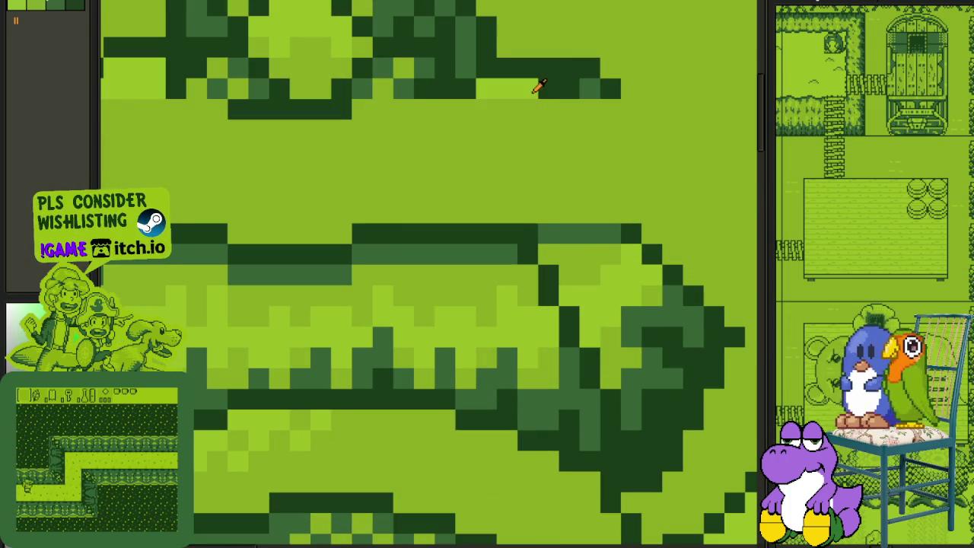
pyautogui.moveTo(528, 192)
pyautogui.mouseDown()
pyautogui.moveTo(528, 213)
pyautogui.moveTo(528, 106)
pyautogui.mouseUp()
pyautogui.click(492, 136)
# Step: Paint over the dark pixels to open a gap in the dark edge row
pyautogui.scroll(-3, 492, 137)
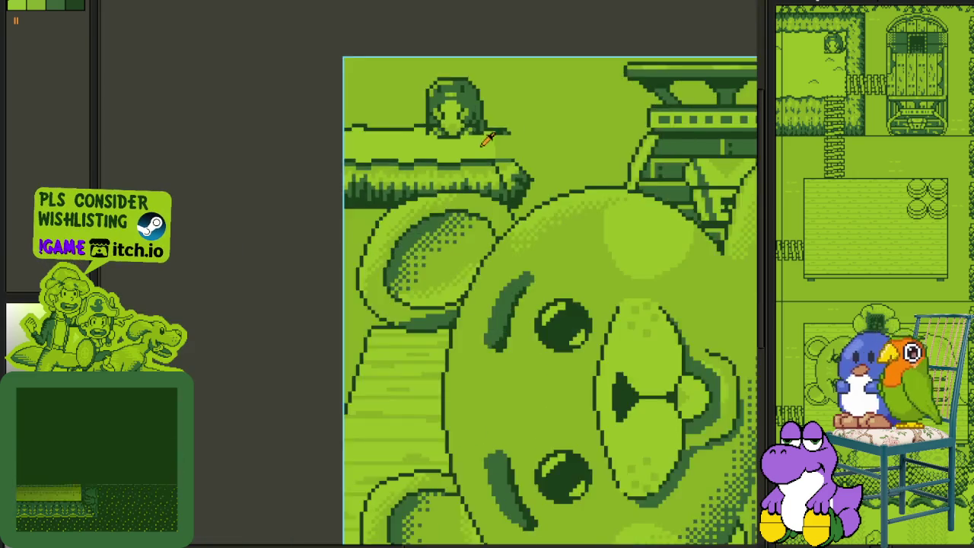
pyautogui.scroll(3, 414, 130)
pyautogui.scroll(1, 402, 157)
pyautogui.scroll(-3, 432, 176)
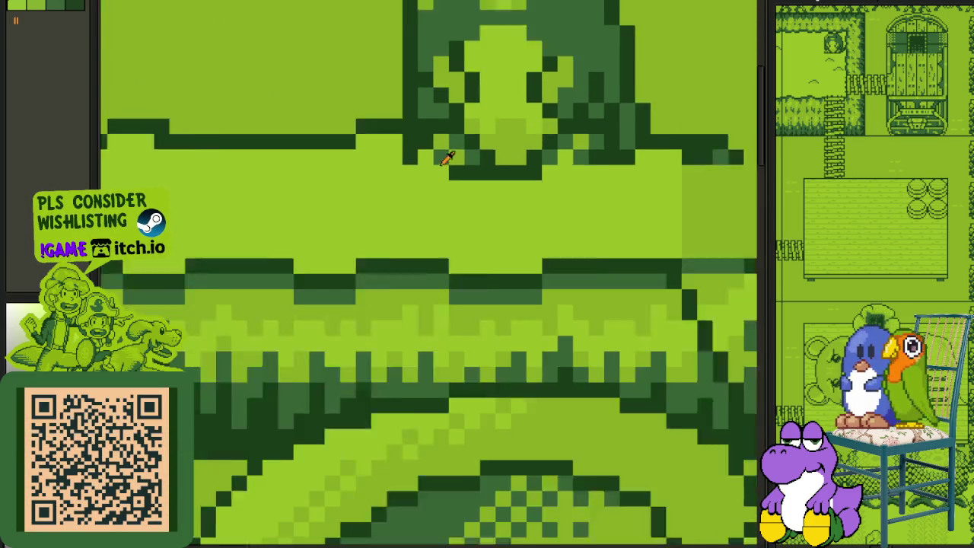
pyautogui.scroll(2, 442, 157)
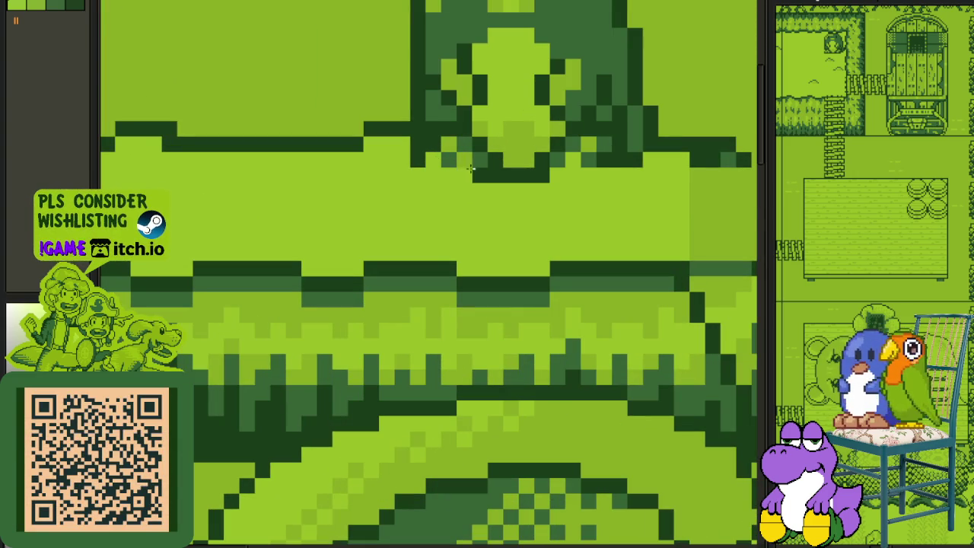
pyautogui.moveTo(535, 181)
pyautogui.mouseDown()
pyautogui.moveTo(514, 176)
pyautogui.moveTo(530, 175)
pyautogui.mouseUp()
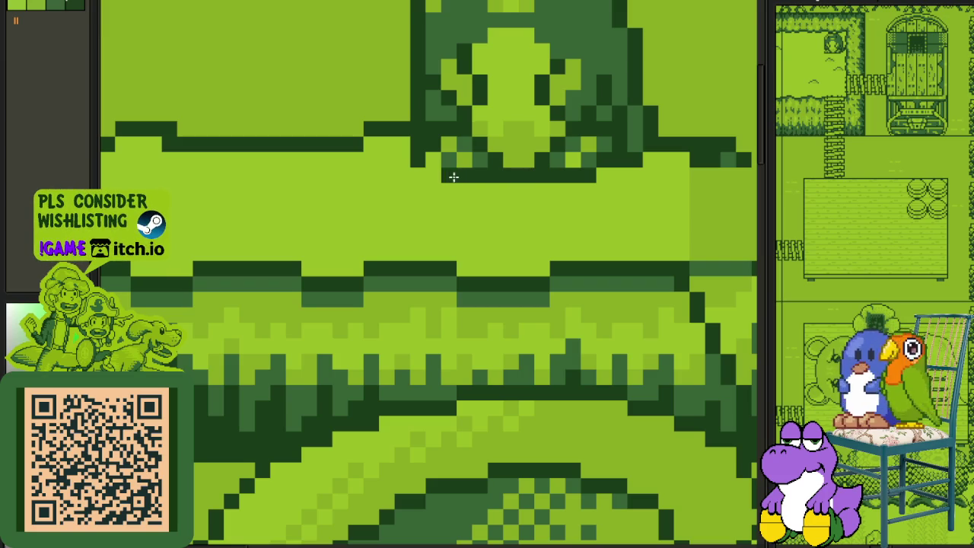
pyautogui.scroll(-3, 434, 176)
pyautogui.scroll(1, 434, 175)
pyautogui.scroll(3, 430, 174)
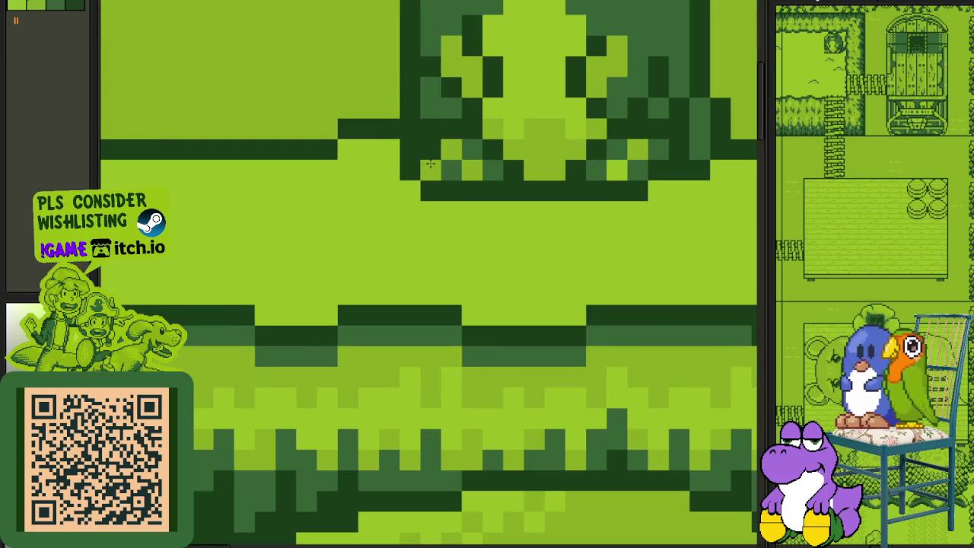
pyautogui.scroll(-3, 430, 164)
pyautogui.scroll(-1, 456, 122)
# Step: Check the layer stack against the cleaned-up ground strip and lettering
pyautogui.press('Tab')
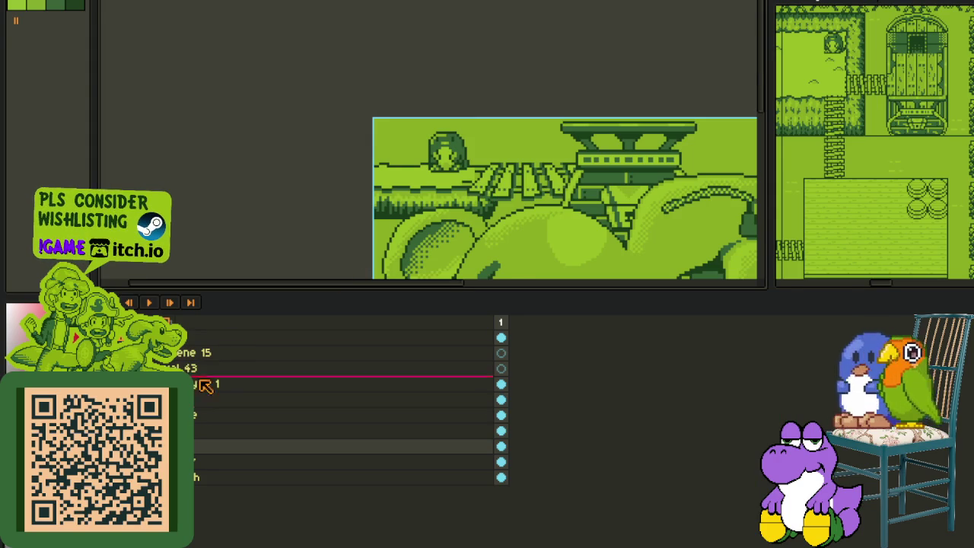
pyautogui.press('Tab')
pyautogui.scroll(1, 461, 173)
pyautogui.scroll(1, 472, 174)
pyautogui.scroll(1, 461, 184)
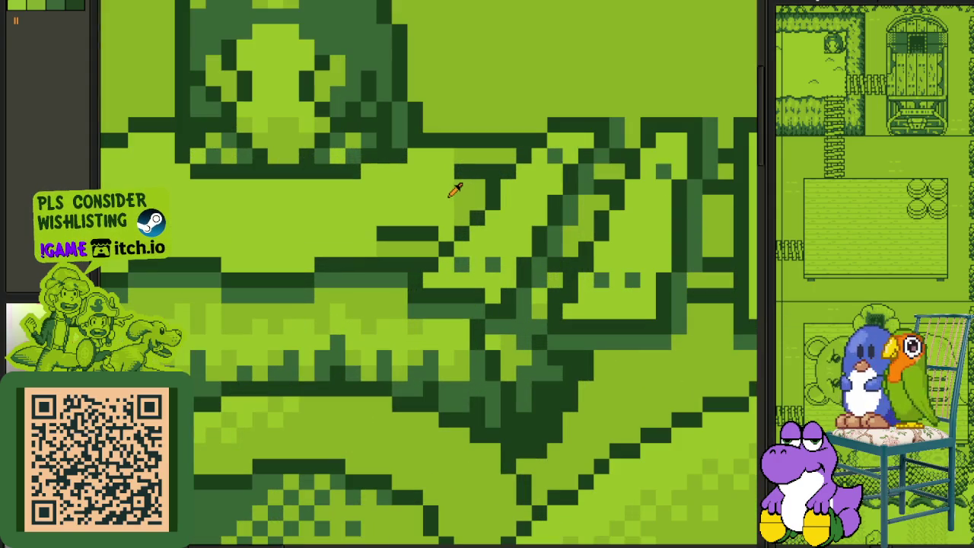
pyautogui.press('Tab')
pyautogui.press('Tab')
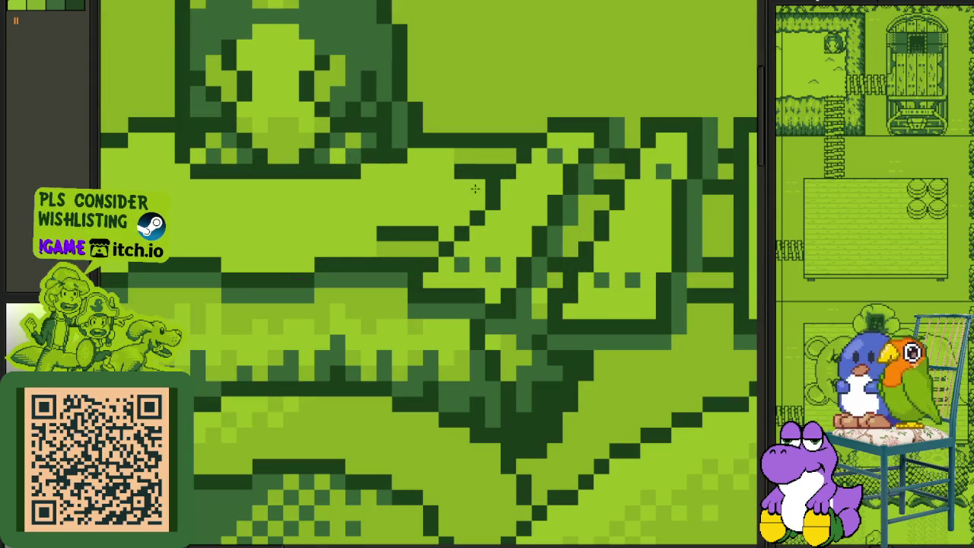
pyautogui.scroll(-2, 407, 200)
pyautogui.scroll(1, 407, 202)
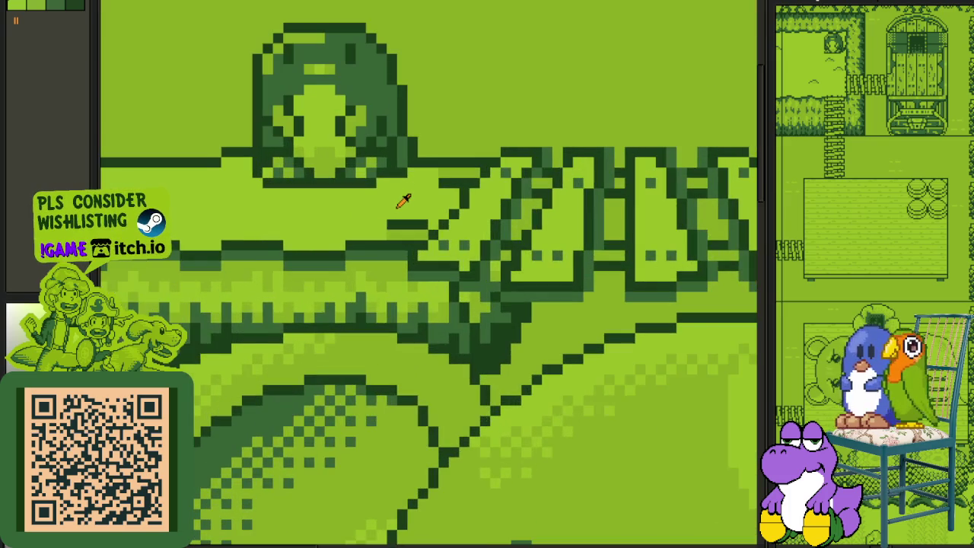
pyautogui.scroll(-1, 404, 200)
pyautogui.scroll(2, 398, 205)
pyautogui.press('Tab')
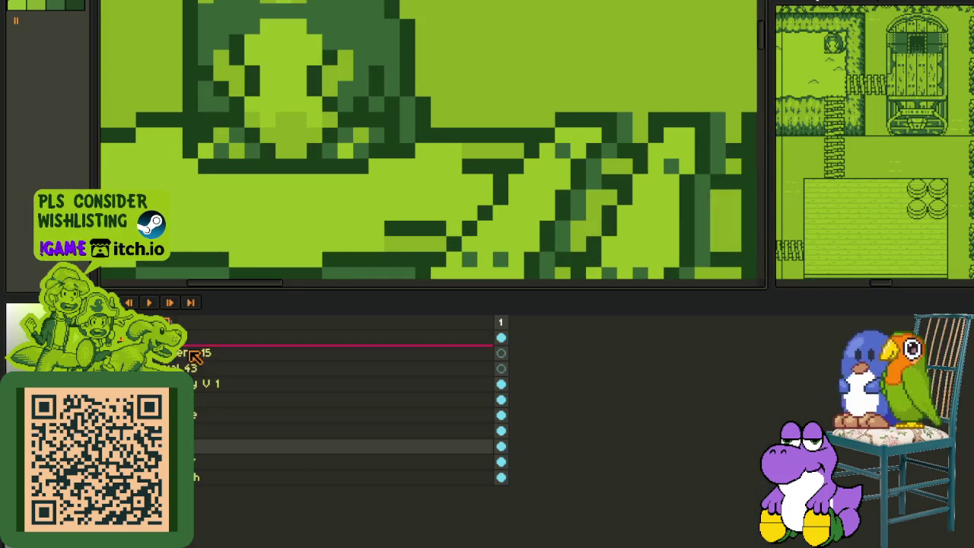
pyautogui.press('Tab')
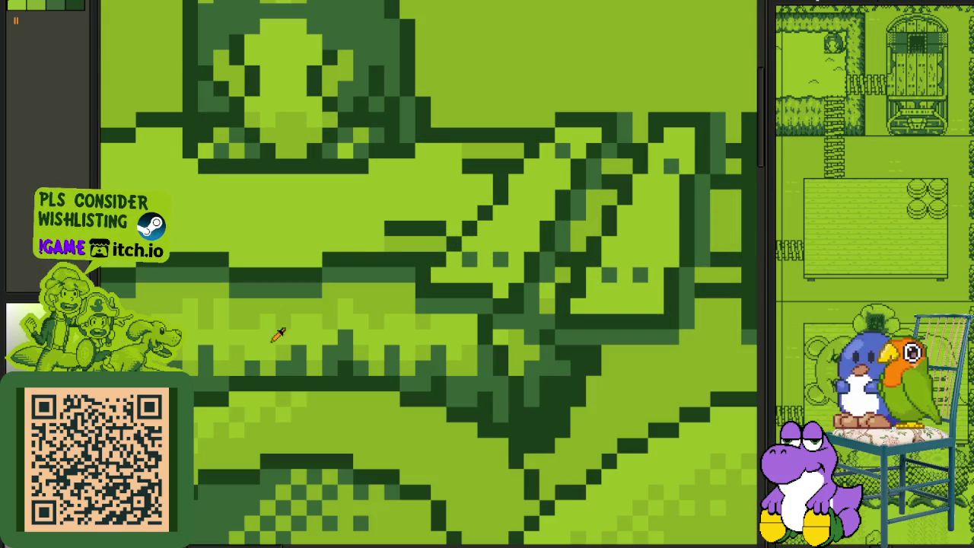
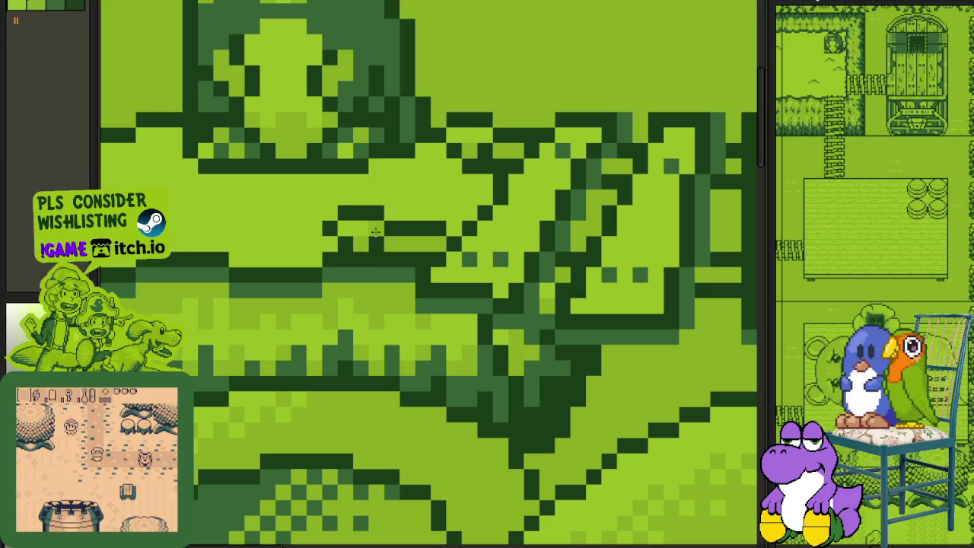
# Step: Show the layer timeline, cancel an unwanted tilemap layer and clear a stray selection
pyautogui.scroll(-2, 522, 51)
pyautogui.scroll(-1, 522, 51)
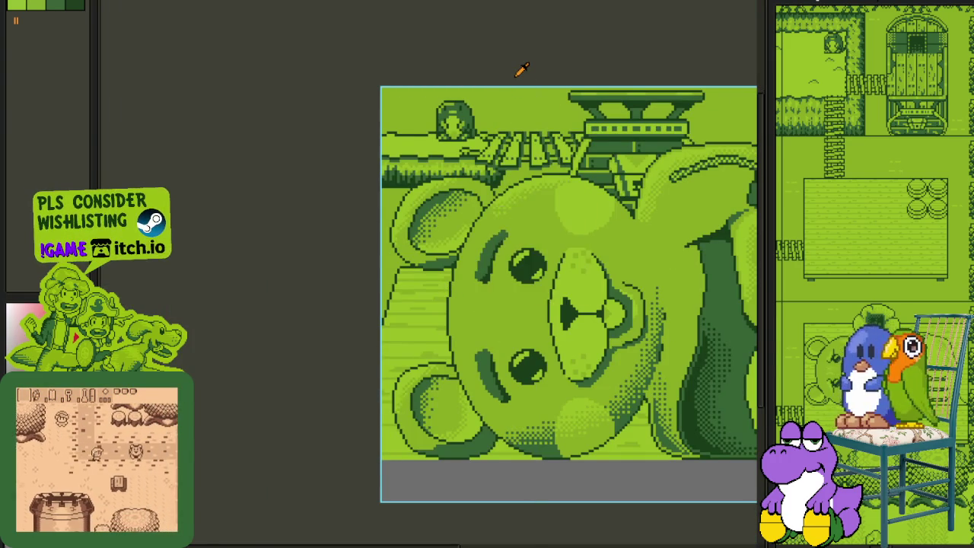
pyautogui.scroll(-2, 522, 70)
pyautogui.scroll(1, 522, 70)
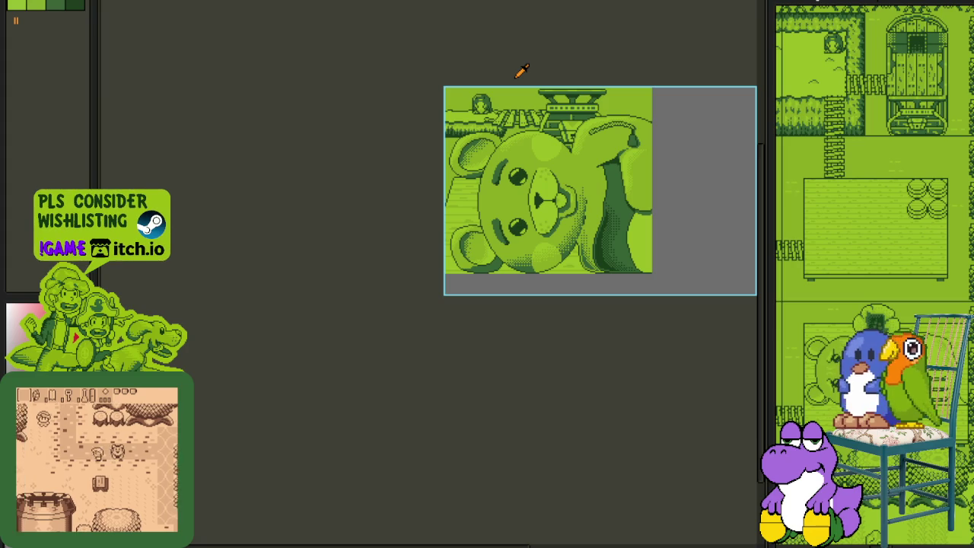
pyautogui.press('Tab')
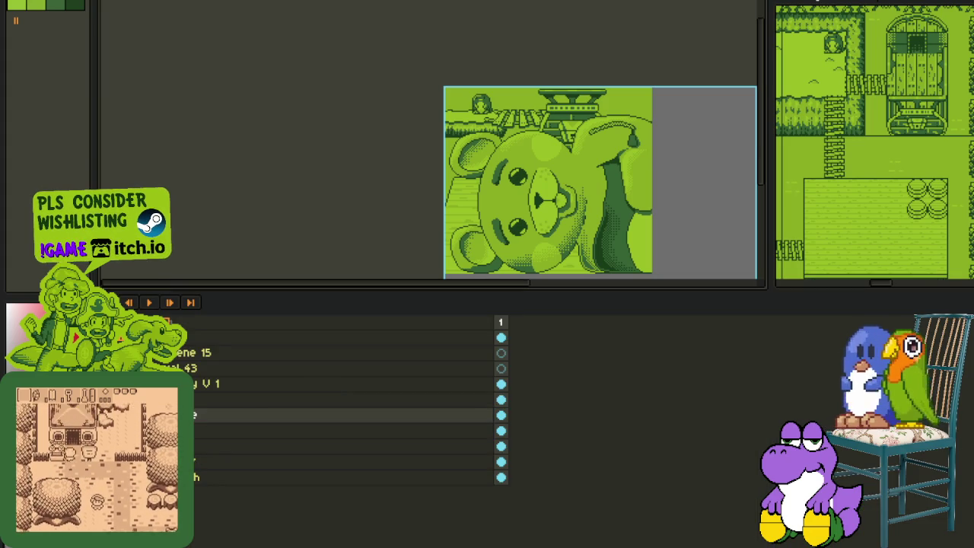
pyautogui.press('Tab')
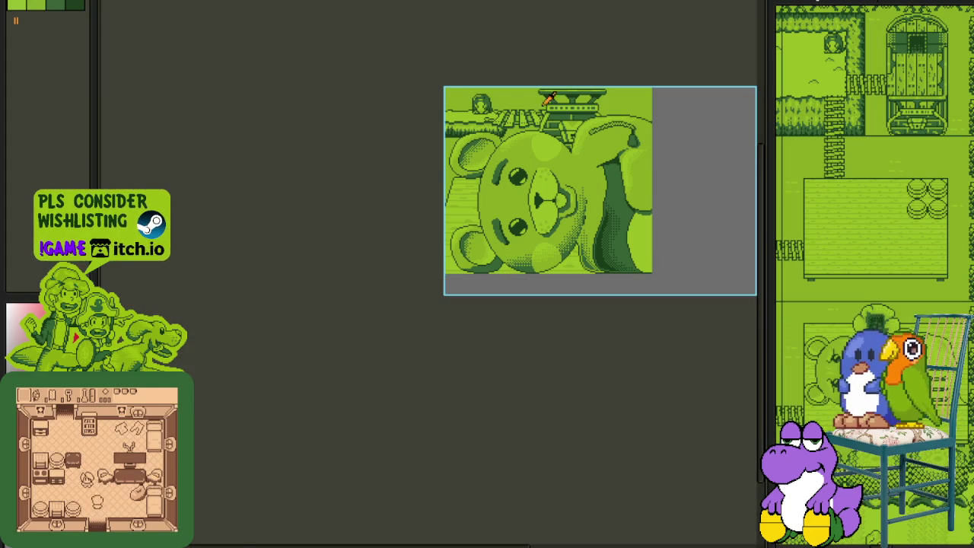
pyautogui.scroll(1, 489, 93)
pyautogui.hotkey('shift', 'space', 'n')
pyautogui.click(644, 317)
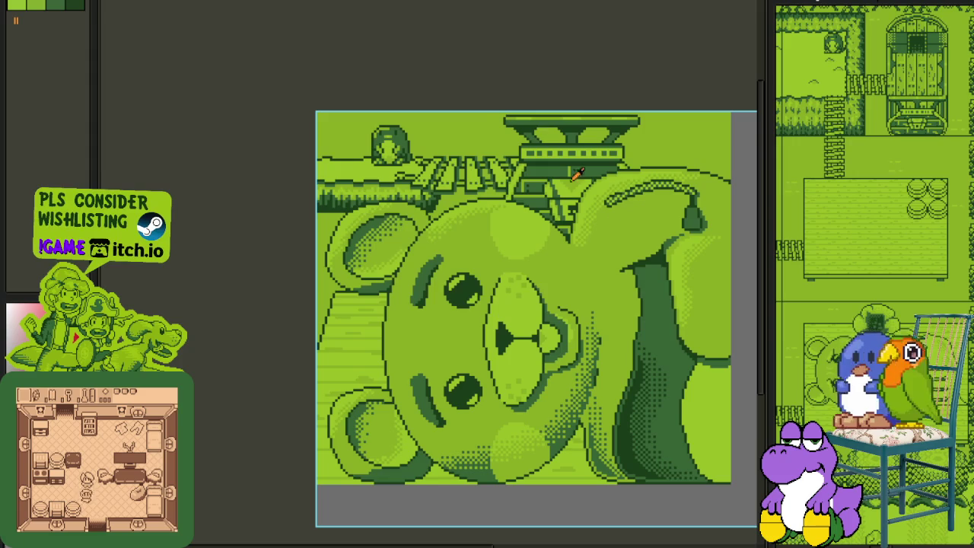
pyautogui.moveTo(482, 115); pyautogui.dragTo(753, 285)
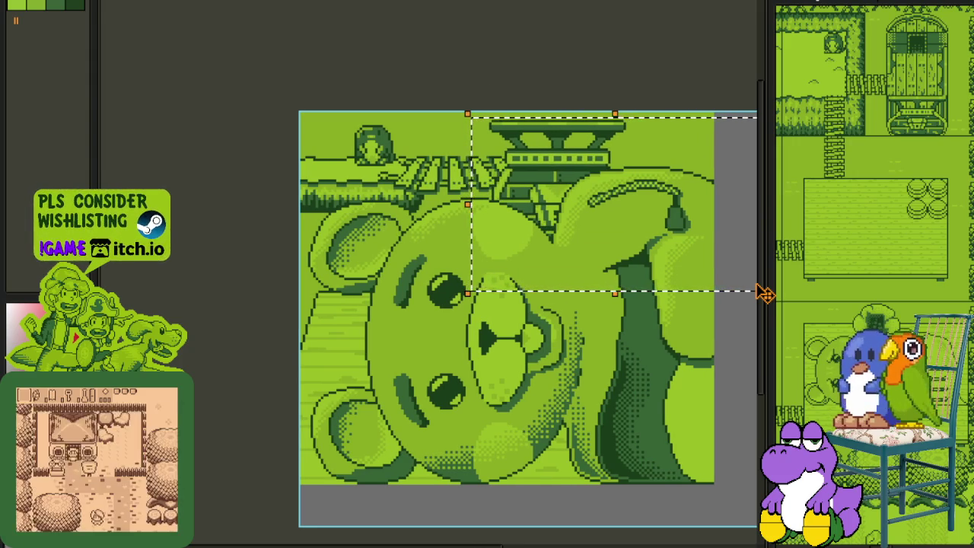
pyautogui.click(547, 38)
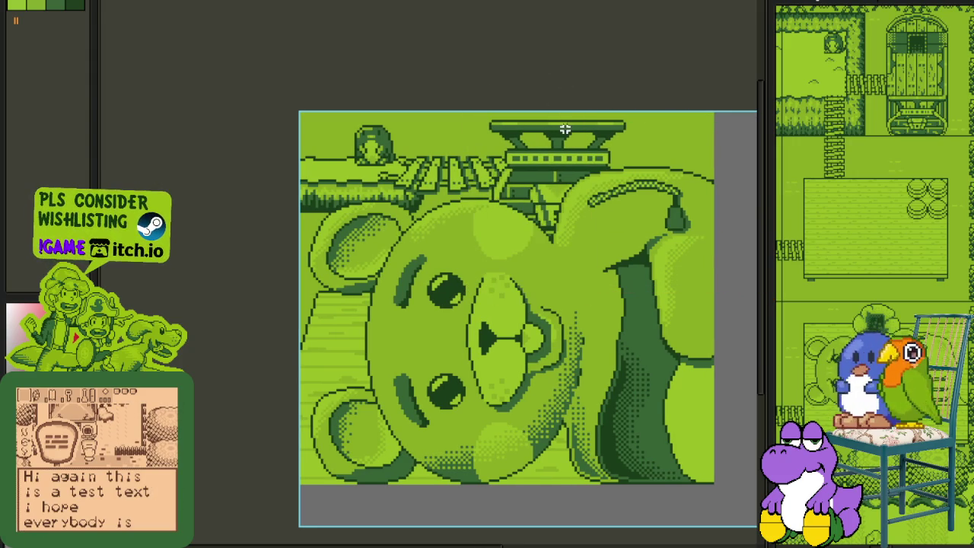
# Step: Add a new empty layer through the layer's New Layer menu entry
pyautogui.press('Tab')
pyautogui.press('Tab')
pyautogui.scroll(1, 565, 129)
pyautogui.scroll(1, 567, 140)
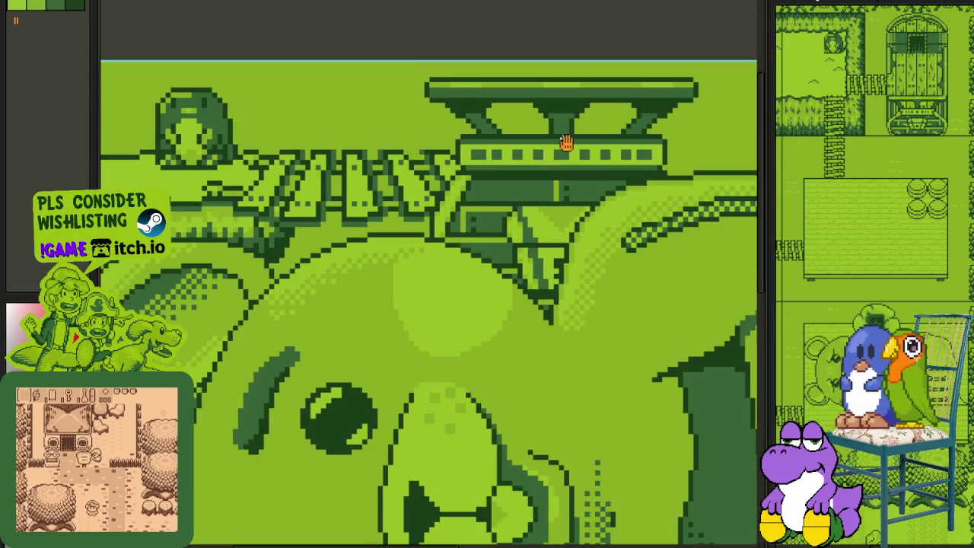
pyautogui.press('Tab')
pyautogui.press('Tab')
pyautogui.press('Tab')
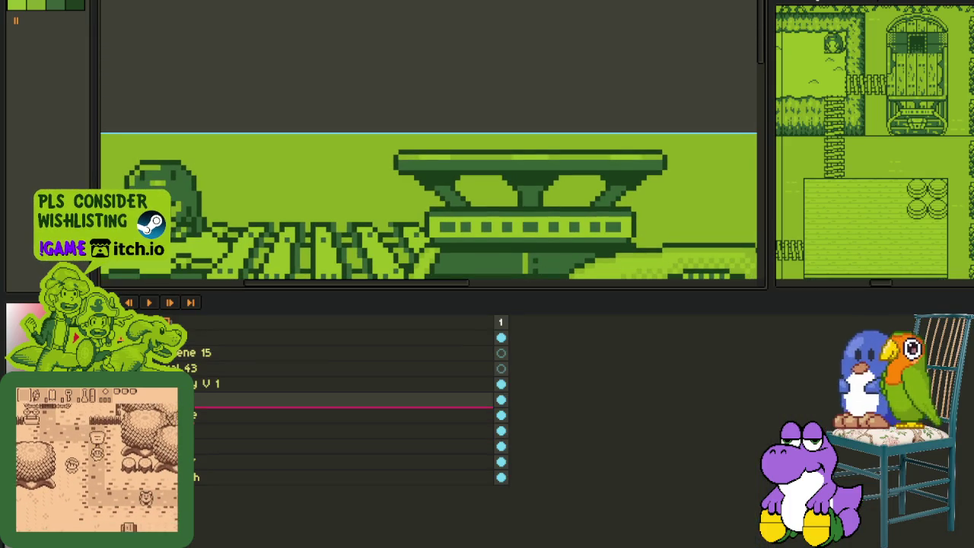
pyautogui.rightClick(231, 415)
pyautogui.click(319, 444)
pyautogui.press('Tab')
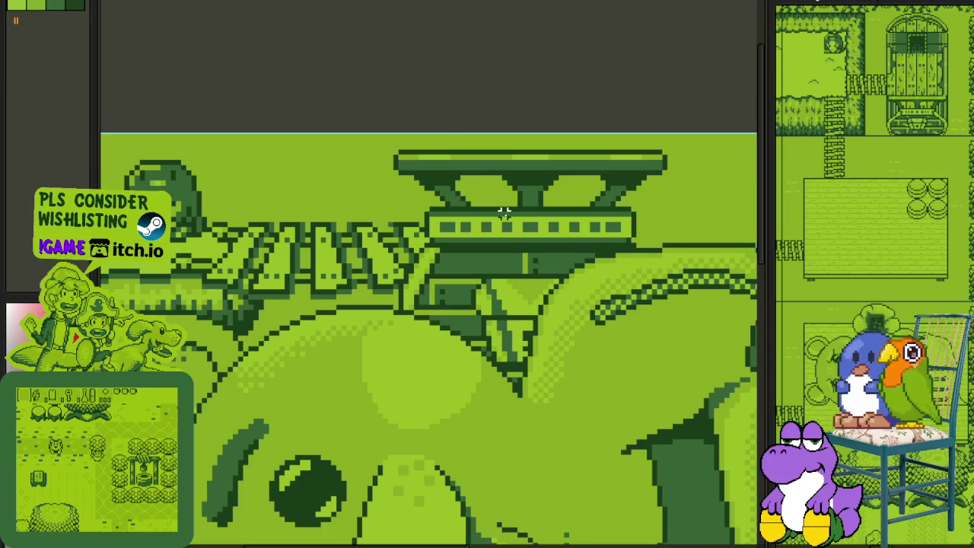
# Step: Zoom in on the platform structure above the bear
pyautogui.scroll(-2, 505, 213)
pyautogui.scroll(-1, 504, 213)
pyautogui.scroll(3, 386, 238)
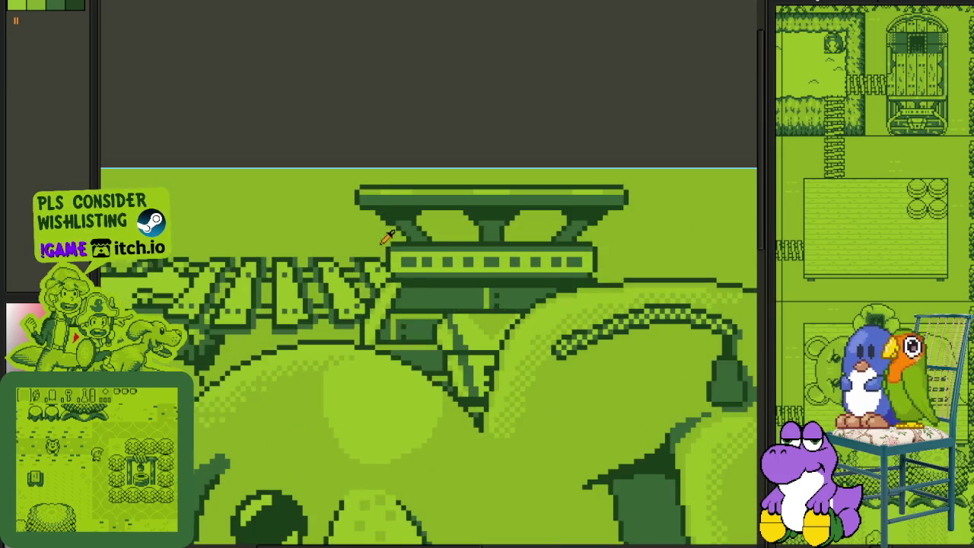
pyautogui.scroll(1, 387, 238)
pyautogui.moveTo(387, 237); pyautogui.dragTo(357, 284)
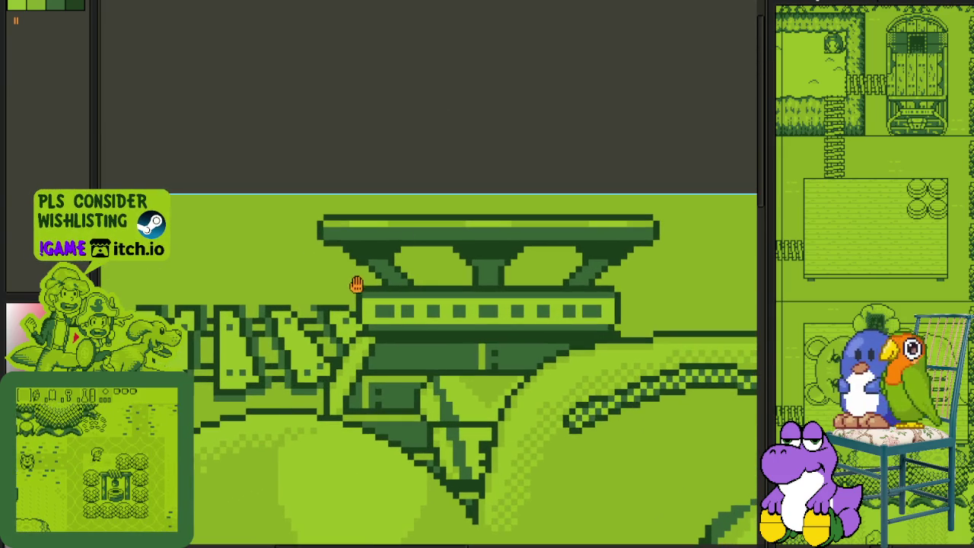
# Step: Sketch red strokes left of and above the platform, erasing and redrawing parts
pyautogui.moveTo(418, 202); pyautogui.dragTo(318, 215)
pyautogui.moveTo(300, 250); pyautogui.dragTo(287, 291)
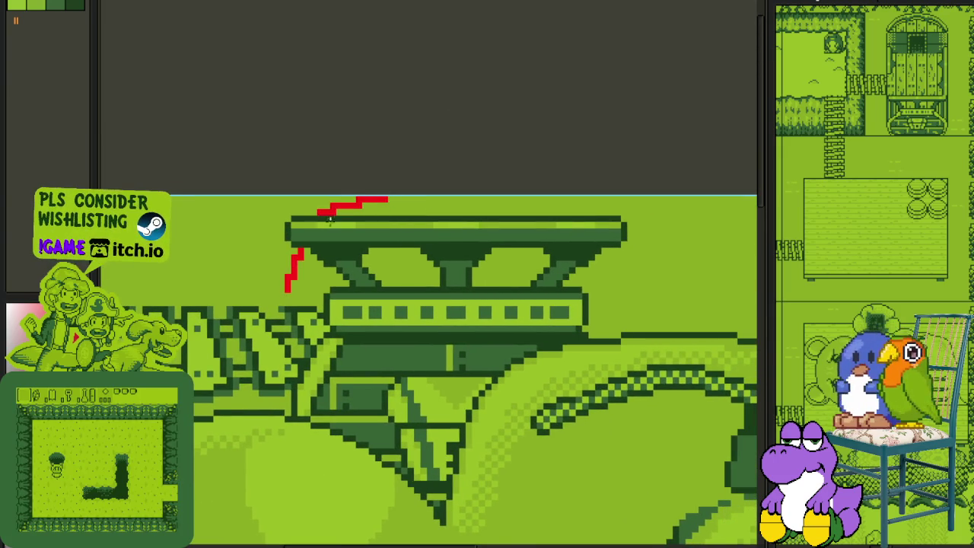
pyautogui.scroll(1, 329, 219)
pyautogui.moveTo(301, 251); pyautogui.dragTo(341, 195)
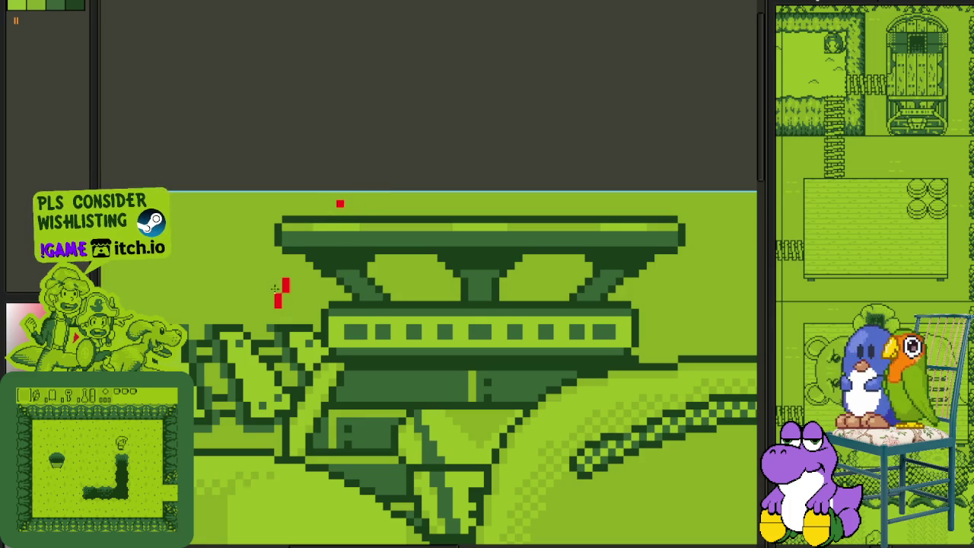
pyautogui.moveTo(297, 332); pyautogui.dragTo(320, 271)
pyautogui.moveTo(343, 202); pyautogui.dragTo(368, 195)
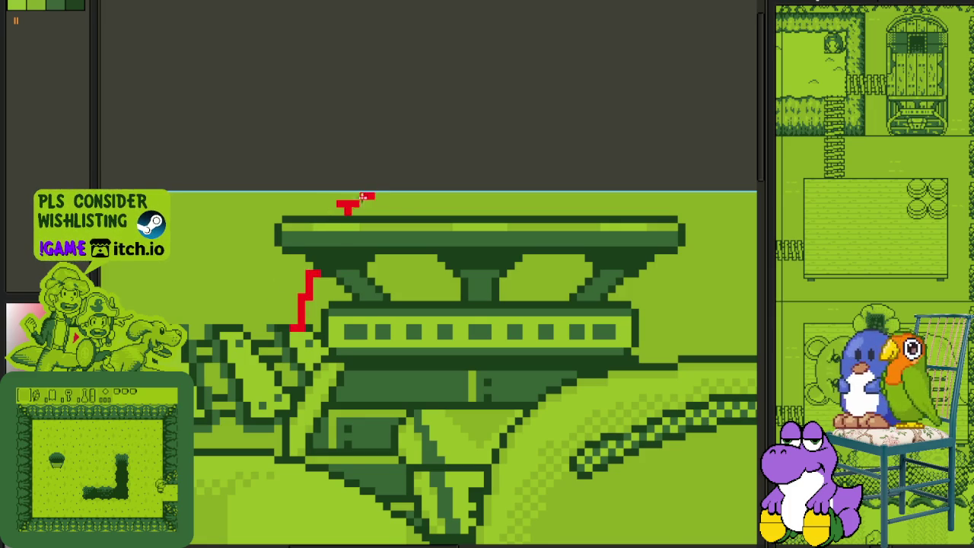
pyautogui.scroll(1, 342, 205)
pyautogui.click(343, 205)
pyautogui.scroll(-2, 320, 315)
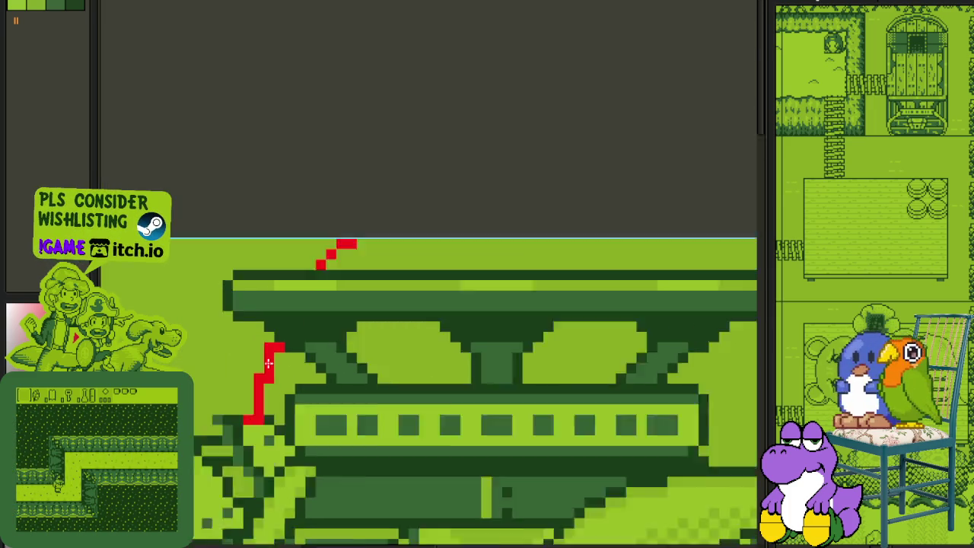
# Step: Smooth the red curve by erasing a stray pixel and adding another
pyautogui.press('Tab')
pyautogui.press('Tab')
pyautogui.scroll(1, 282, 213)
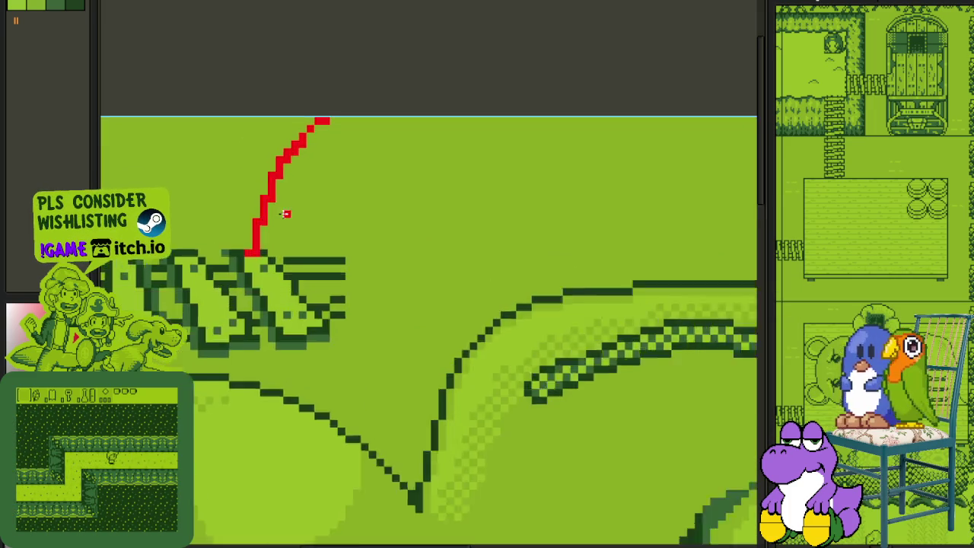
pyautogui.scroll(1, 274, 217)
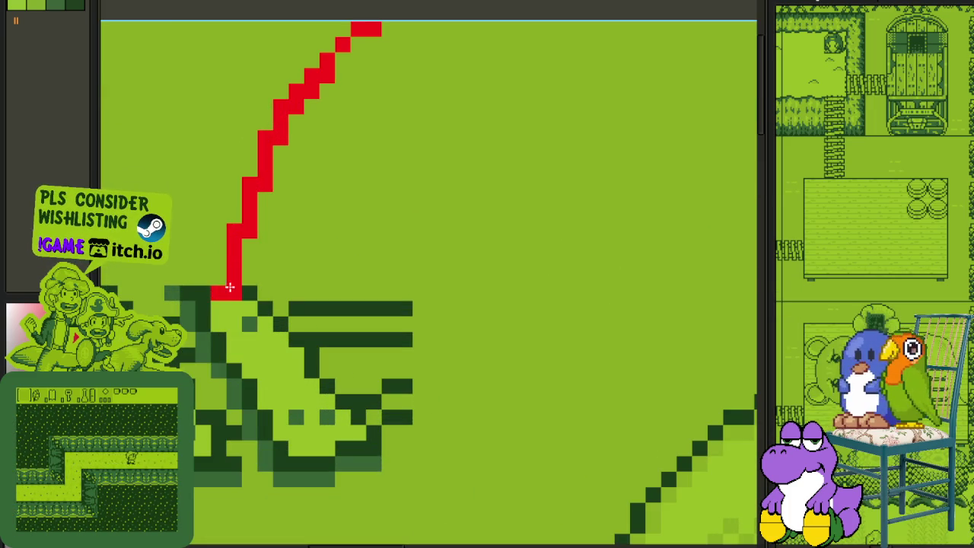
pyautogui.rightClick(257, 232)
pyautogui.click(268, 199)
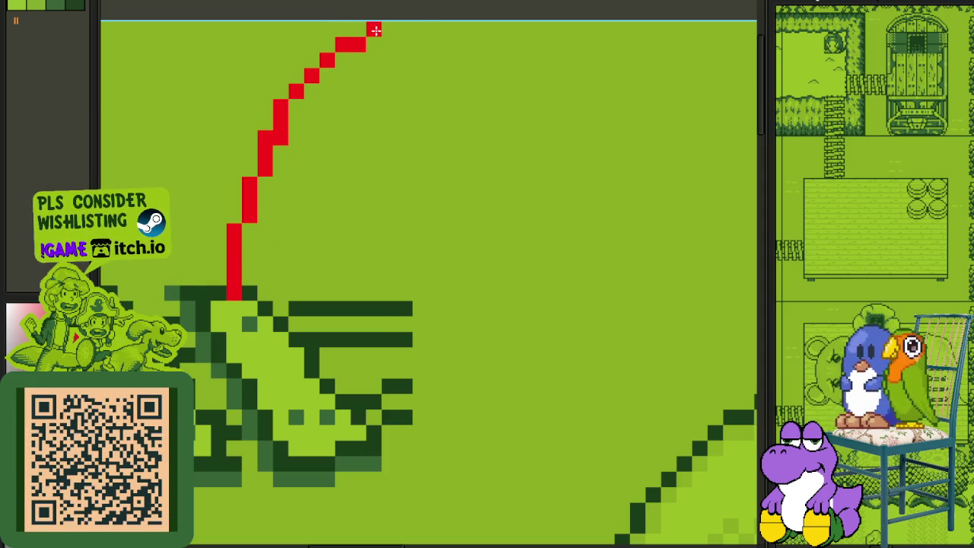
pyautogui.scroll(-2, 363, 114)
pyautogui.press('Tab')
pyautogui.press('Tab')
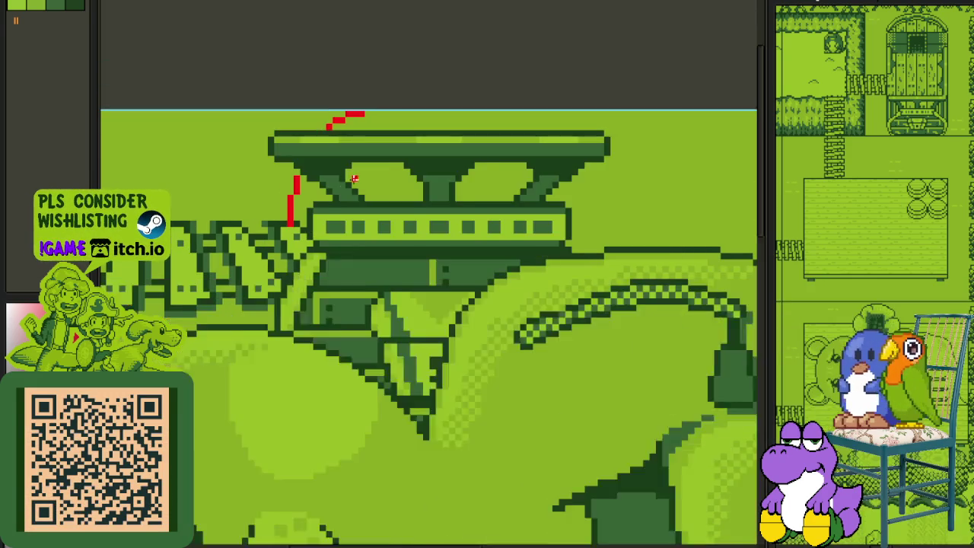
pyautogui.scroll(-1, 369, 150)
pyautogui.scroll(1, 350, 169)
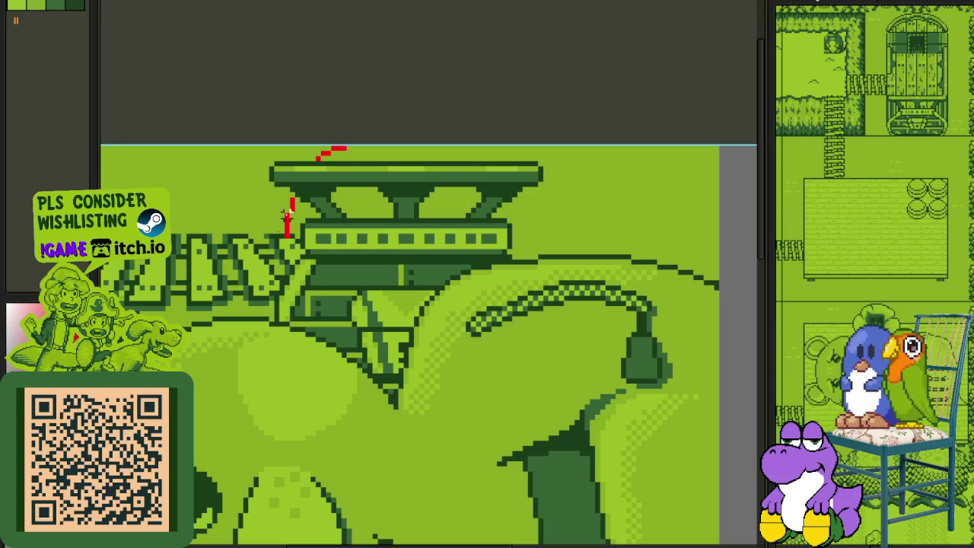
# Step: Select the red strokes at the building top and move them into place
pyautogui.moveTo(282, 137); pyautogui.dragTo(449, 280)
pyautogui.moveTo(367, 138); pyautogui.dragTo(365, 198)
pyautogui.press('Return')
pyautogui.scroll(1, 304, 228)
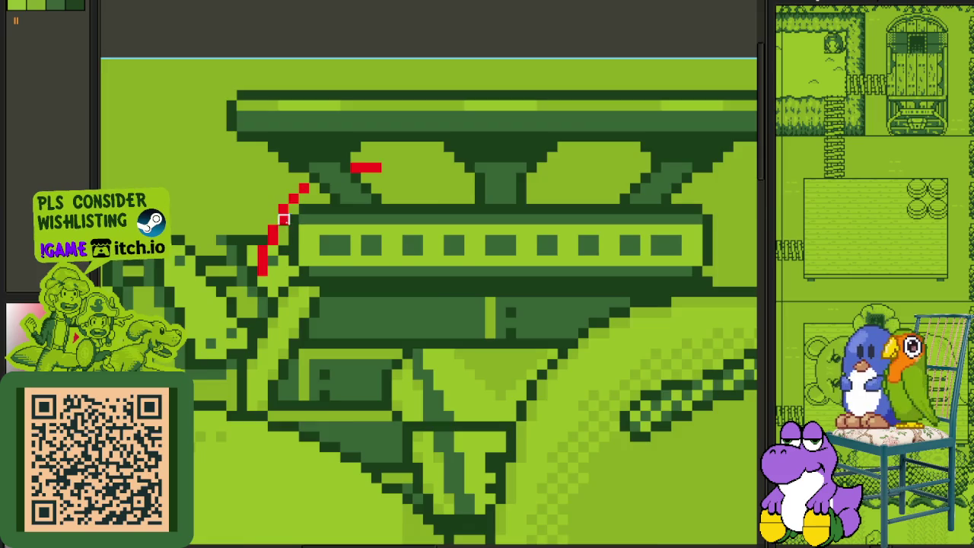
pyautogui.scroll(-1, 283, 219)
pyautogui.moveTo(268, 242); pyautogui.dragTo(264, 242)
# Step: Marquee-select the building top including the red curve
pyautogui.moveTo(228, 171); pyautogui.dragTo(552, 370)
pyautogui.click(221, 144)
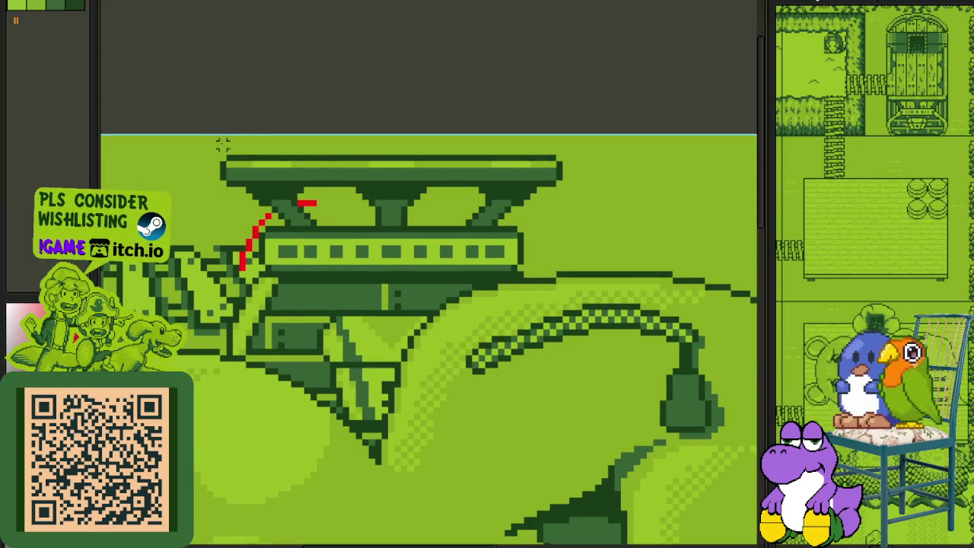
pyautogui.moveTo(220, 156); pyautogui.dragTo(565, 312)
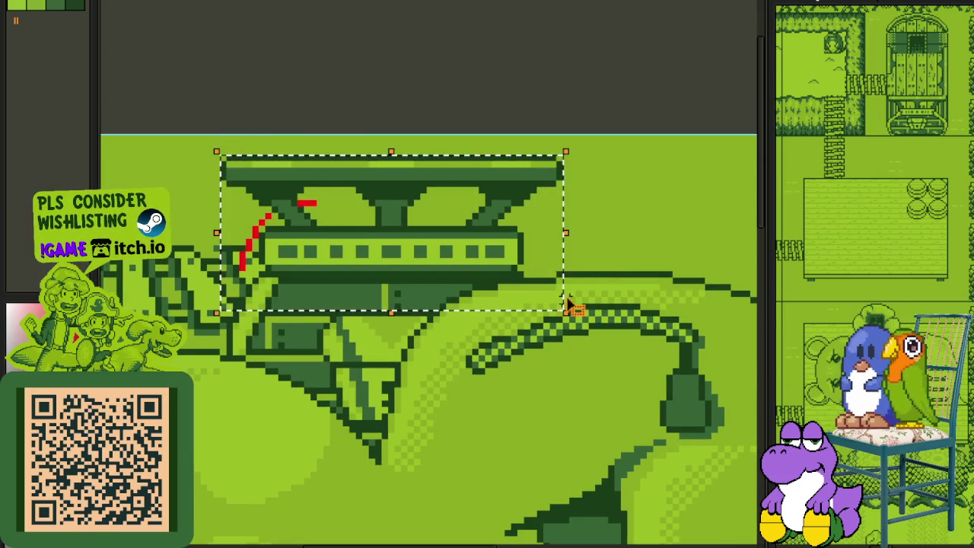
# Step: Mirror the red curve onto the right side and extend the red bar leftward
pyautogui.hotkey('shift', 'h')
pyautogui.scroll(1, 539, 261)
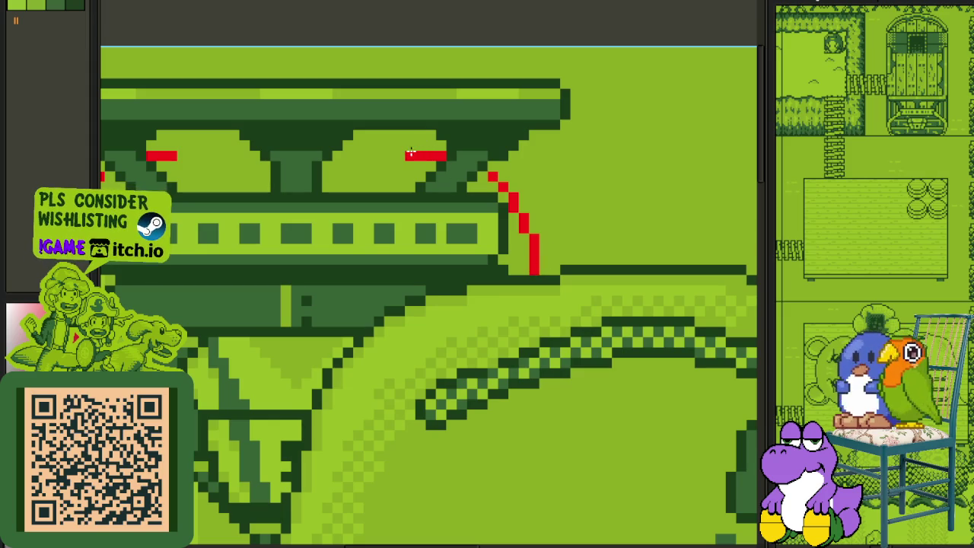
pyautogui.moveTo(363, 144); pyautogui.dragTo(356, 144)
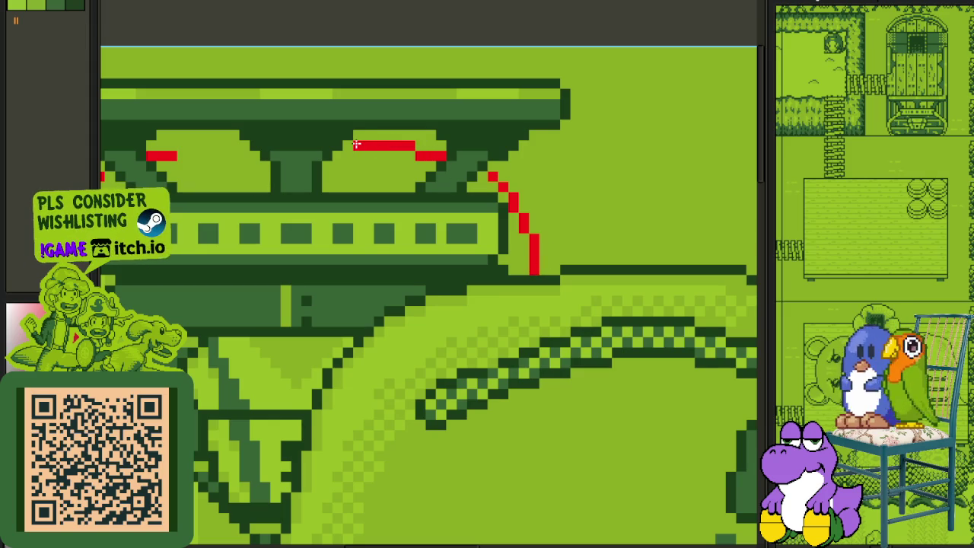
pyautogui.click(172, 145)
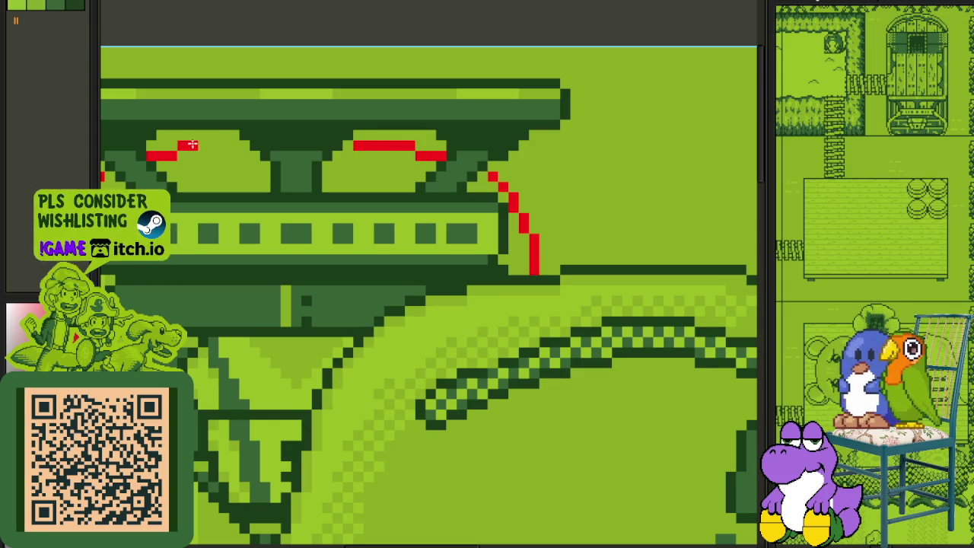
# Step: Paint over the red outline pixels on the structure's left side in green
pyautogui.scroll(-2, 192, 145)
pyautogui.scroll(-1, 192, 144)
pyautogui.scroll(1, 183, 160)
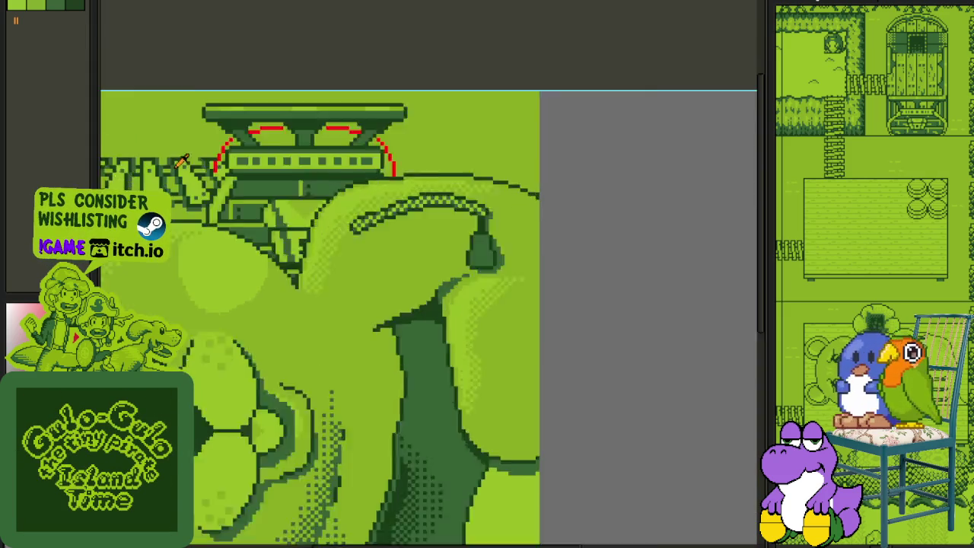
pyautogui.scroll(2, 182, 160)
pyautogui.moveTo(384, 129); pyautogui.dragTo(339, 158)
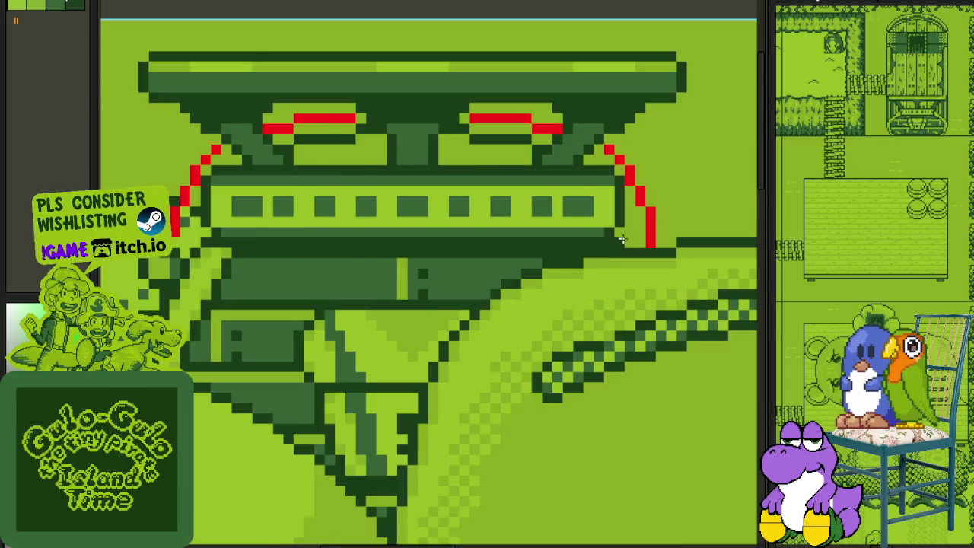
pyautogui.scroll(-2, 442, 221)
pyautogui.scroll(1, 396, 236)
pyautogui.scroll(1, 363, 247)
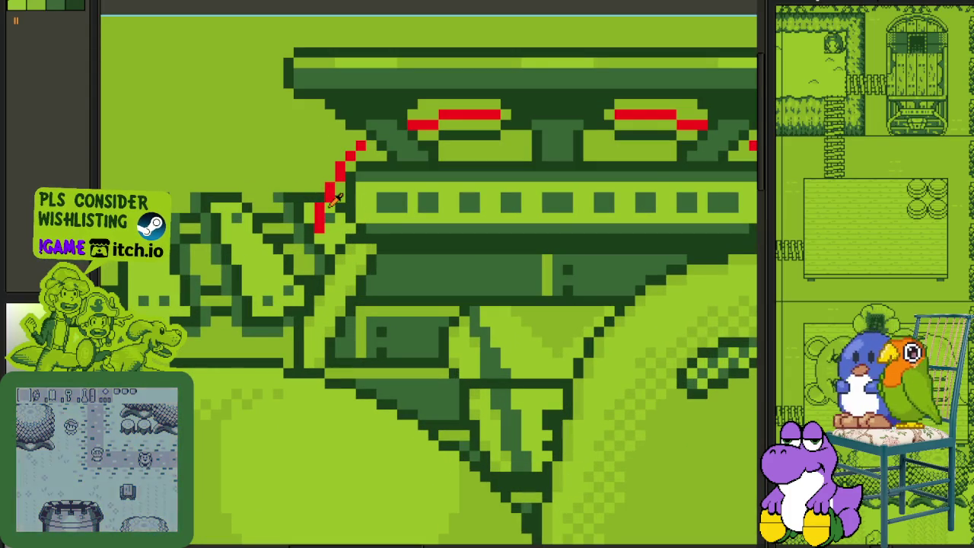
pyautogui.moveTo(320, 187); pyautogui.dragTo(320, 220)
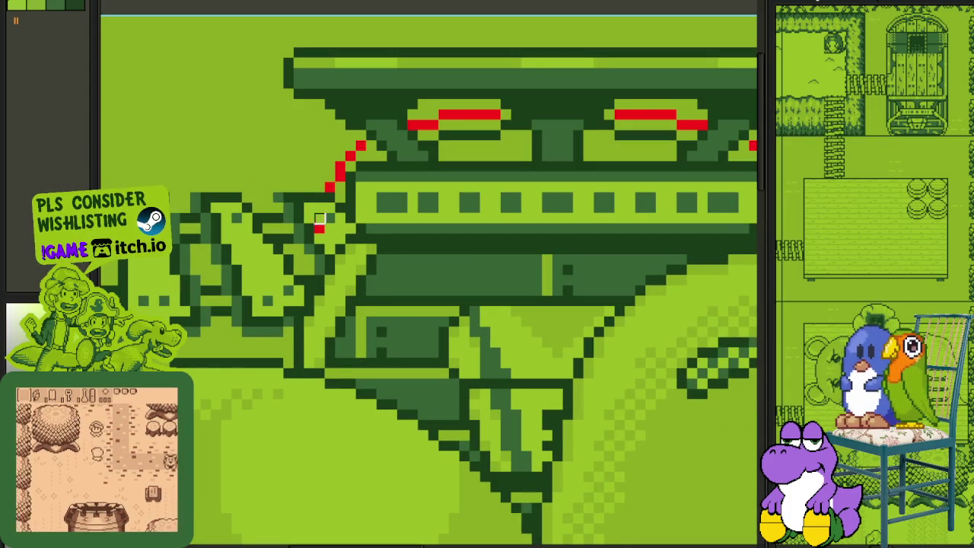
pyautogui.click(320, 226)
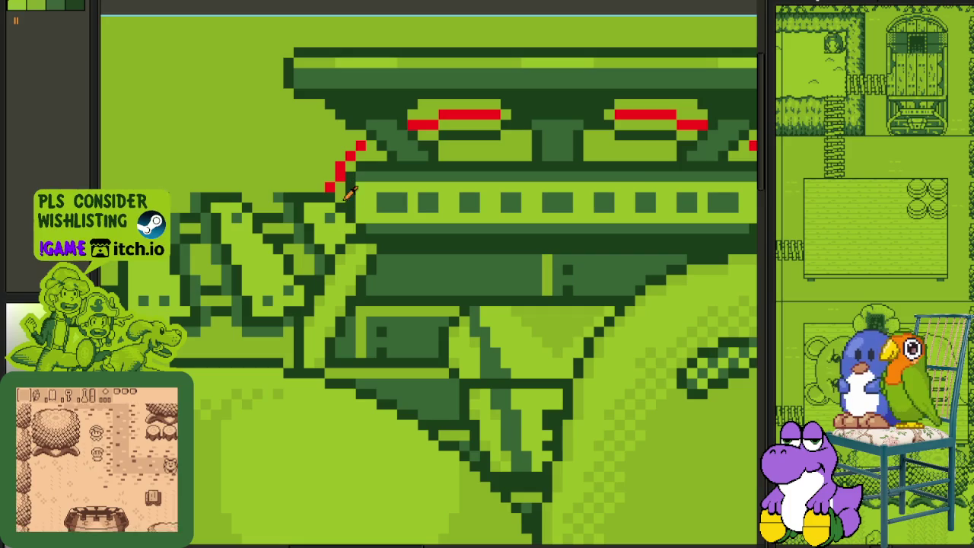
# Step: Extend the dark bar one pixel to the left
pyautogui.scroll(1, 339, 190)
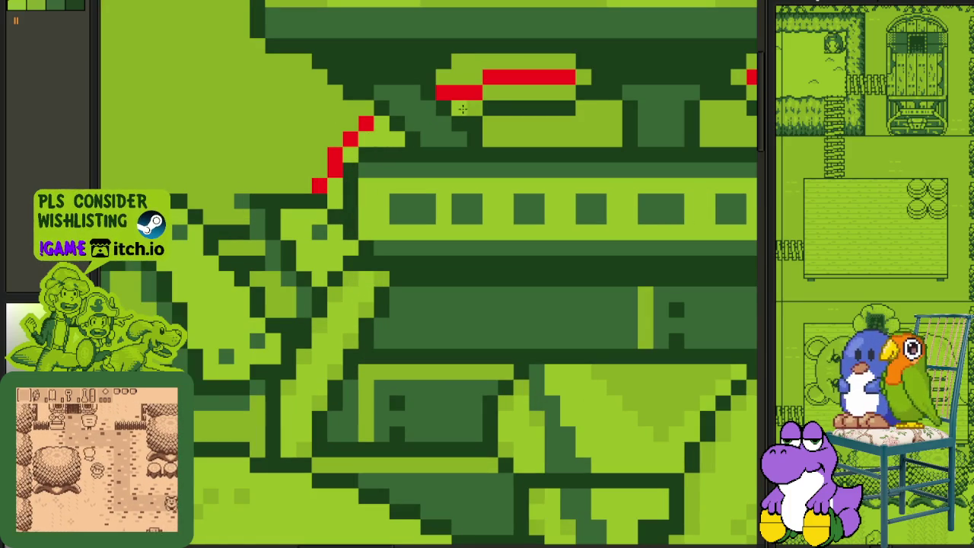
pyautogui.click(483, 109)
pyautogui.hscroll(3, 609, 81)
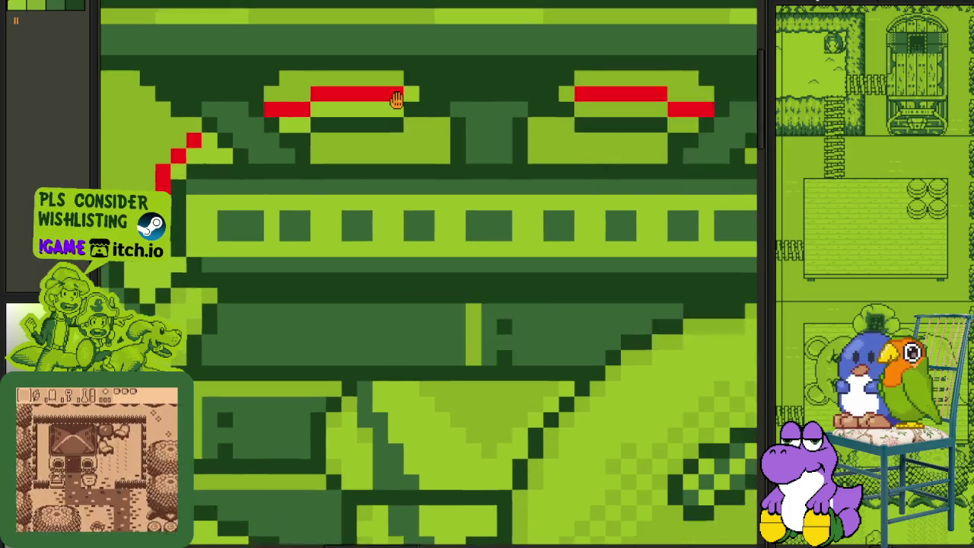
pyautogui.hscroll(2, 609, 82)
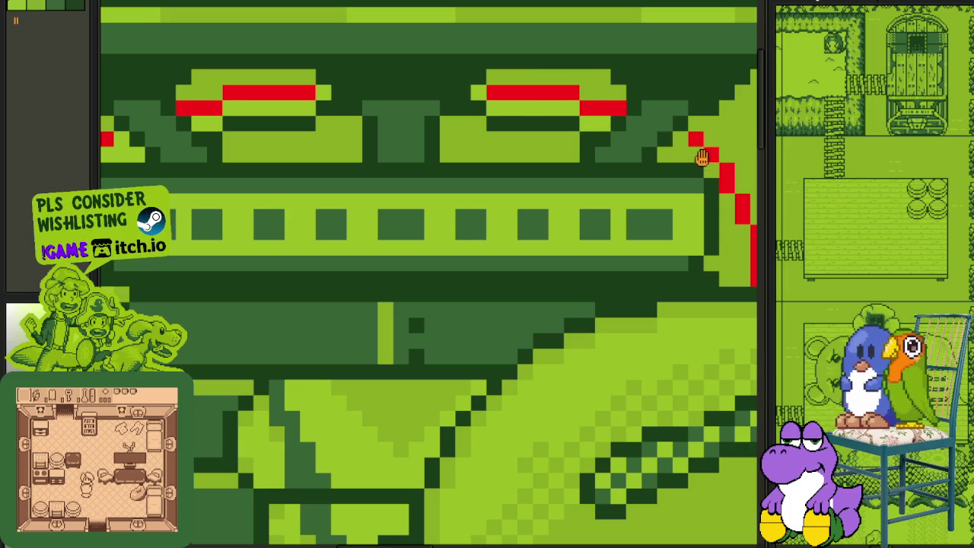
pyautogui.moveTo(701, 158); pyautogui.dragTo(604, 147)
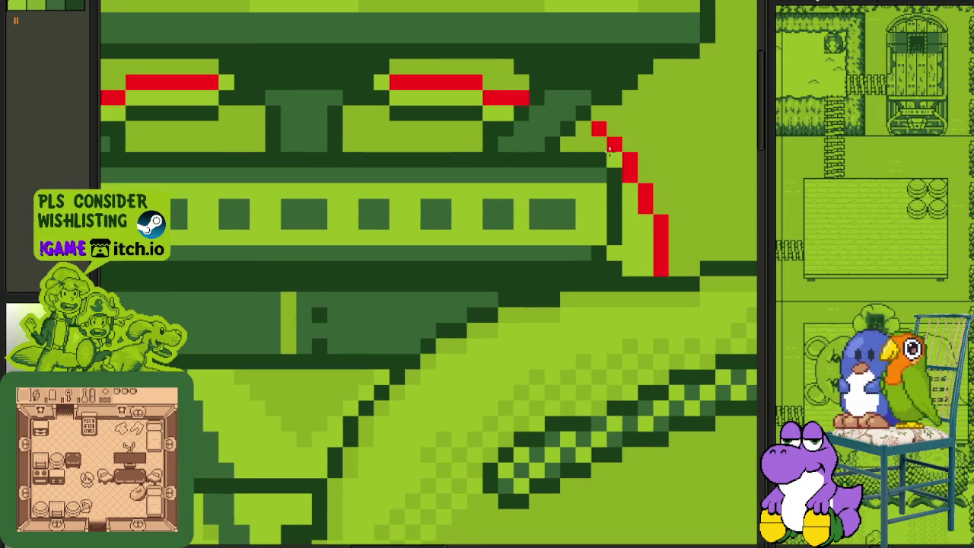
pyautogui.scroll(-2, 594, 142)
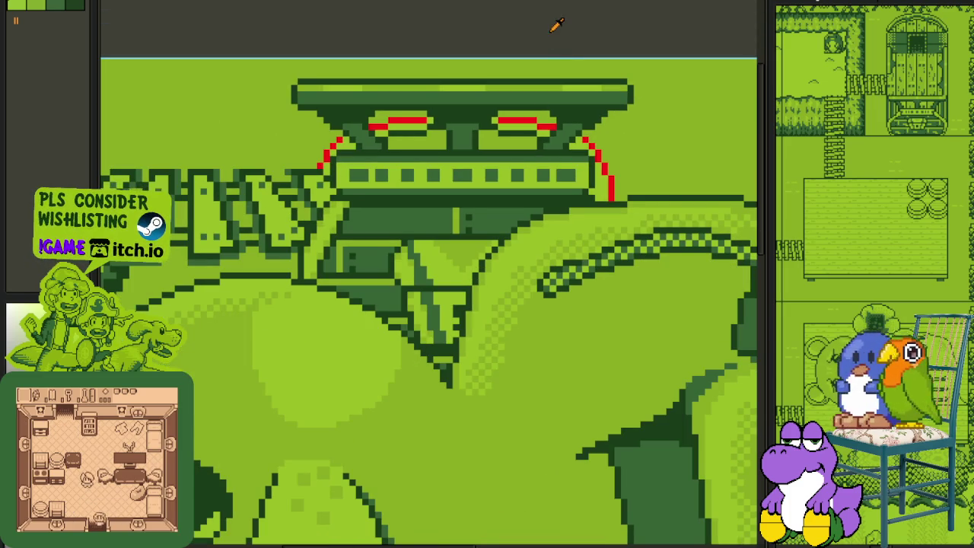
# Step: Repaint a short column beside the ship's right outline
pyautogui.scroll(2, 598, 168)
pyautogui.scroll(2, 601, 191)
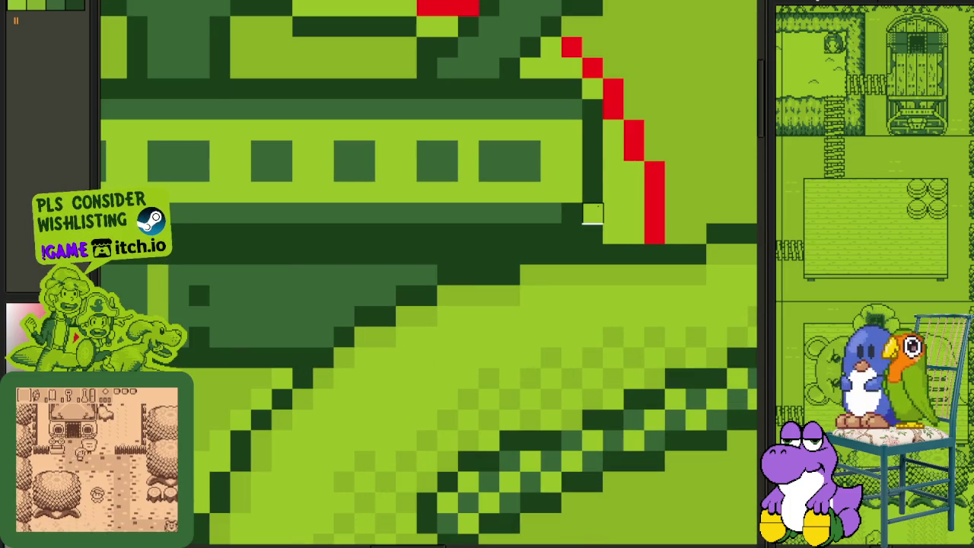
pyautogui.moveTo(593, 172); pyautogui.dragTo(609, 233)
pyautogui.scroll(-2, 634, 190)
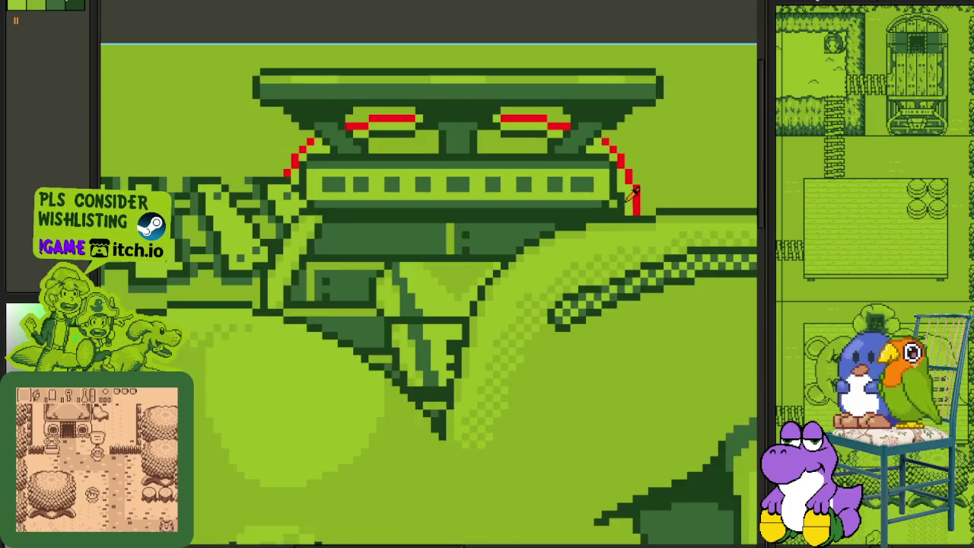
pyautogui.scroll(-1, 636, 192)
pyautogui.scroll(-1, 639, 194)
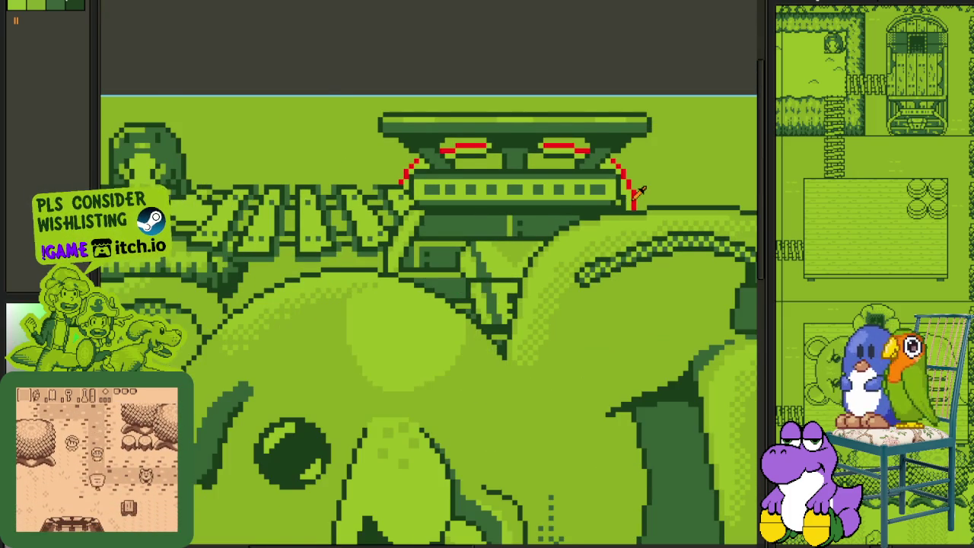
pyautogui.scroll(-1, 639, 193)
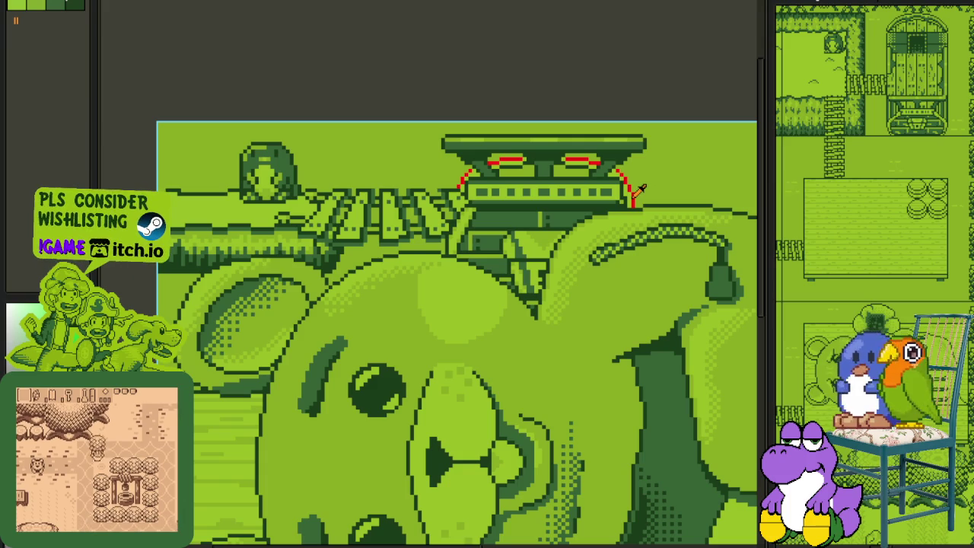
pyautogui.scroll(2, 571, 174)
pyautogui.scroll(1, 555, 157)
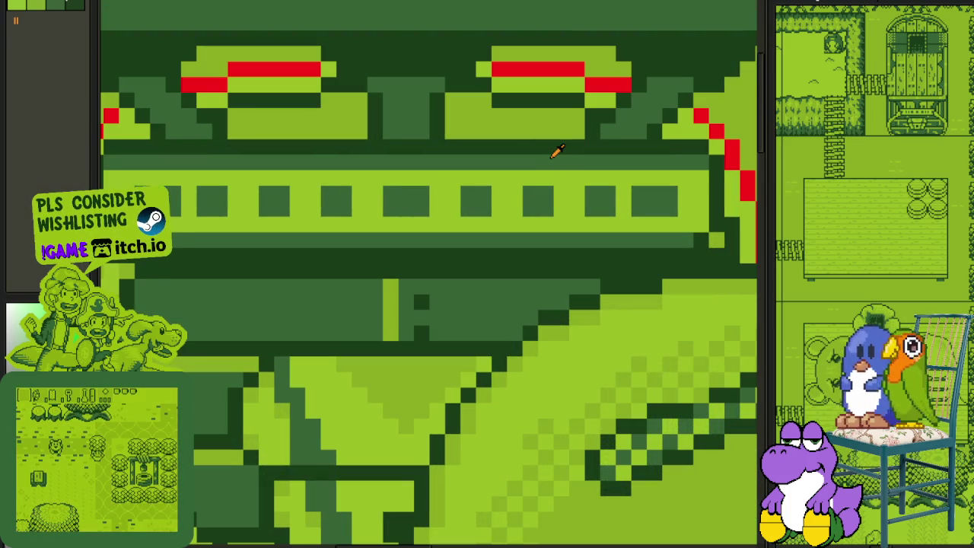
pyautogui.scroll(3, 526, 147)
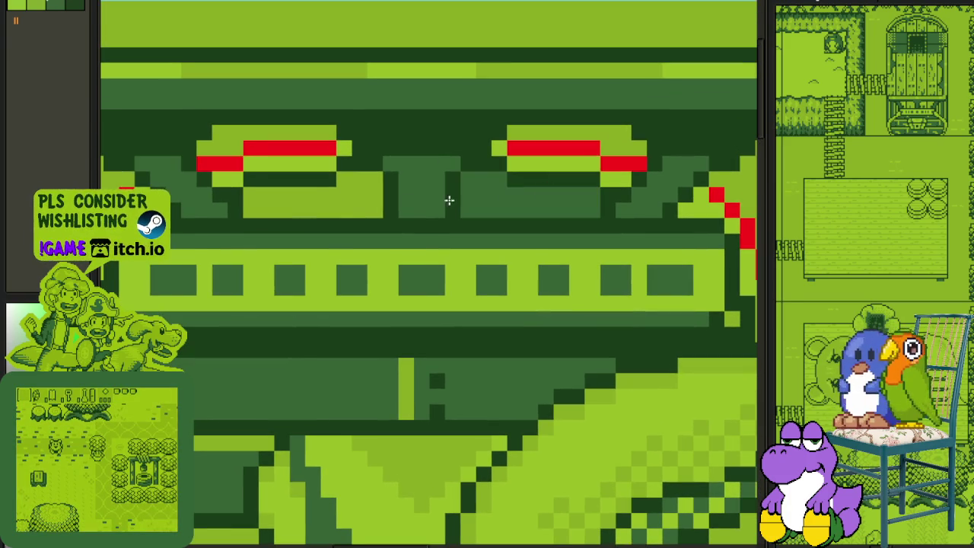
pyautogui.scroll(-3, 344, 207)
pyautogui.scroll(3, 498, 222)
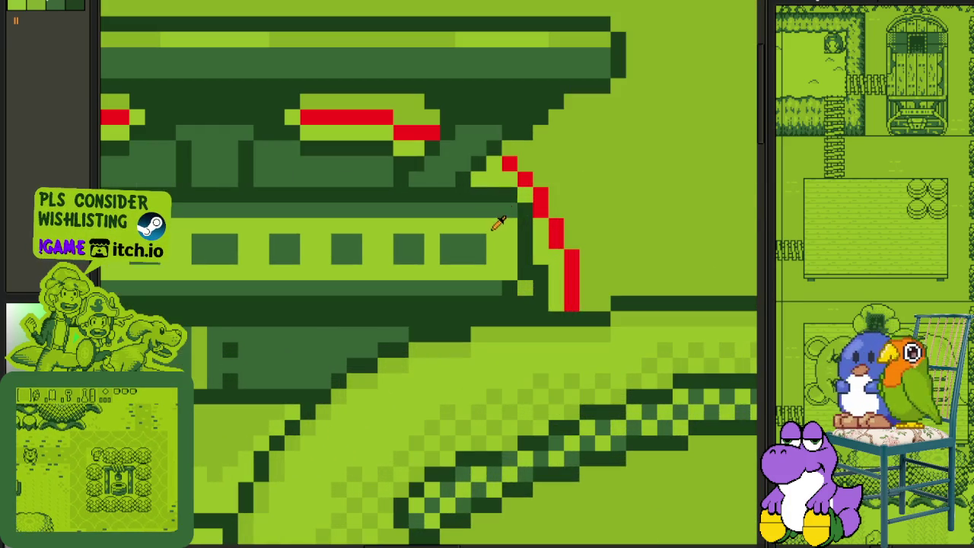
# Step: Replace every red #FF0000 pixel with the darkest green #0F380F
pyautogui.hotkey('shift', 'r')
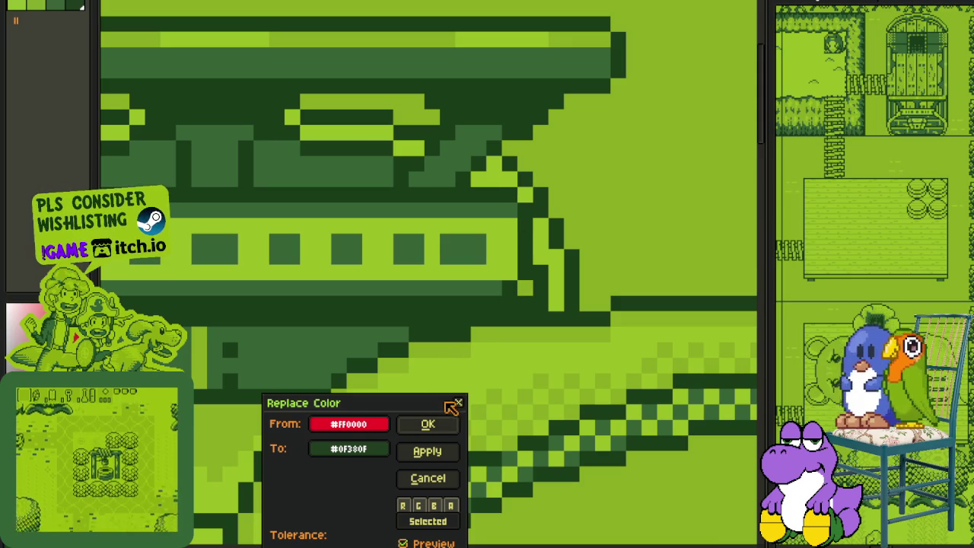
pyautogui.press('Return')
pyautogui.scroll(-3, 426, 153)
pyautogui.scroll(2, 356, 268)
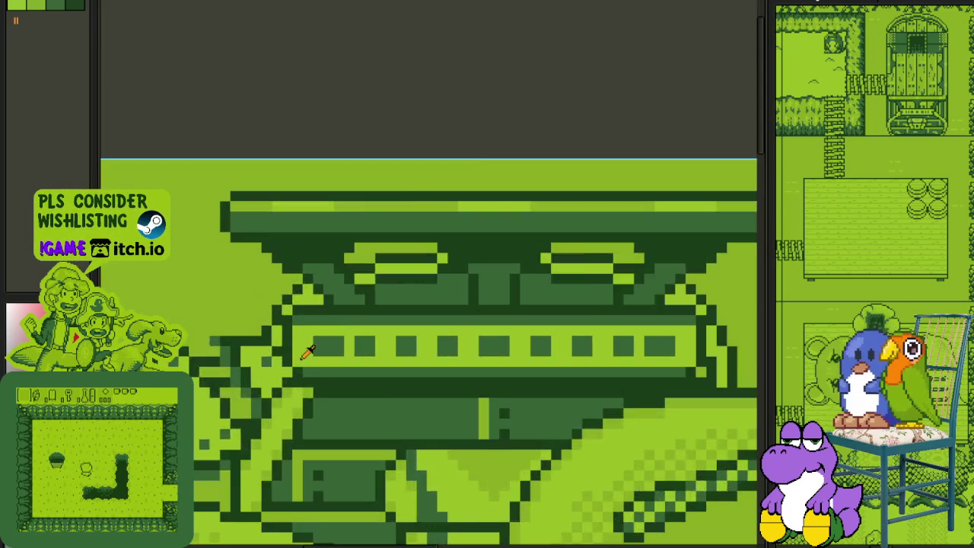
# Step: Darken a block and three light-green pixels on the ship's upper step
pyautogui.scroll(1, 305, 401)
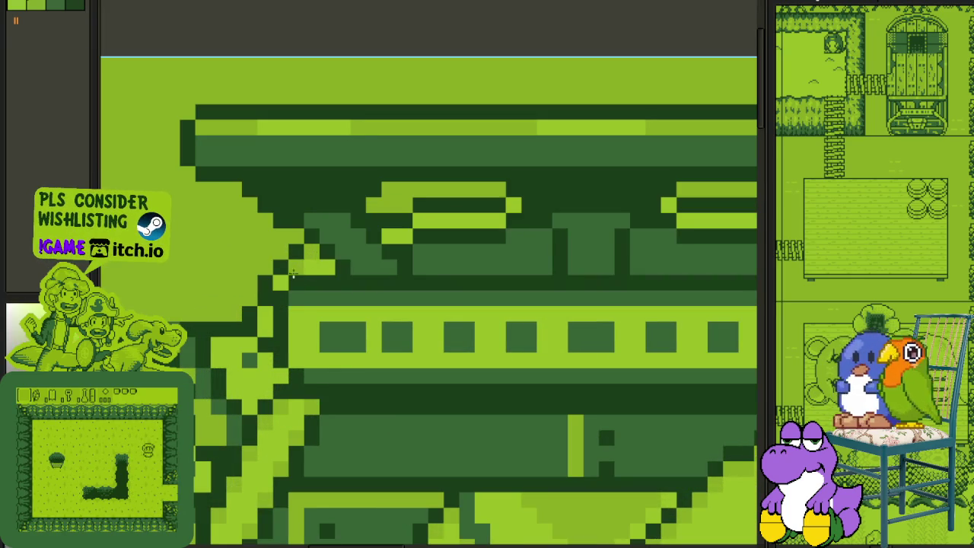
pyautogui.moveTo(382, 244); pyautogui.dragTo(386, 236)
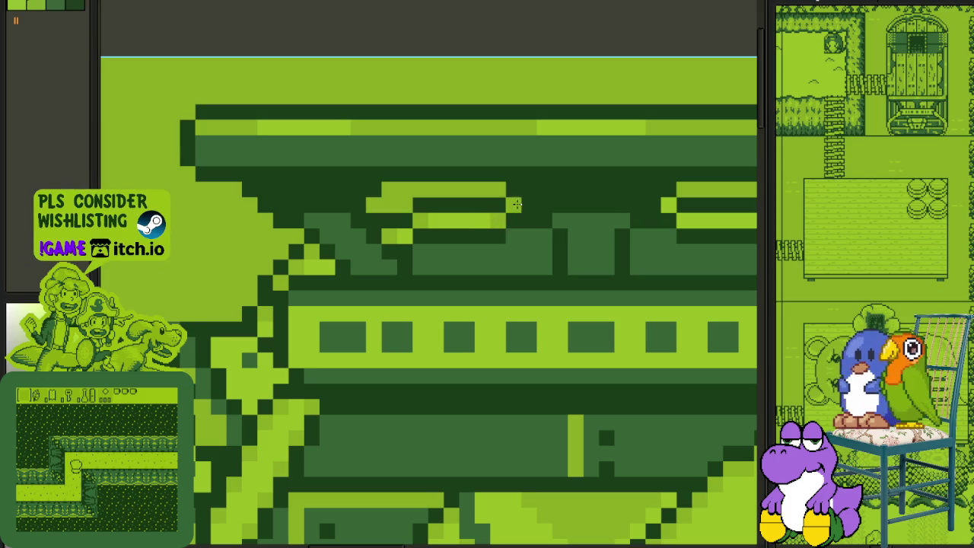
pyautogui.hscroll(3, 513, 218)
pyautogui.click(358, 209)
pyautogui.click(434, 209)
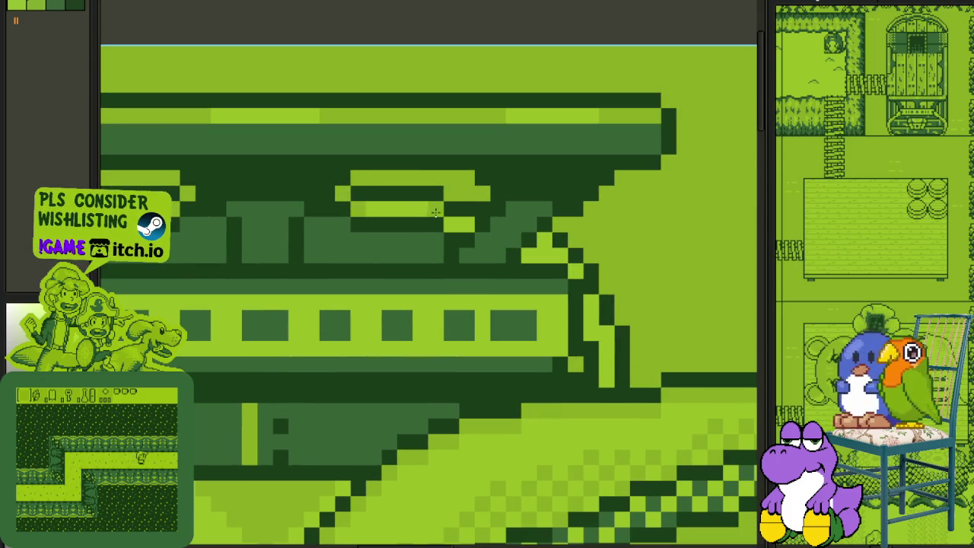
pyautogui.click(466, 222)
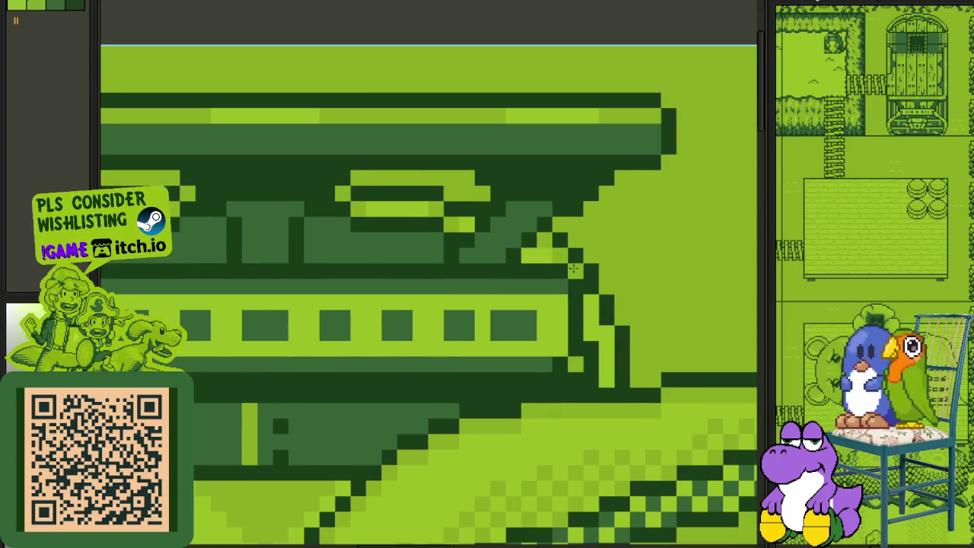
# Step: Marquee-select the strip along the ship's top
pyautogui.scroll(-5, 612, 333)
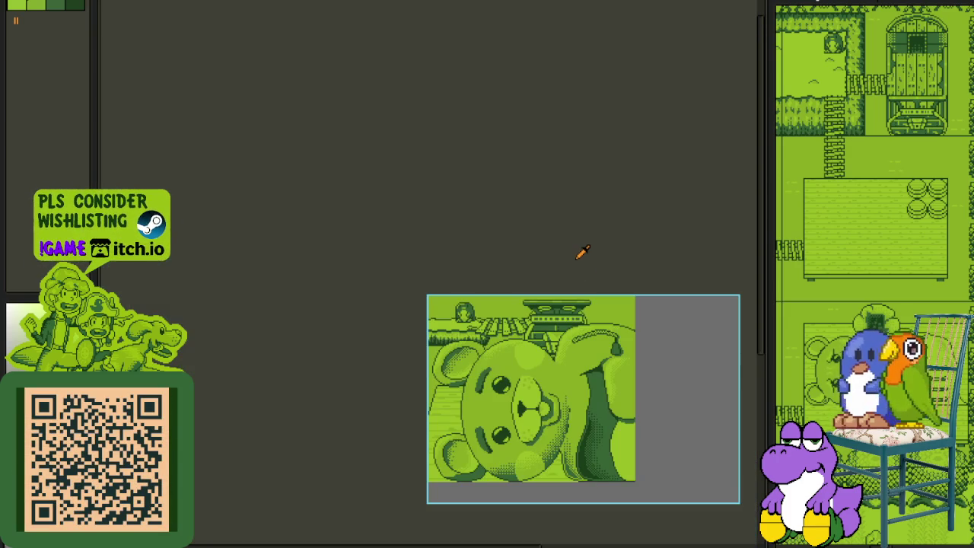
pyautogui.scroll(2, 606, 257)
pyautogui.scroll(2, 515, 266)
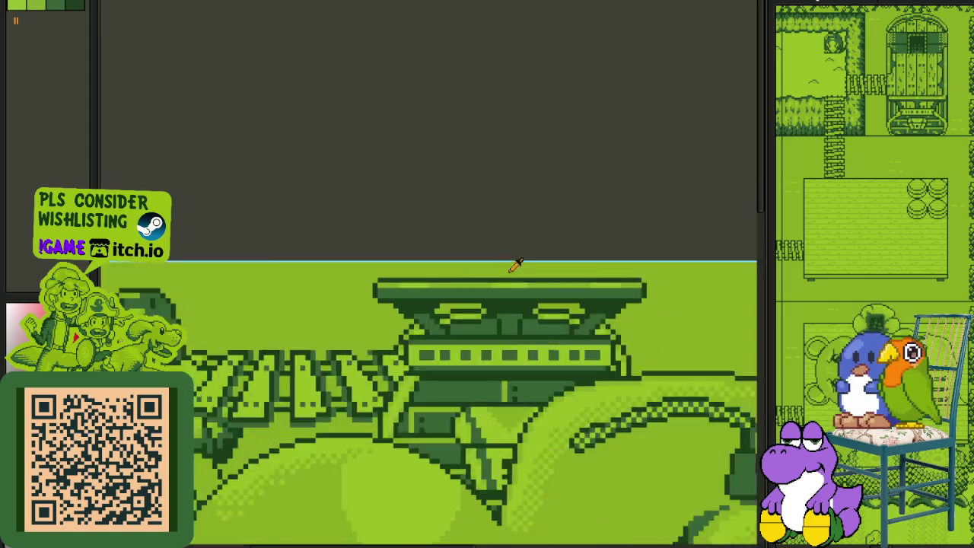
pyautogui.scroll(1, 421, 286)
pyautogui.moveTo(266, 280); pyautogui.dragTo(692, 316)
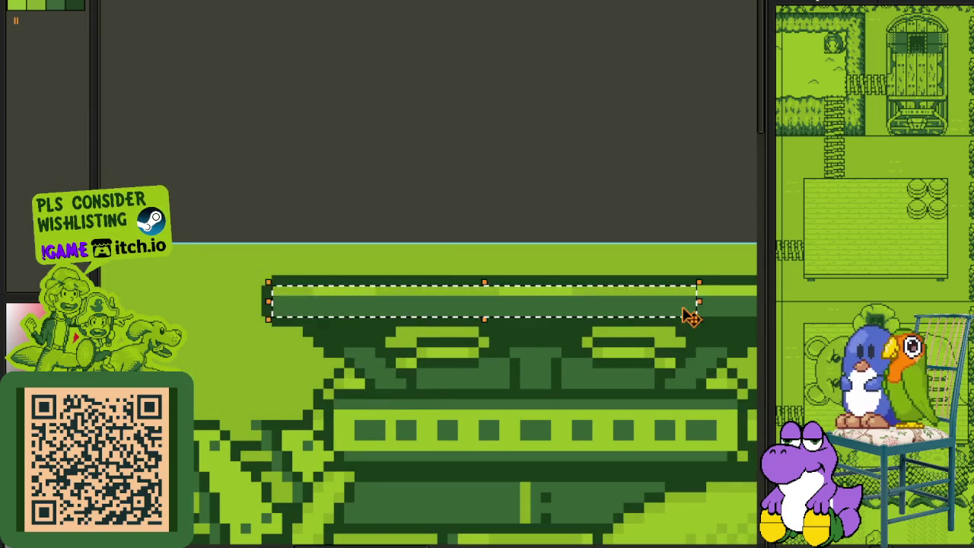
pyautogui.scroll(-2, 563, 218)
pyautogui.press('Tab')
# Step: Move a layer higher in the stack and merge it down
pyautogui.moveTo(190, 439); pyautogui.dragTo(197, 430)
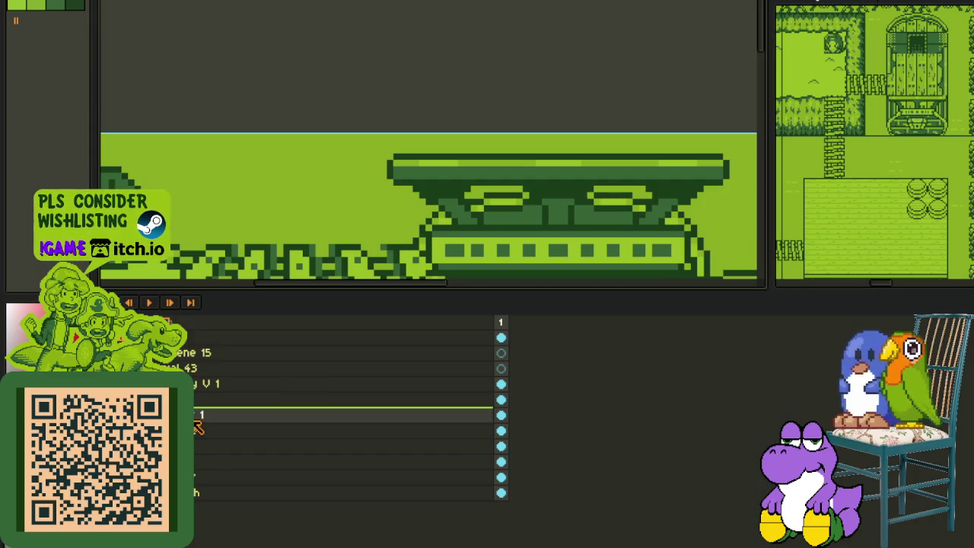
pyautogui.moveTo(199, 417); pyautogui.dragTo(226, 412)
pyautogui.rightClick(226, 412)
pyautogui.click(282, 495)
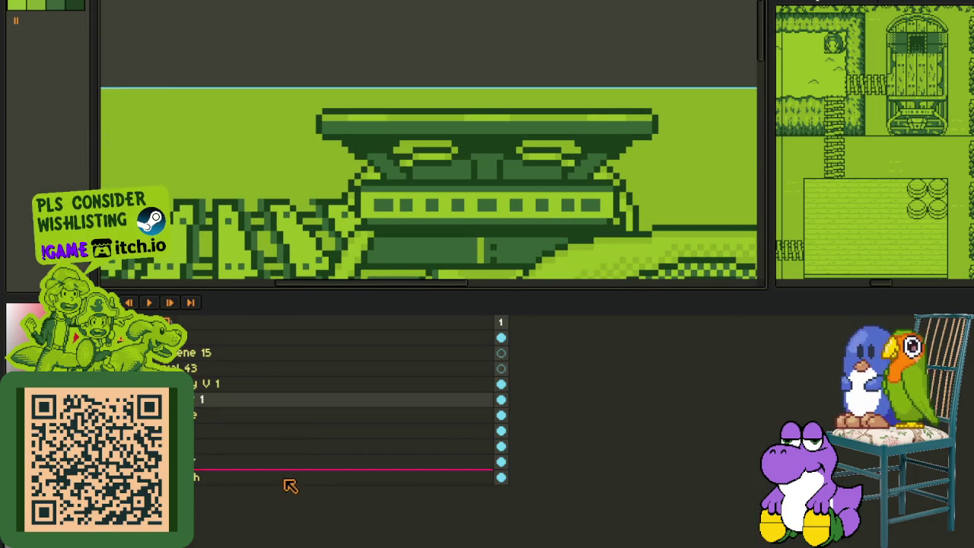
# Step: Rename the layer to 'Sp'
pyautogui.doubleClick(267, 404)
pyautogui.write('S')
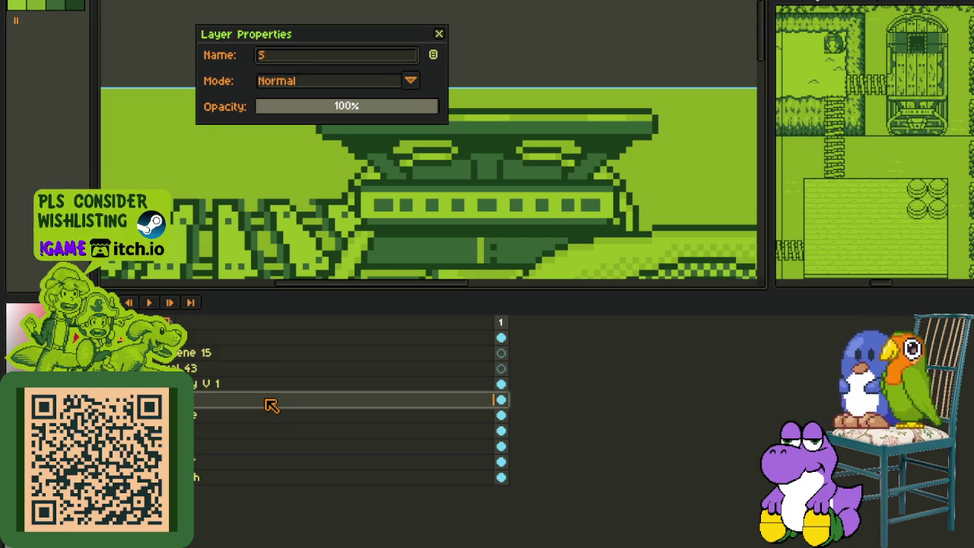
pyautogui.write('p')
pyautogui.press('Return')
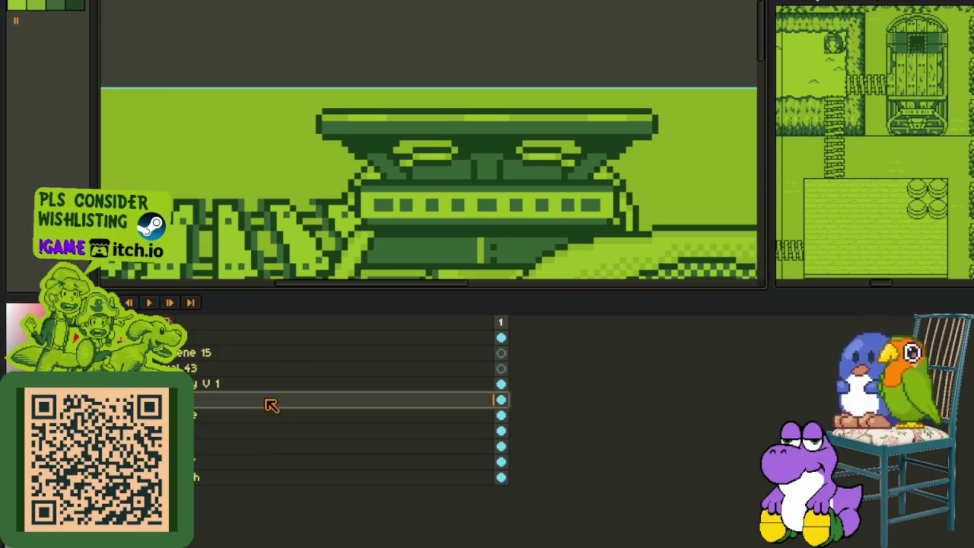
pyautogui.press('Tab')
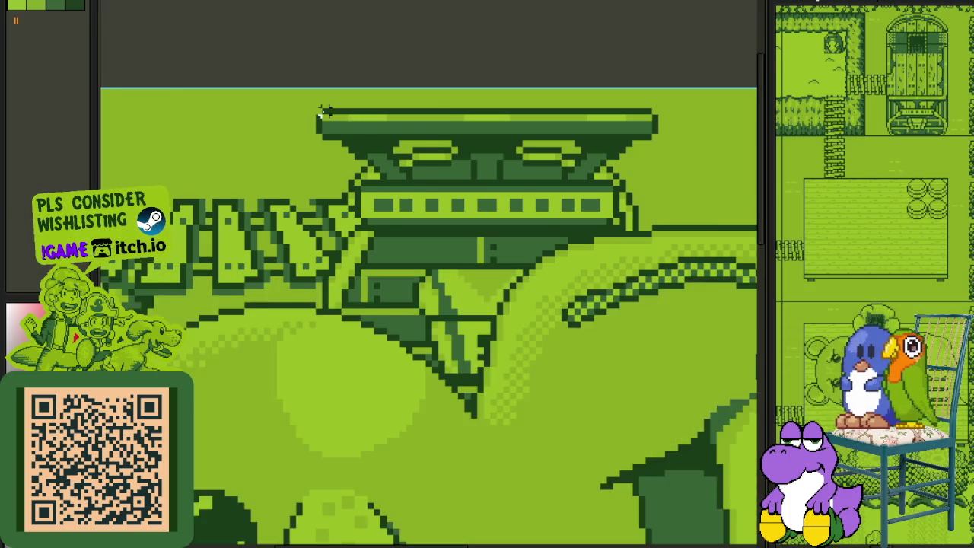
# Step: Select a thin strip along the ship's top edge, deselect, and zoom in to review
pyautogui.moveTo(324, 118)
pyautogui.mouseDown()
pyautogui.moveTo(708, 118)
pyautogui.moveTo(722, 131)
pyautogui.mouseUp()
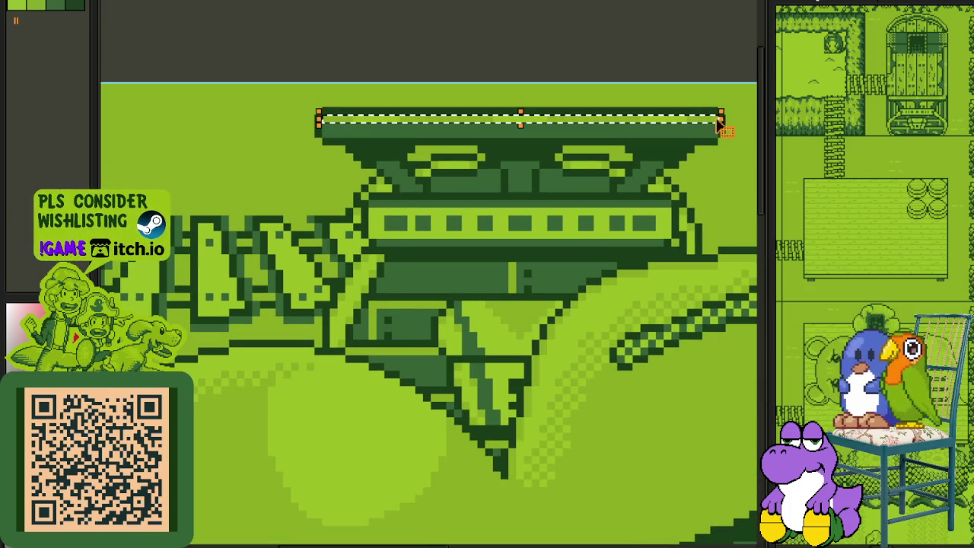
pyautogui.hotkey('ctrl', 'd')
pyautogui.scroll(-5, 654, 72)
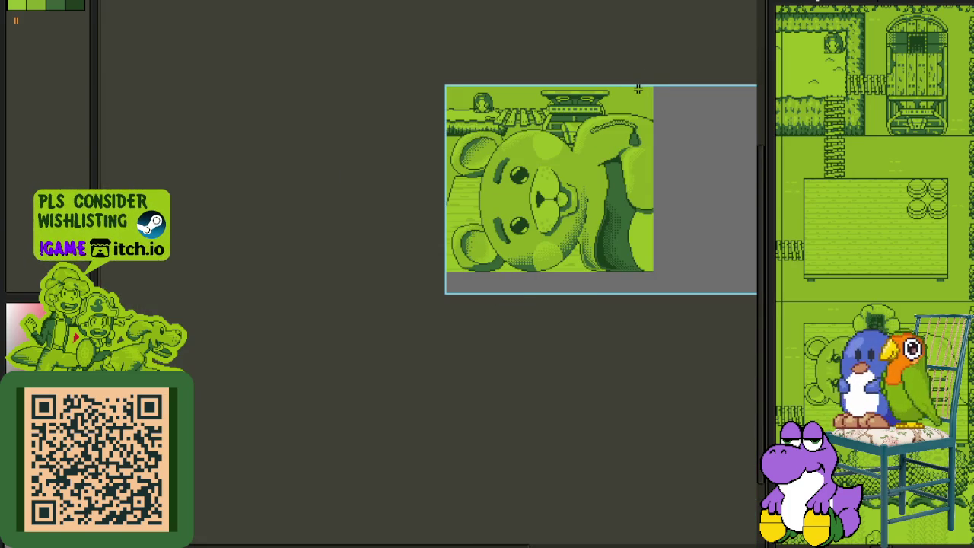
pyautogui.scroll(2, 613, 92)
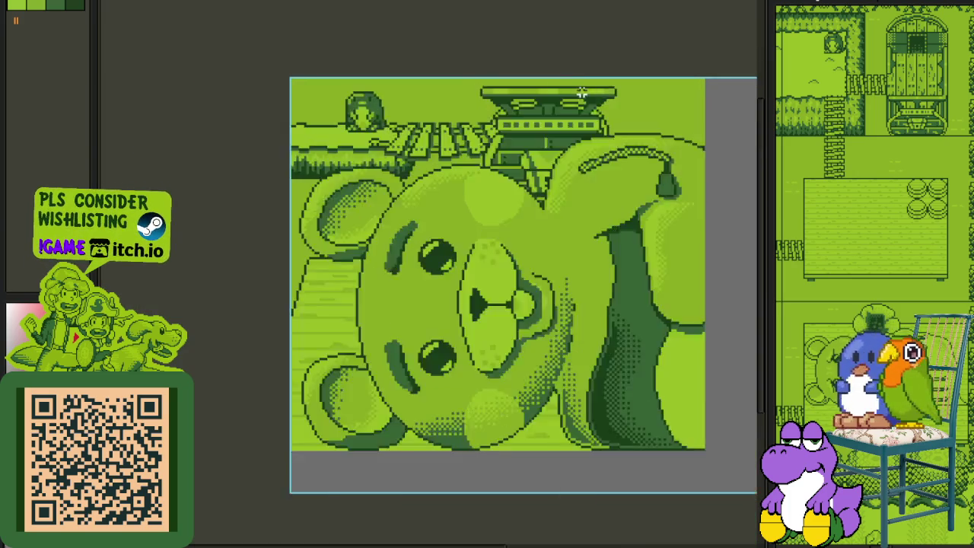
pyautogui.scroll(2, 548, 97)
pyautogui.scroll(1, 548, 97)
pyautogui.scroll(1, 495, 121)
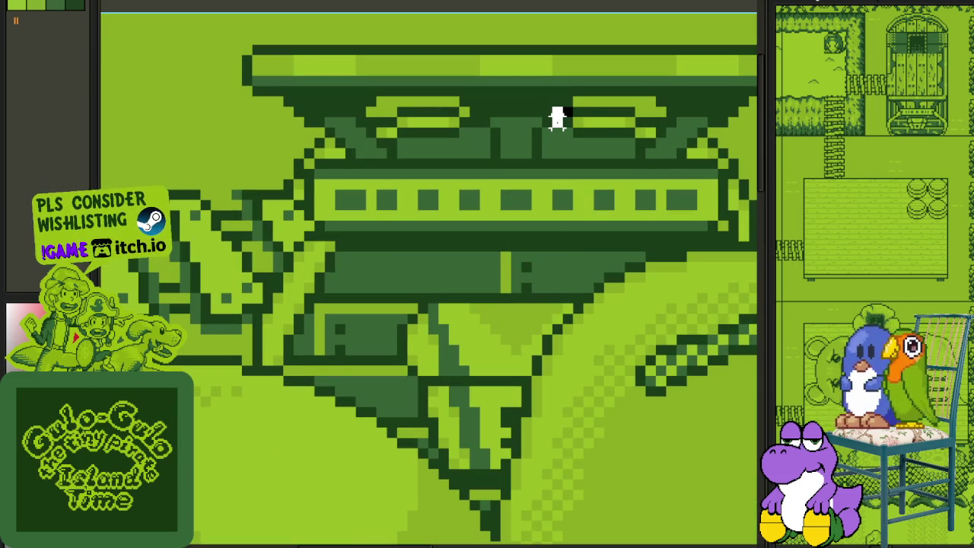
# Step: Lasso-select the right oval window, drop it back, and darken its edge pixels
pyautogui.moveTo(558, 118); pyautogui.dragTo(590, 143)
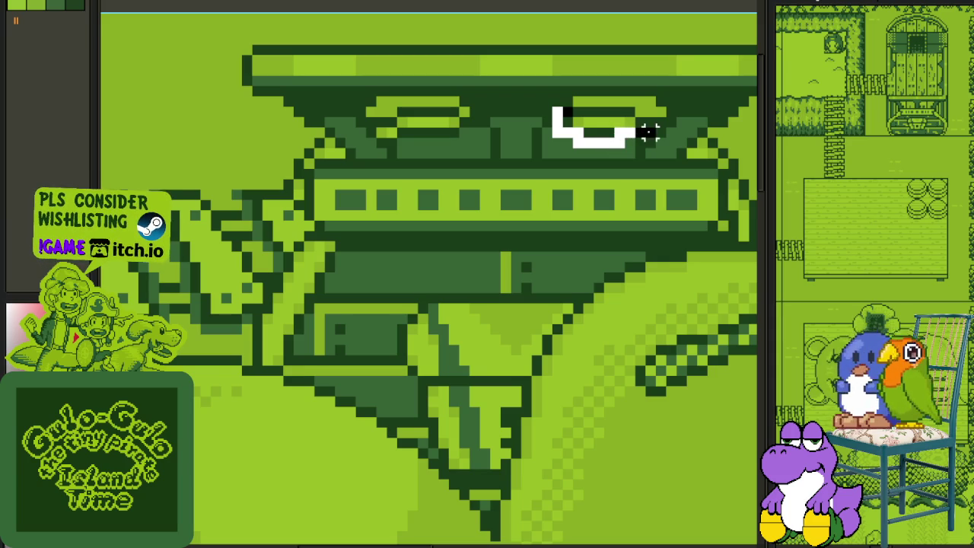
pyautogui.moveTo(656, 122); pyautogui.dragTo(609, 103)
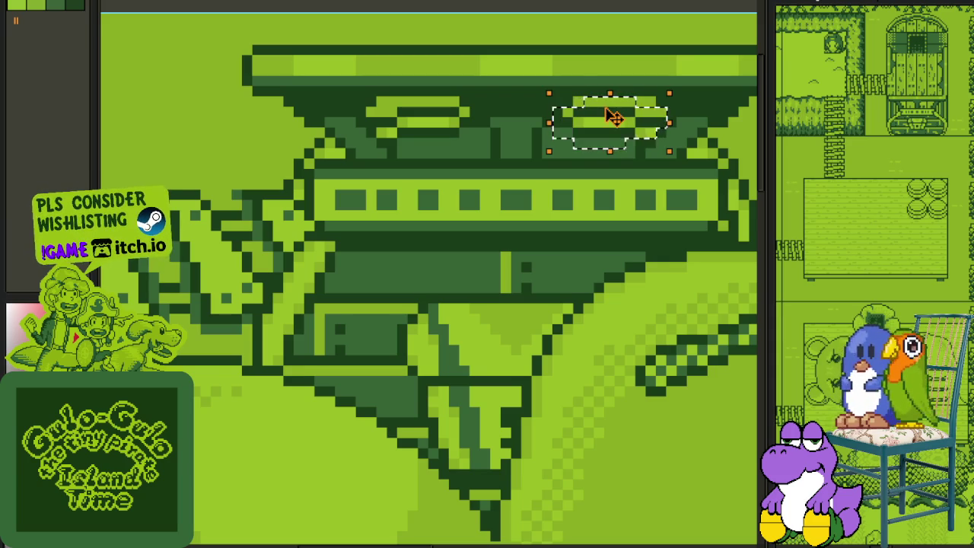
pyautogui.click(612, 88)
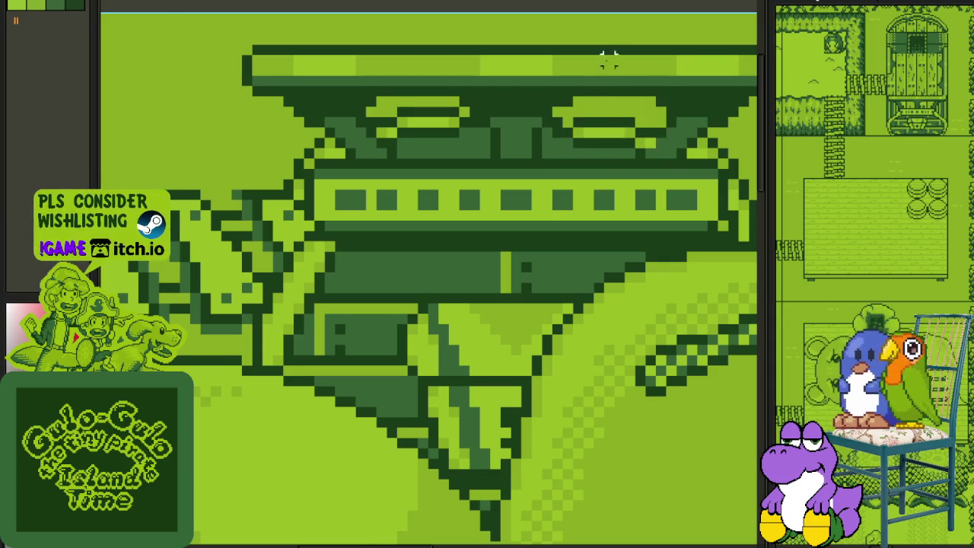
pyautogui.scroll(1, 581, 112)
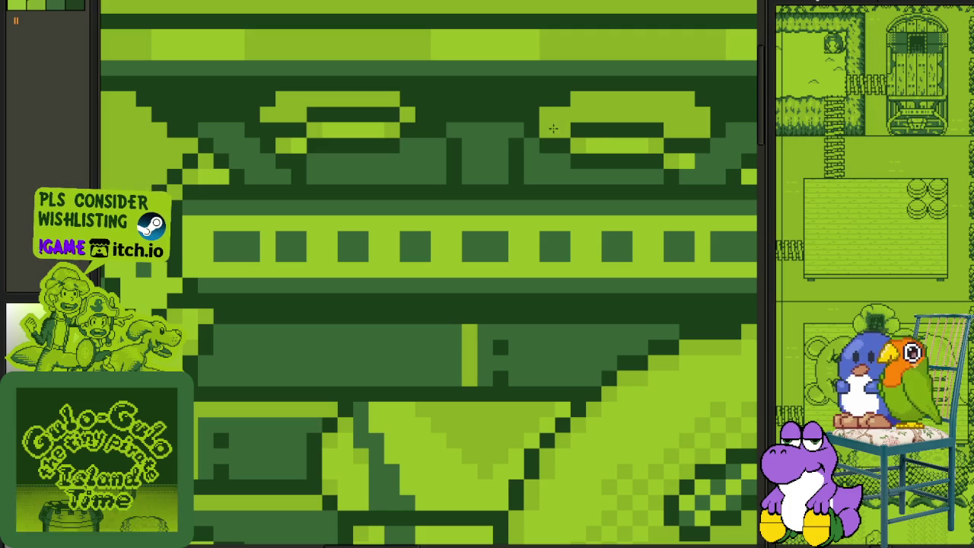
pyautogui.moveTo(561, 110); pyautogui.dragTo(547, 118)
# Step: Lasso-select the left window and deselect to apply the change
pyautogui.scroll(-2, 485, 112)
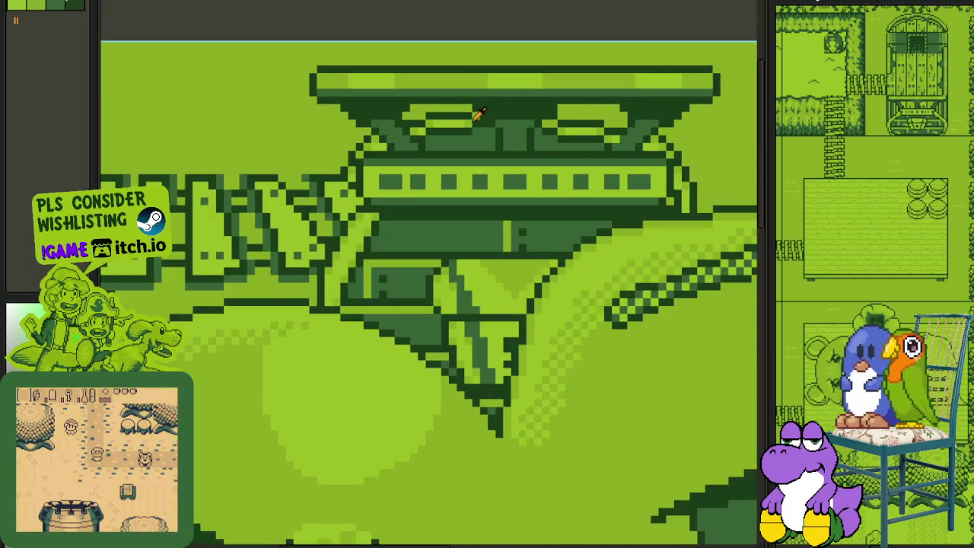
pyautogui.scroll(1, 486, 112)
pyautogui.moveTo(485, 112)
pyautogui.mouseDown()
pyautogui.moveTo(402, 113)
pyautogui.moveTo(430, 126)
pyautogui.moveTo(485, 124)
pyautogui.mouseUp()
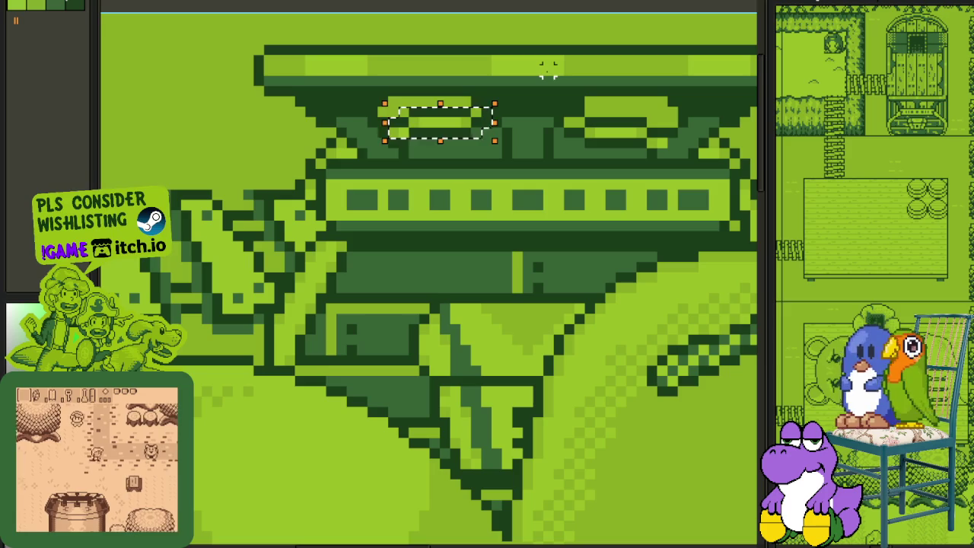
pyautogui.hotkey('ctrl', 'd')
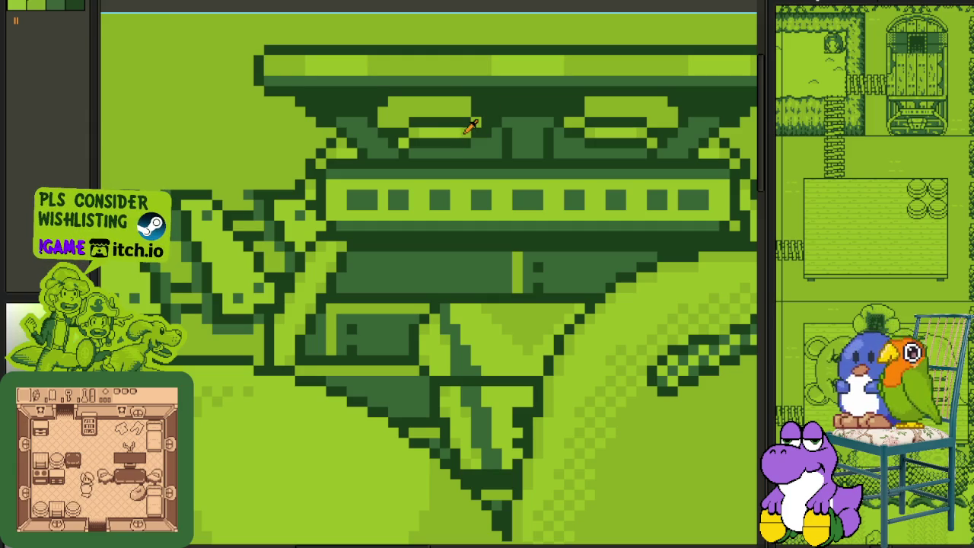
pyautogui.scroll(-2, 485, 122)
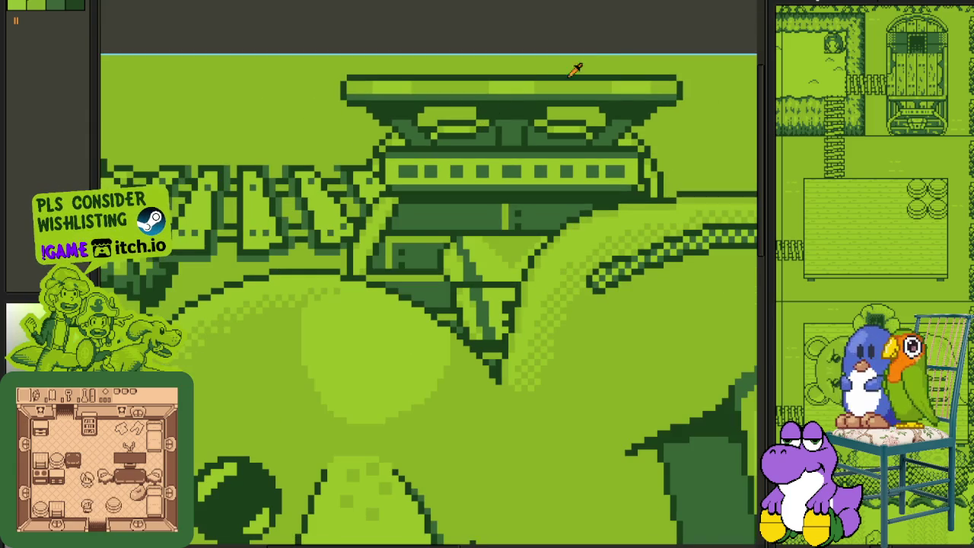
# Step: Zoom in and paint over the stray dark line beside the ship's roof
pyautogui.scroll(1, 598, 81)
pyautogui.scroll(2, 609, 107)
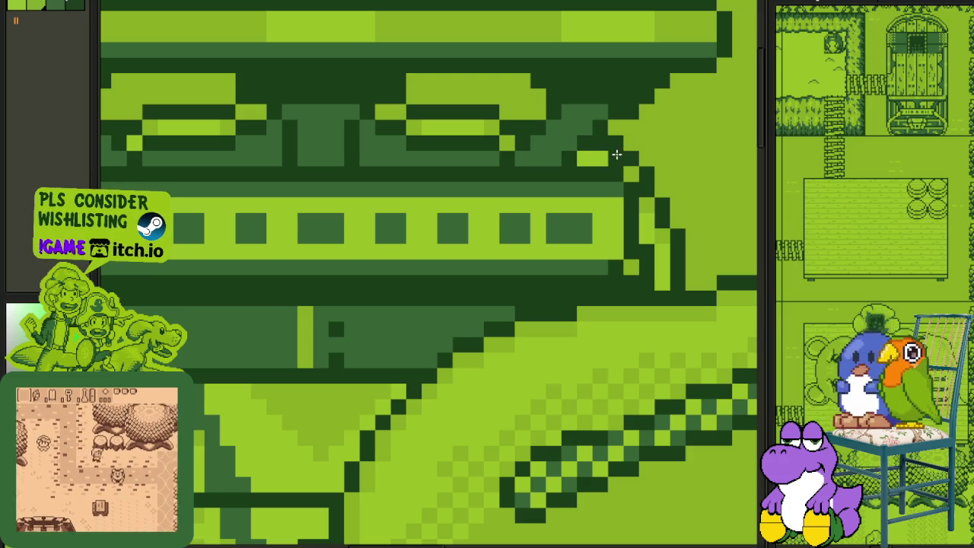
pyautogui.scroll(-3, 631, 161)
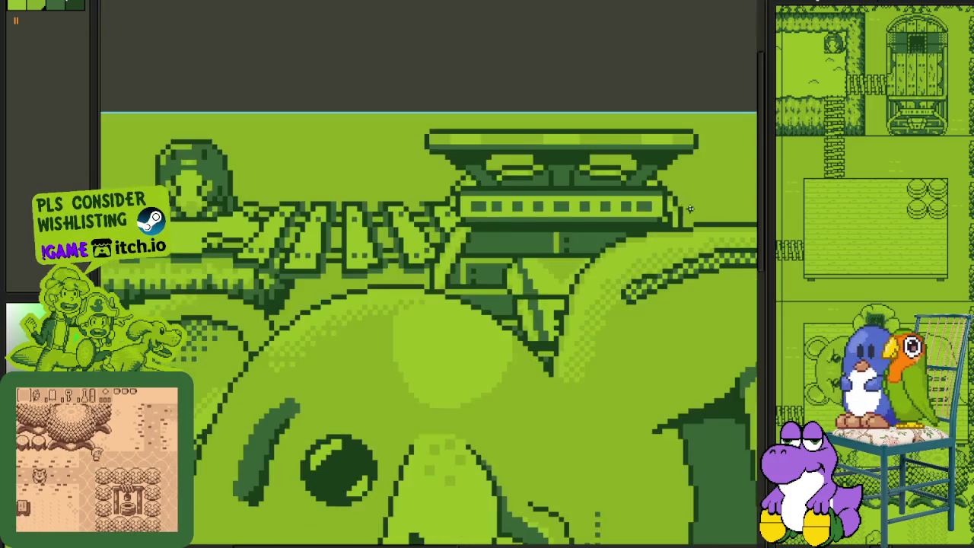
pyautogui.scroll(-2, 685, 213)
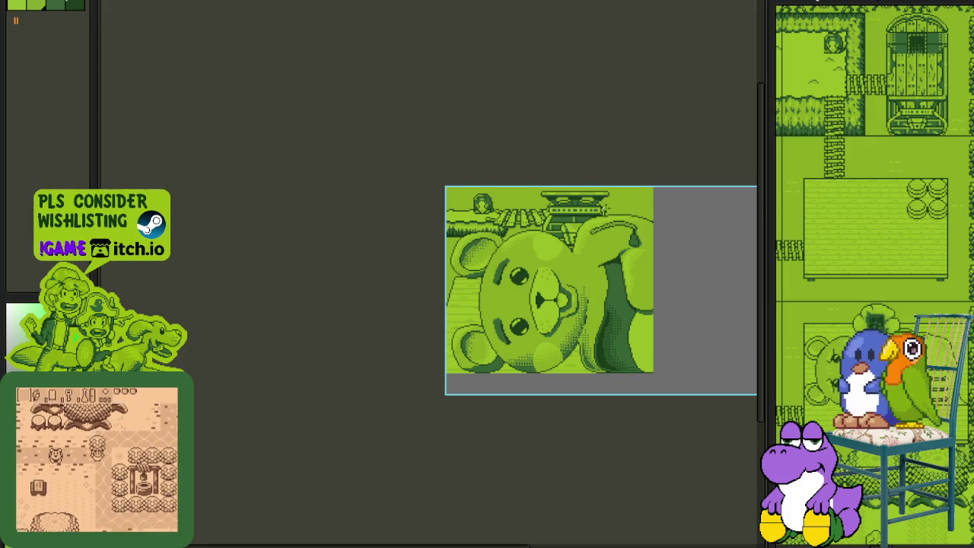
pyautogui.scroll(3, 600, 207)
pyautogui.scroll(1, 600, 207)
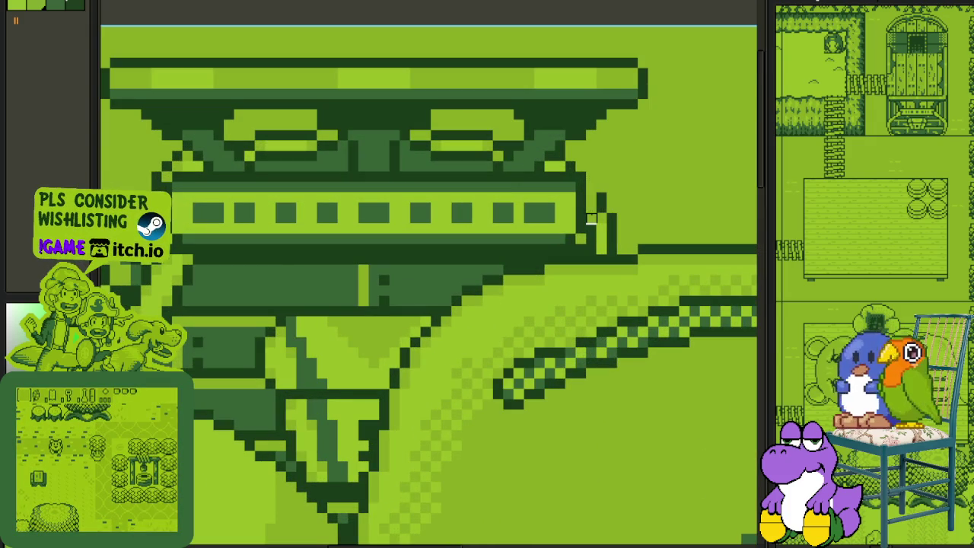
pyautogui.moveTo(580, 240); pyautogui.dragTo(622, 239)
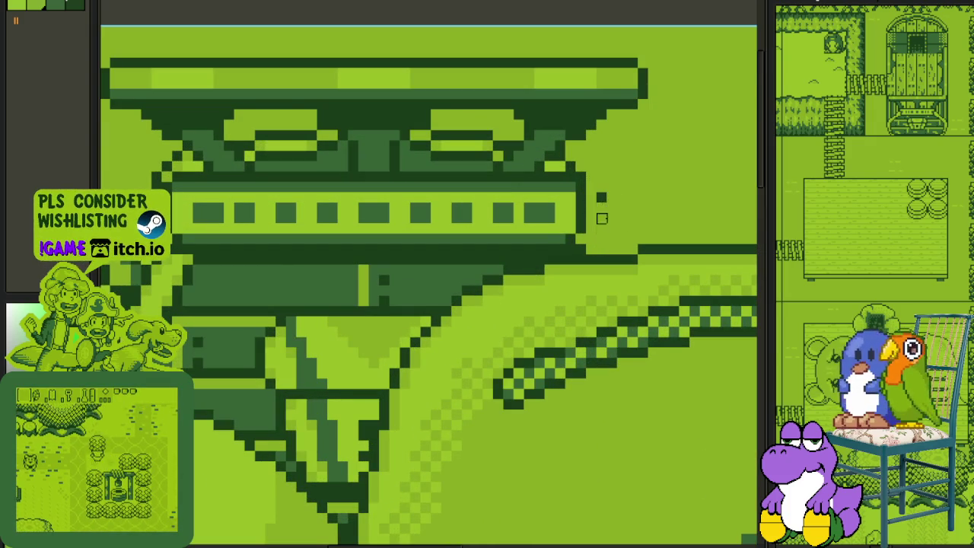
# Step: Smooth the staircase edge pixels on the ship's left side
pyautogui.scroll(-3, 602, 190)
pyautogui.scroll(-1, 547, 197)
pyautogui.scroll(1, 547, 197)
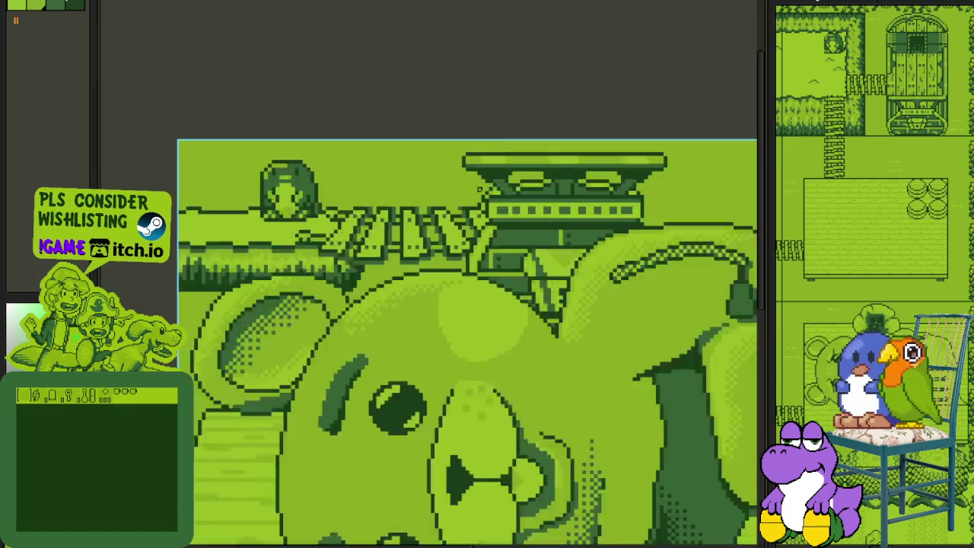
pyautogui.scroll(1, 547, 197)
pyautogui.scroll(1, 426, 182)
pyautogui.moveTo(383, 169); pyautogui.dragTo(373, 165)
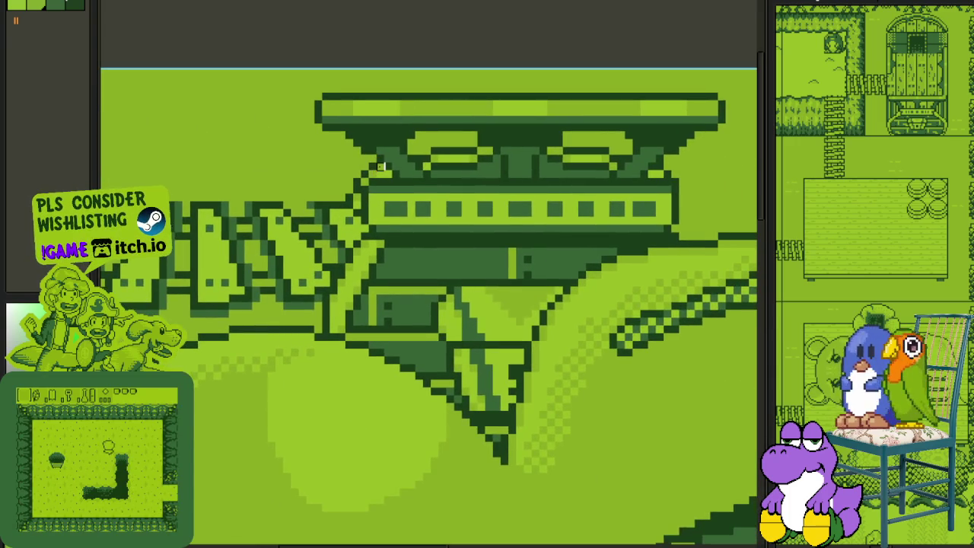
pyautogui.scroll(1, 370, 163)
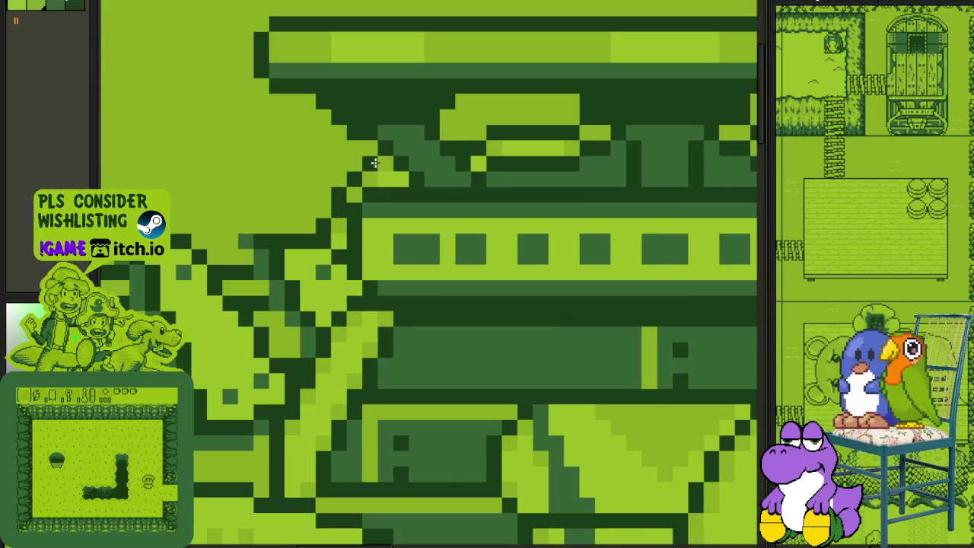
pyautogui.moveTo(373, 162); pyautogui.dragTo(338, 212)
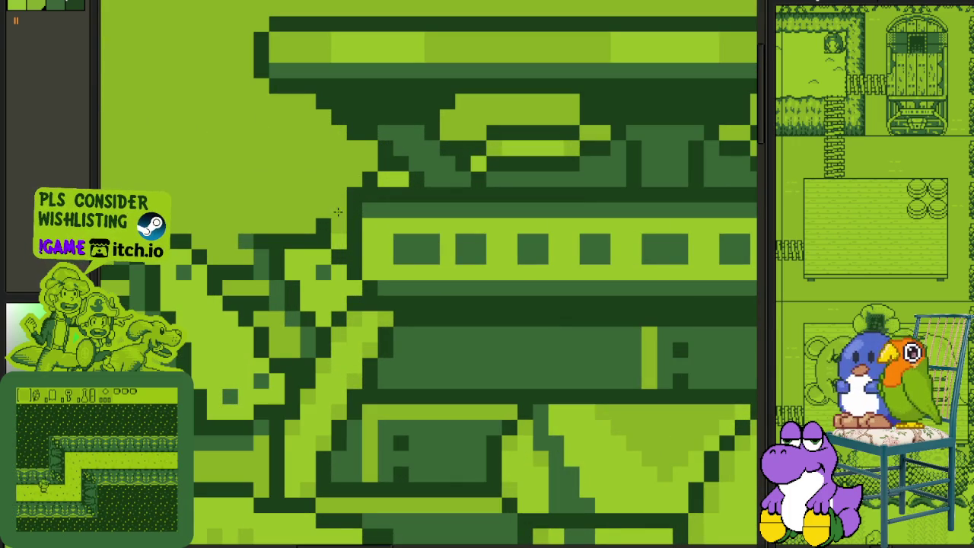
pyautogui.scroll(-1, 395, 190)
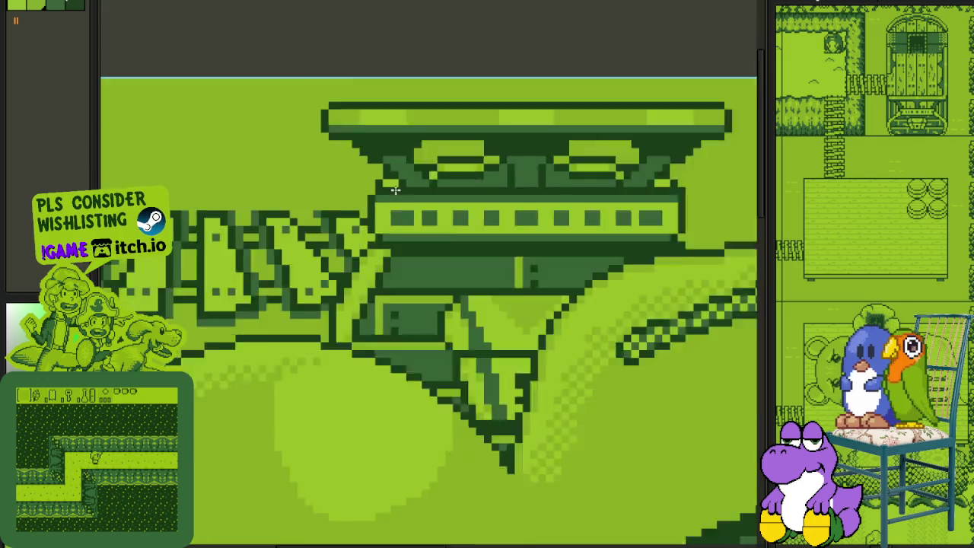
pyautogui.scroll(-2, 436, 196)
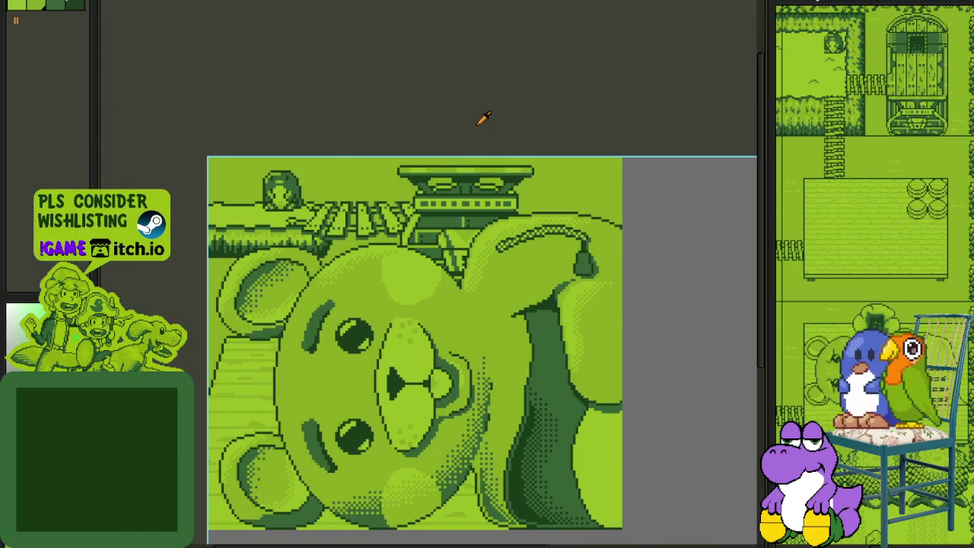
pyautogui.scroll(-1, 484, 118)
pyautogui.hotkey('ctrl', 's')
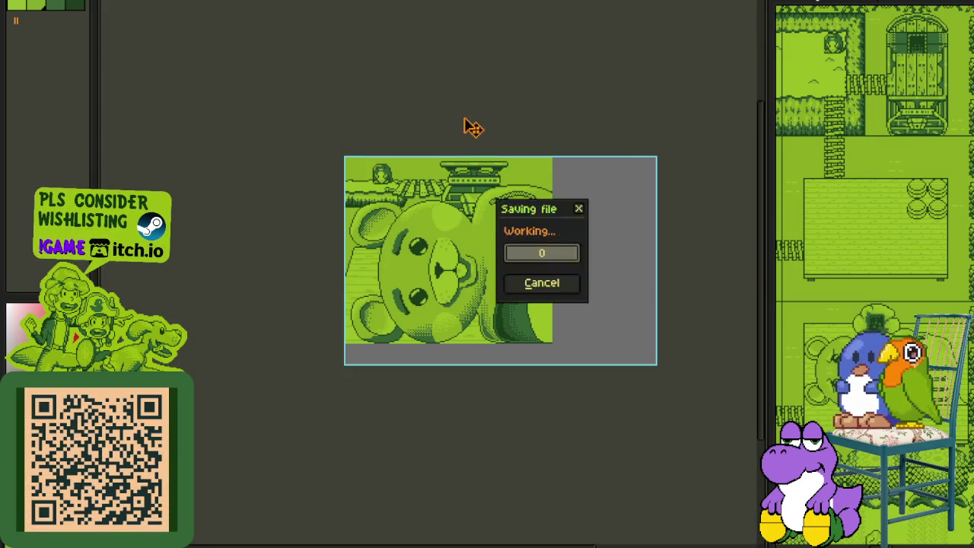
pyautogui.press('Tab')
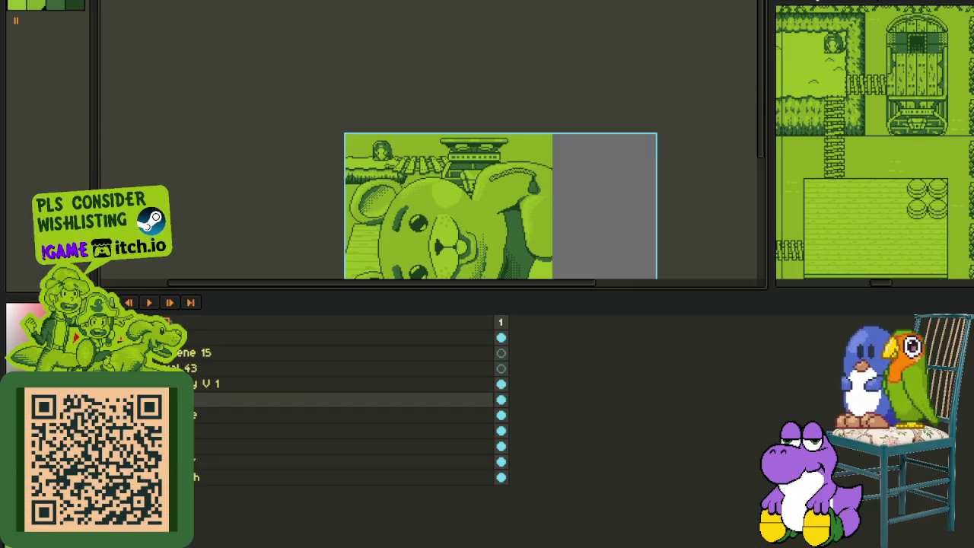
pyautogui.press('Tab')
pyautogui.scroll(-1, 419, 131)
pyautogui.scroll(1, 419, 131)
pyautogui.hotkey('ctrl', 's')
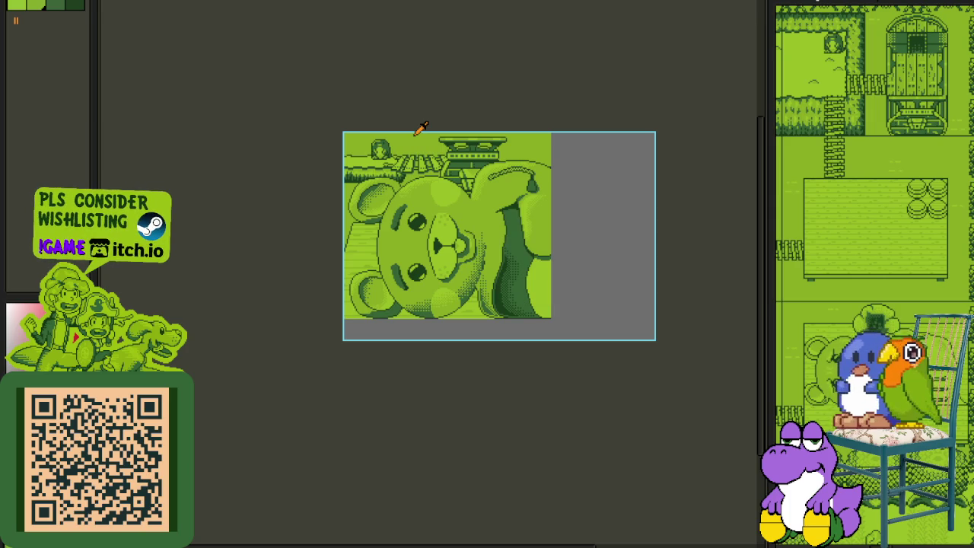
pyautogui.press('Tab')
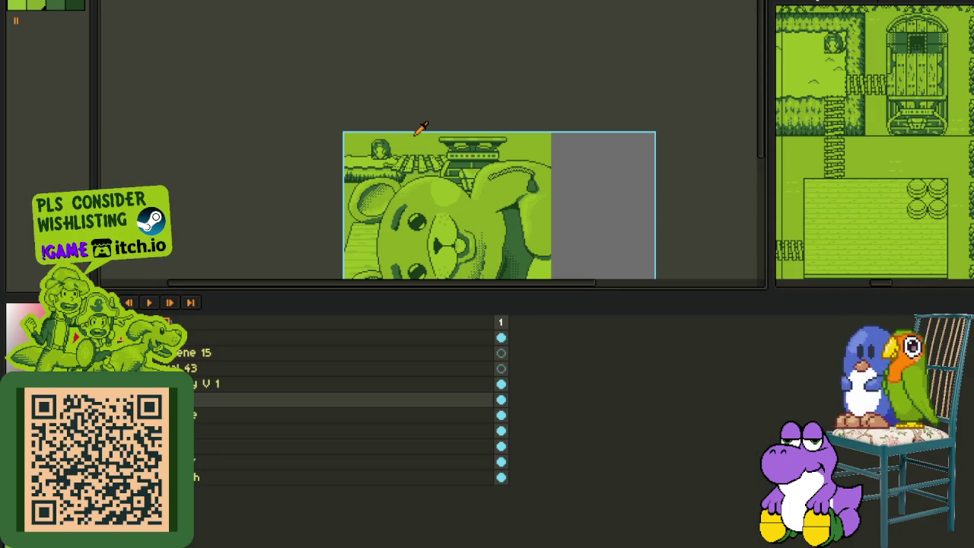
pyautogui.rightClick(196, 459)
pyautogui.moveTo(221, 473)
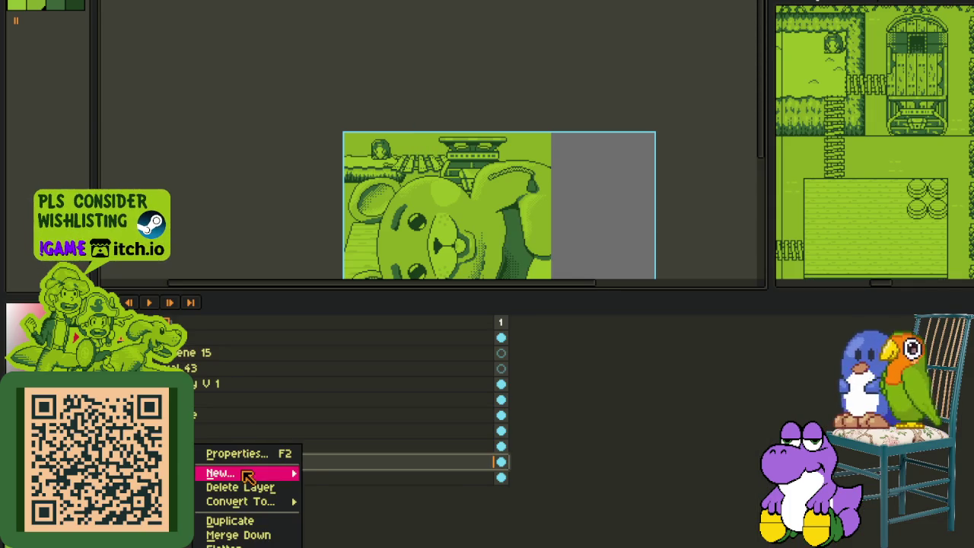
pyautogui.click(344, 474)
pyautogui.doubleClick(228, 468)
pyautogui.write('background stu')
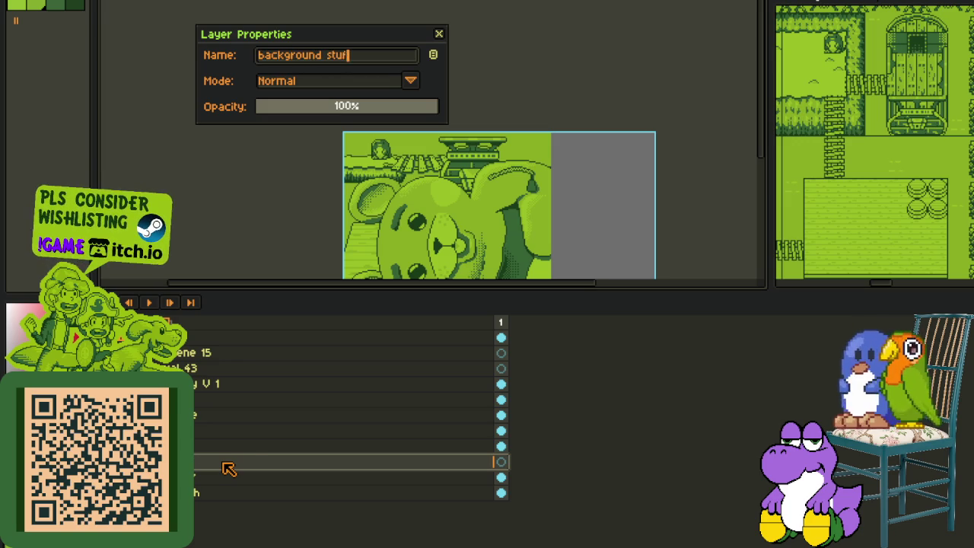
pyautogui.write('f')
pyautogui.press('Return')
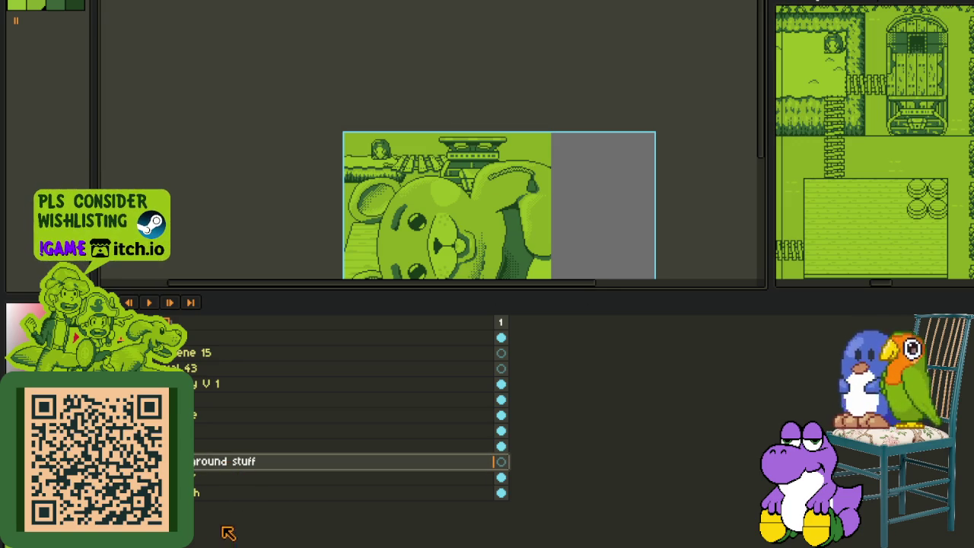
pyautogui.moveTo(202, 479); pyautogui.dragTo(195, 492)
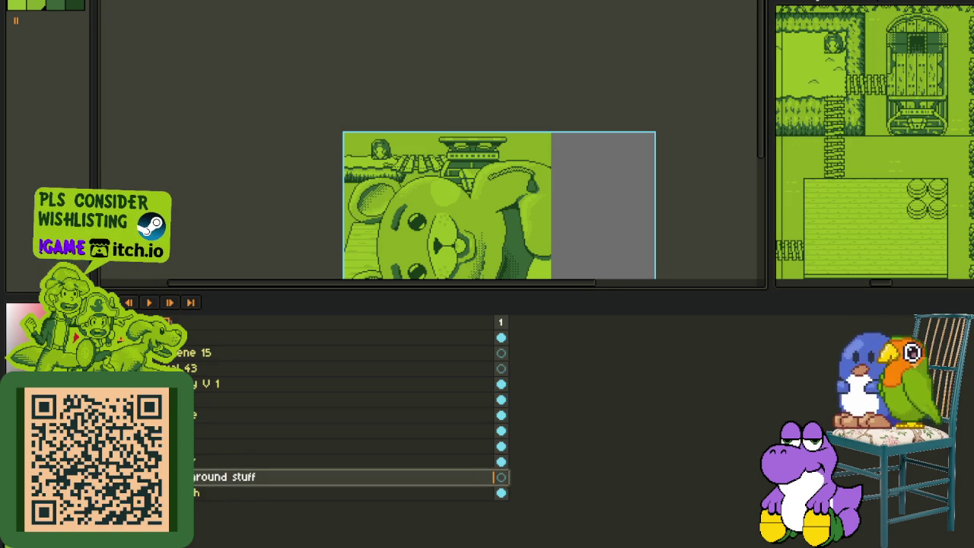
pyautogui.press('Tab')
pyautogui.scroll(3, 442, 194)
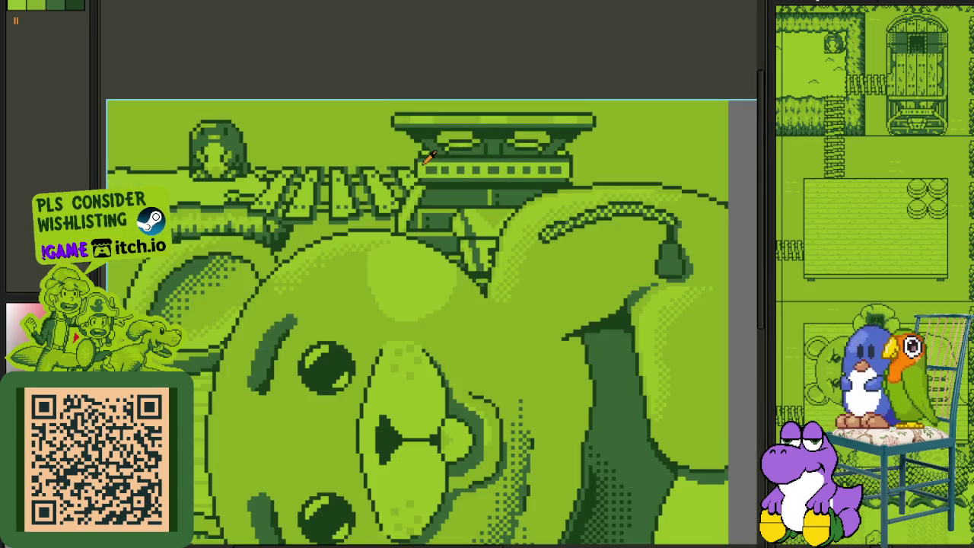
pyautogui.moveTo(485, 239); pyautogui.dragTo(478, 242)
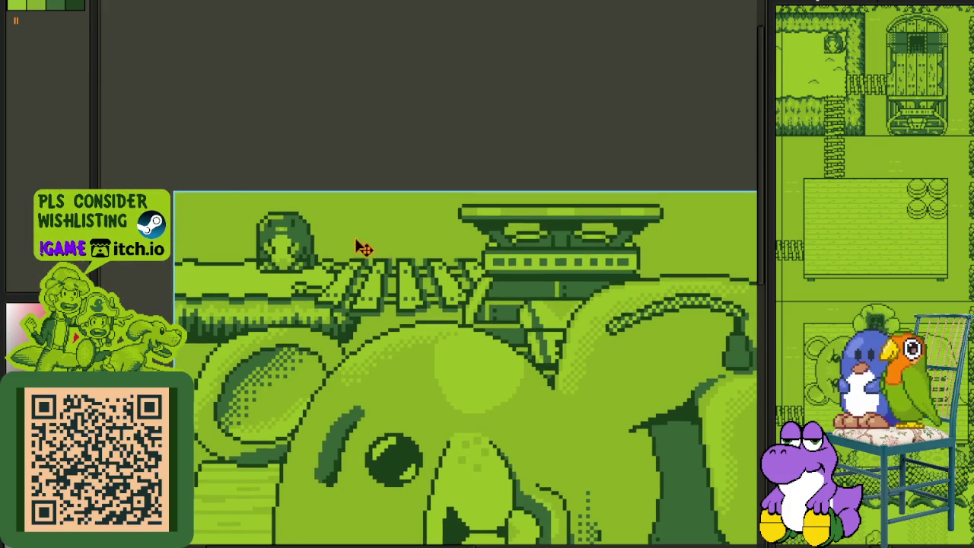
pyautogui.scroll(-3, 364, 247)
pyautogui.scroll(2, 290, 259)
pyautogui.scroll(2, 279, 252)
pyautogui.scroll(-1, 286, 278)
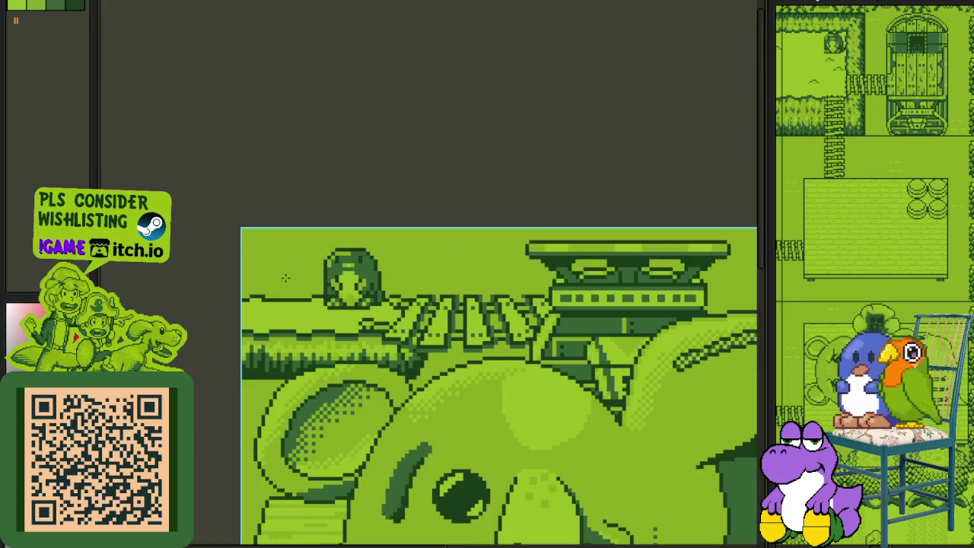
pyautogui.scroll(-3, 315, 256)
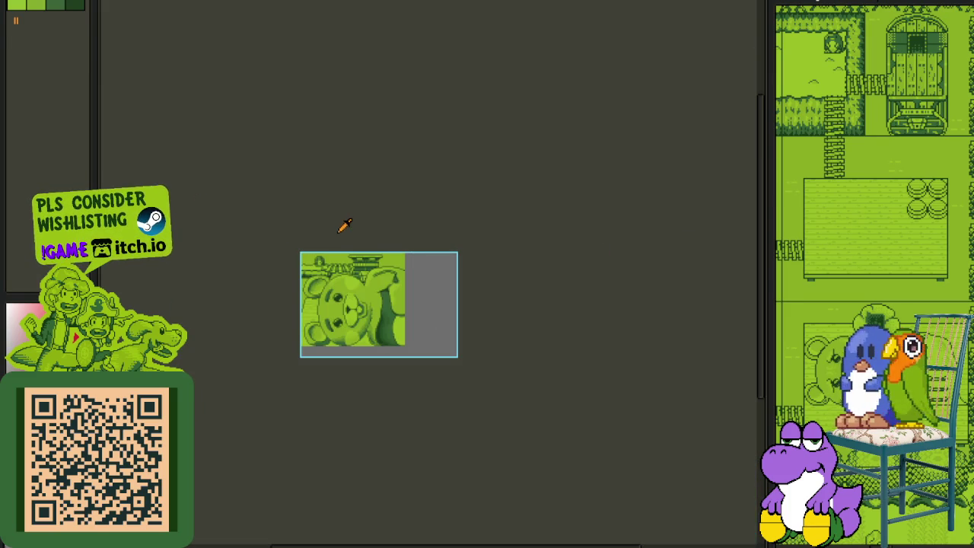
pyautogui.press('Tab')
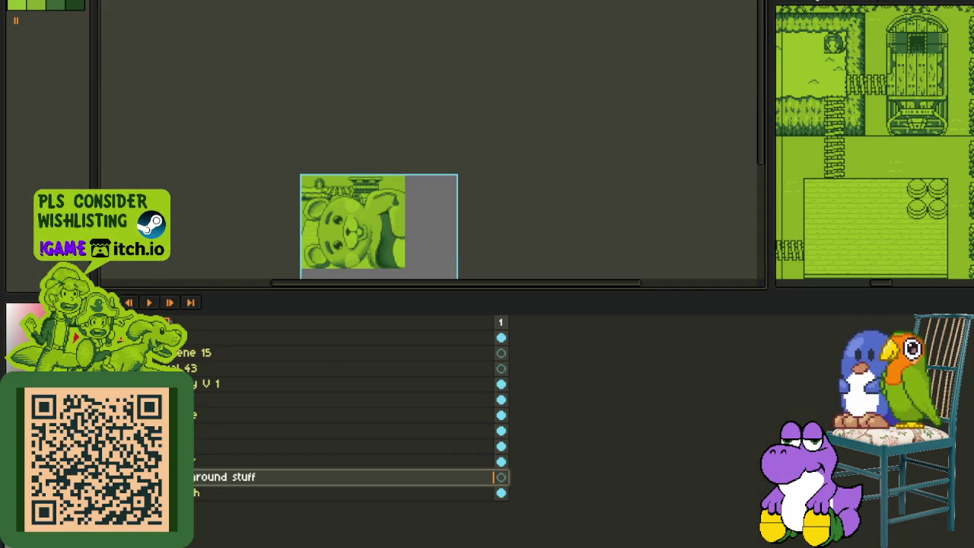
pyautogui.press('Tab')
pyautogui.press('Tab')
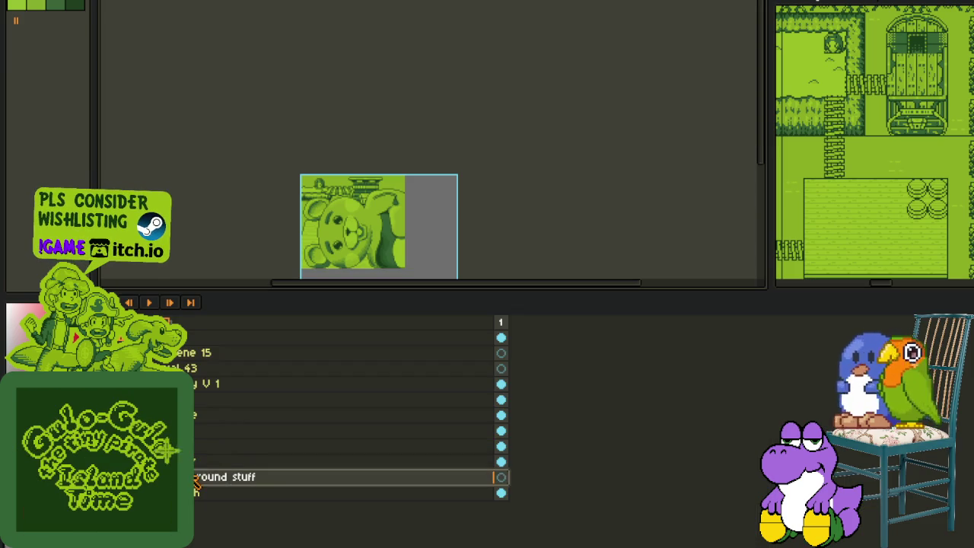
pyautogui.press('Tab')
pyautogui.scroll(1, 343, 143)
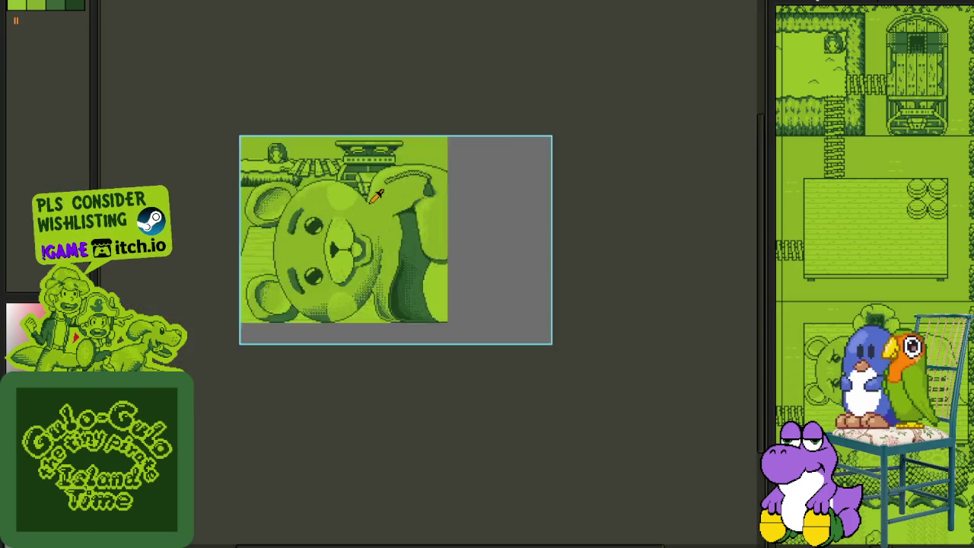
pyautogui.scroll(1, 342, 143)
pyautogui.moveTo(342, 143); pyautogui.dragTo(374, 191)
pyautogui.scroll(1, 327, 171)
pyautogui.scroll(1, 329, 172)
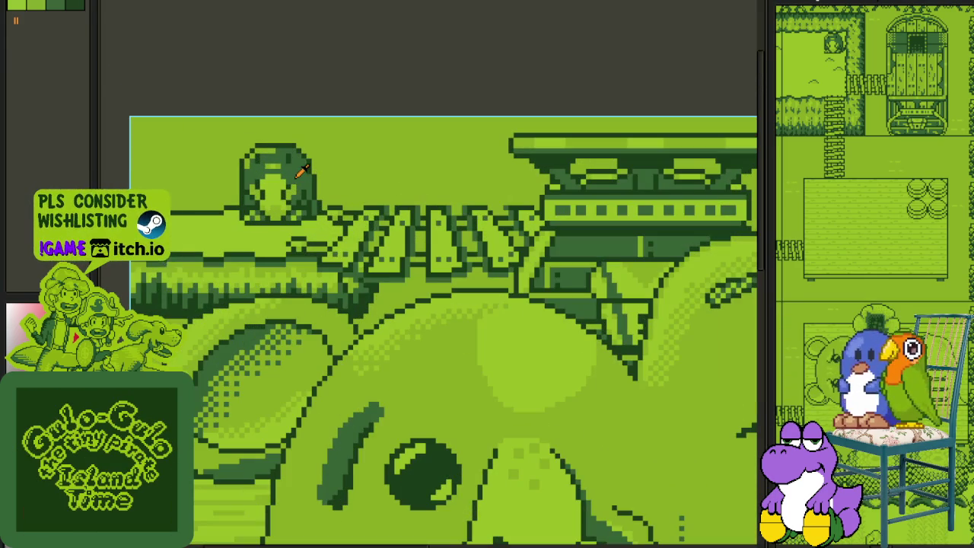
# Step: Draw and reshape the curved trunk line left of the girl's head, undoing two strokes
pyautogui.moveTo(194, 117); pyautogui.dragTo(200, 200)
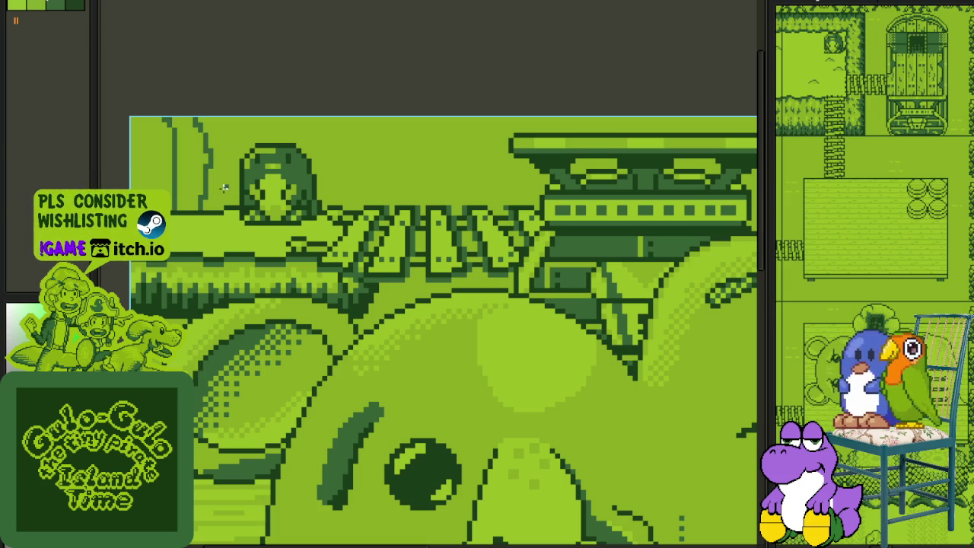
pyautogui.scroll(1, 254, 188)
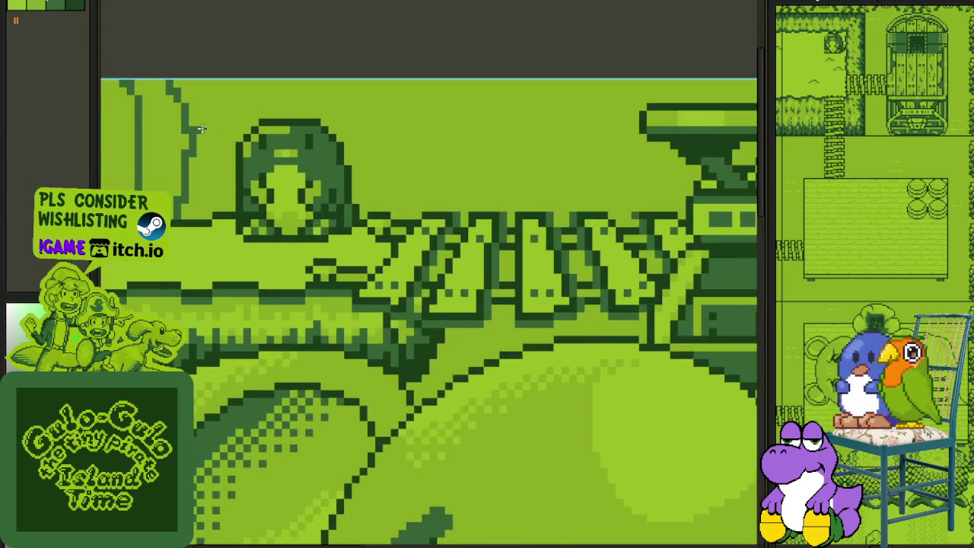
pyautogui.scroll(1, 254, 167)
pyautogui.scroll(1, 263, 144)
pyautogui.hotkey('ctrl', 'z')
pyautogui.hotkey('ctrl', 'z')
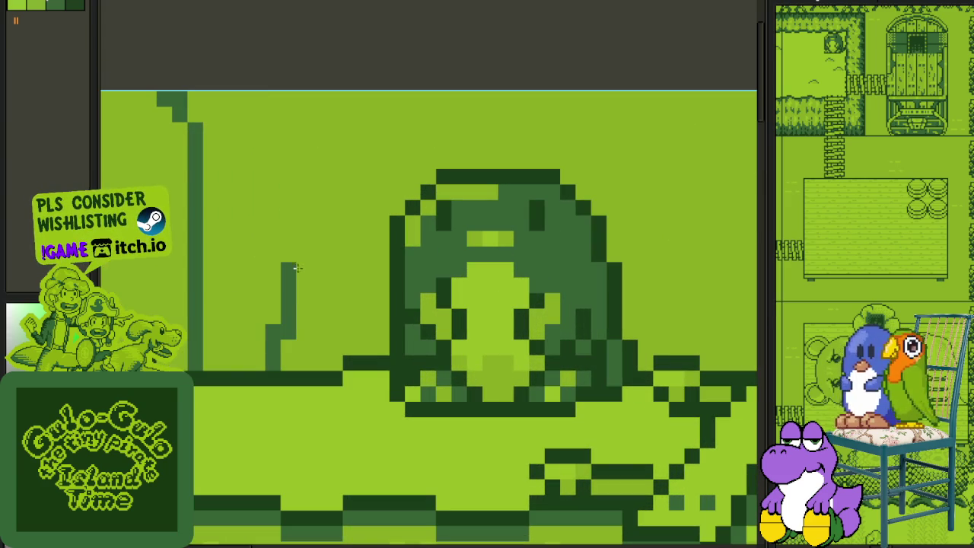
pyautogui.hotkey('ctrl', 'z')
pyautogui.hotkey('ctrl', 'z')
pyautogui.moveTo(366, 113)
pyautogui.mouseDown()
pyautogui.moveTo(352, 124)
pyautogui.moveTo(333, 285)
pyautogui.moveTo(349, 335)
pyautogui.mouseUp()
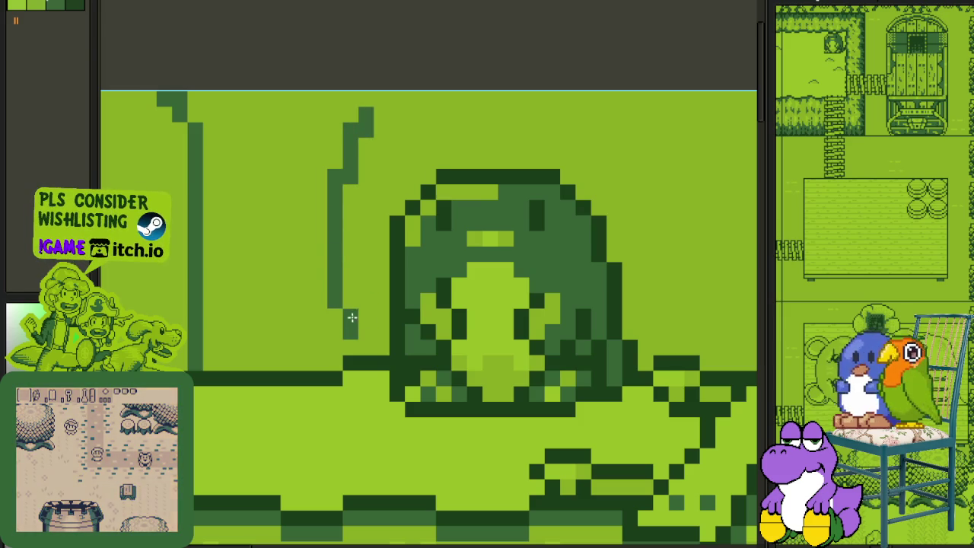
pyautogui.scroll(-1, 360, 304)
pyautogui.scroll(1, 270, 222)
pyautogui.moveTo(269, 222)
pyautogui.mouseDown()
pyautogui.moveTo(265, 347)
pyautogui.moveTo(296, 343)
pyautogui.mouseUp()
pyautogui.moveTo(267, 194)
pyautogui.mouseDown()
pyautogui.moveTo(289, 320)
pyautogui.moveTo(282, 348)
pyautogui.moveTo(254, 381)
pyautogui.mouseUp()
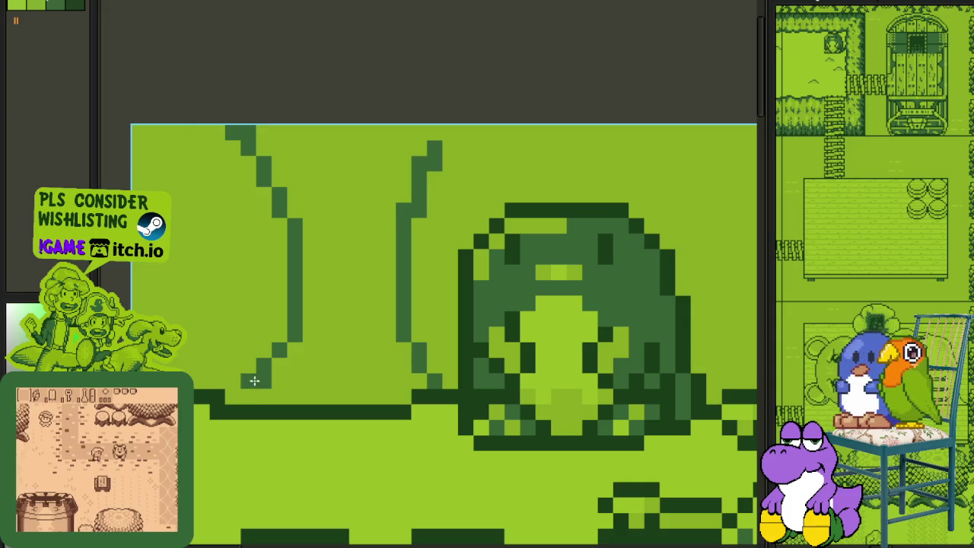
# Step: Draw a pair of curved trunk lines above the bridge
pyautogui.scroll(-3, 254, 366)
pyautogui.moveTo(398, 351); pyautogui.dragTo(396, 280)
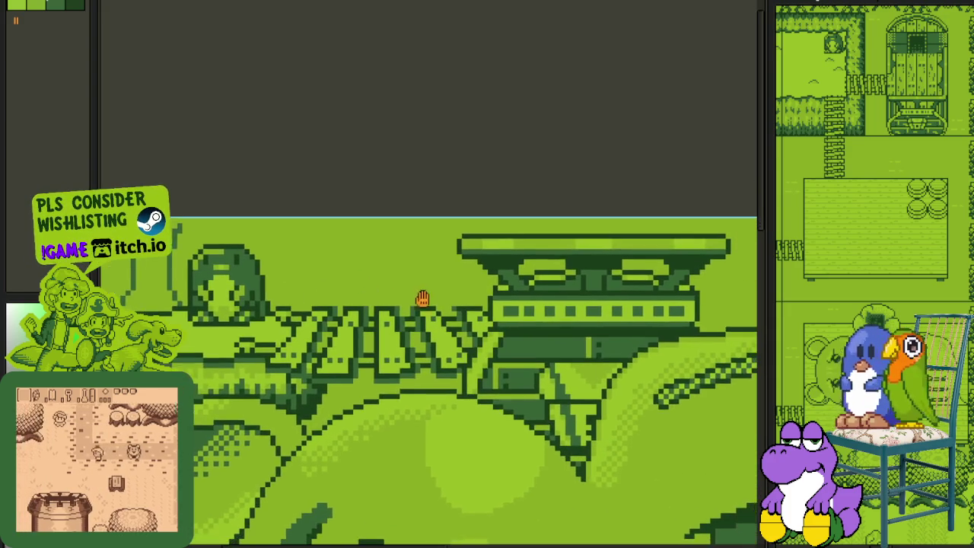
pyautogui.scroll(2, 422, 299)
pyautogui.moveTo(303, 213); pyautogui.dragTo(319, 292)
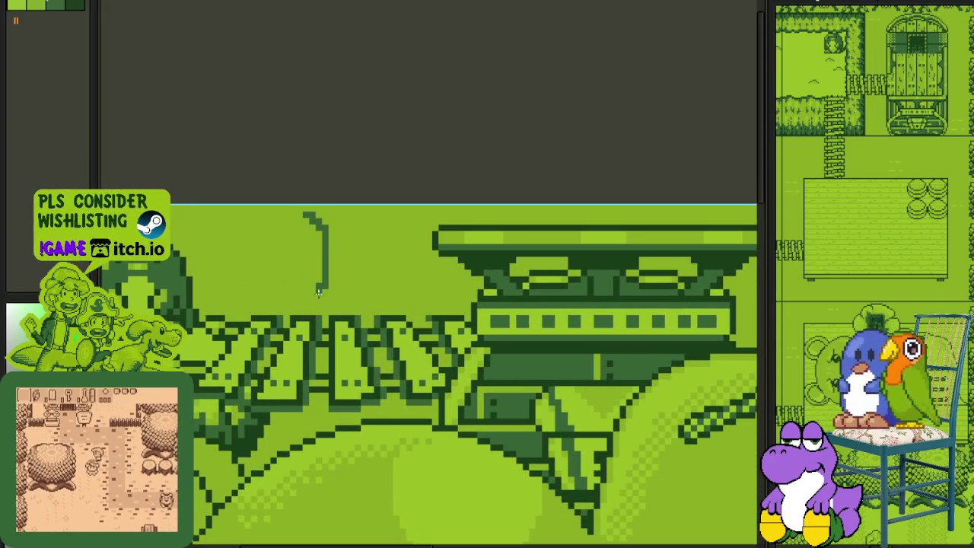
pyautogui.scroll(2, 306, 314)
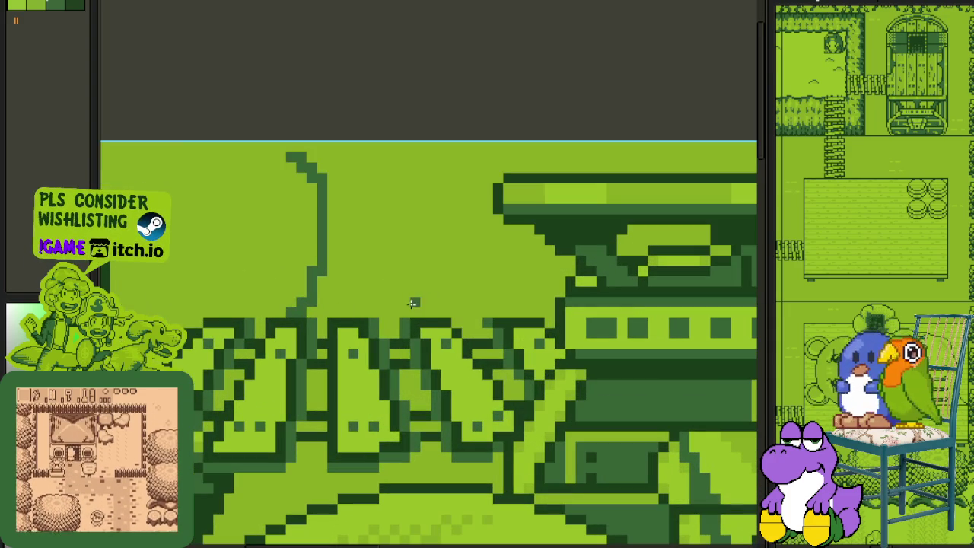
pyautogui.moveTo(423, 312)
pyautogui.mouseDown()
pyautogui.moveTo(370, 190)
pyautogui.moveTo(389, 155)
pyautogui.mouseUp()
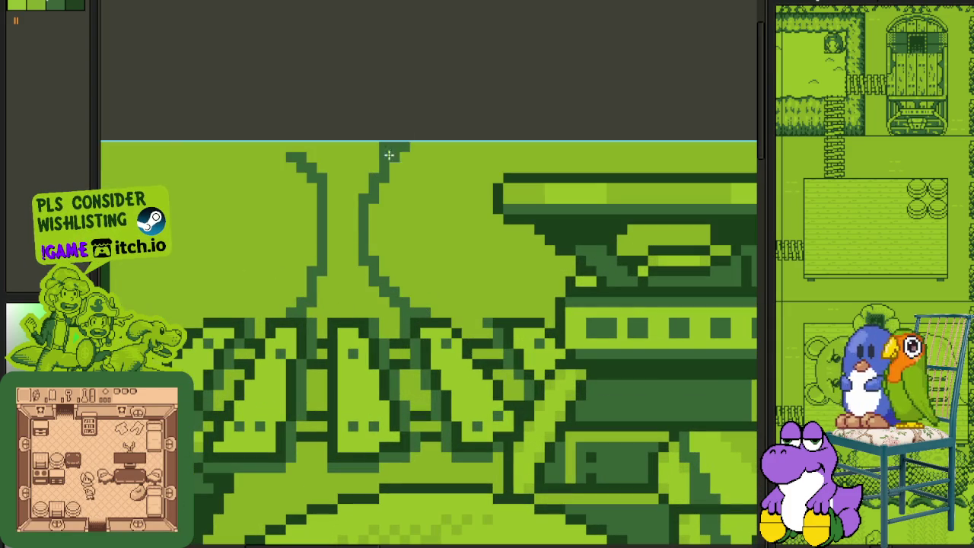
# Step: Draw a matching pair of trunk lines above the bear's back and preview the animation
pyautogui.scroll(-2, 312, 194)
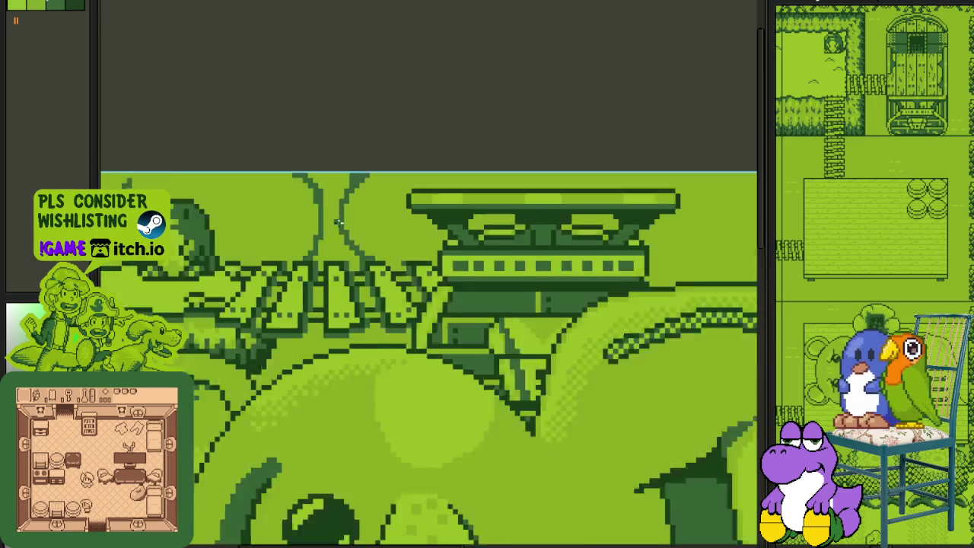
pyautogui.moveTo(478, 212); pyautogui.dragTo(364, 219)
pyautogui.scroll(2, 463, 246)
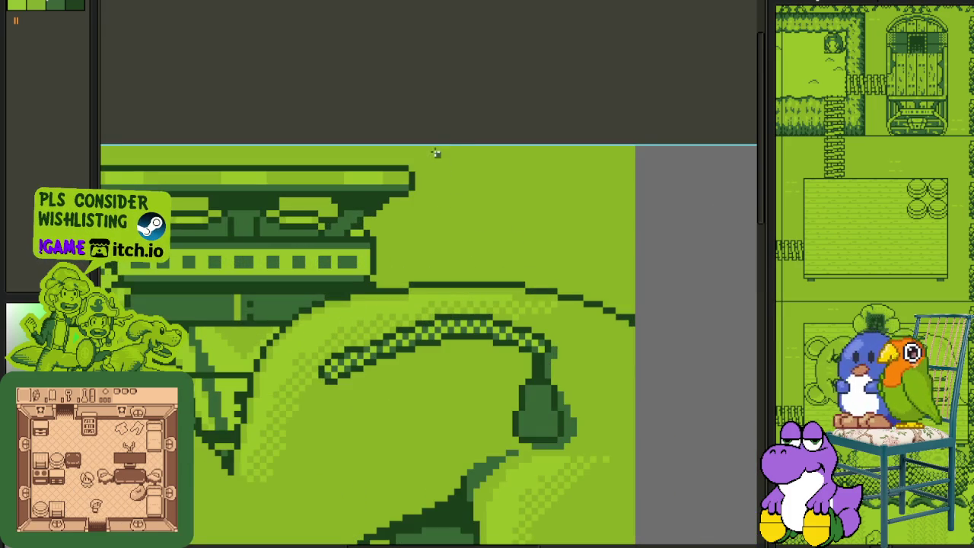
pyautogui.moveTo(451, 158); pyautogui.dragTo(464, 265)
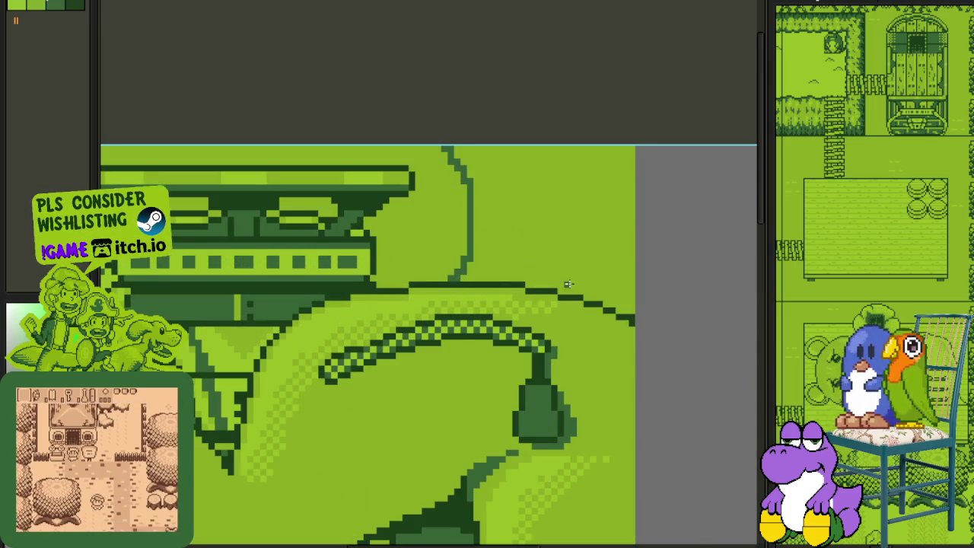
pyautogui.moveTo(522, 252); pyautogui.dragTo(528, 162)
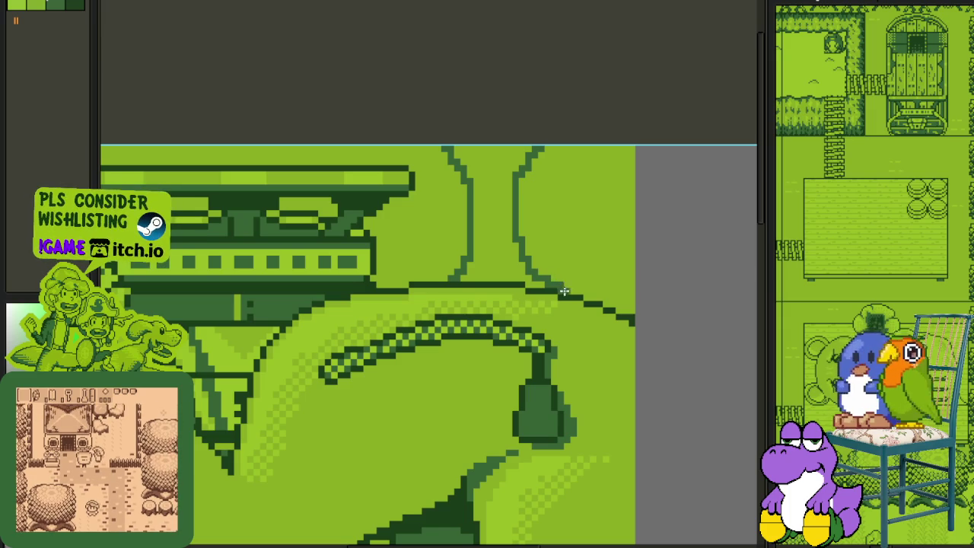
pyautogui.press('Return')
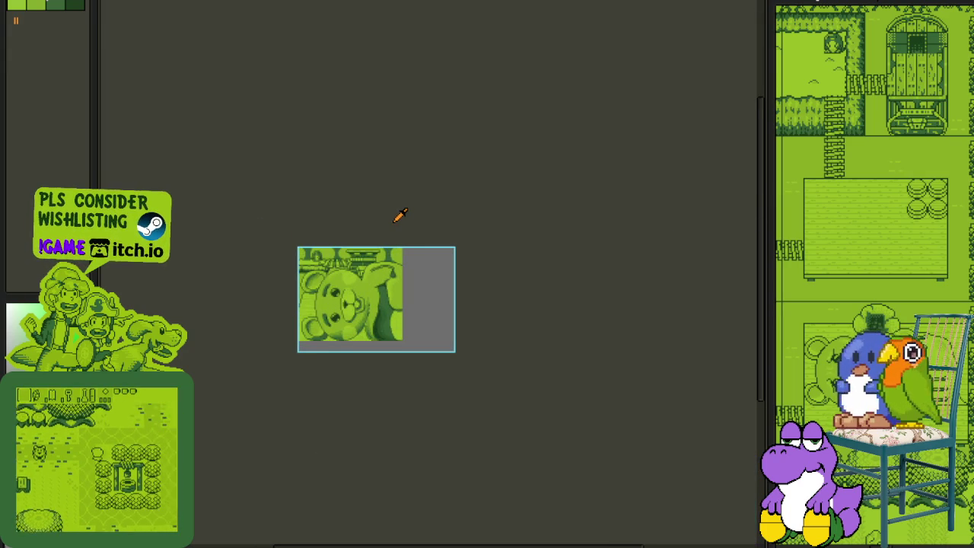
# Step: Outline the tree canopy along the top edge and paint it dark
pyautogui.scroll(2, 343, 257)
pyautogui.scroll(3, 342, 256)
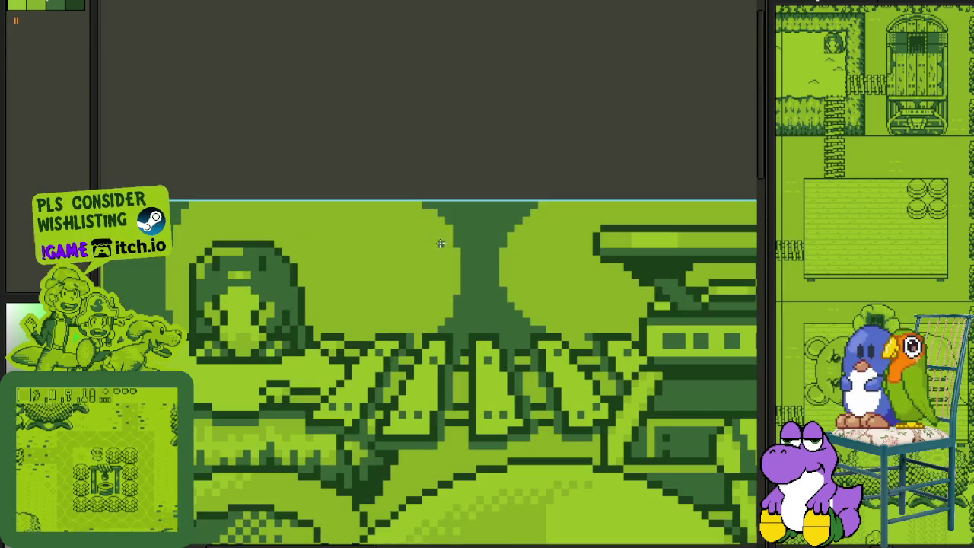
pyautogui.moveTo(395, 251); pyautogui.dragTo(335, 200)
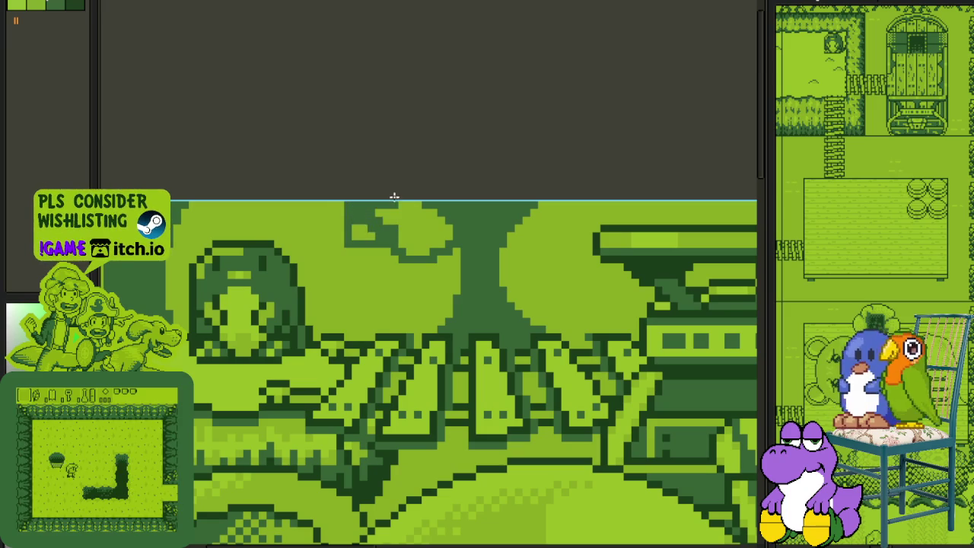
pyautogui.moveTo(526, 251)
pyautogui.mouseDown()
pyautogui.moveTo(598, 209)
pyautogui.moveTo(388, 229)
pyautogui.moveTo(331, 214)
pyautogui.mouseUp()
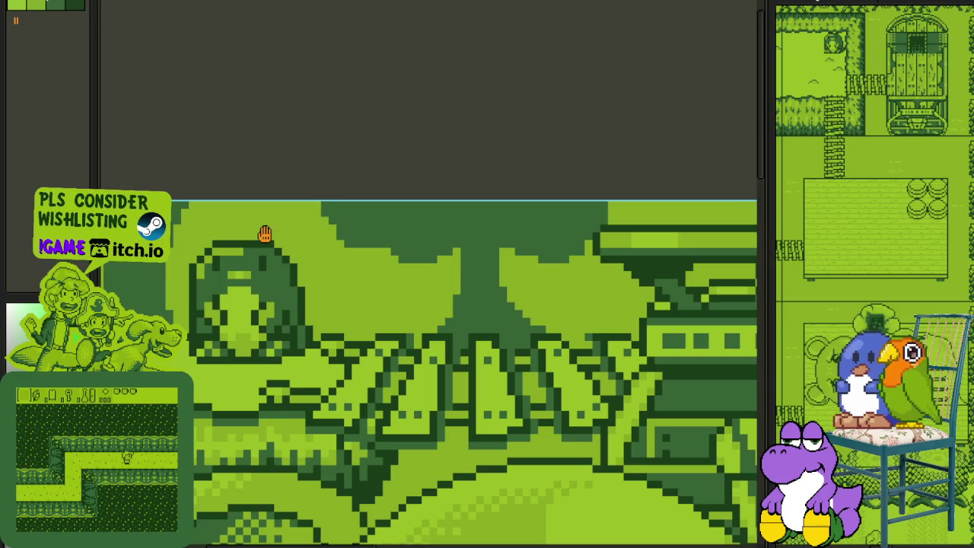
# Step: Darken the light top patch and the canopy on both sides of the trunk
pyautogui.moveTo(264, 234); pyautogui.dragTo(390, 233)
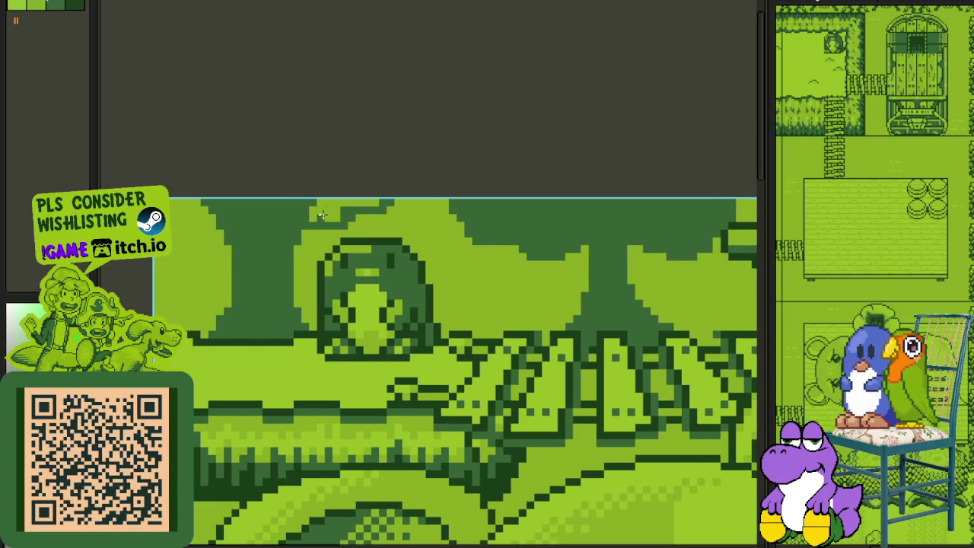
pyautogui.moveTo(322, 216); pyautogui.dragTo(261, 224)
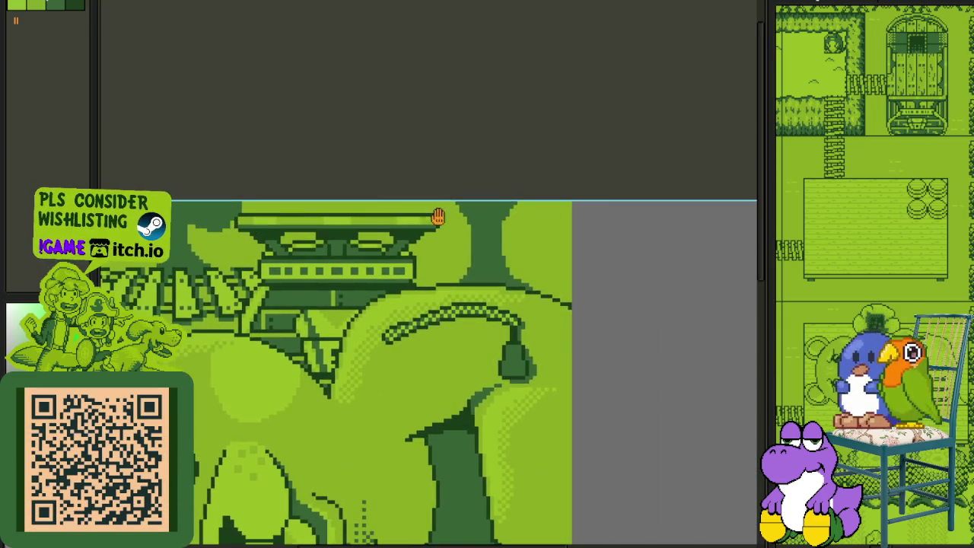
pyautogui.moveTo(459, 219); pyautogui.dragTo(445, 201)
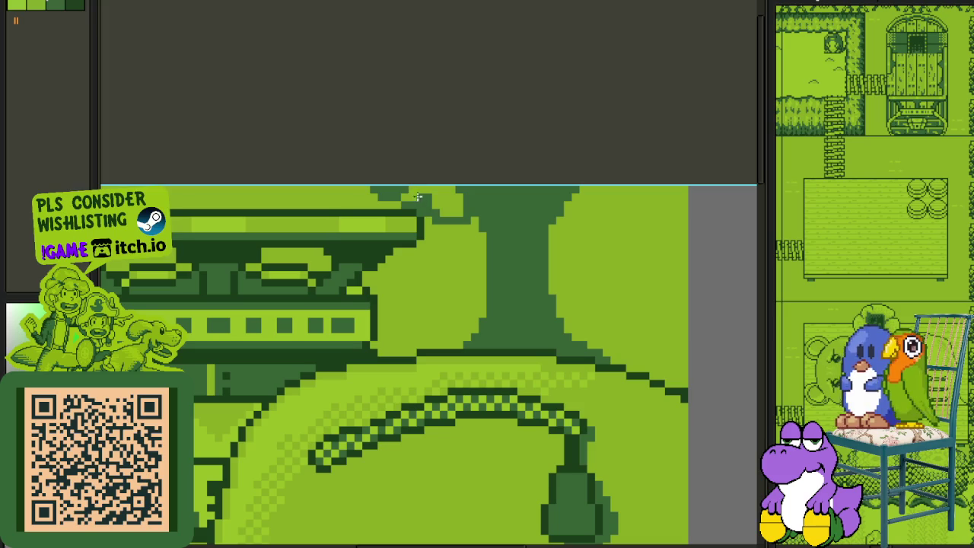
pyautogui.moveTo(573, 204); pyautogui.dragTo(665, 206)
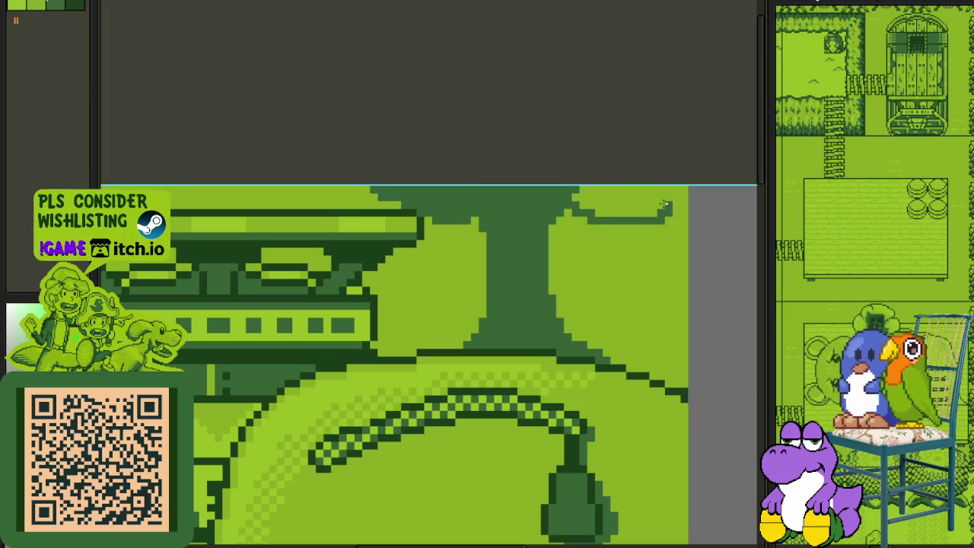
pyautogui.scroll(-1, 602, 174)
pyautogui.scroll(1, 595, 172)
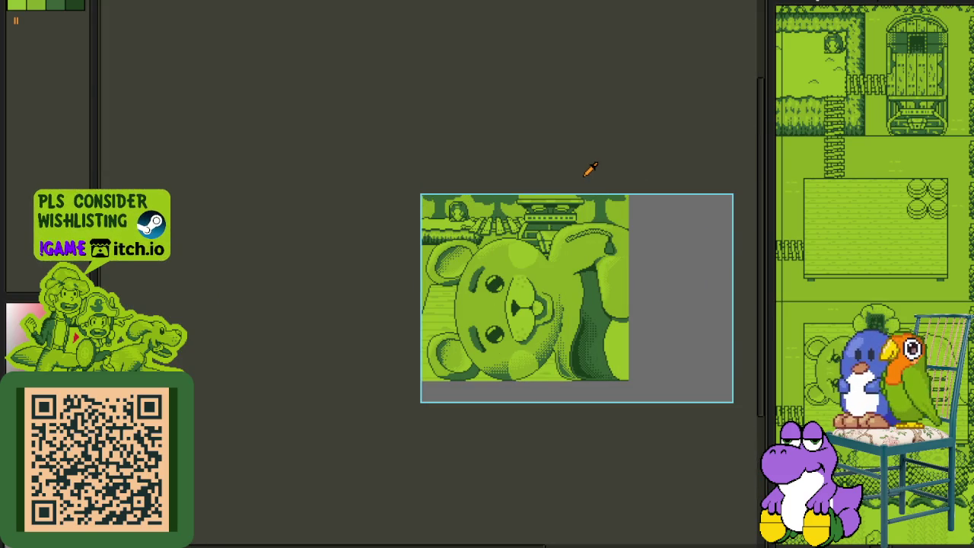
# Step: Save the sprite and reframe the view over the whole scene
pyautogui.scroll(-1, 555, 205)
pyautogui.hotkey('ctrl', 's')
pyautogui.scroll(1, 528, 228)
pyautogui.scroll(1, 572, 217)
pyautogui.scroll(-1, 573, 217)
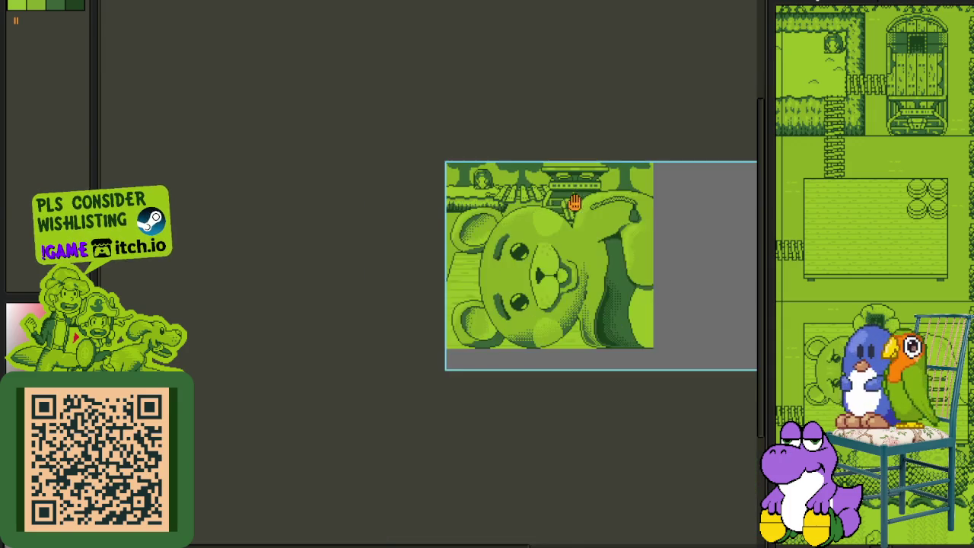
pyautogui.moveTo(578, 204); pyautogui.dragTo(529, 228)
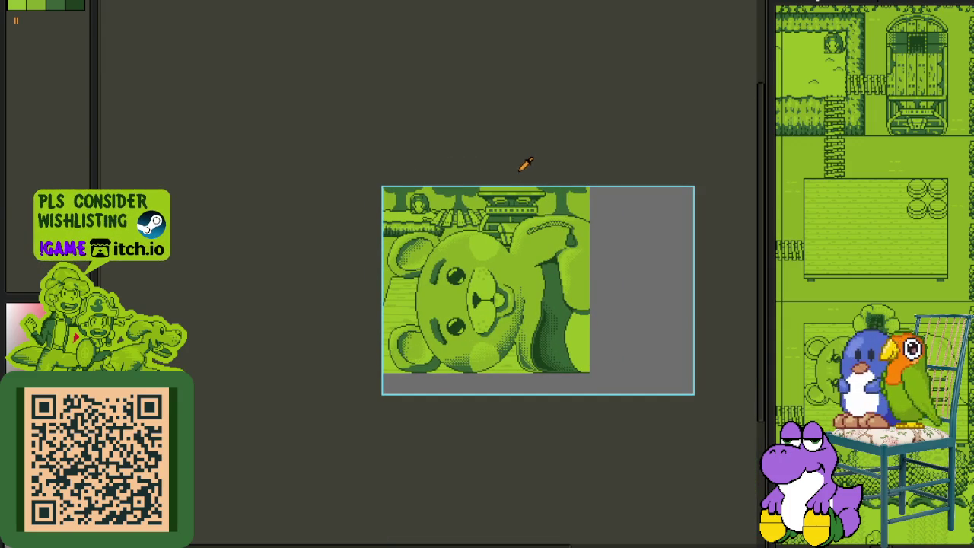
pyautogui.moveTo(472, 207); pyautogui.dragTo(448, 205)
pyautogui.scroll(2, 440, 229)
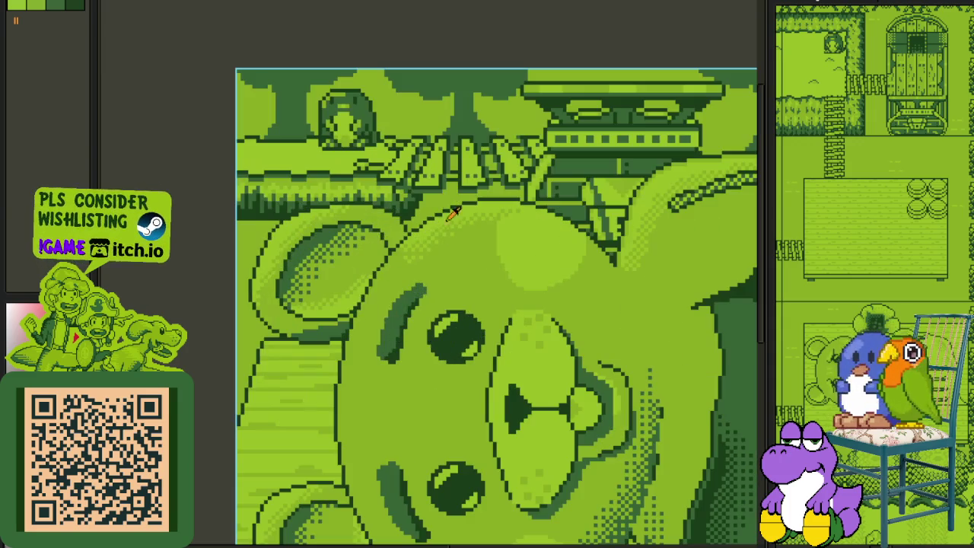
pyautogui.scroll(-2, 454, 196)
# Step: Add a new empty Layer 1 via the layer's context menu, then hide the timeline
pyautogui.press('Tab')
pyautogui.press('Tab')
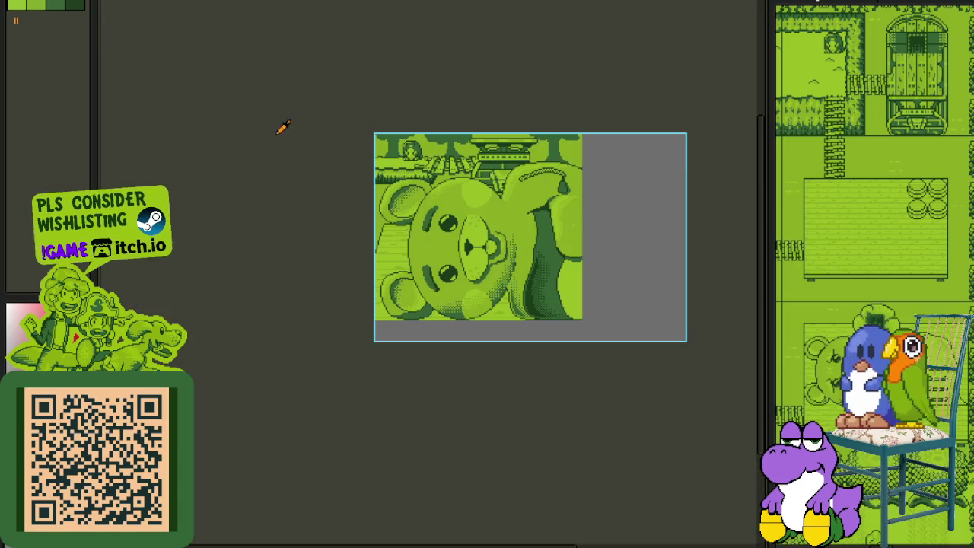
pyautogui.scroll(3, 393, 149)
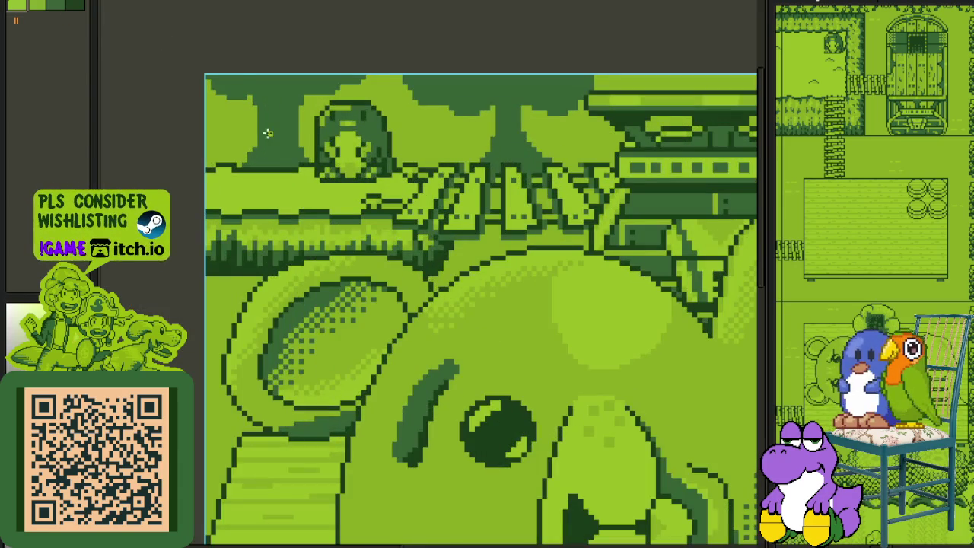
pyautogui.scroll(-3, 267, 134)
pyautogui.press('Tab')
pyautogui.click(269, 478)
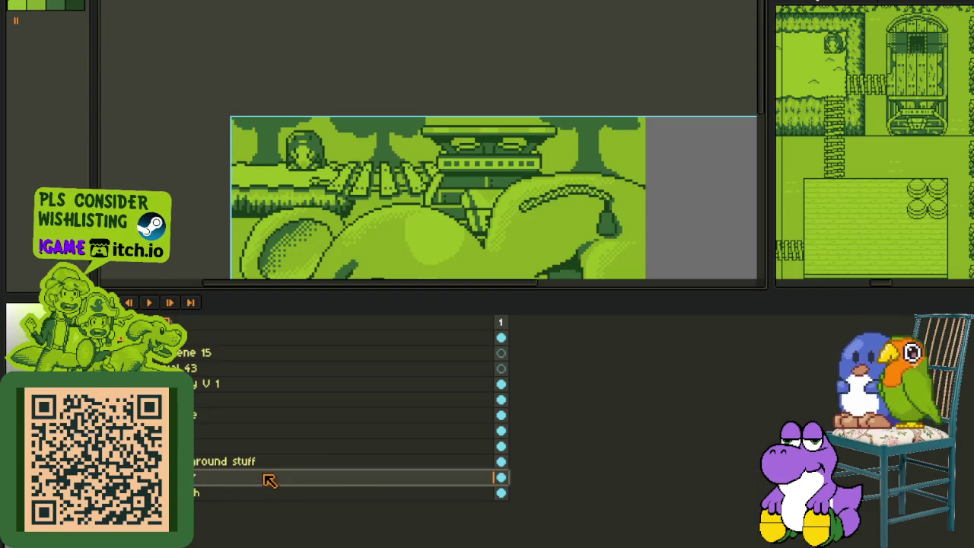
pyautogui.rightClick(267, 477)
pyautogui.click(403, 469)
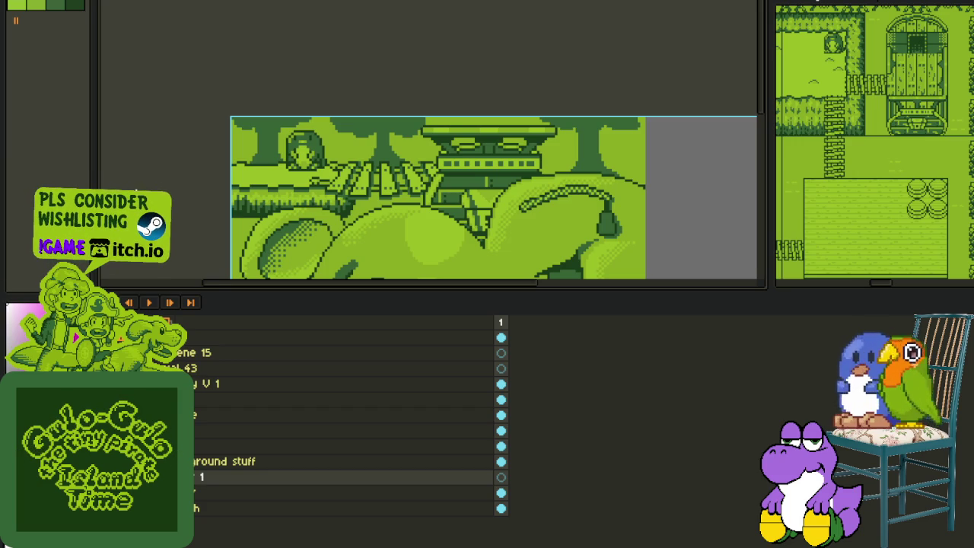
pyautogui.press('Tab')
pyautogui.click(484, 10)
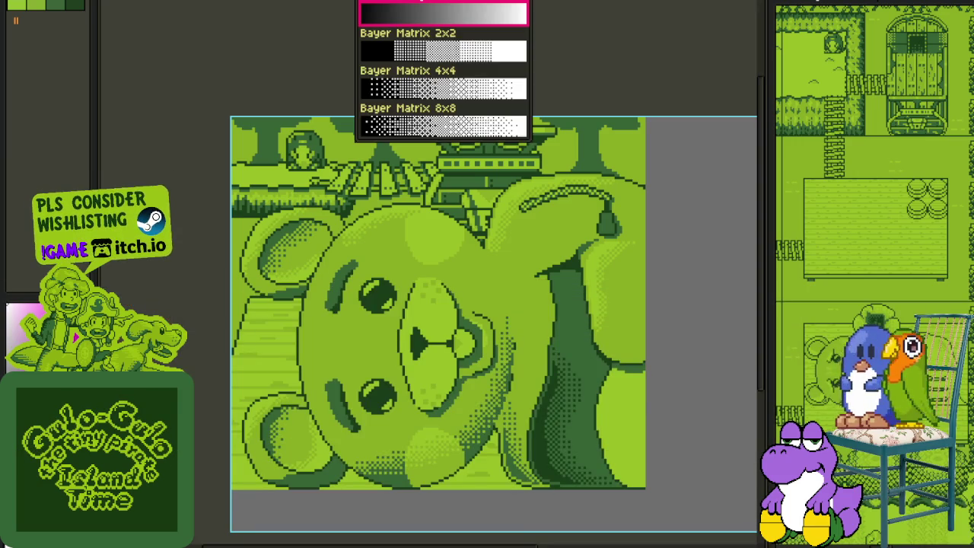
# Step: Fill the sky with a Bayer-matrix dithered white-to-magenta gradient
pyautogui.click(461, 50)
pyautogui.scroll(3, 260, 120)
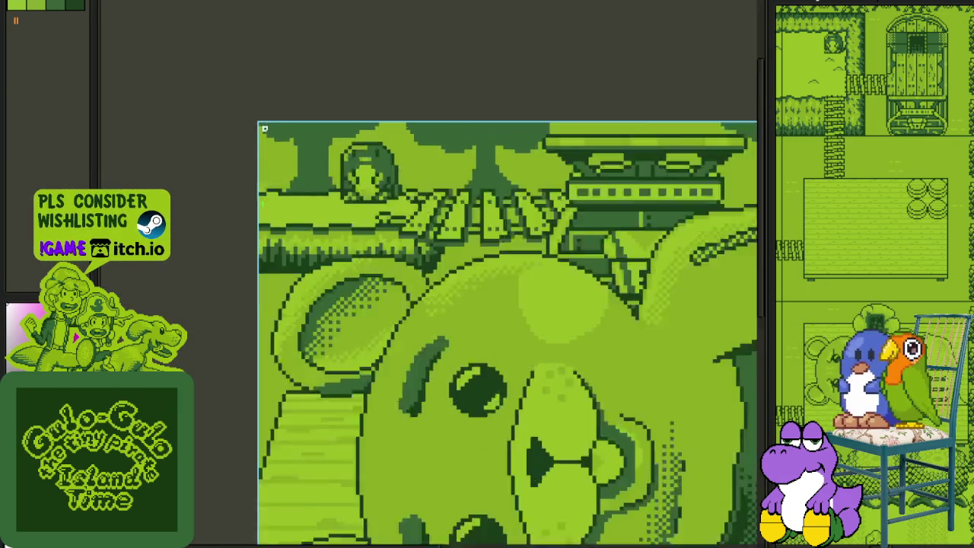
pyautogui.moveTo(261, 120); pyautogui.dragTo(261, 198)
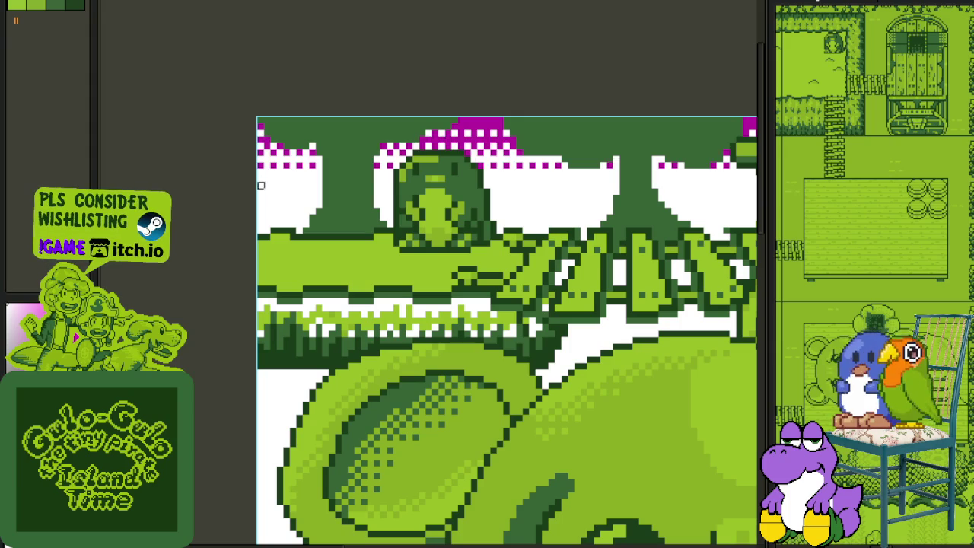
pyautogui.hotkey('ctrl', 'z')
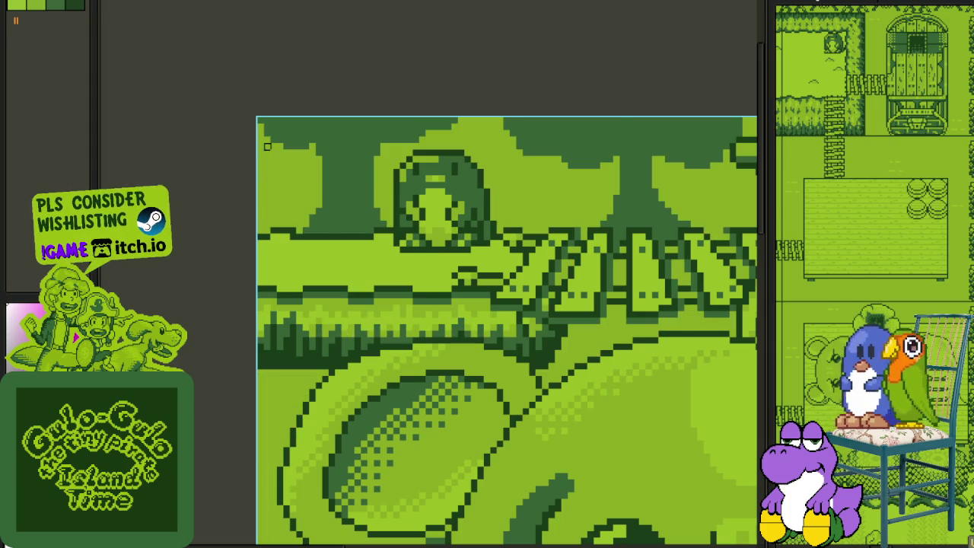
pyautogui.moveTo(260, 146); pyautogui.dragTo(260, 204)
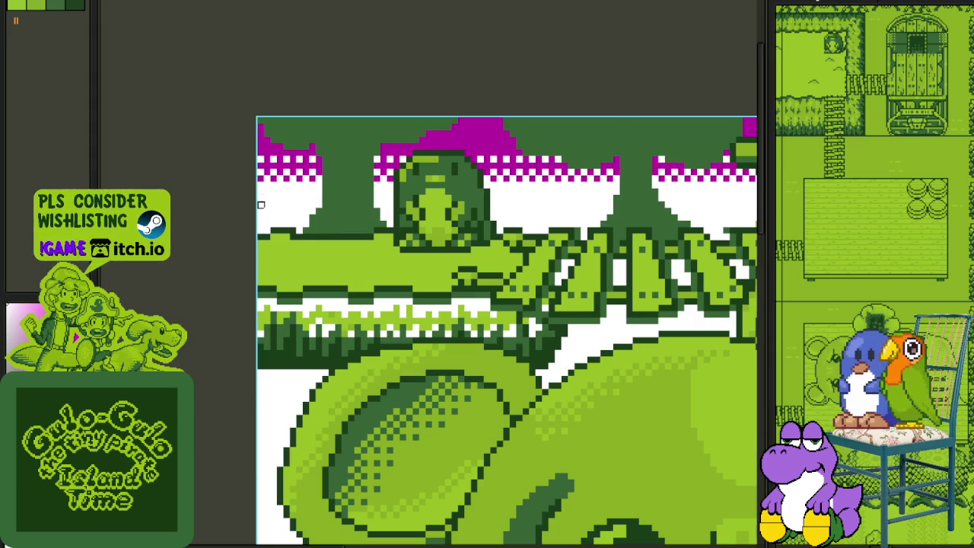
pyautogui.scroll(-2, 280, 146)
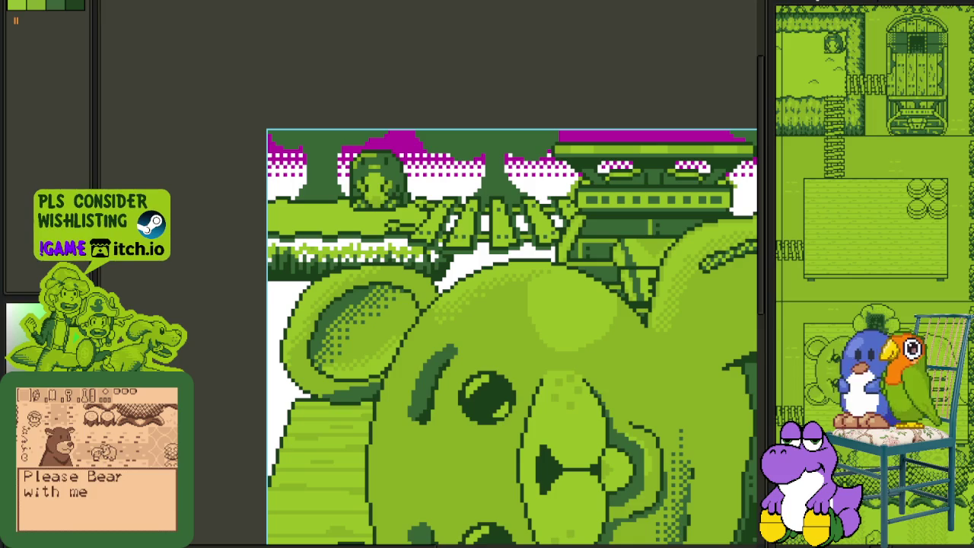
# Step: Fill the top bar of the sky in black
pyautogui.scroll(1, 286, 249)
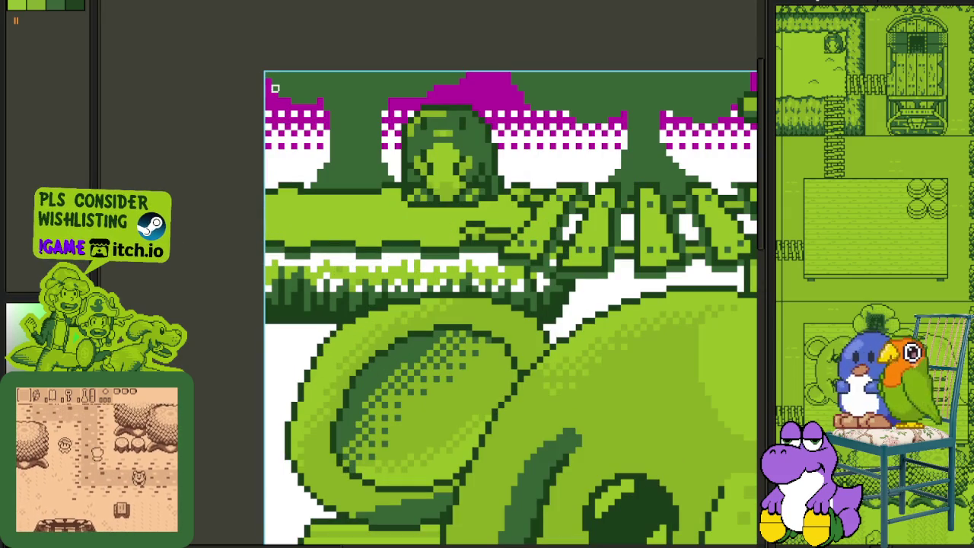
pyautogui.click(268, 77)
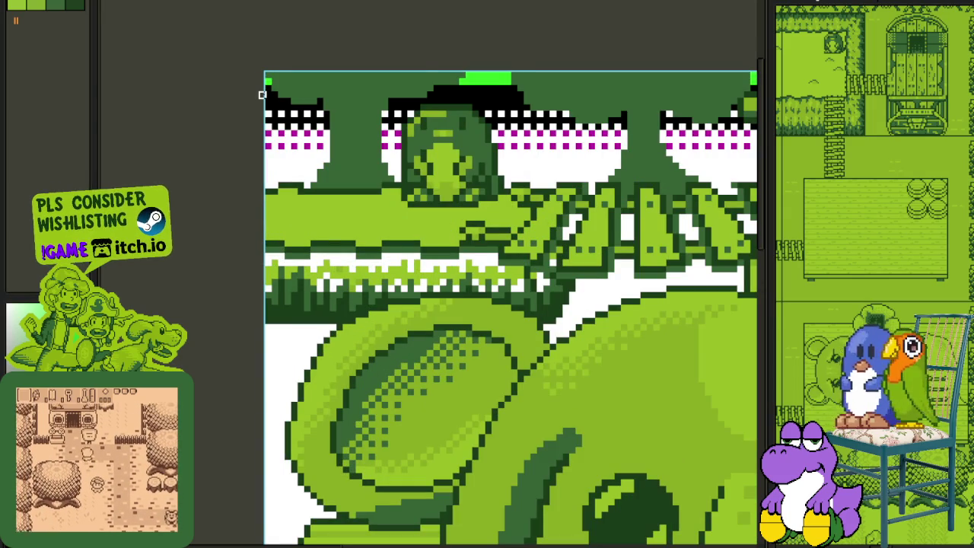
pyautogui.hotkey('ctrl', 'z')
pyautogui.click(268, 76)
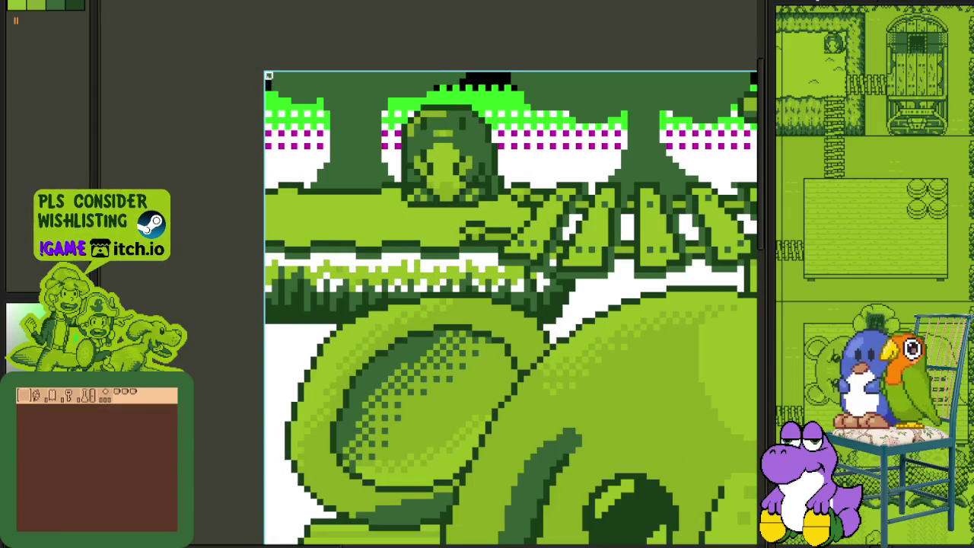
pyautogui.scroll(-1, 267, 76)
pyautogui.scroll(-1, 320, 65)
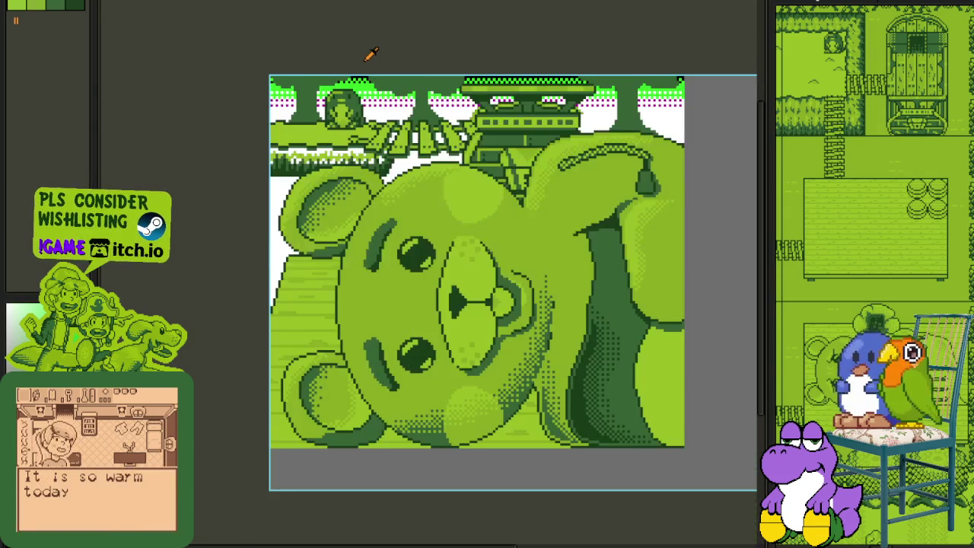
pyautogui.moveTo(408, 52); pyautogui.dragTo(387, 87)
pyautogui.scroll(1, 368, 90)
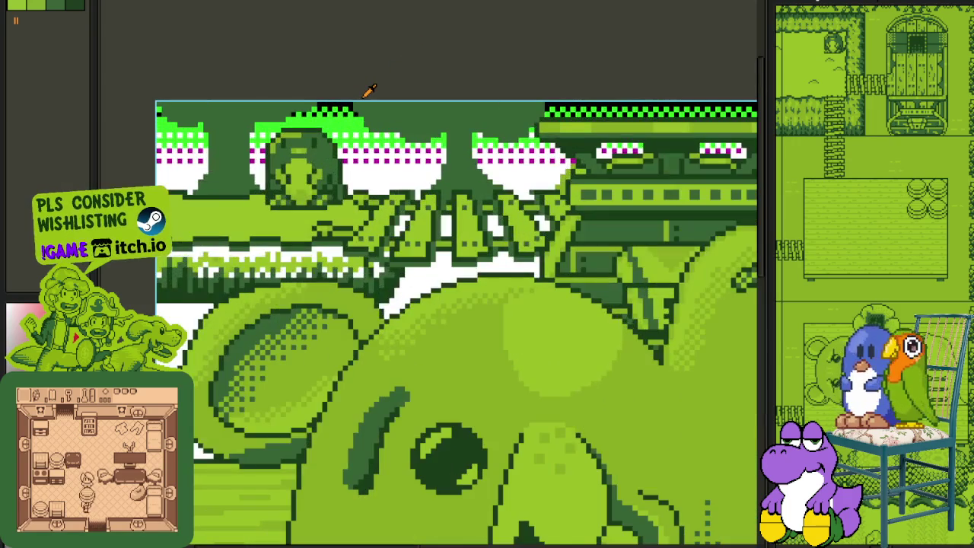
# Step: Fill the top sky rows with magenta, then turn them bright green
pyautogui.click(172, 116)
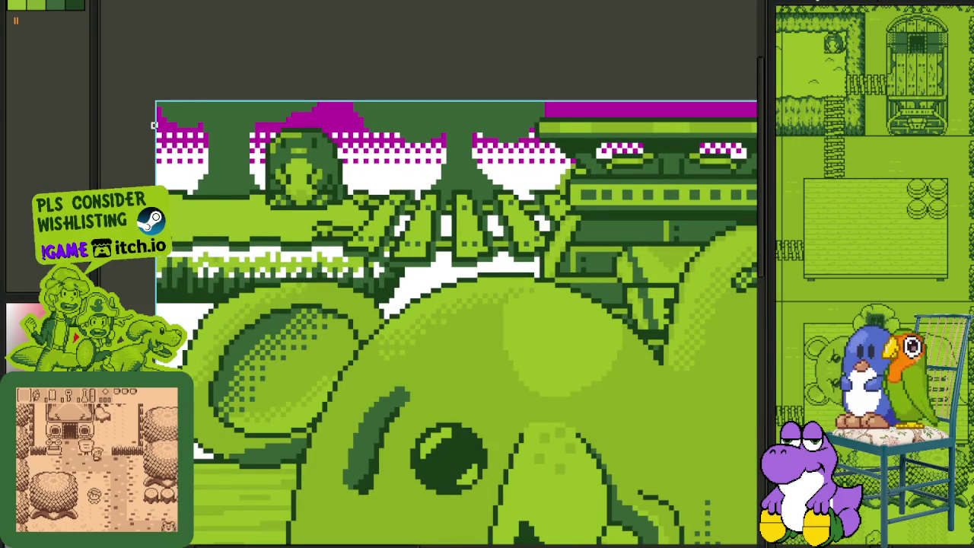
pyautogui.click(163, 107)
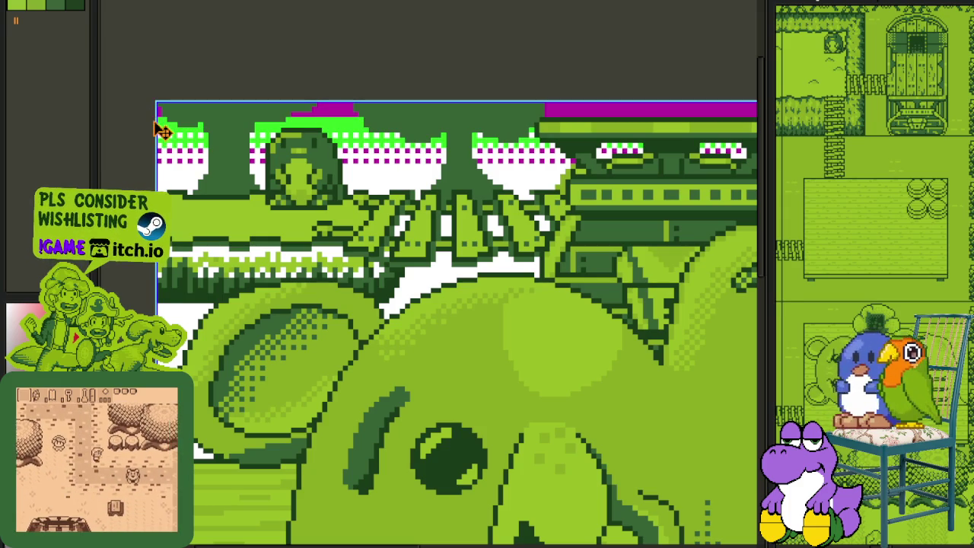
pyautogui.hotkey('ctrl', 'z')
pyautogui.click(156, 114)
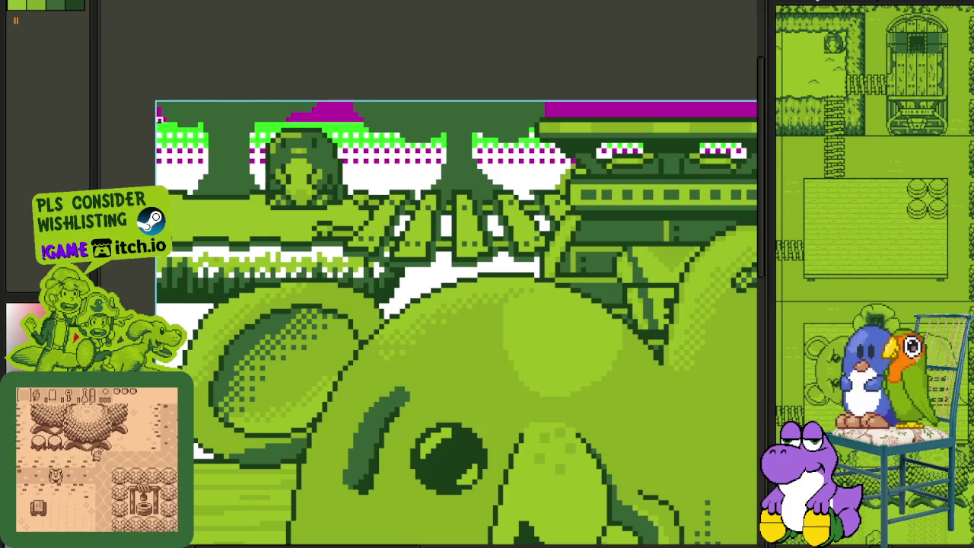
pyautogui.scroll(-3, 155, 114)
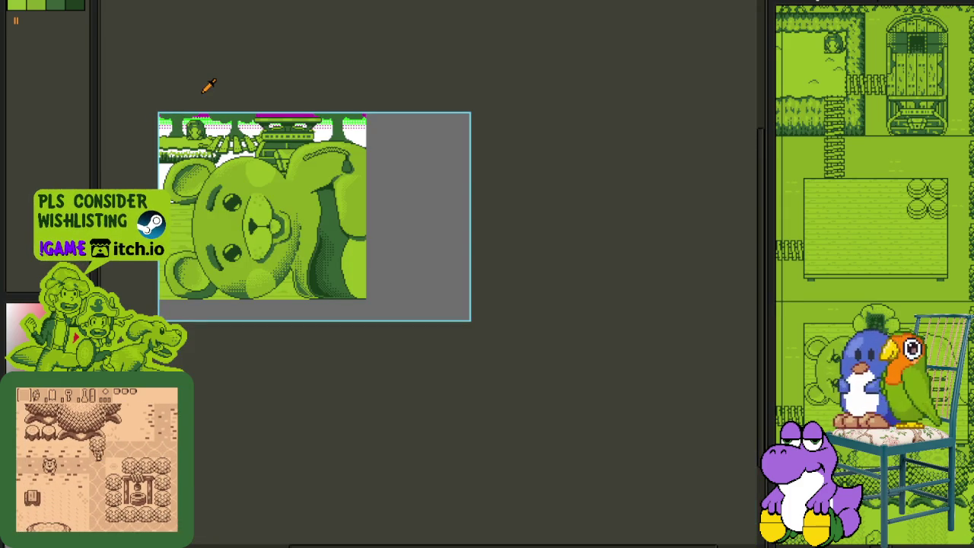
pyautogui.scroll(2, 183, 103)
pyautogui.scroll(1, 140, 123)
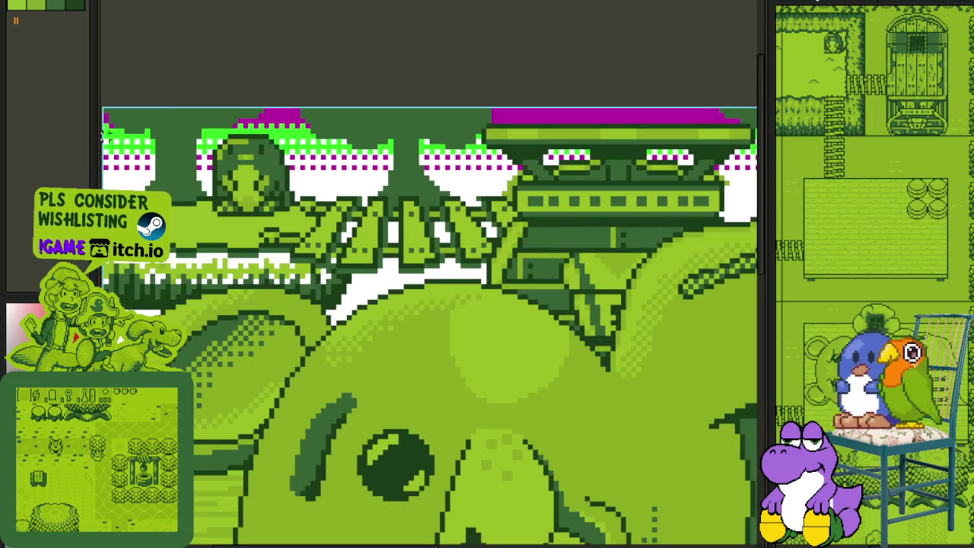
pyautogui.scroll(2, 108, 134)
pyautogui.scroll(-2, 291, 103)
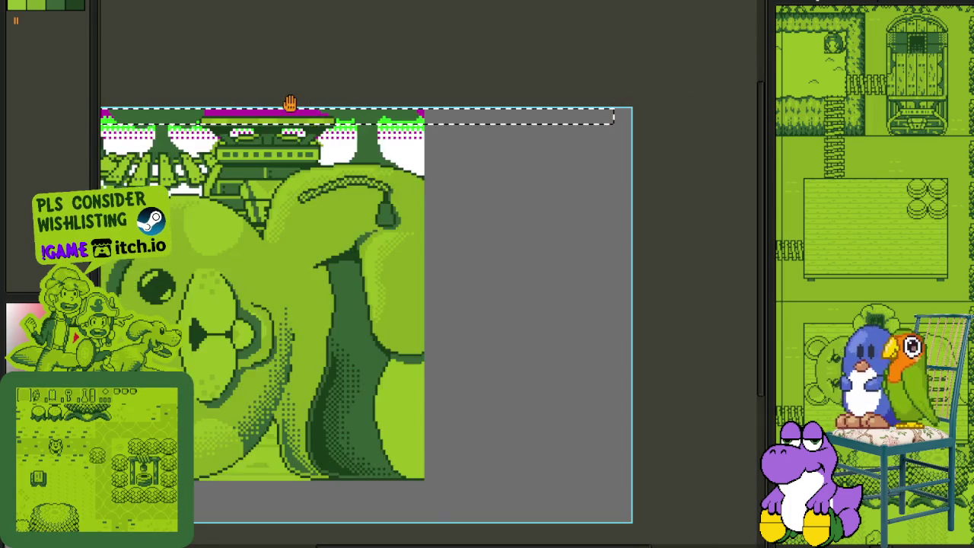
pyautogui.moveTo(291, 104); pyautogui.dragTo(504, 187)
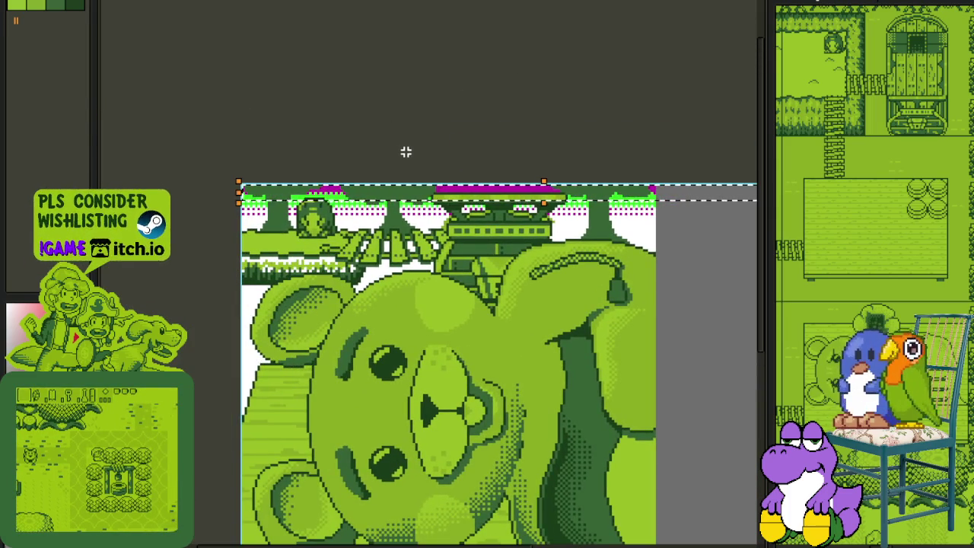
pyautogui.scroll(1, 331, 169)
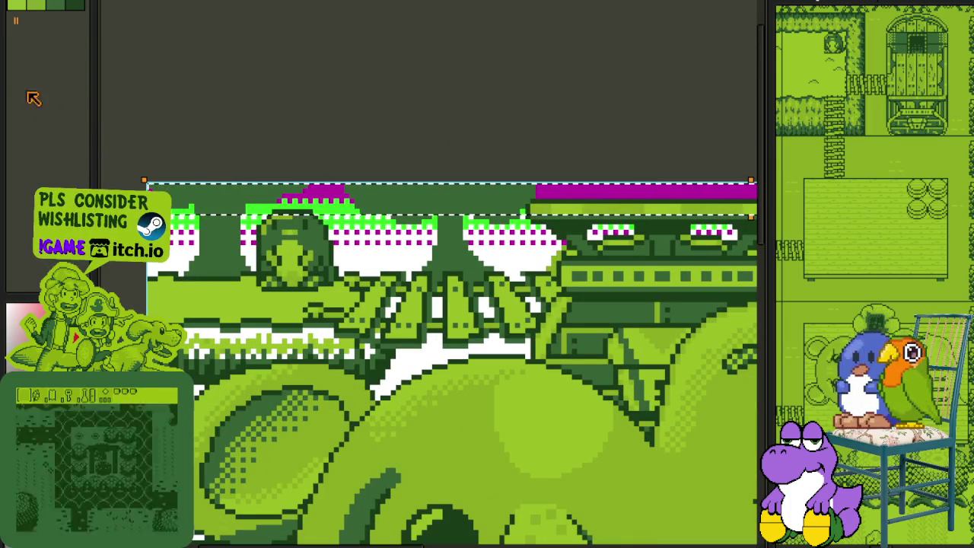
# Step: Clear the selection and start replacing magenta #bc0fa3 with bright green #00FF00
pyautogui.hotkey('ctrl', 'd')
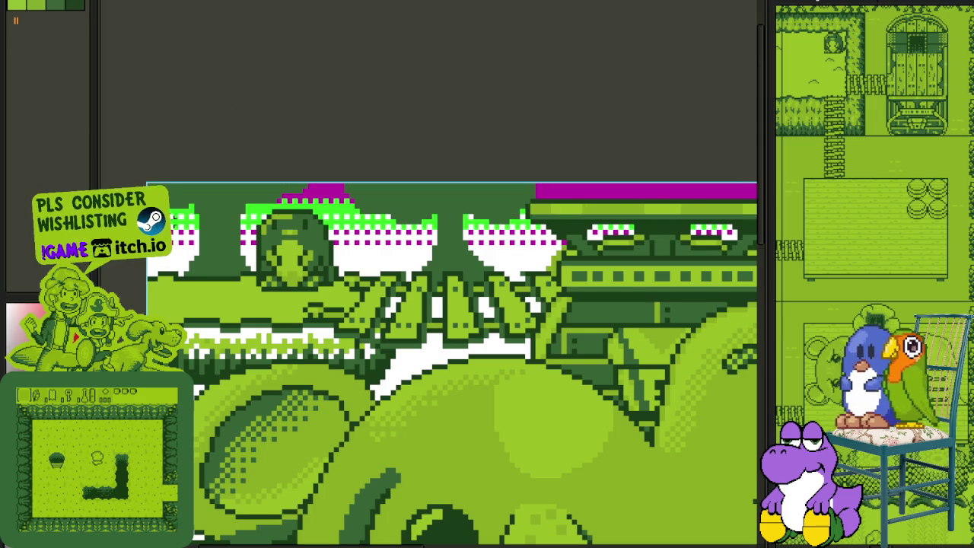
pyautogui.scroll(3, 329, 242)
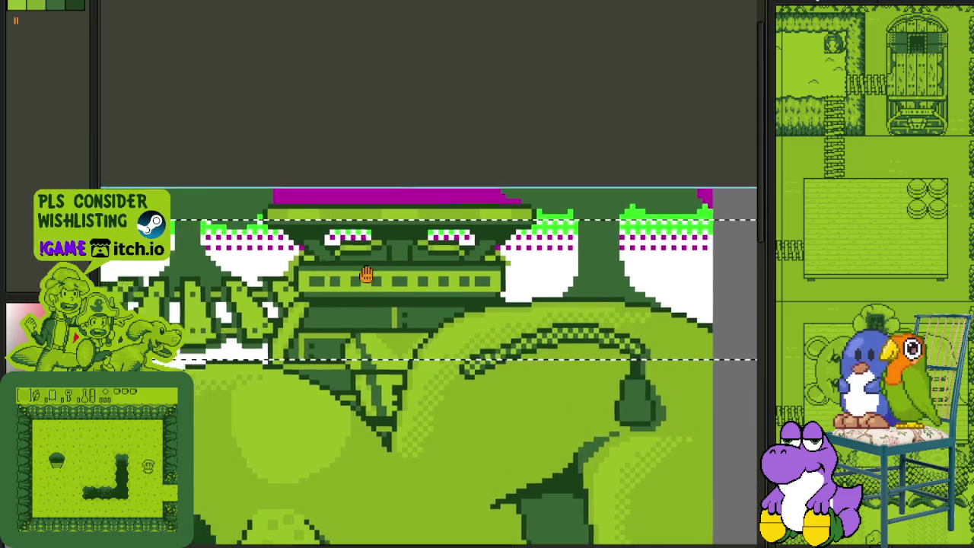
pyautogui.scroll(2, 328, 242)
pyautogui.hotkey('shift', 'r')
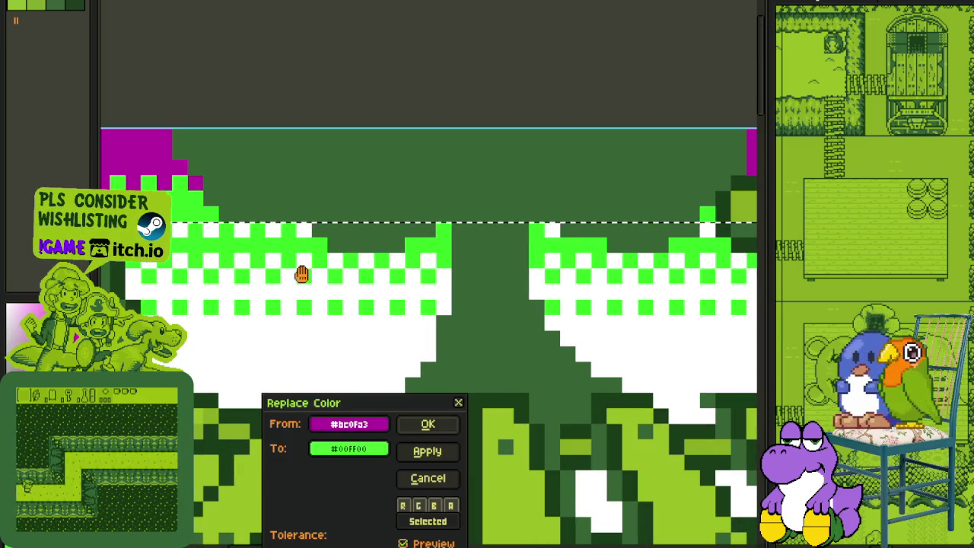
# Step: Apply the magenta-to-green replacement and select a rectangle over the bear's face
pyautogui.click(428, 423)
pyautogui.scroll(-3, 374, 245)
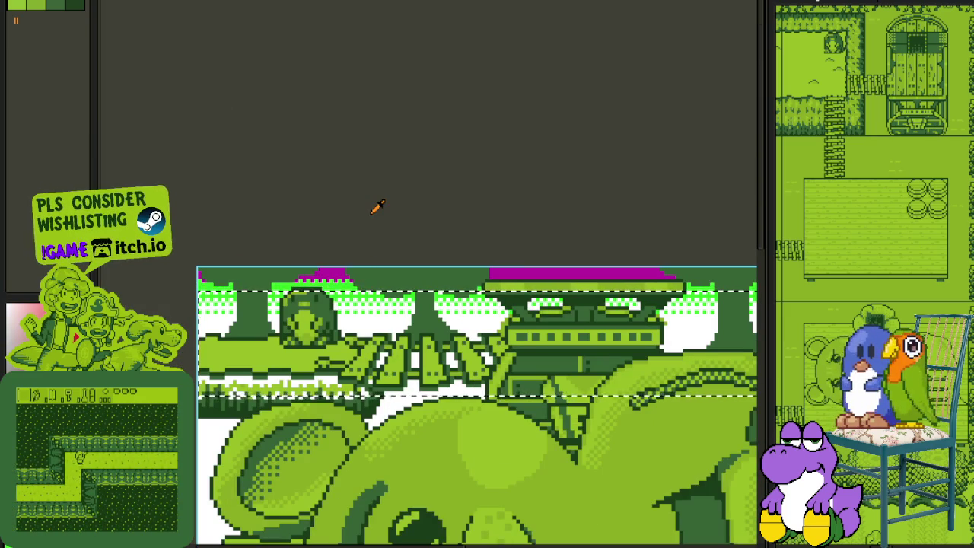
pyautogui.hotkey('ctrl', 'd')
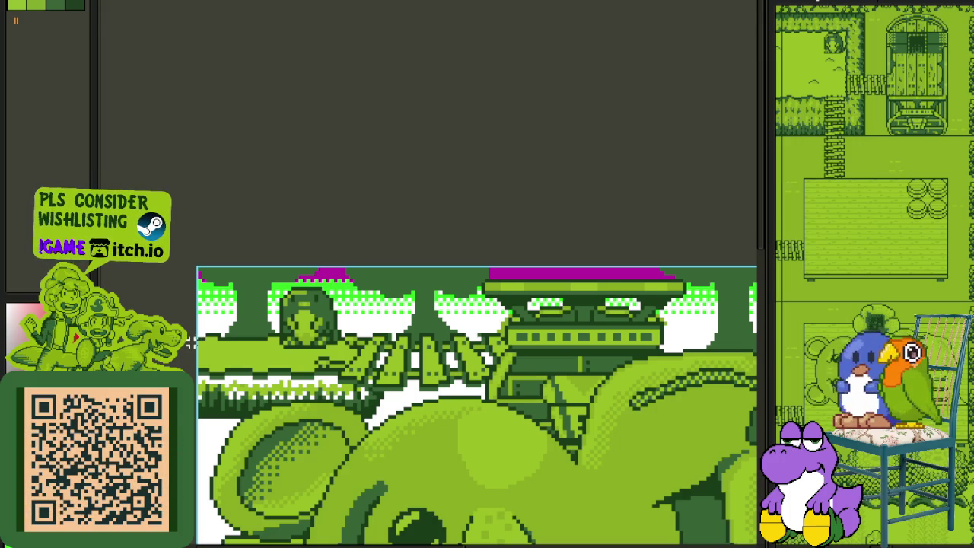
pyautogui.moveTo(611, 412); pyautogui.dragTo(458, 380)
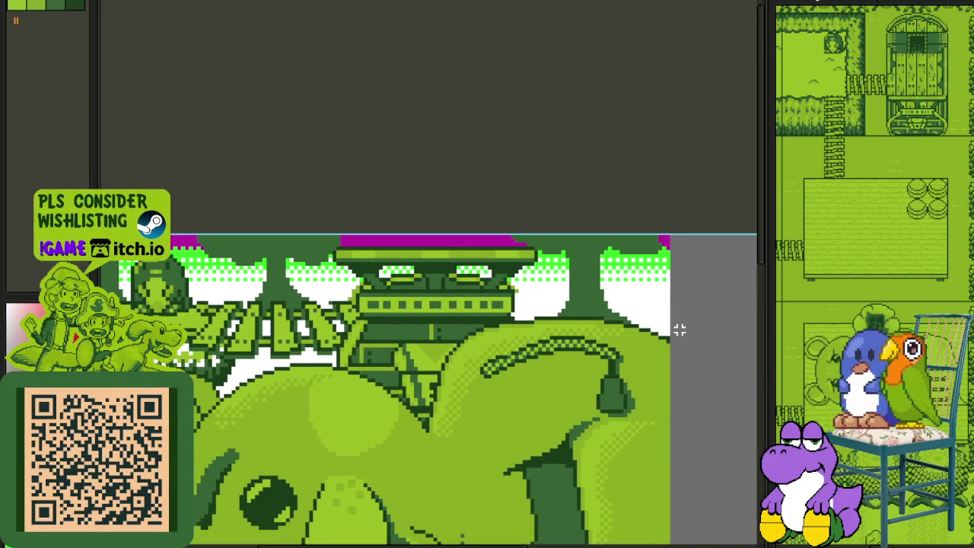
pyautogui.moveTo(680, 329); pyautogui.dragTo(305, 526)
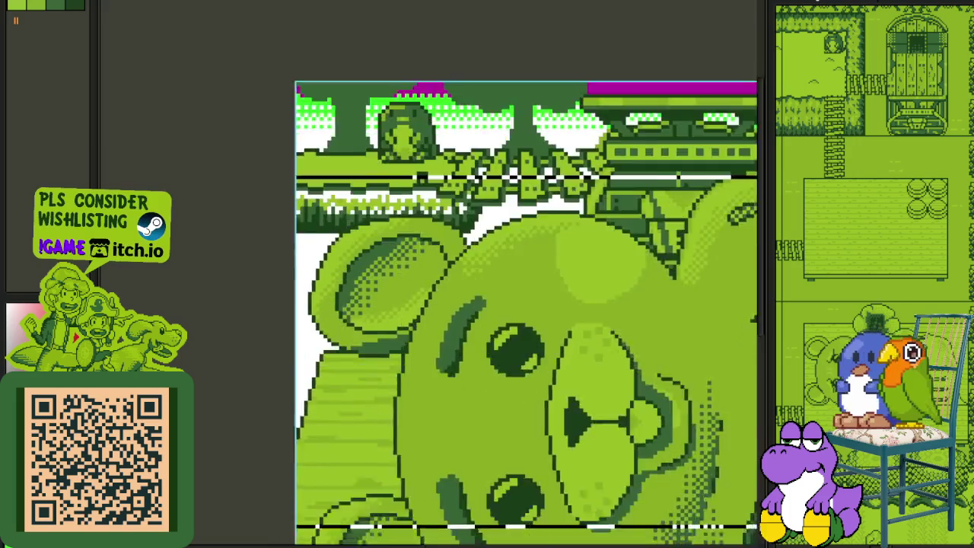
pyautogui.scroll(-5, 396, 335)
pyautogui.scroll(5, 397, 267)
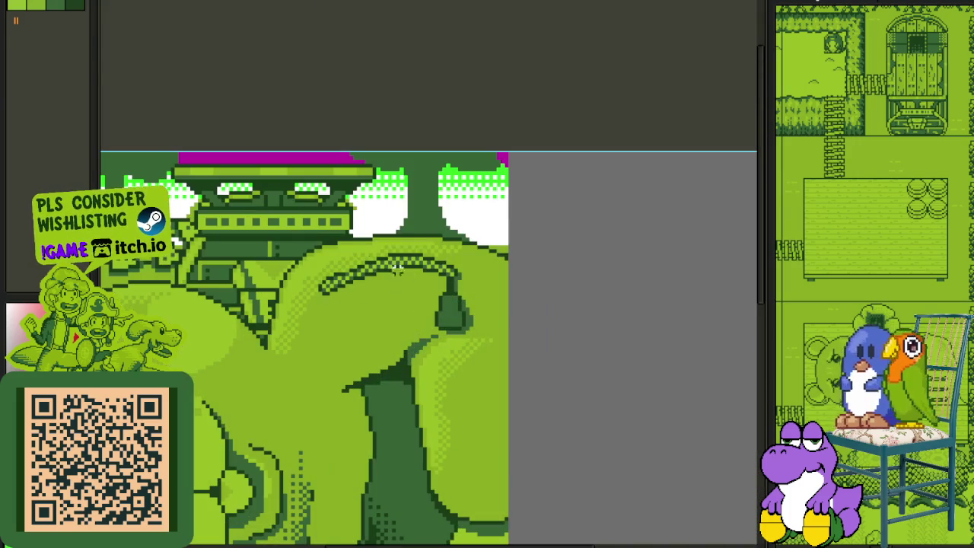
# Step: Reframe the view over the left of the scene and clear the selection
pyautogui.moveTo(273, 254); pyautogui.dragTo(430, 299)
pyautogui.hscroll(-2, 163, 274)
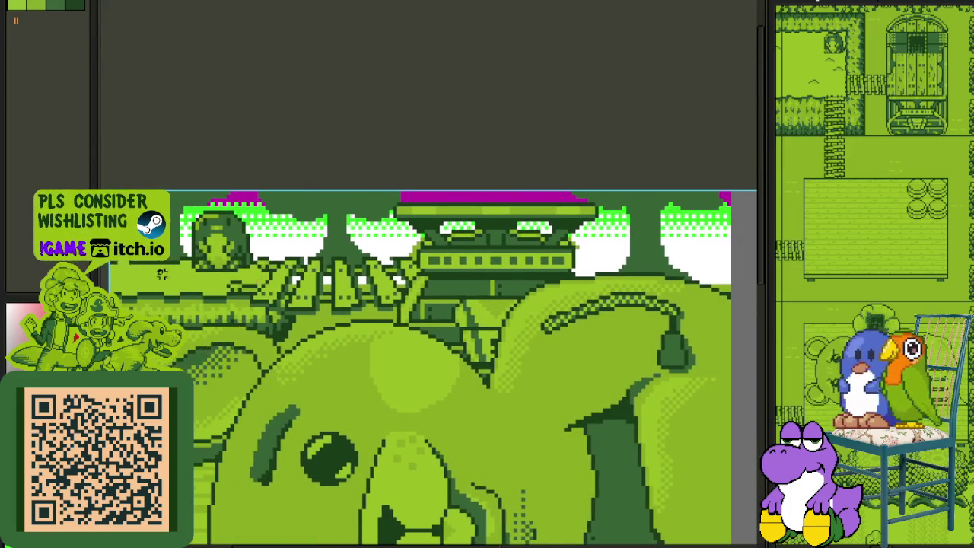
pyautogui.moveTo(125, 267); pyautogui.dragTo(749, 469)
pyautogui.click(641, 265)
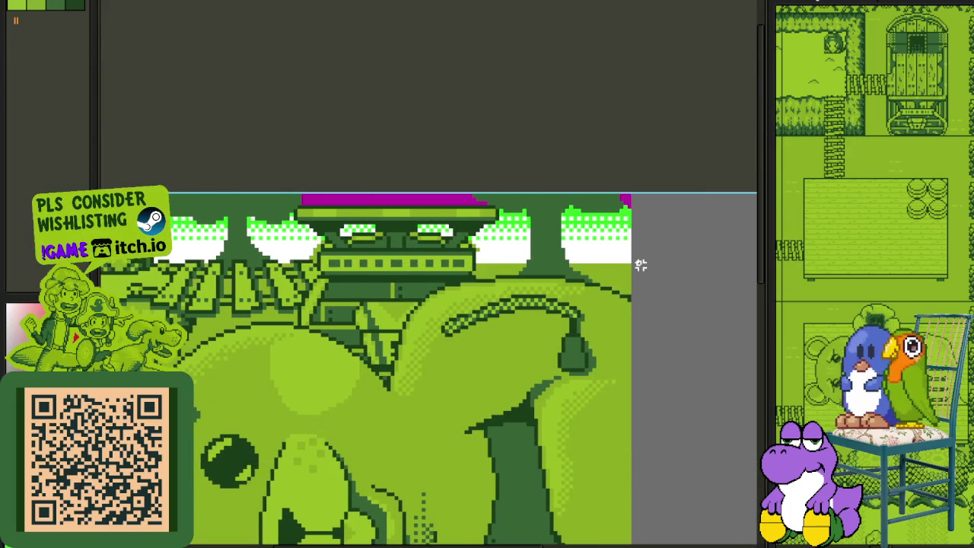
pyautogui.scroll(-1, 641, 258)
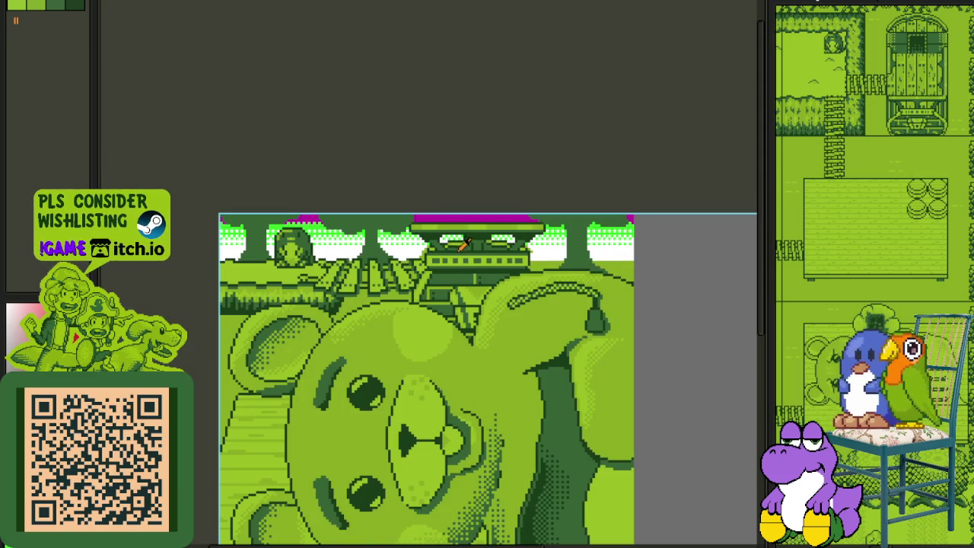
pyautogui.scroll(2, 446, 261)
pyautogui.scroll(-1, 447, 278)
pyautogui.scroll(1, 442, 282)
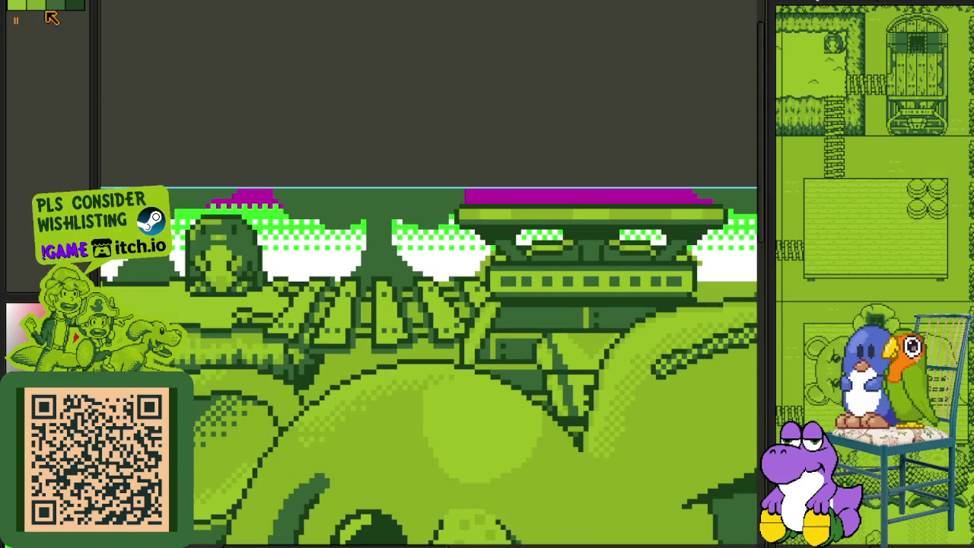
# Step: Replace white with idx-0, bright green with #8bac0f, and magenta with idx-3
pyautogui.hotkey('shift', 'r')
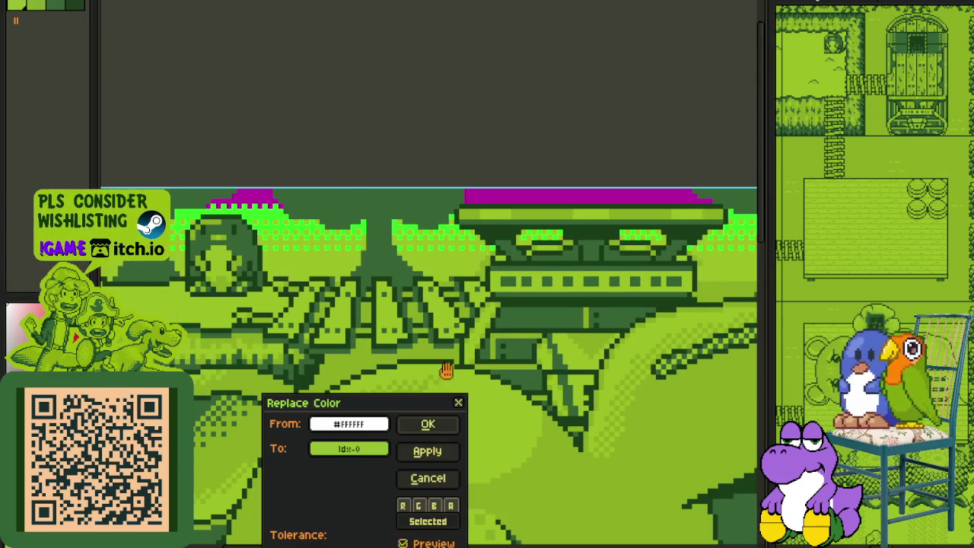
pyautogui.click(427, 424)
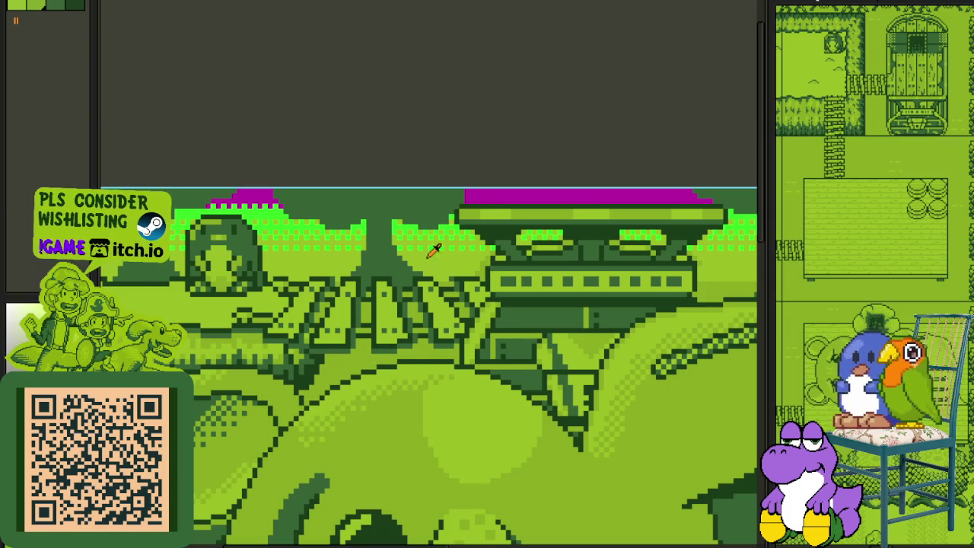
pyautogui.click(409, 226)
pyautogui.hotkey('shift', 'r')
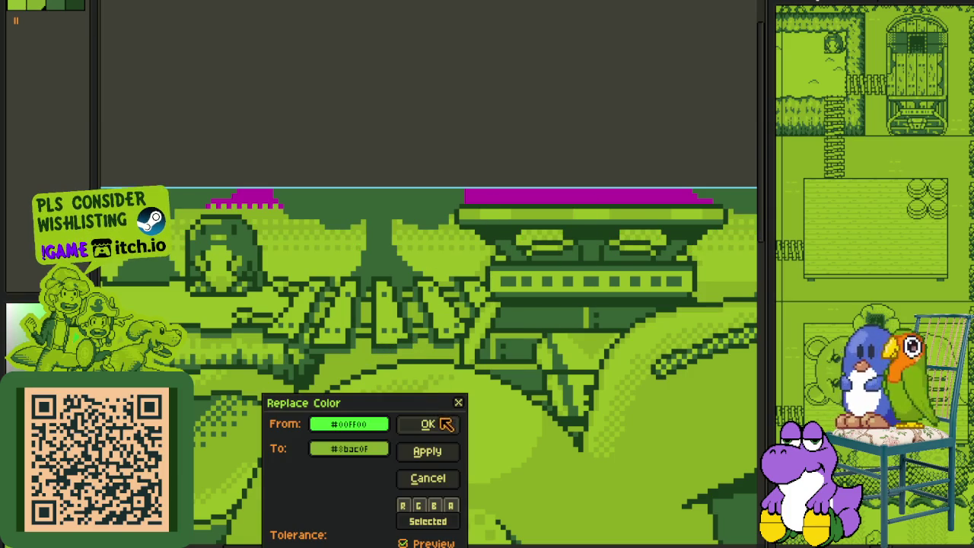
pyautogui.click(446, 424)
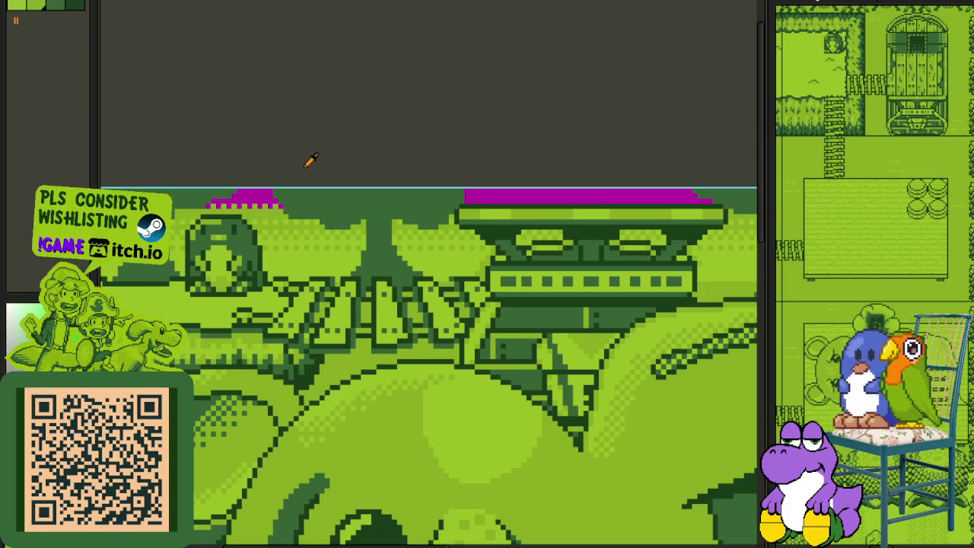
pyautogui.click(265, 195)
pyautogui.hotkey('shift', 'r')
pyautogui.click(444, 424)
# Step: Select and drop the thin strip along the image top, then show the layers timeline
pyautogui.scroll(-2, 428, 191)
pyautogui.scroll(-1, 433, 158)
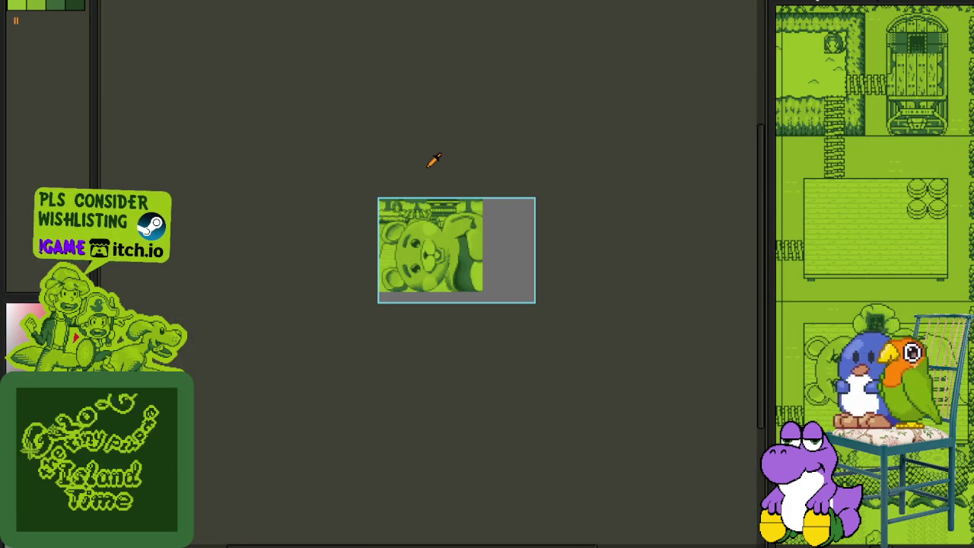
pyautogui.scroll(1, 434, 158)
pyautogui.scroll(1, 426, 161)
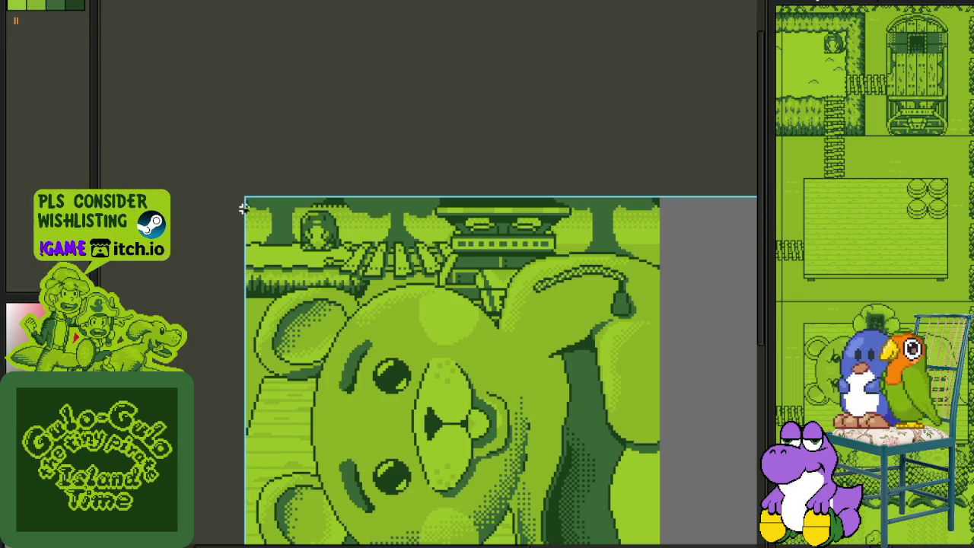
pyautogui.moveTo(239, 210); pyautogui.dragTo(723, 128)
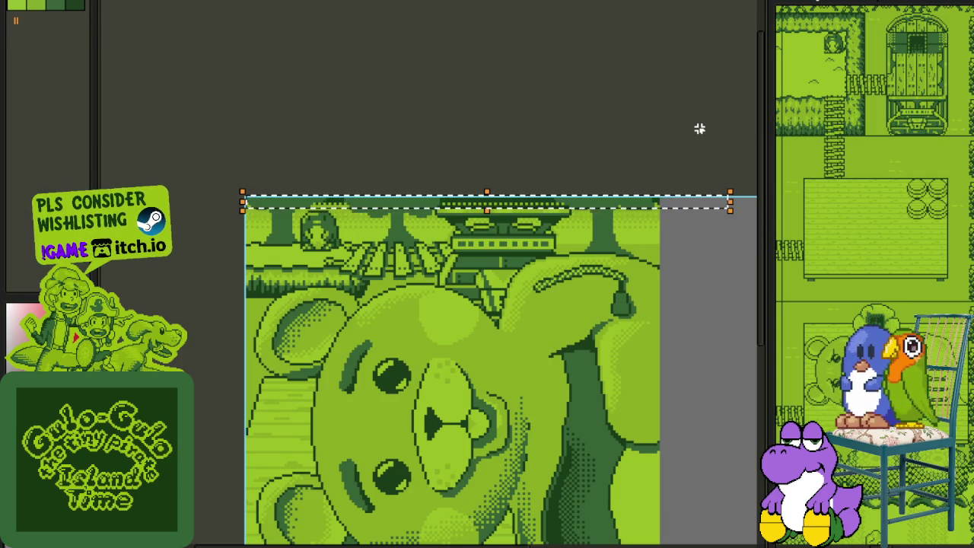
pyautogui.hotkey('ctrl', 'd')
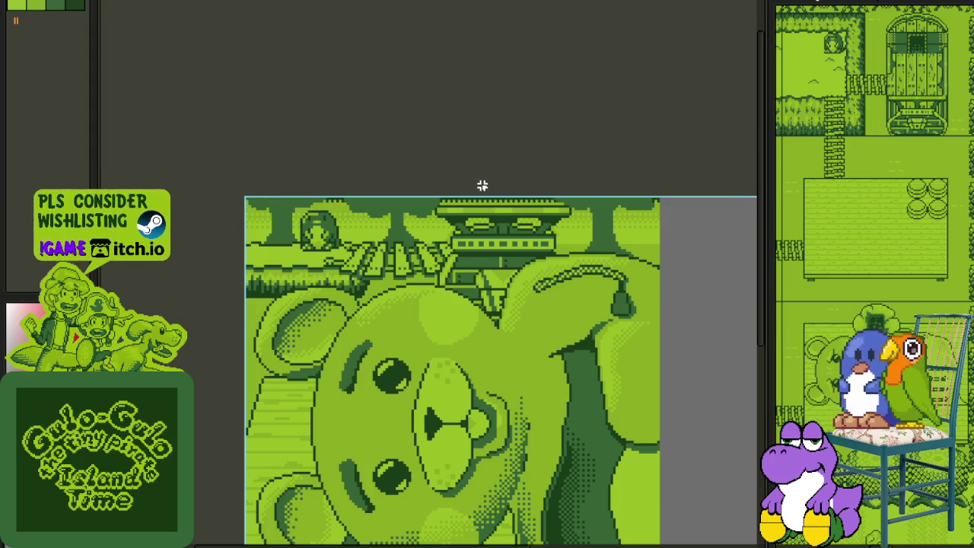
pyautogui.scroll(1, 319, 221)
pyautogui.scroll(1, 312, 224)
pyautogui.scroll(1, 304, 228)
pyautogui.scroll(-3, 304, 232)
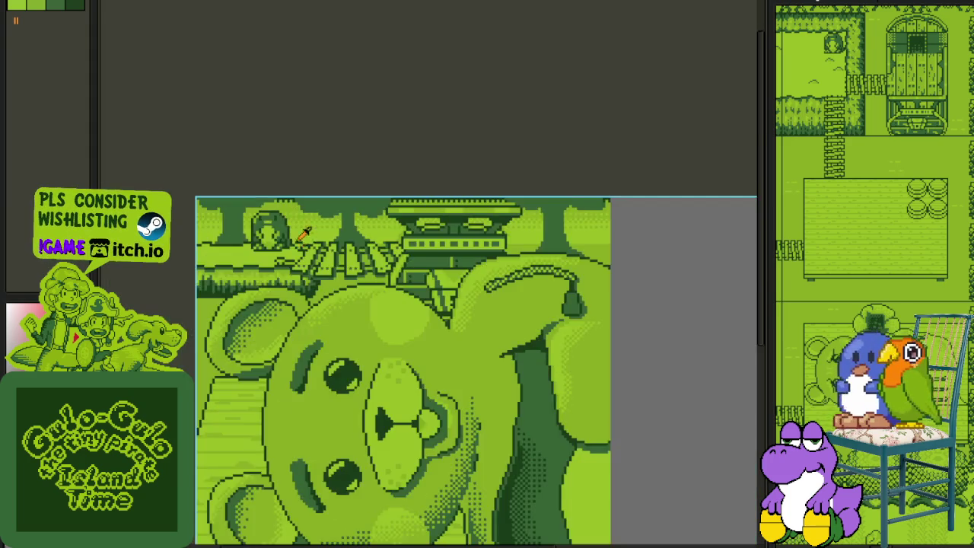
pyautogui.press('Tab')
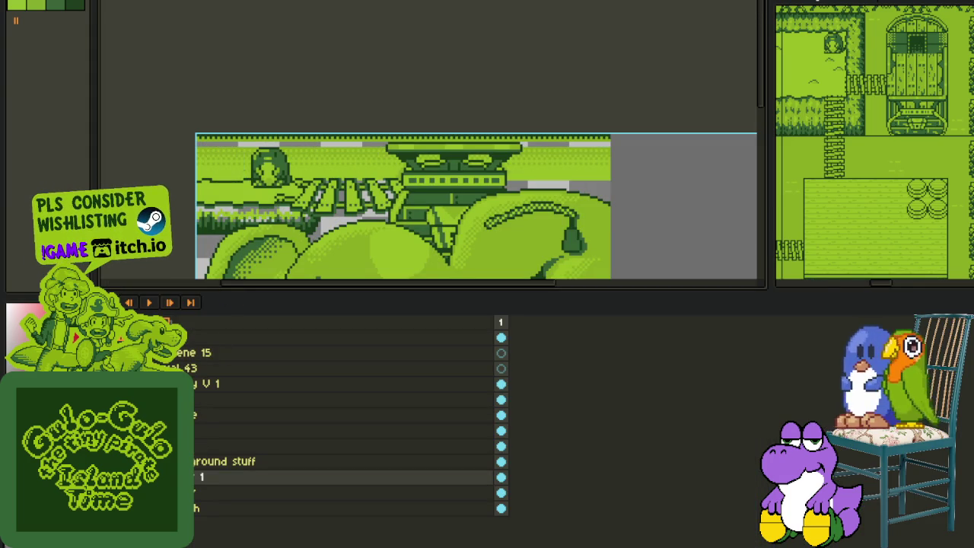
# Step: Isolate the green strip layer and repaint its dither: a darker lower band plus a lighter dither row
pyautogui.press('Delete')
pyautogui.press('Delete')
pyautogui.press('Delete')
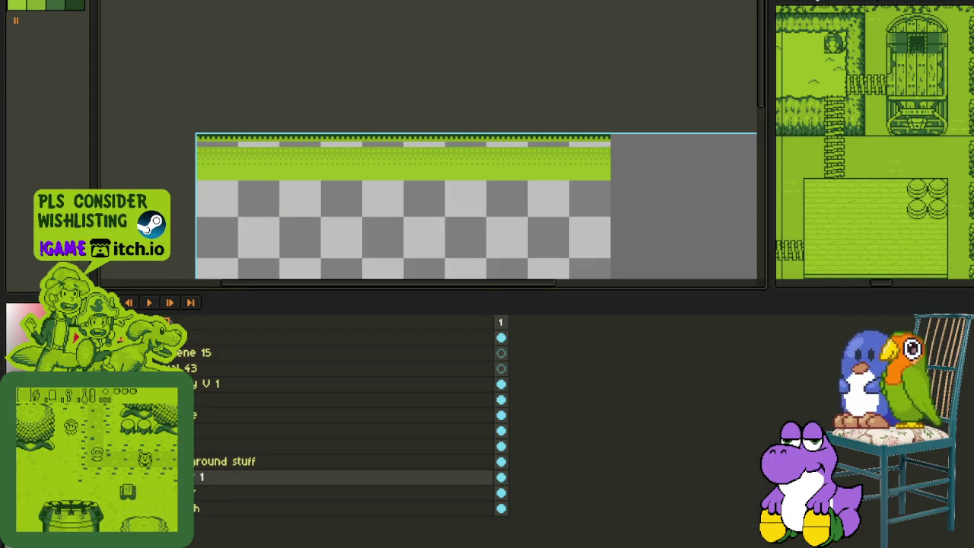
pyautogui.scroll(3, 413, 121)
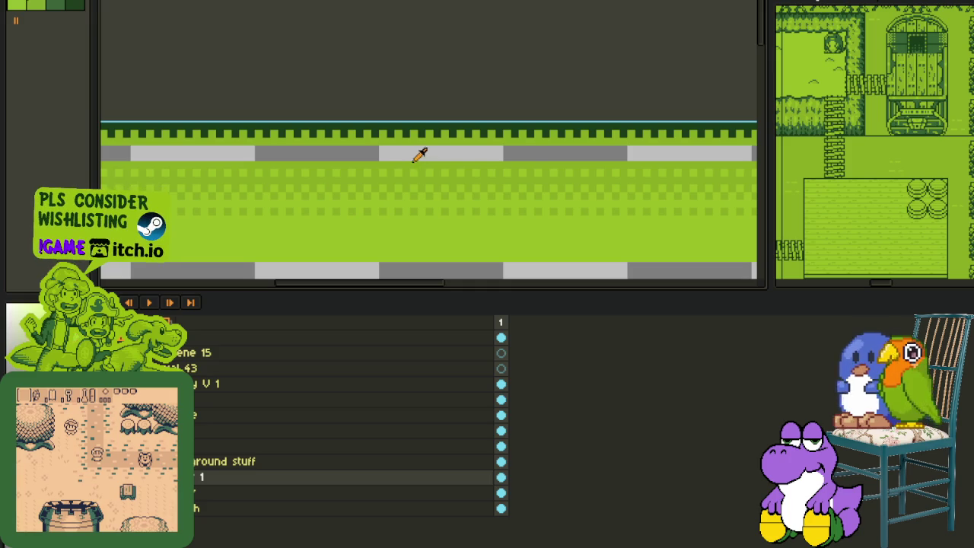
pyautogui.scroll(-3, 410, 152)
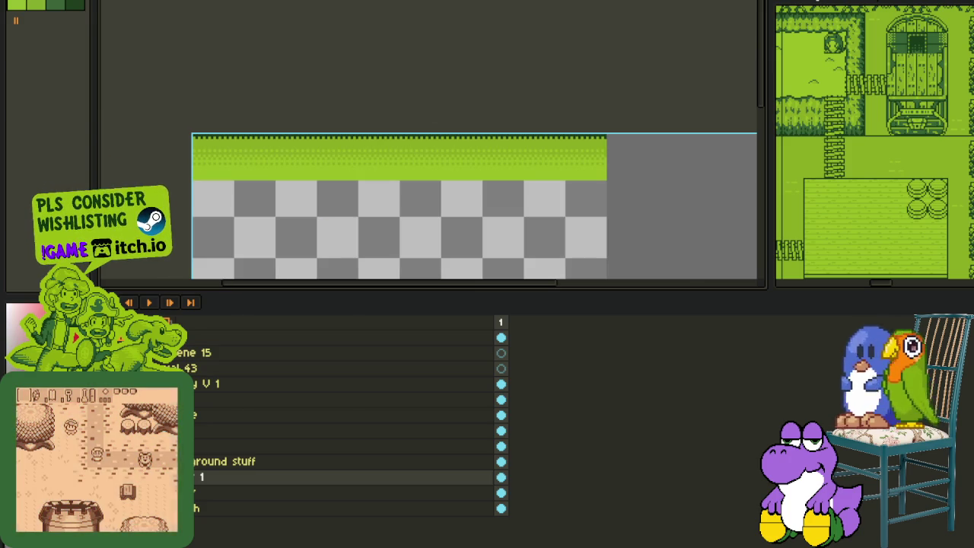
pyautogui.press('Tab')
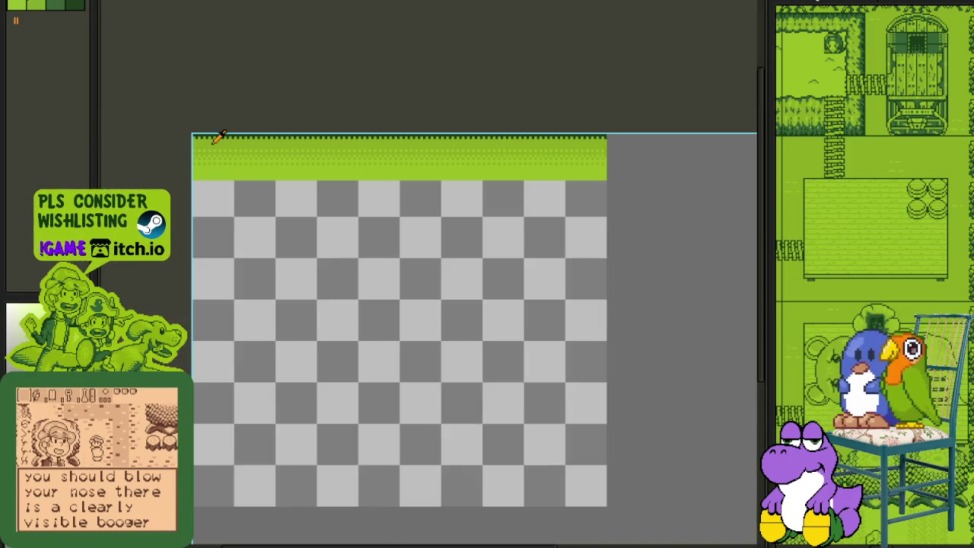
pyautogui.scroll(1, 219, 137)
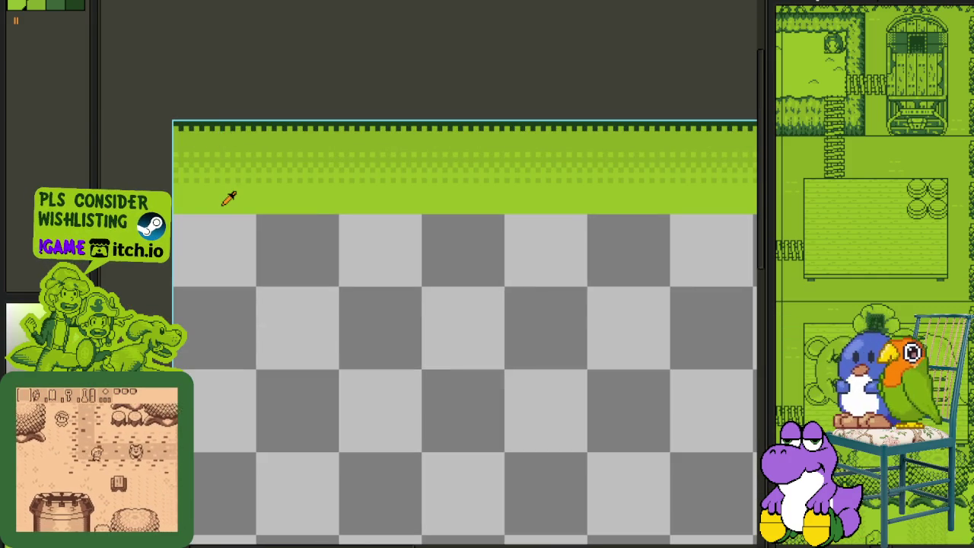
pyautogui.moveTo(196, 219); pyautogui.dragTo(246, 234)
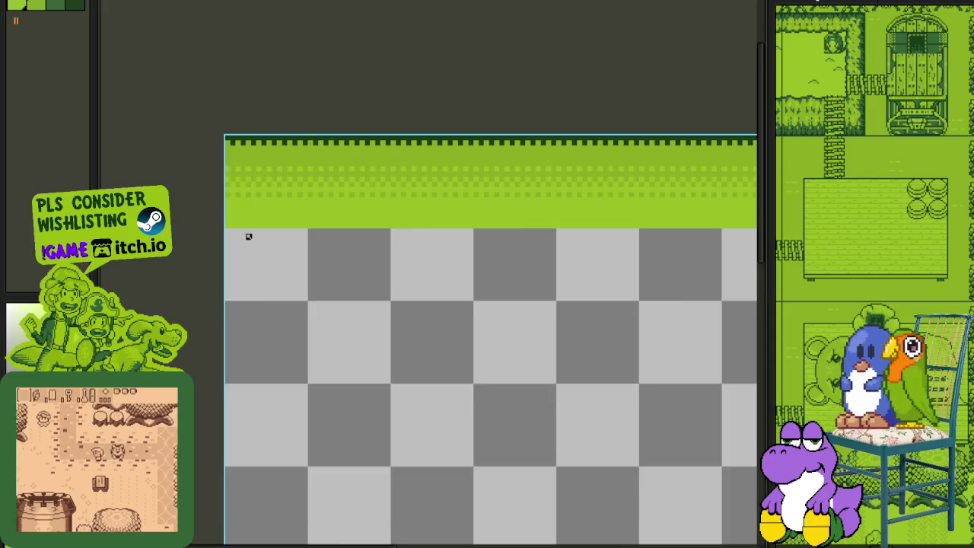
pyautogui.scroll(1, 242, 230)
pyautogui.click(217, 214)
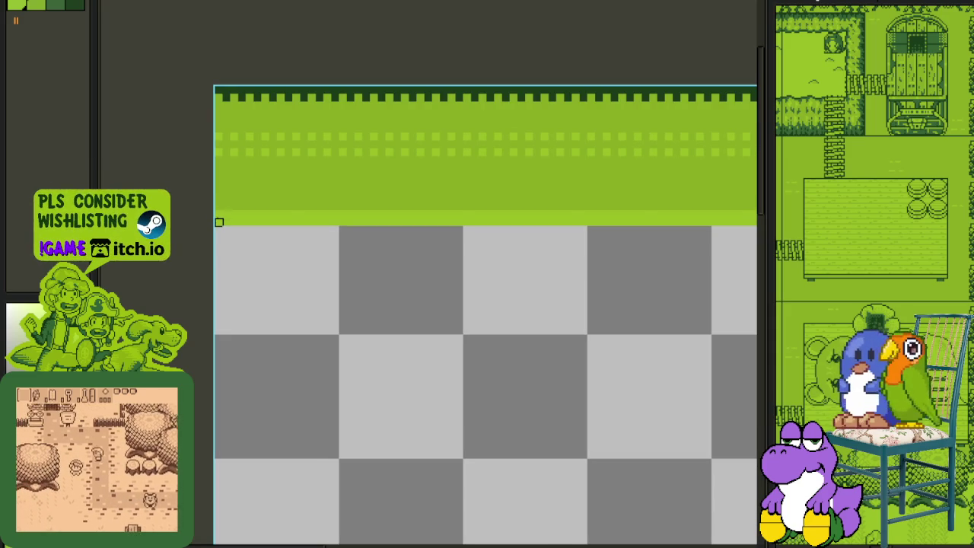
pyautogui.click(218, 221)
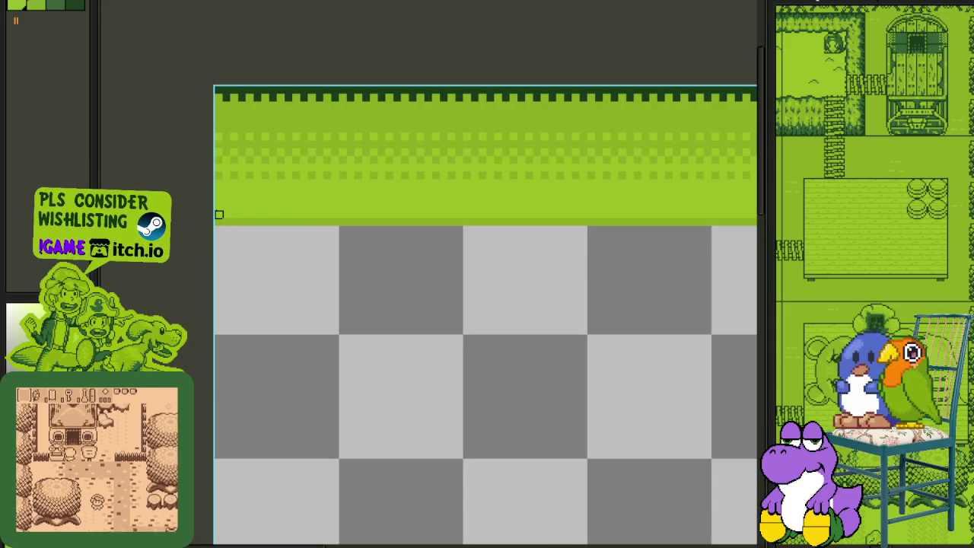
pyautogui.scroll(-3, 219, 207)
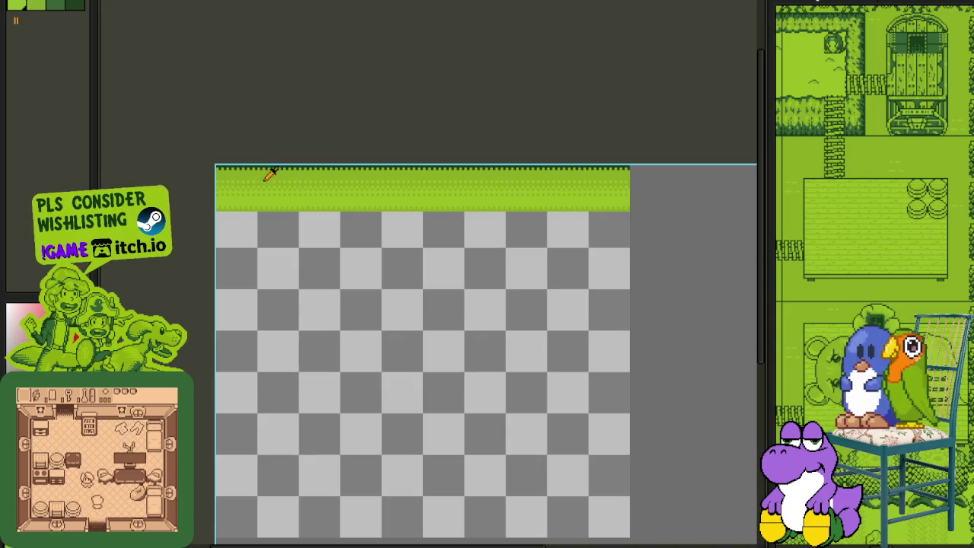
pyautogui.press('Tab')
# Step: Paint-bucket the empty area below the strip green
pyautogui.click(228, 220)
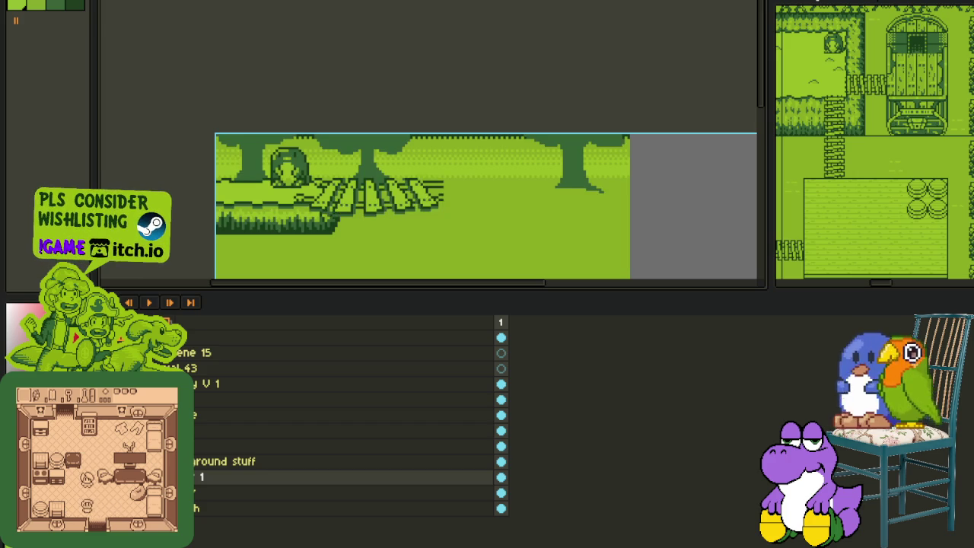
pyautogui.scroll(1, 310, 121)
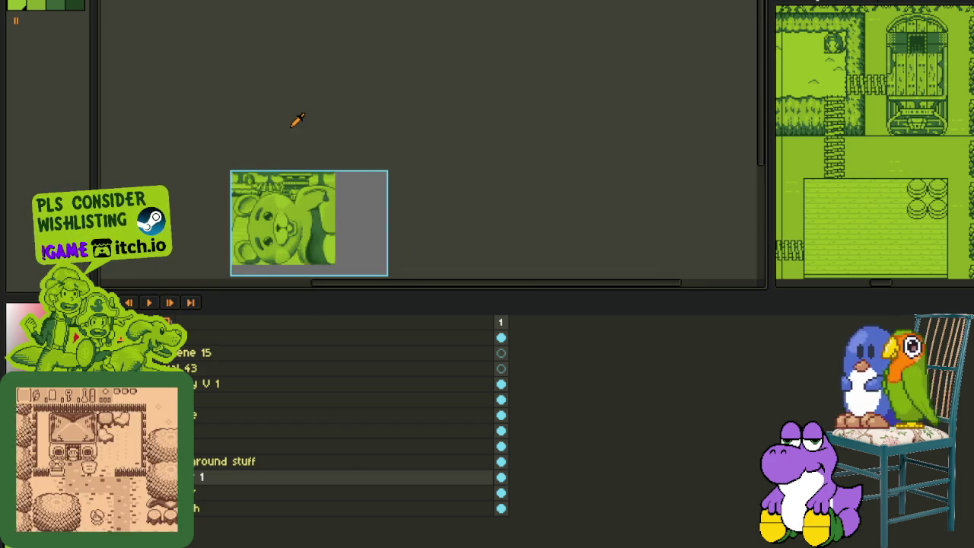
pyautogui.scroll(1, 296, 119)
pyautogui.moveTo(283, 124); pyautogui.dragTo(341, 117)
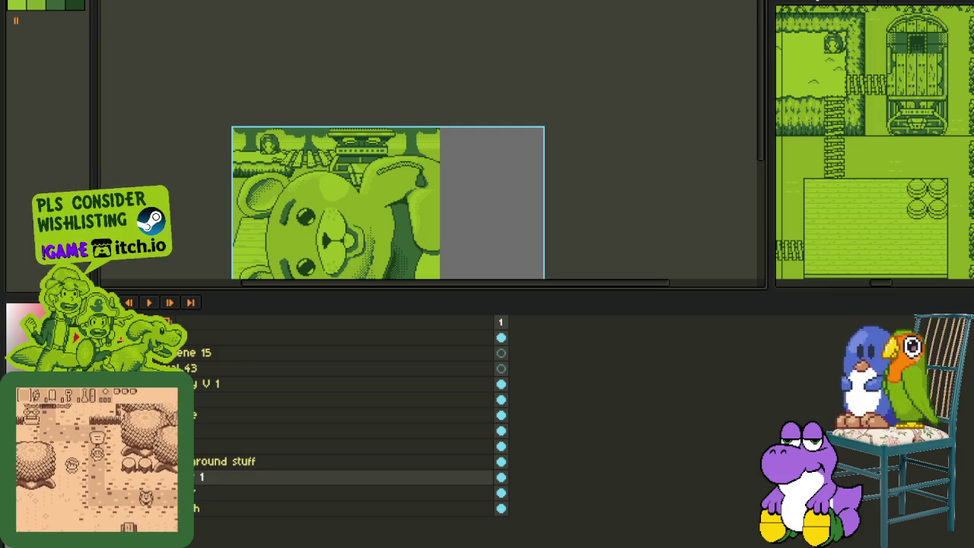
# Step: Merge the upper background layer down into Layer 1 and rename it 'far background'
pyautogui.rightClick(221, 461)
pyautogui.click(217, 533)
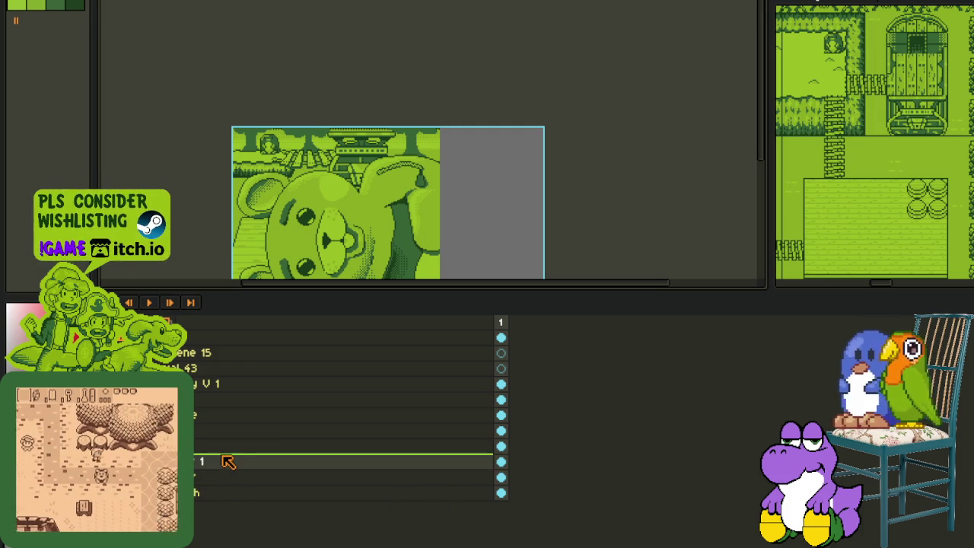
pyautogui.doubleClick(228, 462)
pyautogui.write('far ')
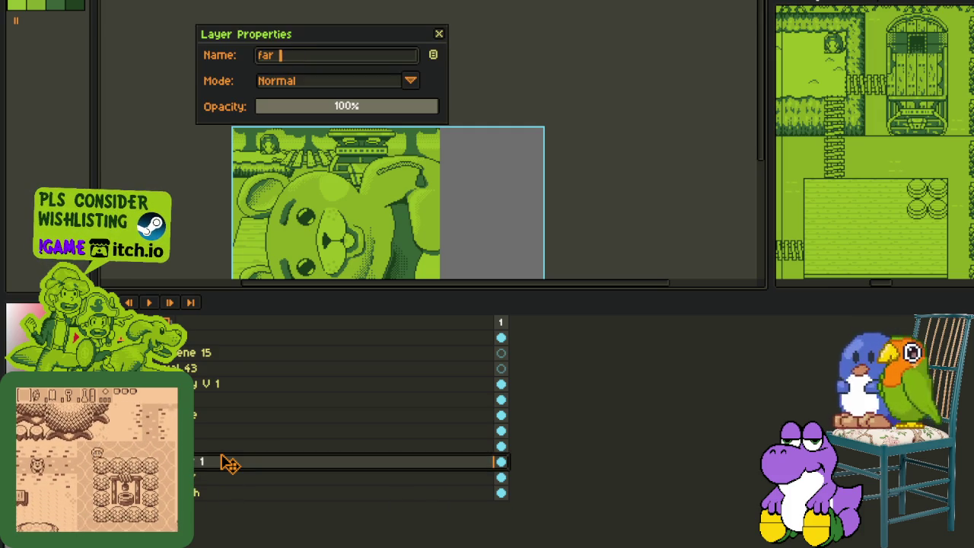
pyautogui.write('background')
pyautogui.press('Return')
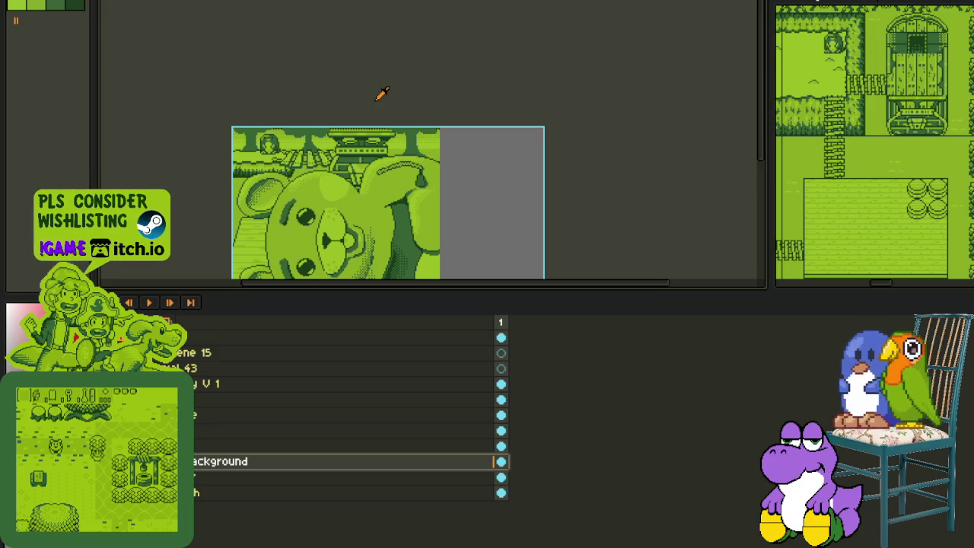
pyautogui.scroll(-1, 381, 92)
pyautogui.press('Tab')
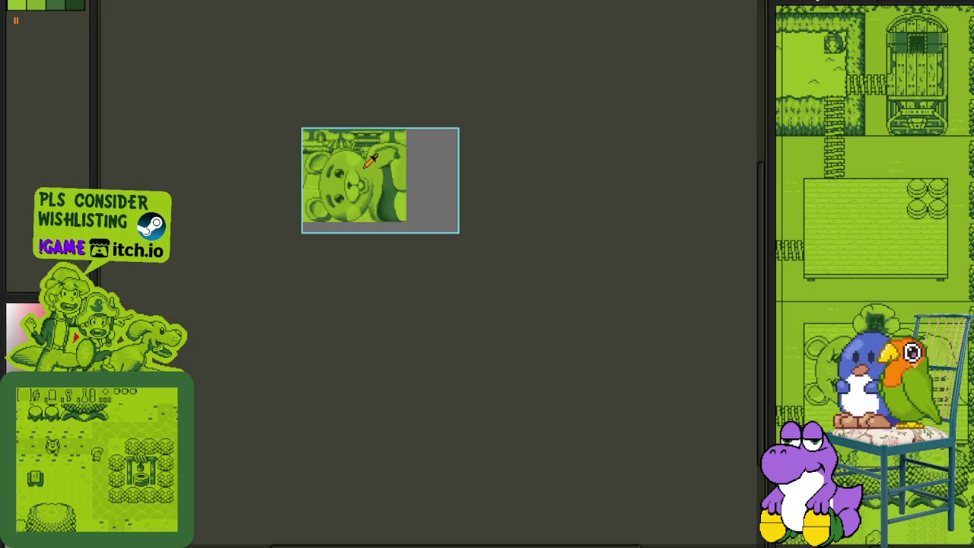
pyautogui.scroll(1, 340, 221)
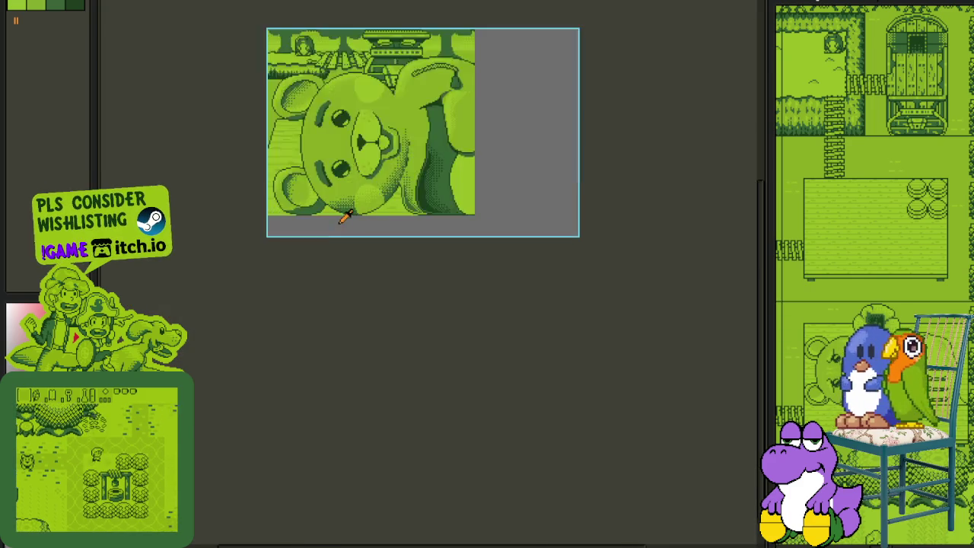
# Step: Reposition the bear canvas in view and show the layers panel beneath it again
pyautogui.scroll(1, 377, 195)
pyautogui.scroll(-1, 542, 121)
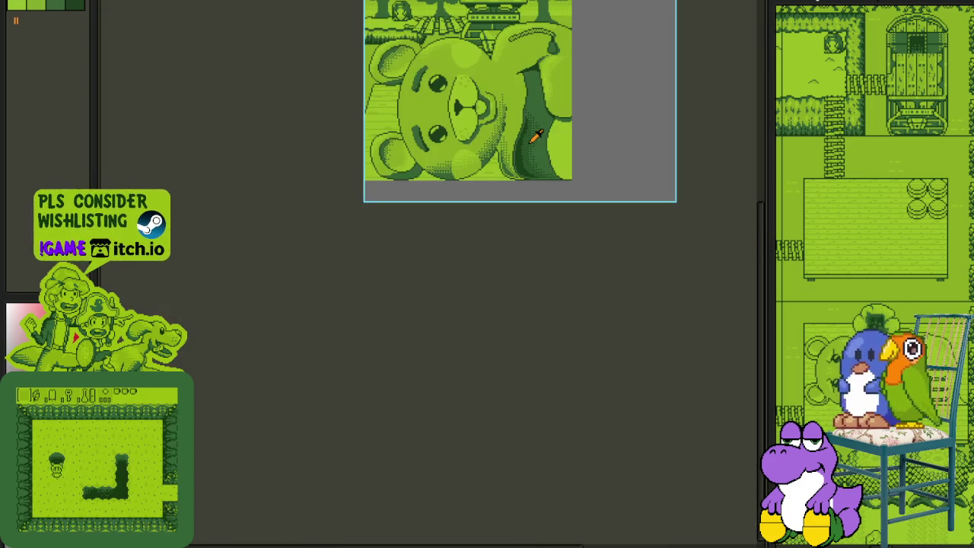
pyautogui.moveTo(507, 216); pyautogui.dragTo(483, 287)
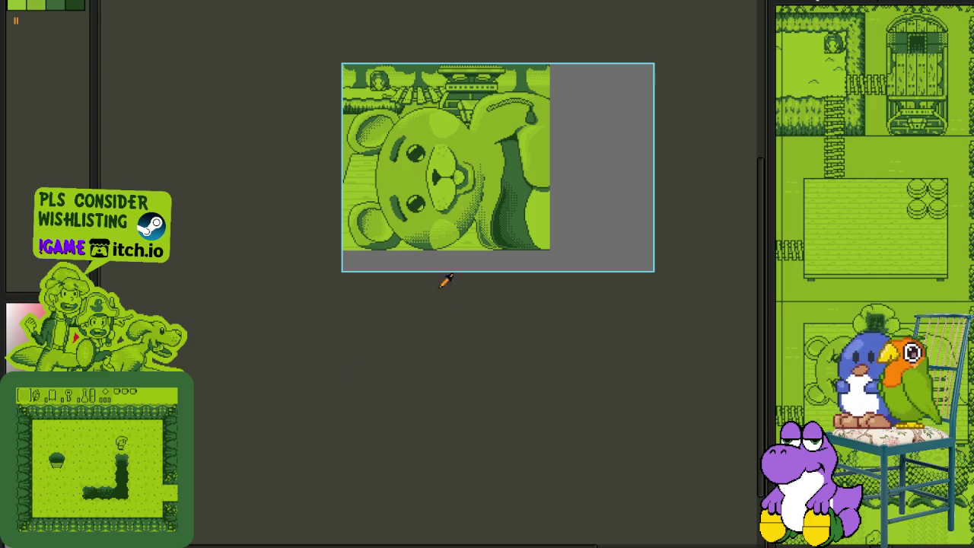
pyautogui.press('Tab')
pyautogui.press('Tab')
pyautogui.scroll(1, 556, 69)
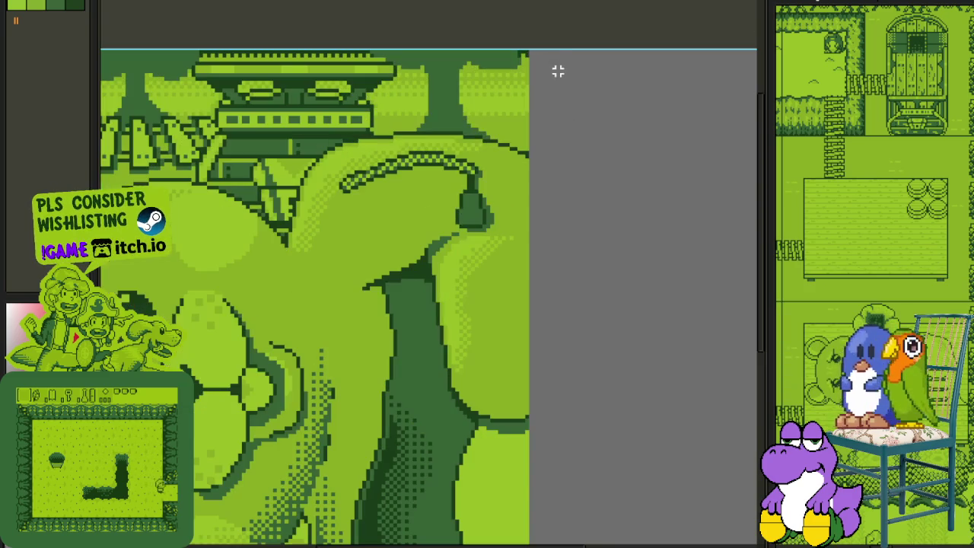
pyautogui.scroll(-1, 531, 52)
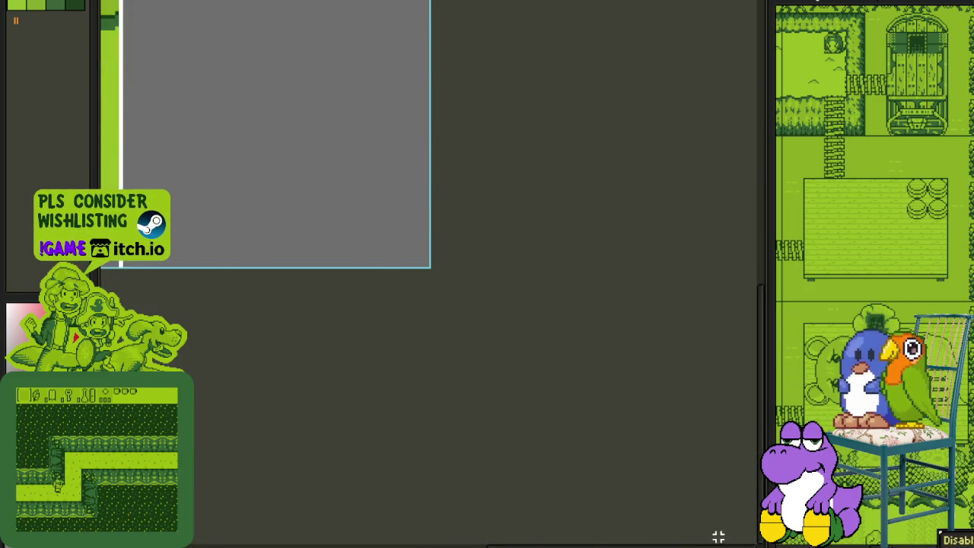
pyautogui.scroll(2, 285, 256)
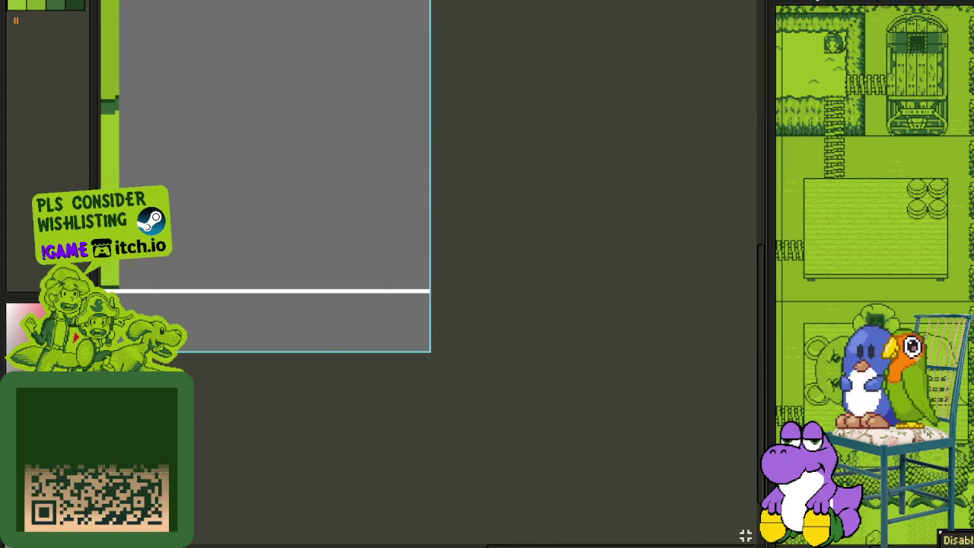
pyautogui.scroll(-2, 383, 381)
pyautogui.press('Tab')
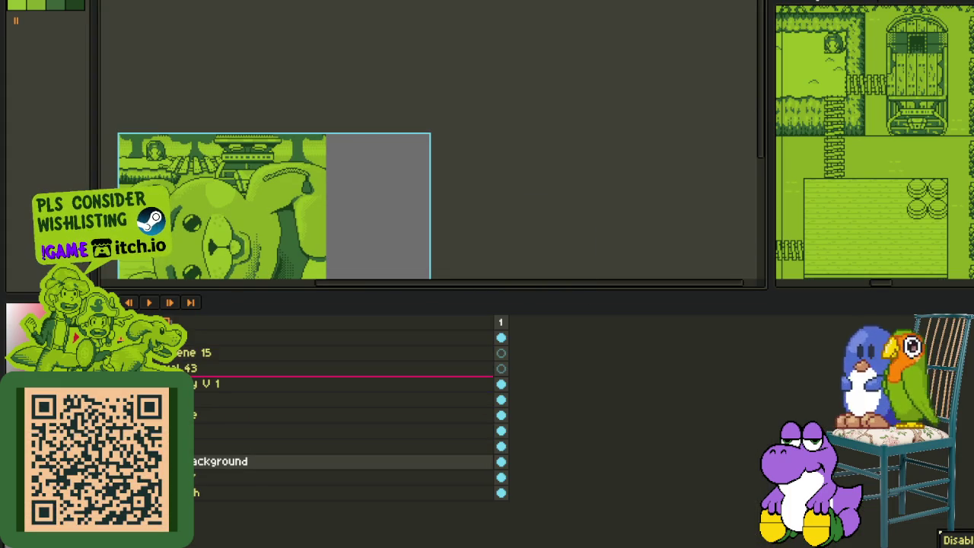
# Step: Move the rough figure sketch layer up the layer stack
pyautogui.click(500, 492)
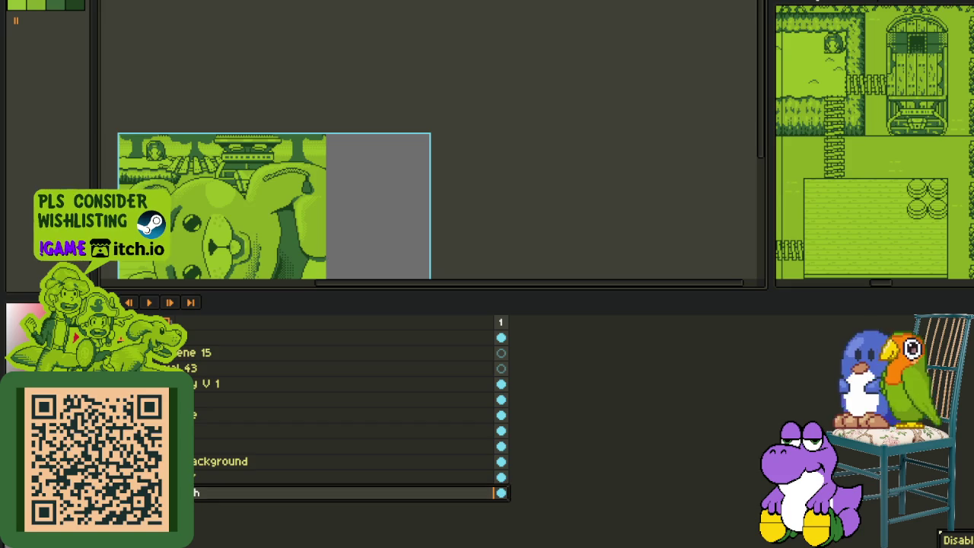
pyautogui.moveTo(304, 492); pyautogui.dragTo(305, 365)
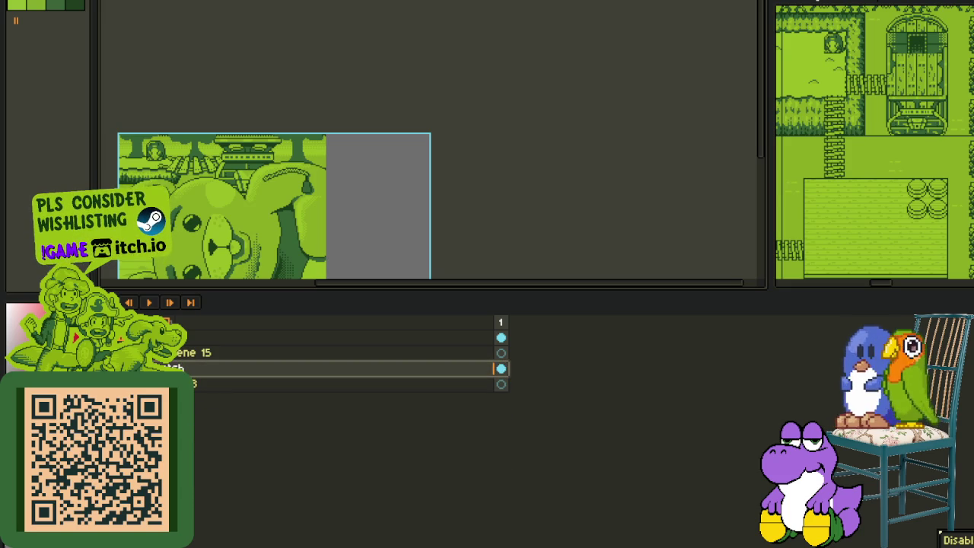
pyautogui.moveTo(305, 367); pyautogui.dragTo(304, 383)
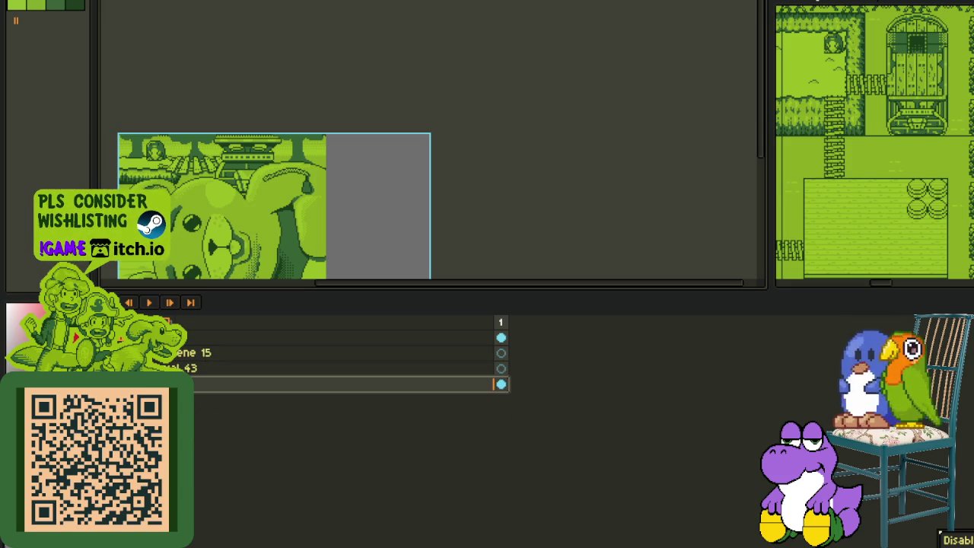
# Step: Check the small figure sketch alone on the canvas, then restore the green bear scene over it
pyautogui.press('Tab')
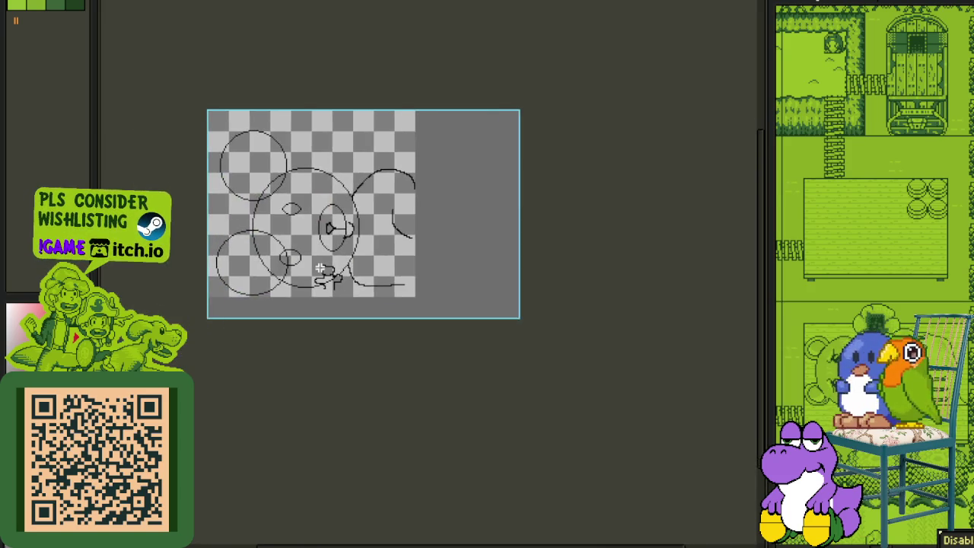
pyautogui.scroll(3, 297, 244)
pyautogui.moveTo(297, 244); pyautogui.dragTo(443, 358)
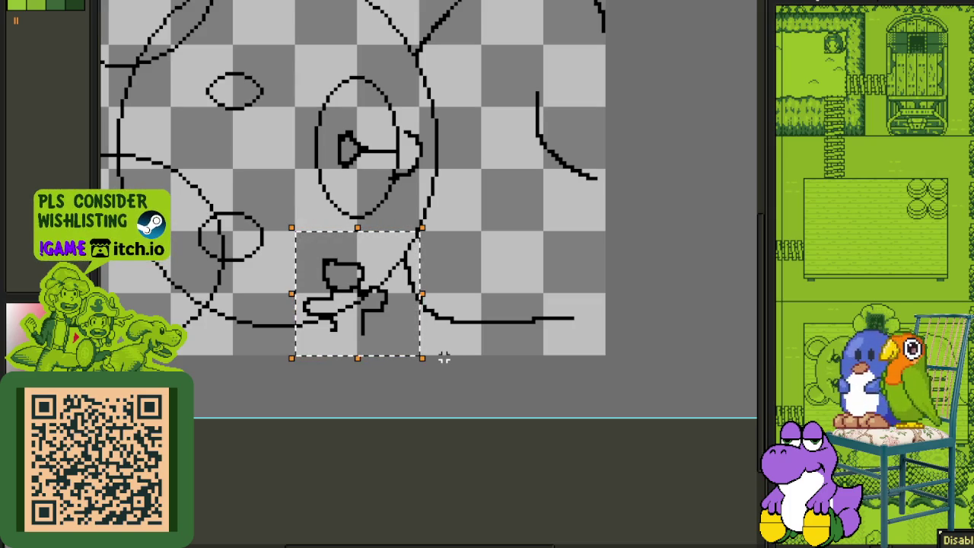
pyautogui.scroll(-3, 494, 252)
pyautogui.scroll(-2, 470, 200)
pyautogui.press('Tab')
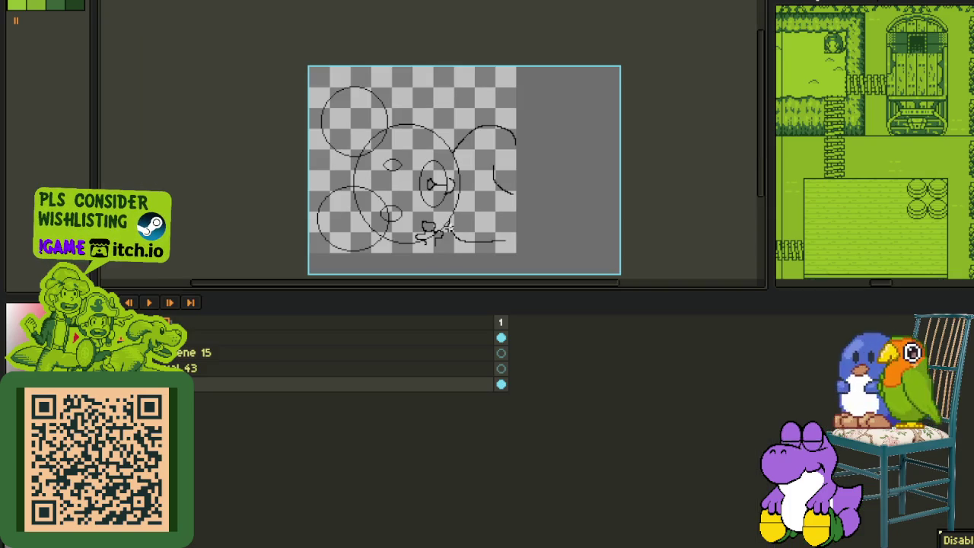
pyautogui.moveTo(175, 361); pyautogui.dragTo(183, 361)
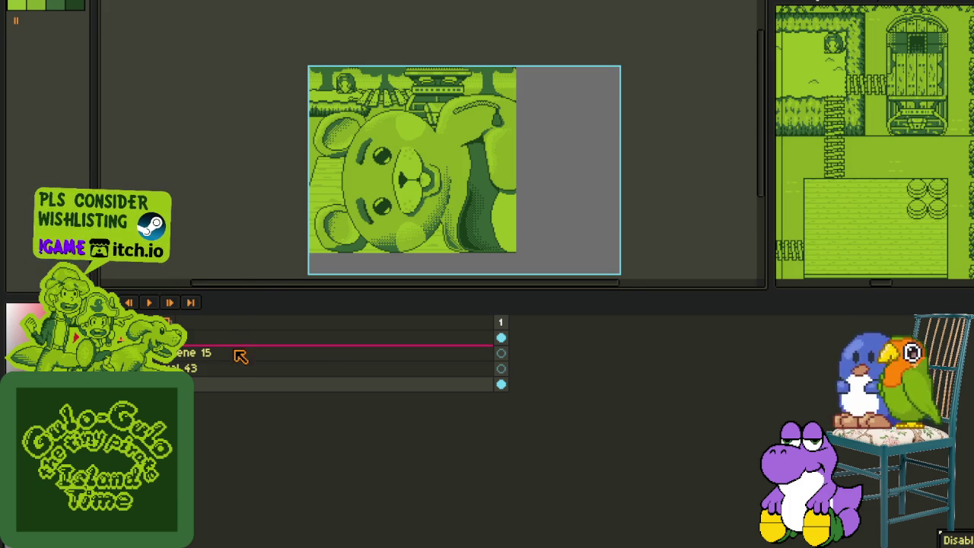
pyautogui.rightClick(218, 371)
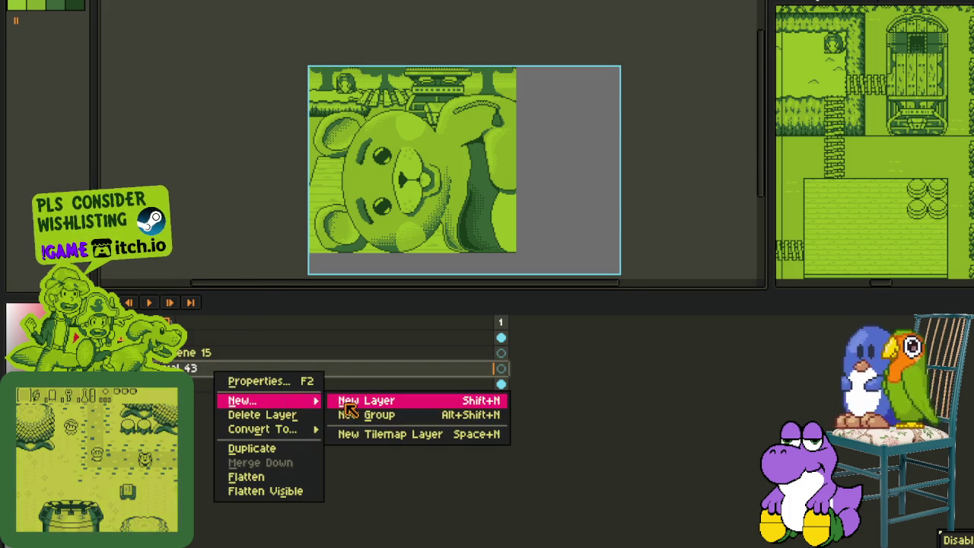
# Step: Add a new layer above the bear scene and zoom in on the drawing area
pyautogui.click(380, 398)
pyautogui.press('Tab')
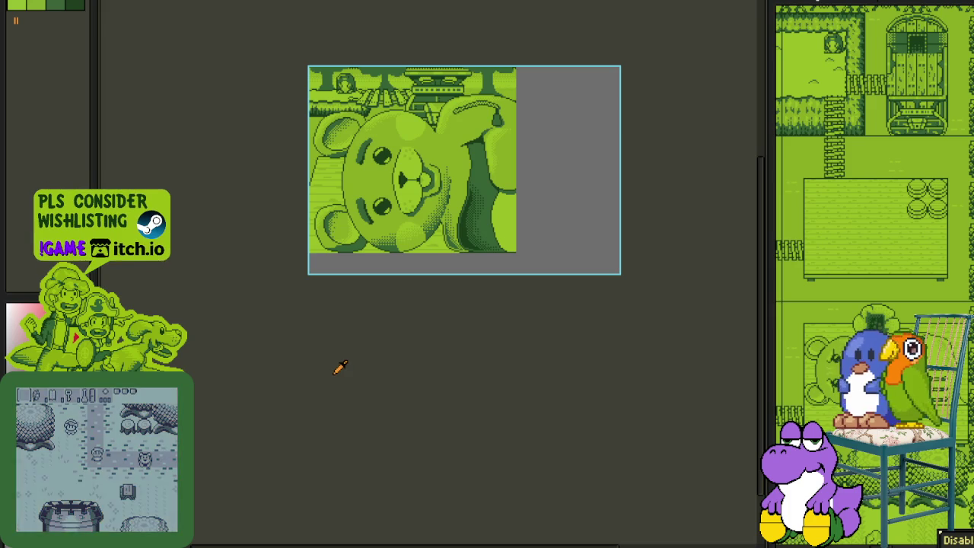
pyautogui.press('Tab')
pyautogui.press('Tab')
pyautogui.scroll(2, 424, 228)
pyautogui.scroll(1, 408, 269)
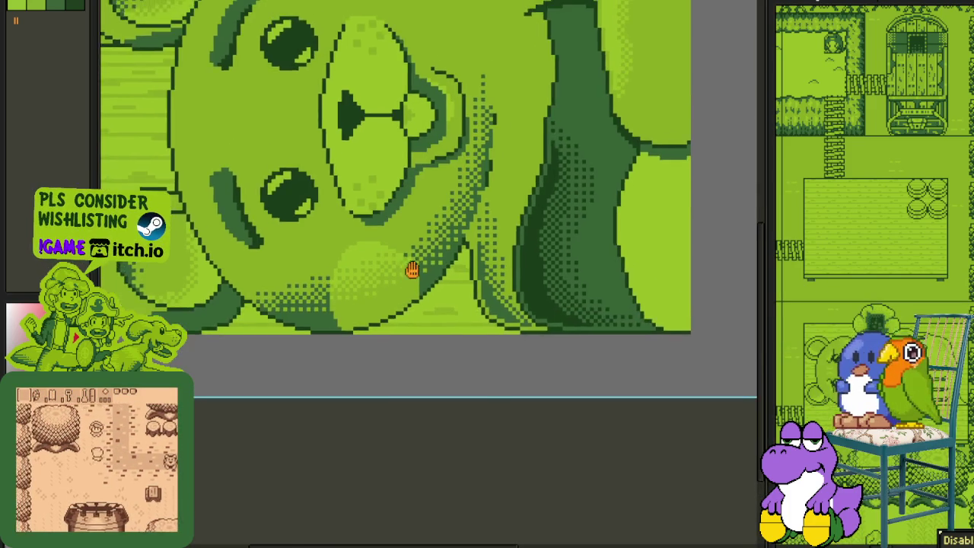
pyautogui.scroll(1, 435, 250)
pyautogui.scroll(1, 432, 312)
pyautogui.scroll(-4, 433, 313)
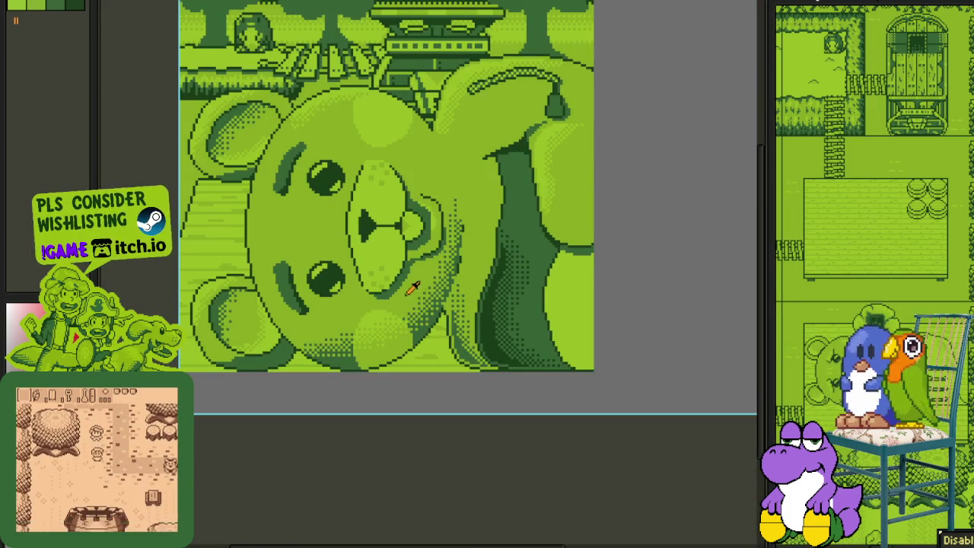
pyautogui.scroll(5, 438, 343)
pyautogui.scroll(1, 450, 311)
pyautogui.scroll(1, 440, 245)
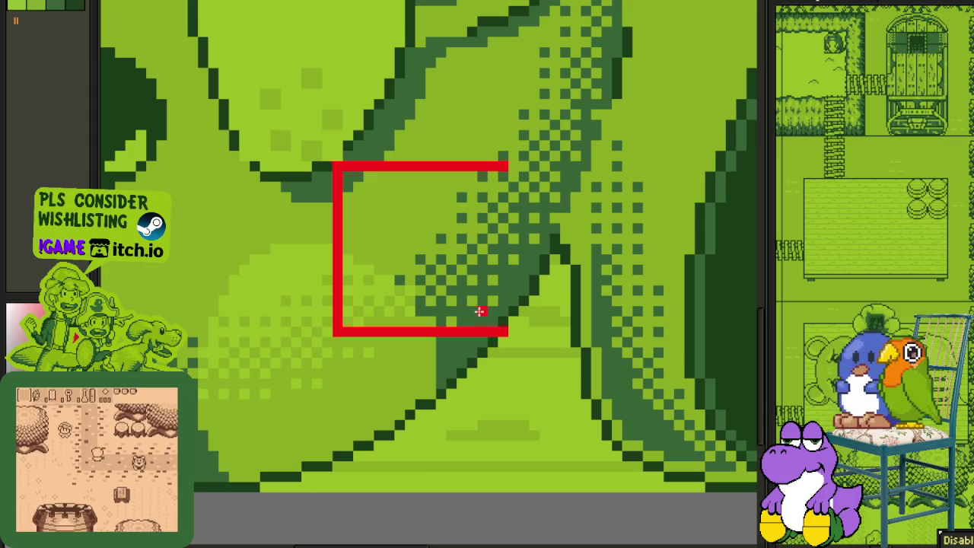
# Step: Sketch a red loop for the figure's head with an outline along the top
pyautogui.moveTo(441, 227); pyautogui.dragTo(491, 231)
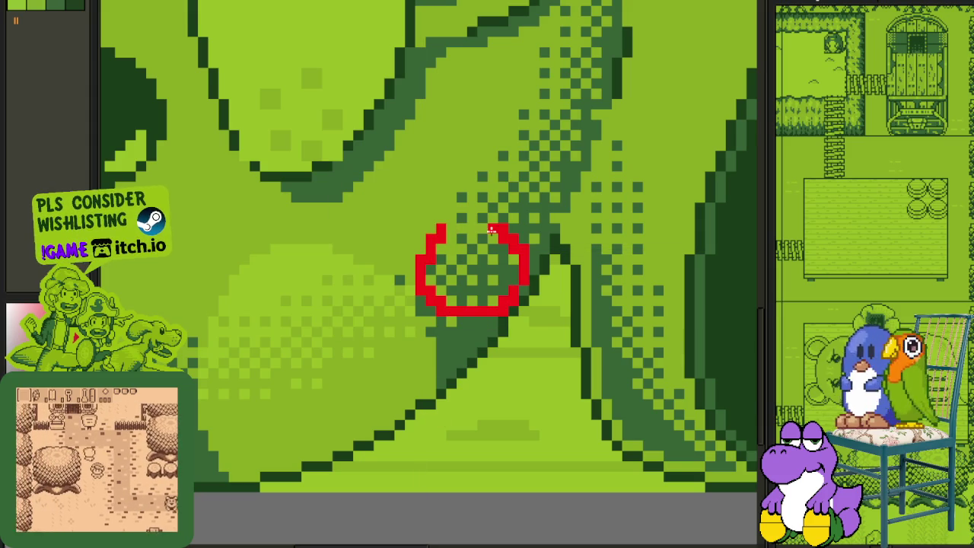
pyautogui.scroll(1, 468, 294)
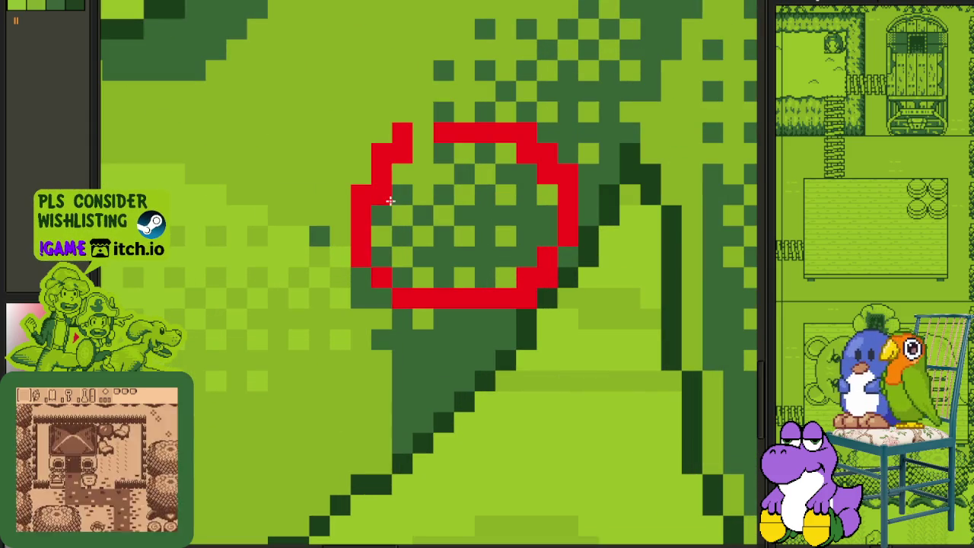
pyautogui.moveTo(395, 174)
pyautogui.mouseDown()
pyautogui.moveTo(499, 115)
pyautogui.moveTo(572, 168)
pyautogui.mouseUp()
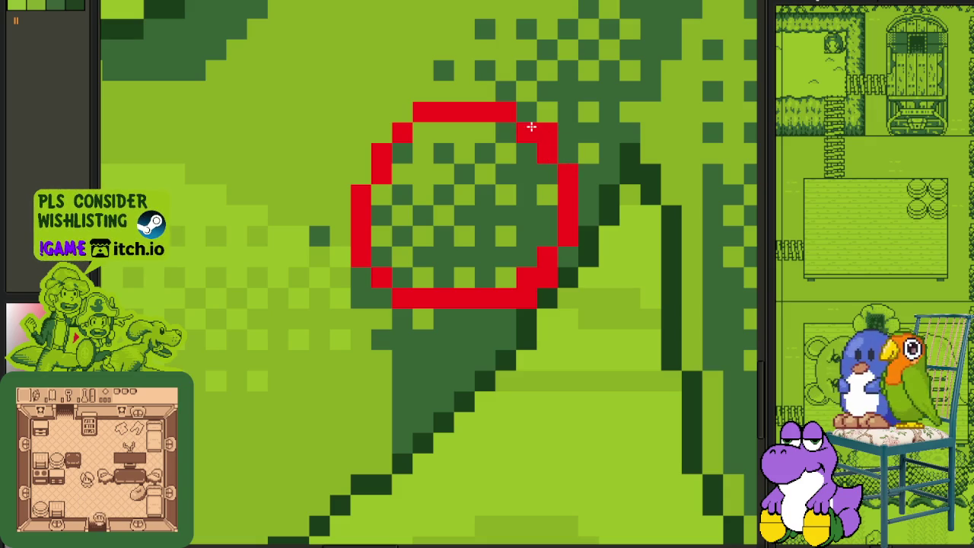
pyautogui.scroll(-3, 457, 304)
pyautogui.hscroll(-2, 456, 304)
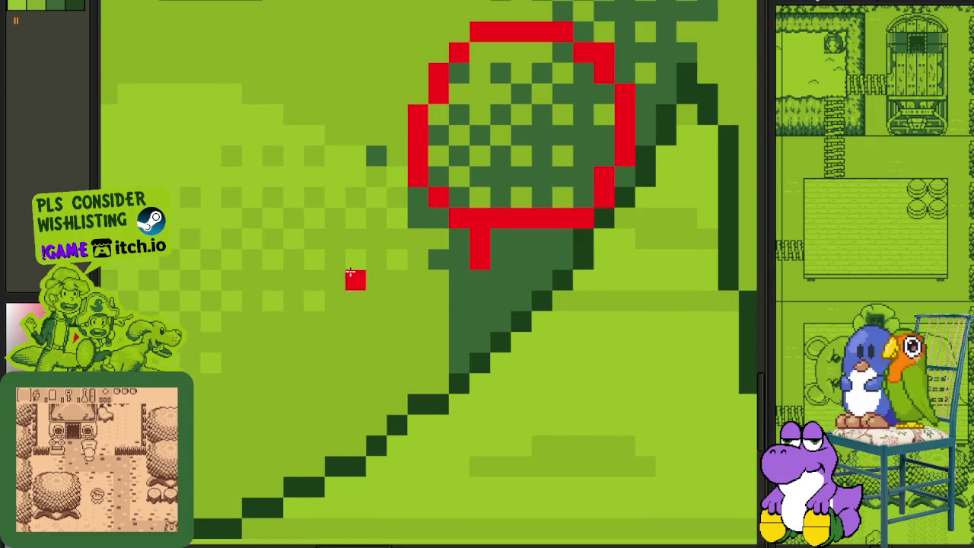
# Step: Try red strokes leftward from the head's stem, undoing the unwanted marks
pyautogui.moveTo(335, 259); pyautogui.dragTo(452, 276)
pyautogui.hotkey('ctrl', 'z')
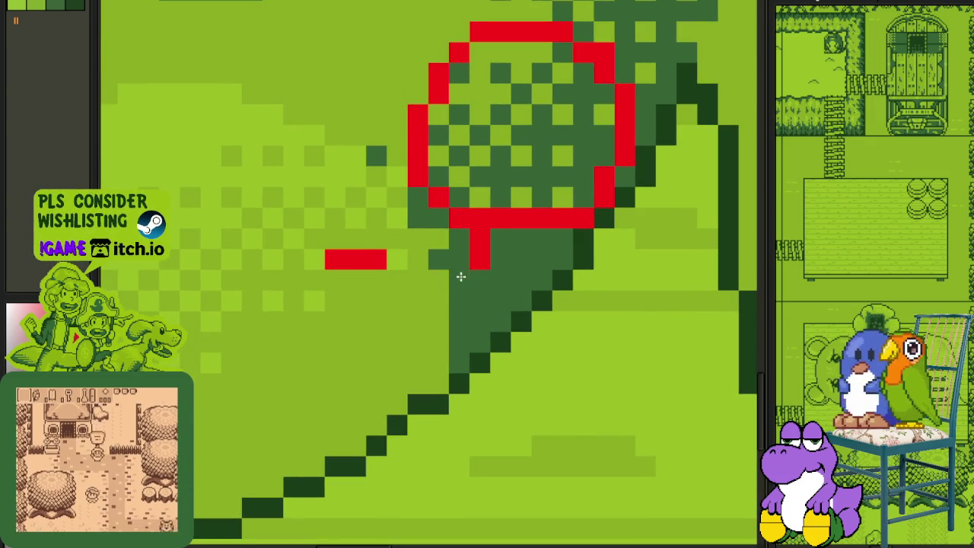
pyautogui.hotkey('ctrl', 'z')
pyautogui.hotkey('ctrl', 'z')
pyautogui.moveTo(484, 262); pyautogui.dragTo(344, 228)
pyautogui.click(335, 217)
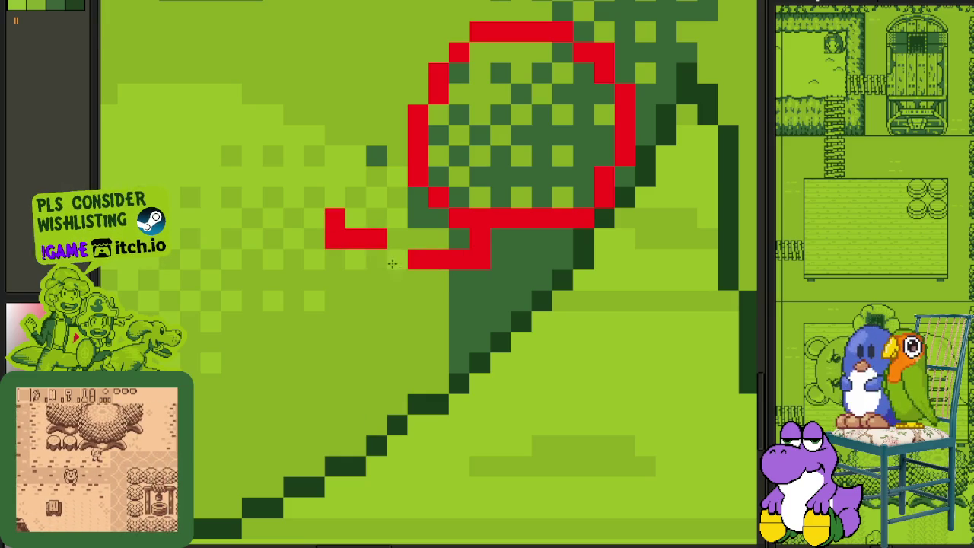
pyautogui.click(295, 219)
pyautogui.scroll(-3, 294, 221)
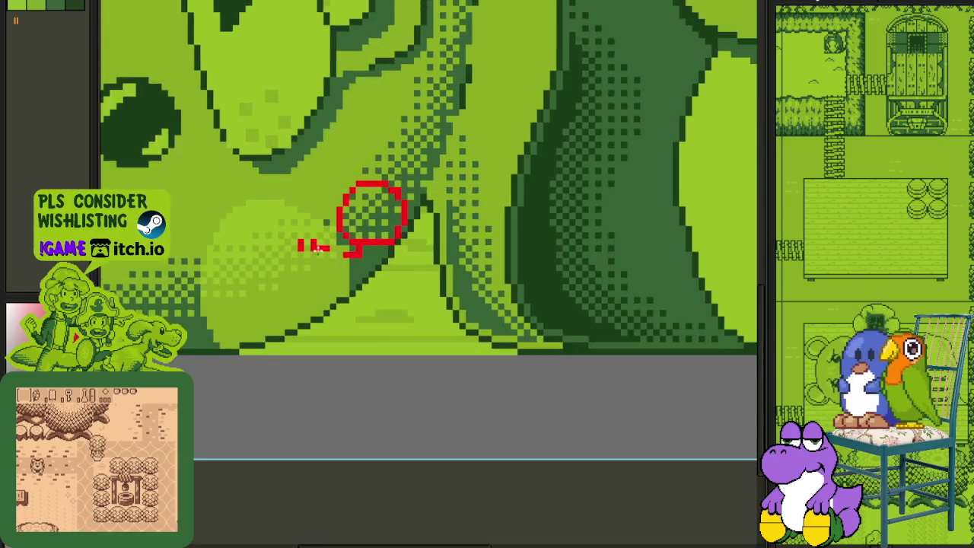
pyautogui.scroll(1, 320, 228)
pyautogui.hotkey('ctrl', 'z')
pyautogui.hotkey('ctrl', 'z')
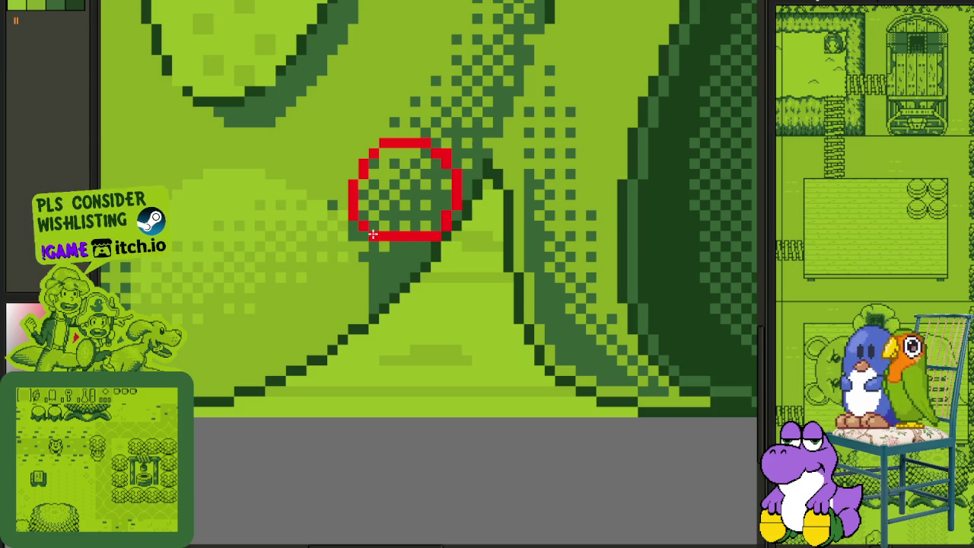
# Step: Marquee-select and delete the red circle, then draw a fresh red head circle
pyautogui.press('m')
pyautogui.moveTo(348, 126); pyautogui.dragTo(492, 266)
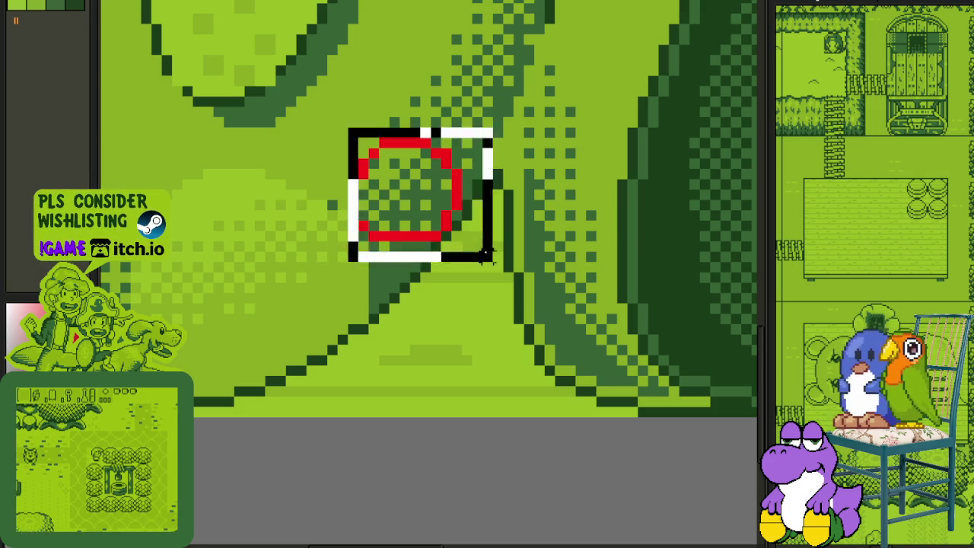
pyautogui.press('Delete')
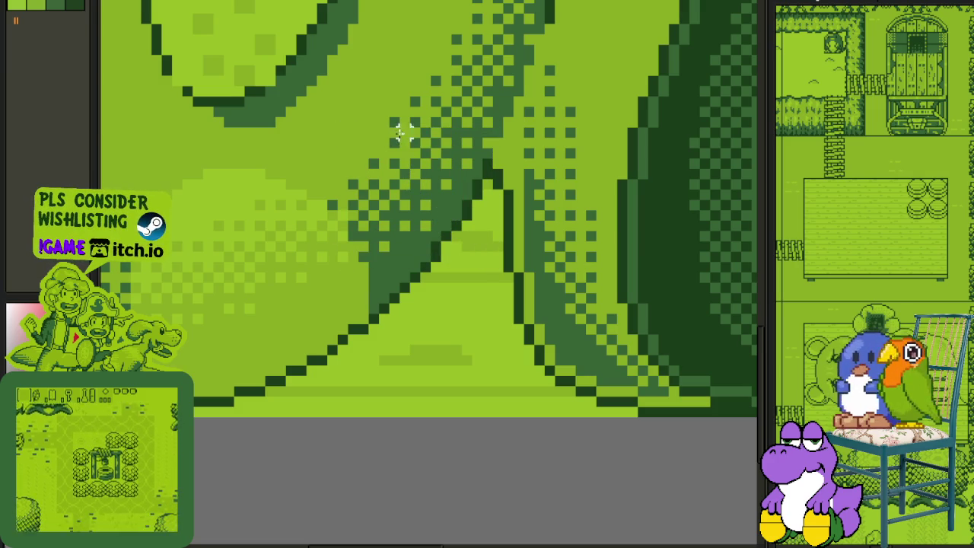
pyautogui.moveTo(338, 116); pyautogui.dragTo(447, 237)
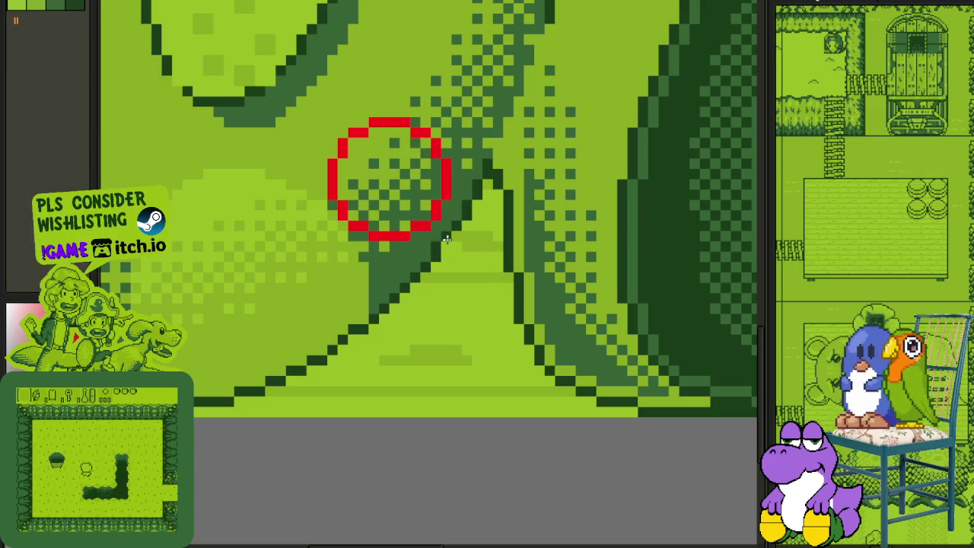
# Step: Draw short red strokes to the left of and below the circle
pyautogui.scroll(1, 338, 208)
pyautogui.moveTo(311, 208)
pyautogui.mouseDown()
pyautogui.moveTo(304, 178)
pyautogui.moveTo(285, 200)
pyautogui.moveTo(300, 229)
pyautogui.moveTo(288, 264)
pyautogui.mouseUp()
pyautogui.click(405, 287)
pyautogui.moveTo(413, 283)
pyautogui.mouseDown()
pyautogui.moveTo(431, 283)
pyautogui.moveTo(387, 300)
pyautogui.moveTo(309, 271)
pyautogui.mouseUp()
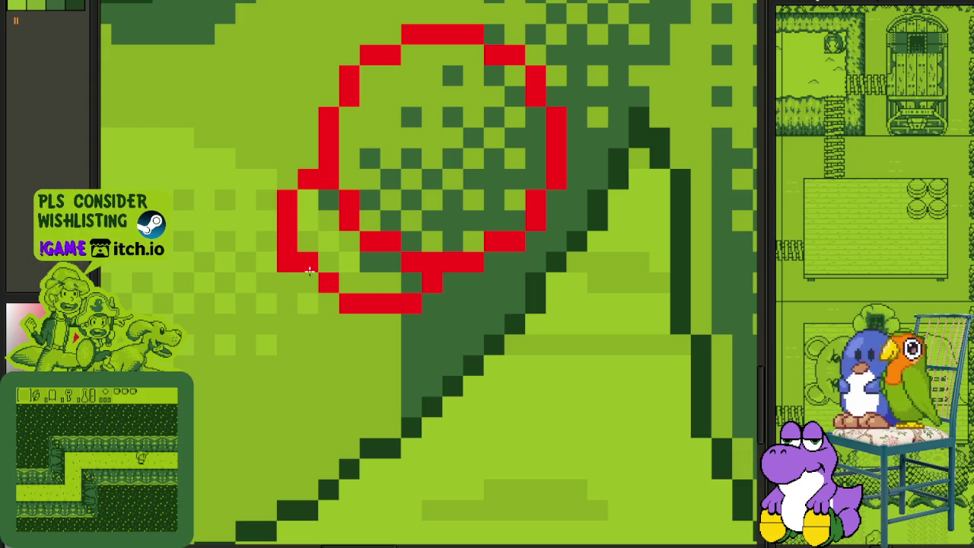
# Step: Pull the circle's left edge in one column and erase its bottom red row
pyautogui.rightClick(288, 261)
pyautogui.moveTo(307, 200); pyautogui.dragTo(307, 241)
pyautogui.rightClick(288, 199)
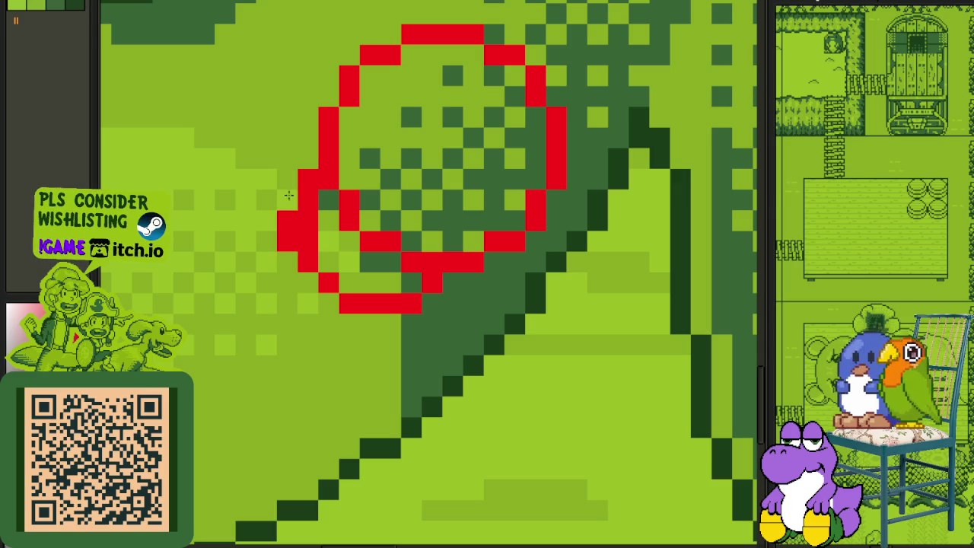
pyautogui.rightClick(288, 220)
pyautogui.rightClick(288, 241)
pyautogui.scroll(-2, 348, 224)
pyautogui.scroll(2, 357, 243)
pyautogui.click(413, 287)
pyautogui.rightClick(414, 310)
pyautogui.rightClick(393, 311)
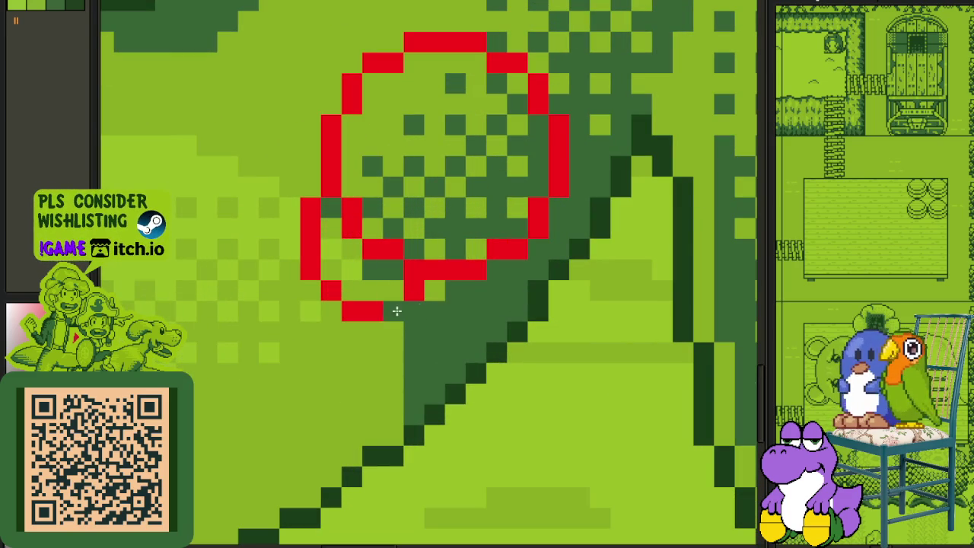
pyautogui.rightClick(362, 310)
# Step: Redraw the circle's bottom row one cell higher and refine its left bulge pixel by pixel
pyautogui.click(393, 291)
pyautogui.moveTo(373, 291); pyautogui.dragTo(351, 291)
pyautogui.click(321, 220)
pyautogui.rightClick(332, 229)
pyautogui.click(310, 188)
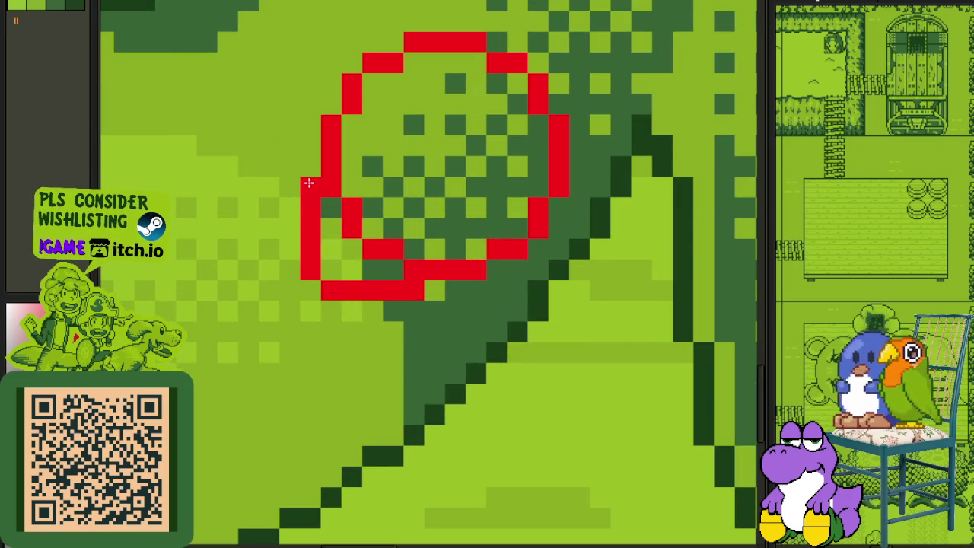
pyautogui.rightClick(310, 209)
pyautogui.rightClick(311, 250)
pyautogui.rightClick(311, 269)
pyautogui.click(331, 270)
pyautogui.rightClick(334, 285)
pyautogui.click(310, 270)
pyautogui.rightClick(310, 260)
pyautogui.click(311, 228)
pyautogui.click(311, 208)
# Step: Erase a stray pixel on the circle's bottom edge and zoom to review the red sketch
pyautogui.scroll(-3, 378, 214)
pyautogui.scroll(3, 379, 214)
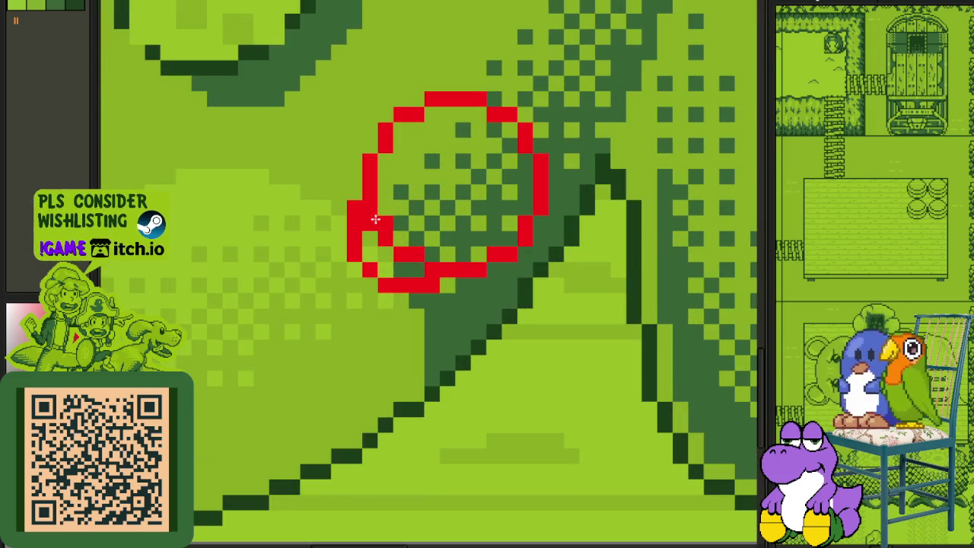
pyautogui.scroll(-3, 372, 206)
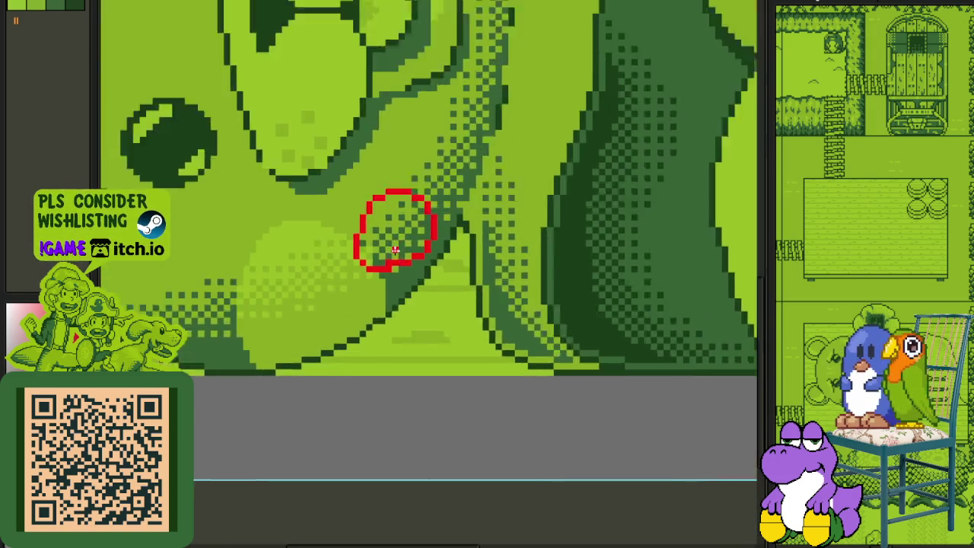
pyautogui.scroll(4, 389, 267)
pyautogui.rightClick(369, 266)
pyautogui.scroll(-4, 373, 244)
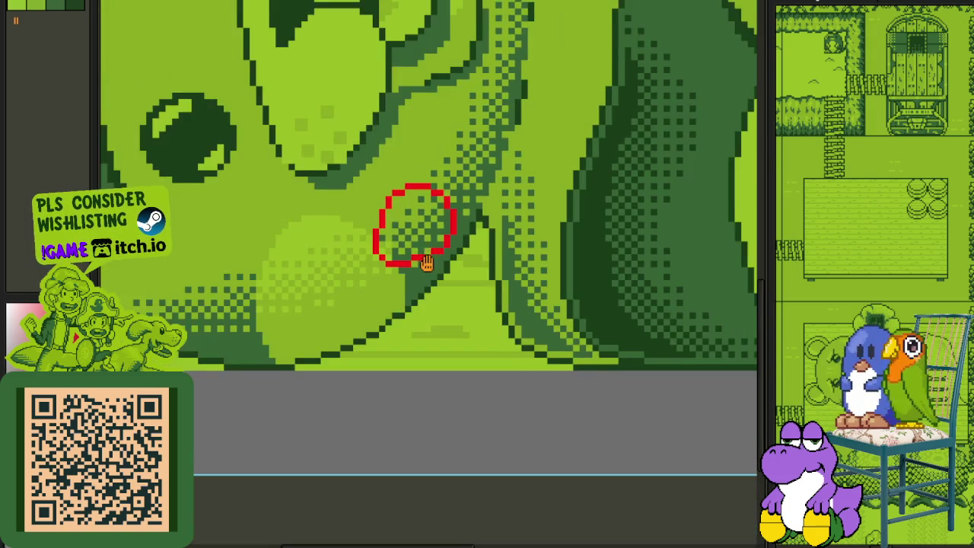
pyautogui.scroll(3, 379, 225)
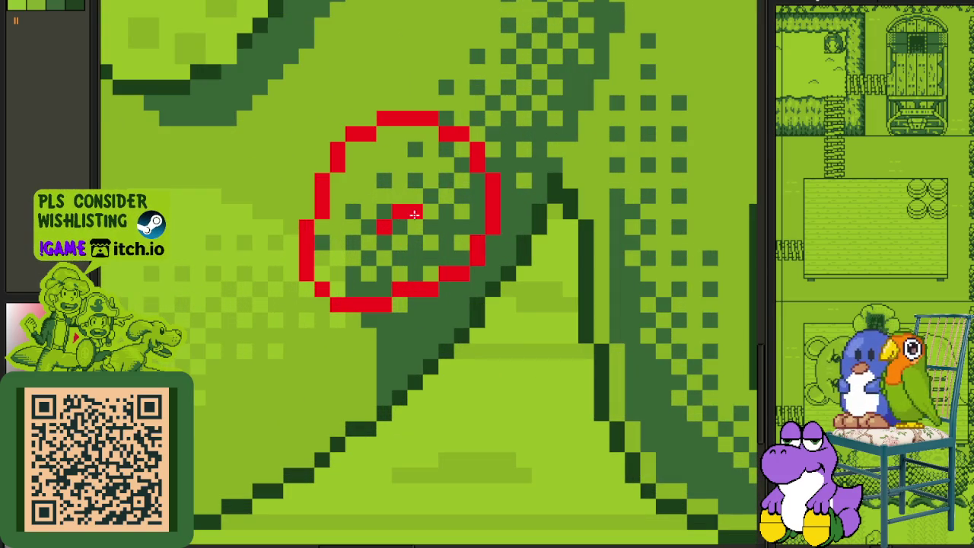
pyautogui.scroll(-4, 414, 220)
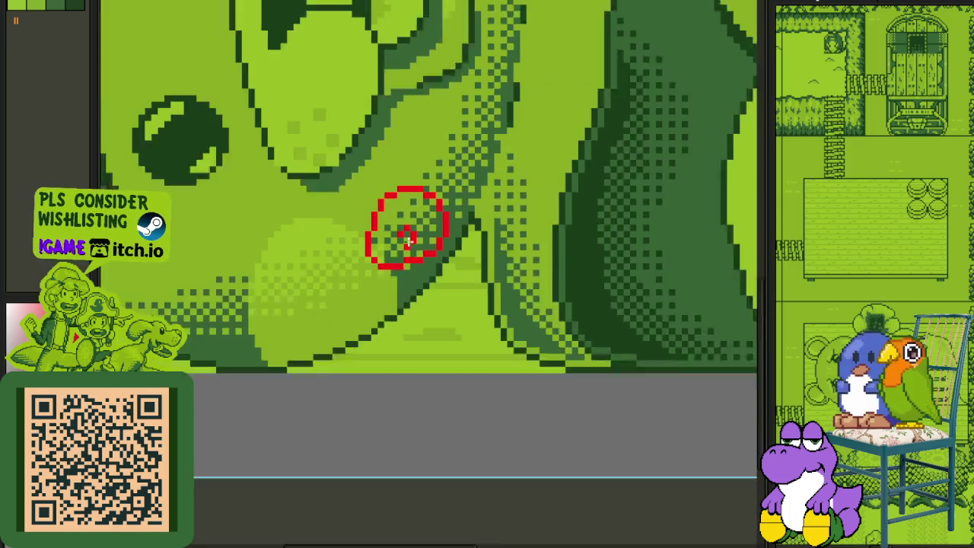
pyautogui.scroll(1, 370, 272)
pyautogui.scroll(2, 381, 277)
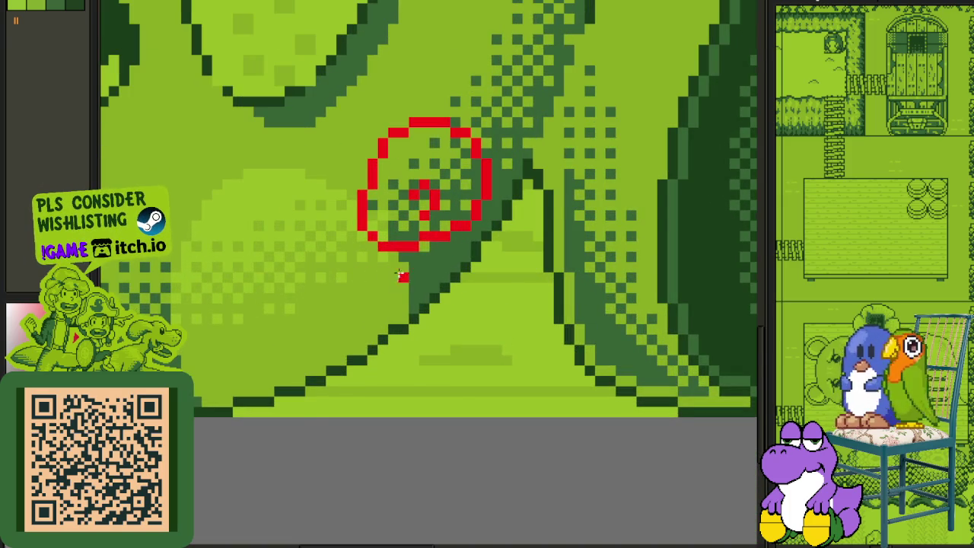
pyautogui.scroll(1, 404, 268)
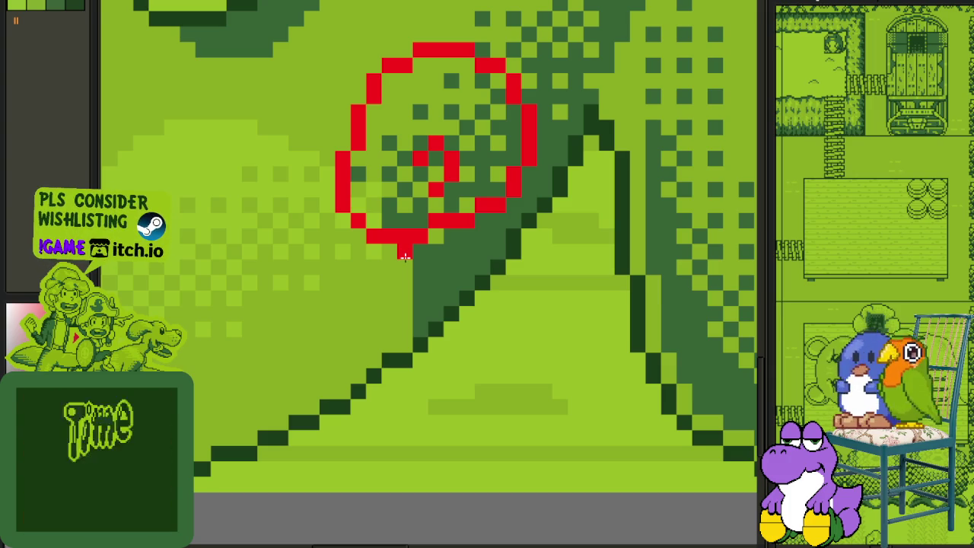
pyautogui.scroll(-5, 405, 252)
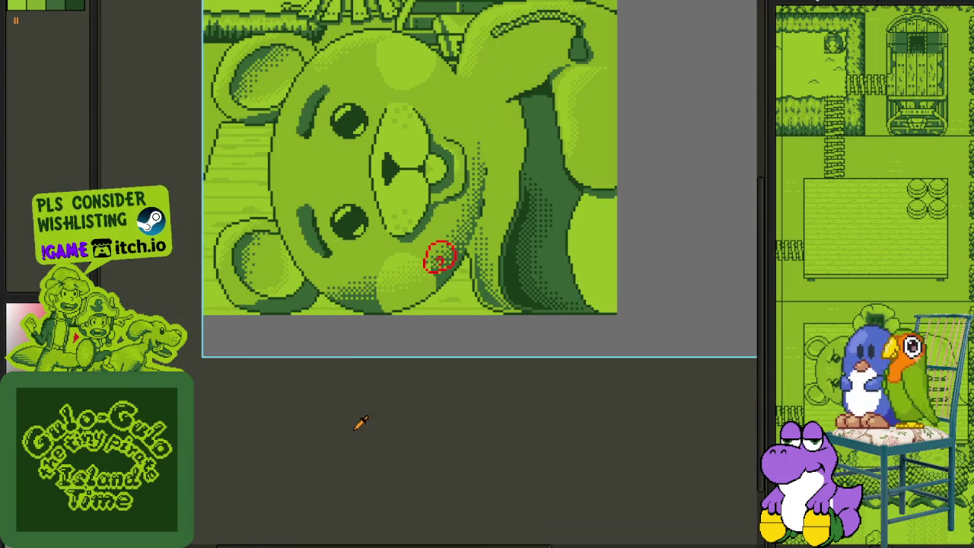
pyautogui.scroll(2, 335, 214)
pyautogui.moveTo(195, 67); pyautogui.dragTo(419, 393)
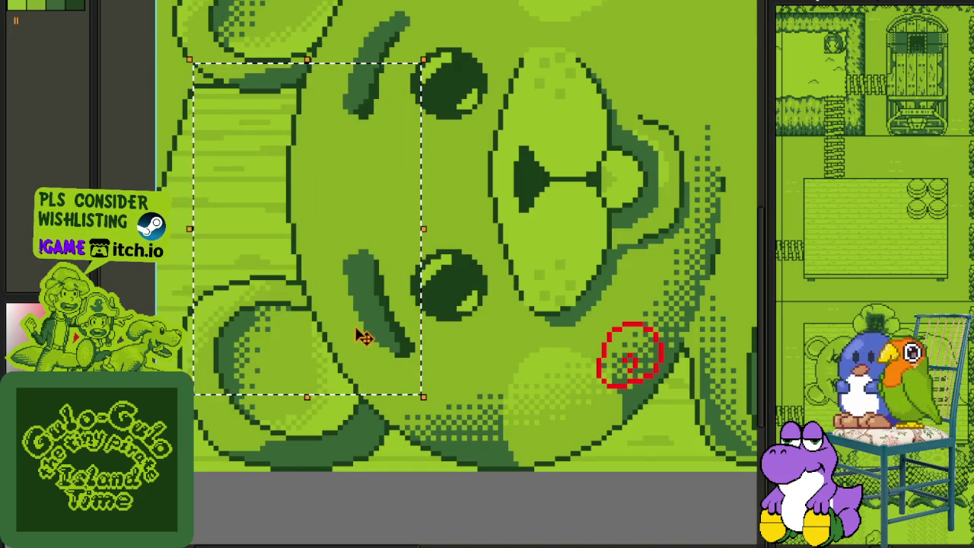
pyautogui.scroll(-1, 348, 298)
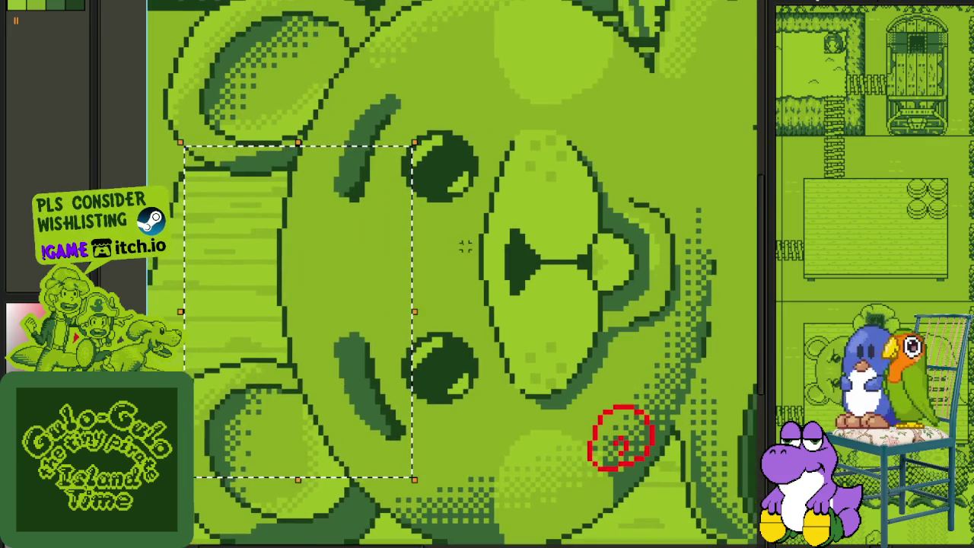
pyautogui.scroll(-2, 452, 279)
pyautogui.moveTo(312, 417); pyautogui.dragTo(346, 371)
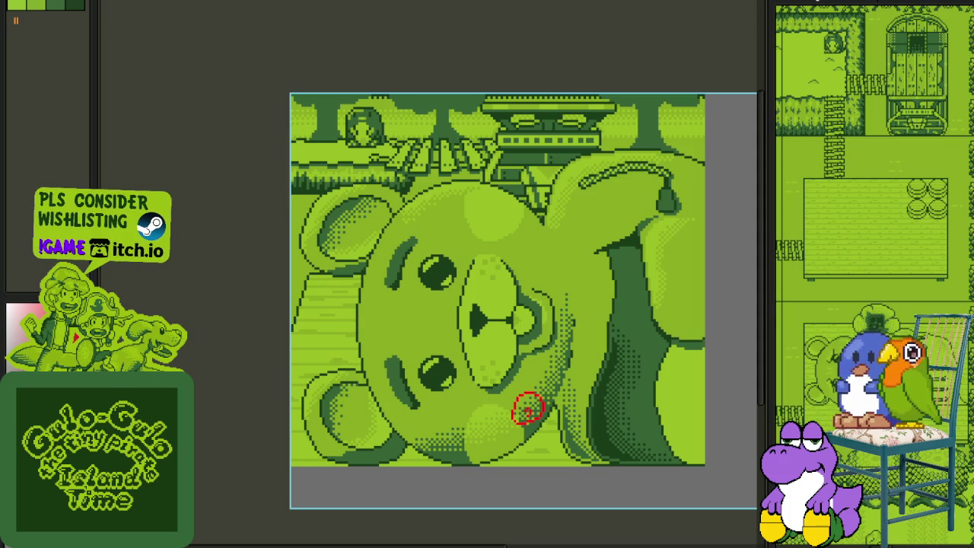
pyautogui.moveTo(326, 377); pyautogui.dragTo(438, 278)
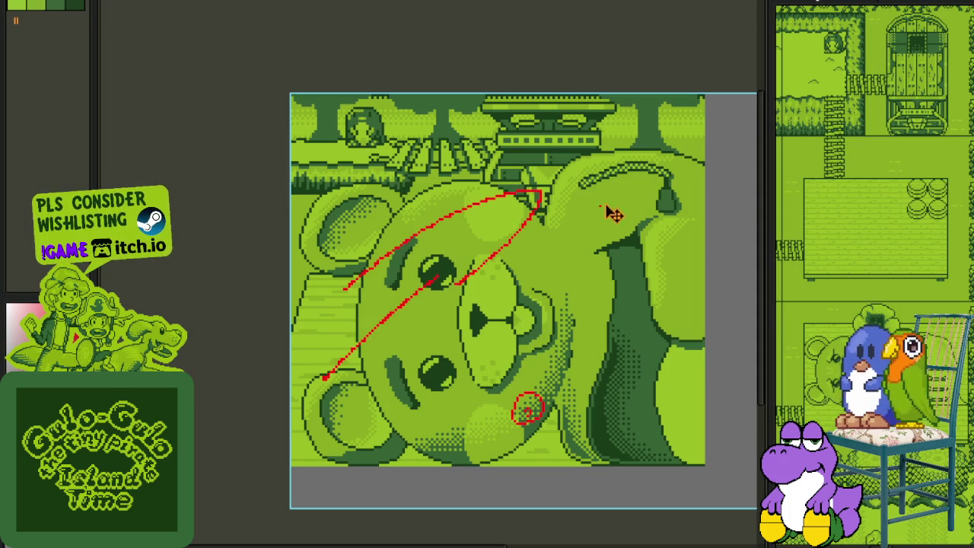
pyautogui.scroll(1, 620, 143)
pyautogui.scroll(1, 609, 122)
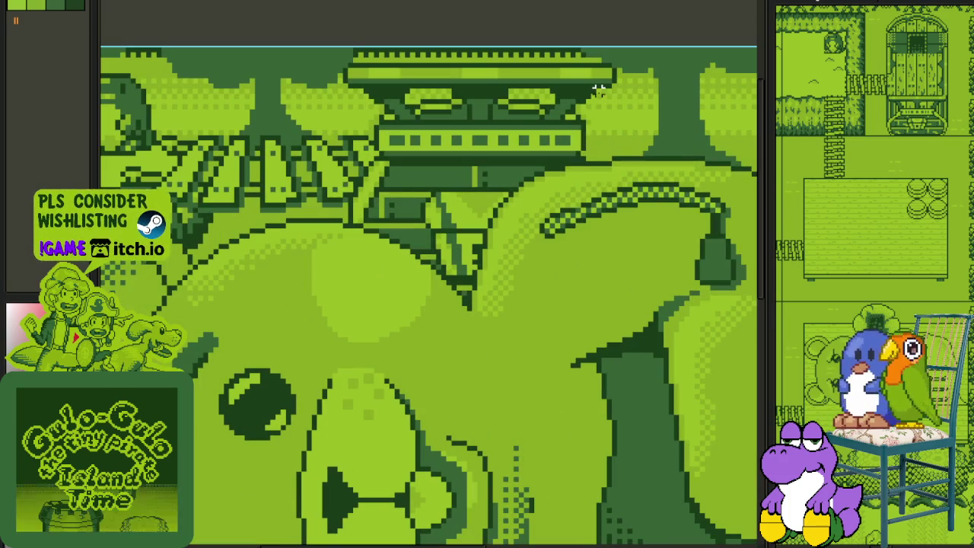
# Step: Zoom in on the red circle and draw a red neck line down from it
pyautogui.moveTo(598, 89); pyautogui.dragTo(669, 200)
pyautogui.scroll(-1, 670, 201)
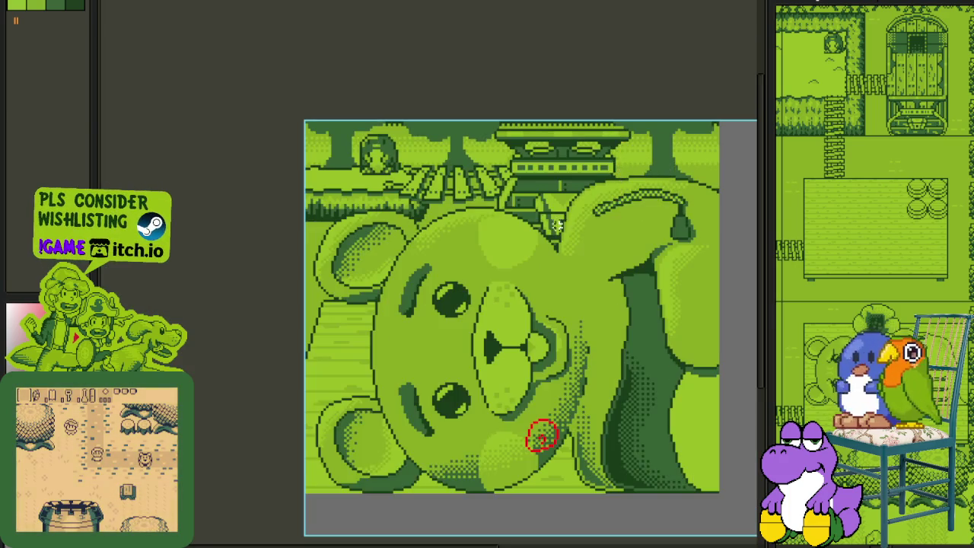
pyautogui.scroll(-1, 557, 226)
pyautogui.scroll(3, 565, 169)
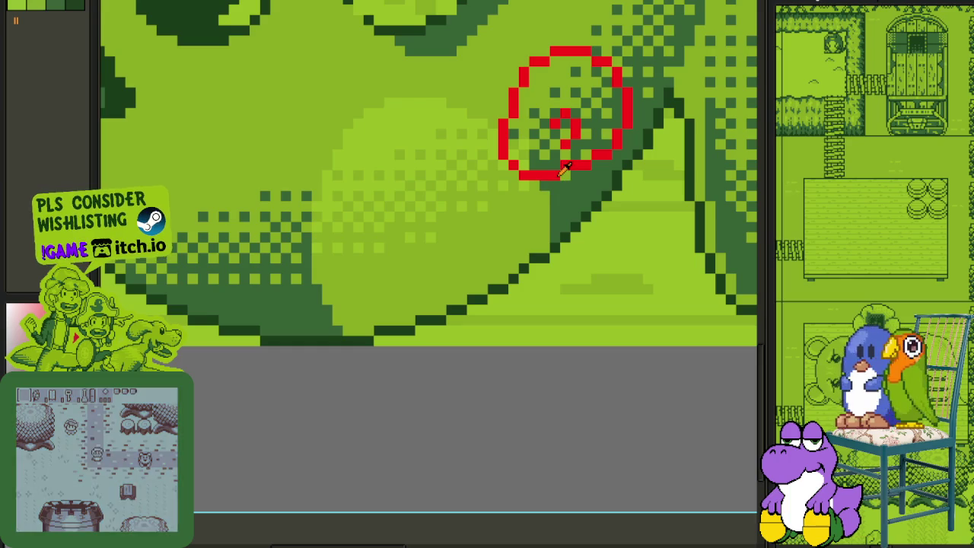
pyautogui.moveTo(544, 196); pyautogui.dragTo(487, 228)
pyautogui.scroll(1, 499, 221)
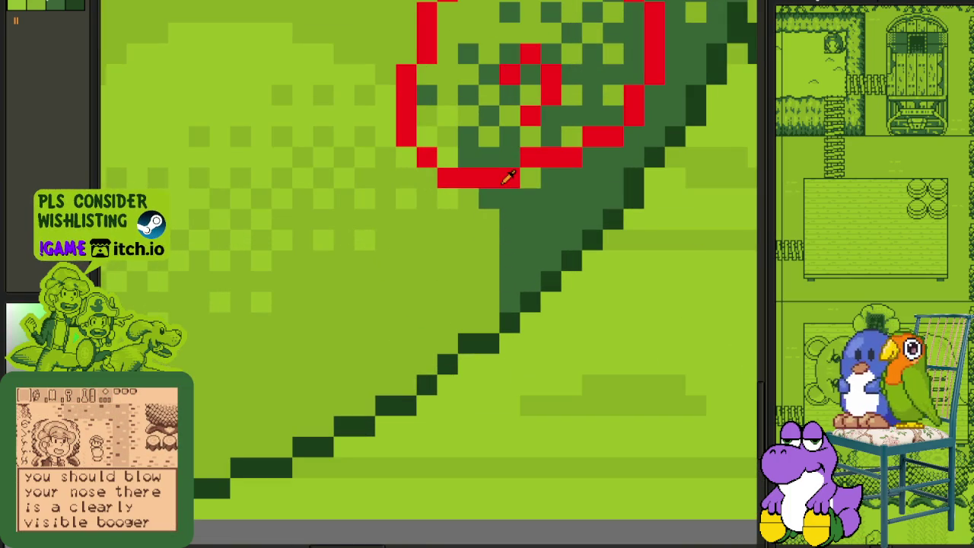
pyautogui.moveTo(508, 176); pyautogui.dragTo(508, 226)
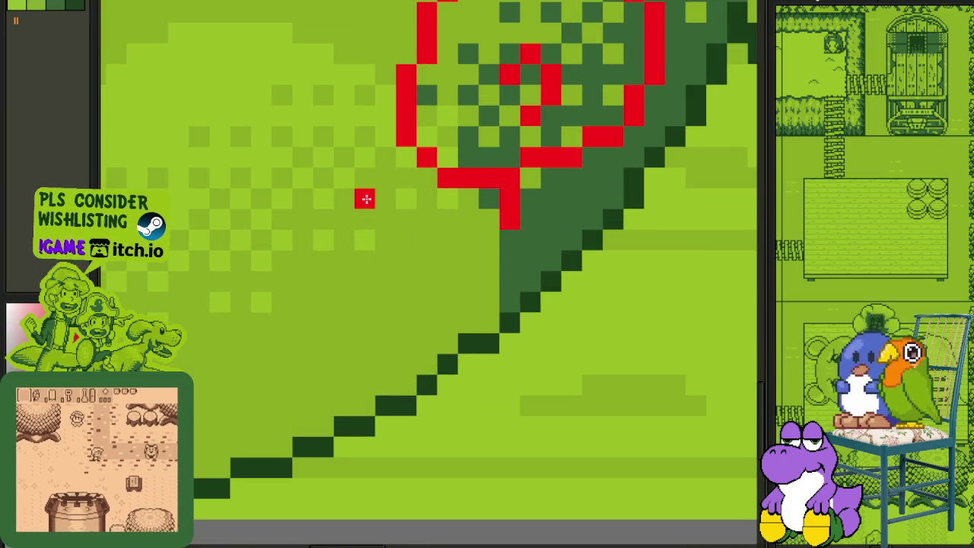
# Step: Draw a diagonal red shoulder stroke and build the arm outline pixel by pixel
pyautogui.moveTo(365, 178)
pyautogui.mouseDown()
pyautogui.moveTo(385, 178)
pyautogui.moveTo(435, 218)
pyautogui.mouseUp()
pyautogui.rightClick(384, 181)
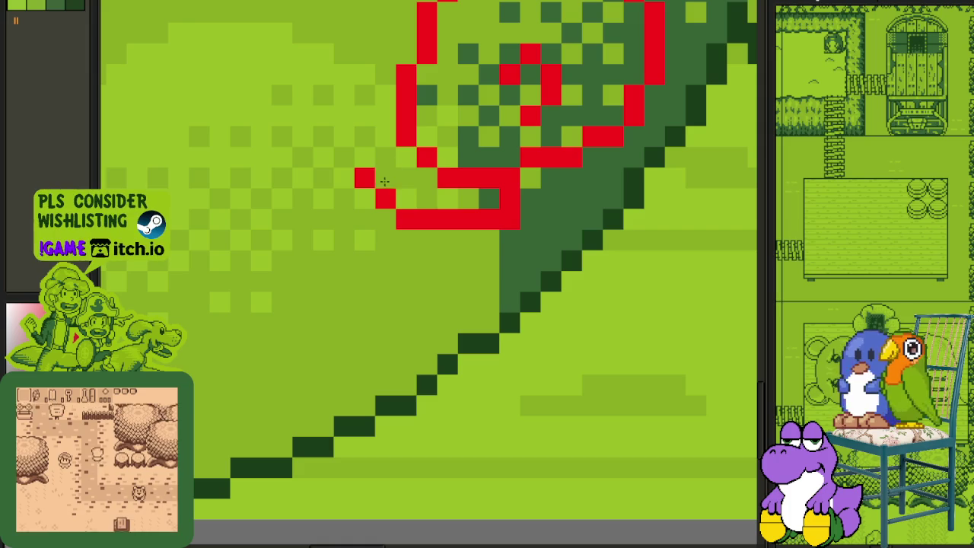
pyautogui.click(352, 176)
pyautogui.click(324, 198)
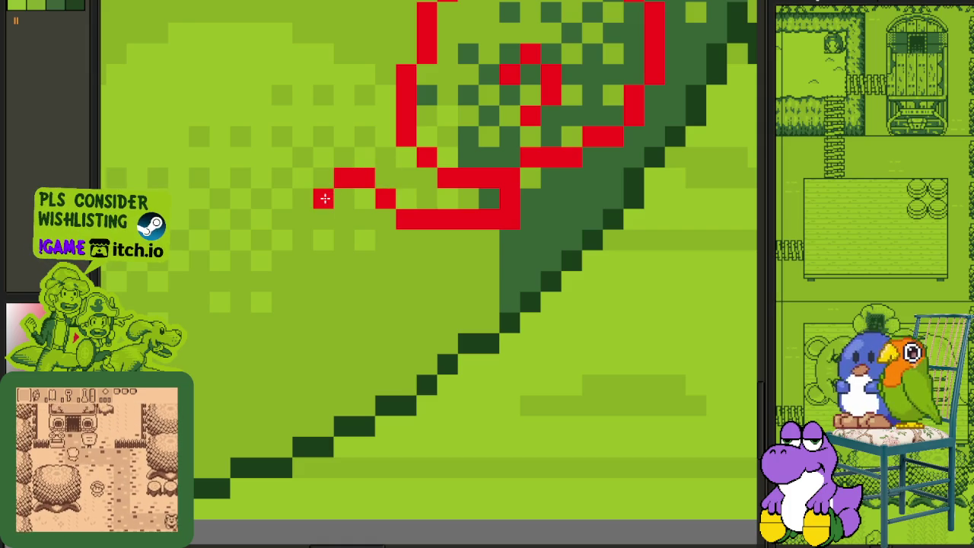
pyautogui.click(344, 199)
pyautogui.rightClick(344, 178)
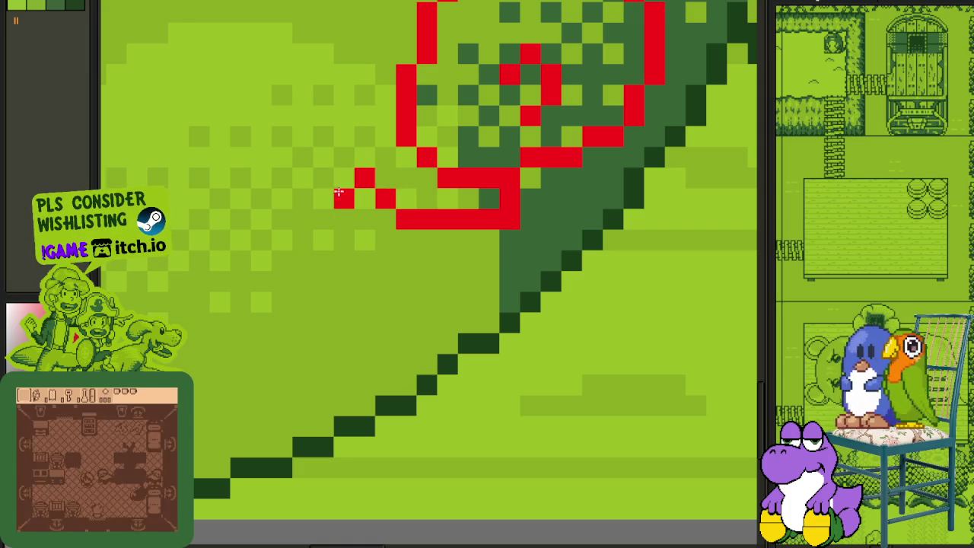
pyautogui.click(344, 178)
pyautogui.click(303, 198)
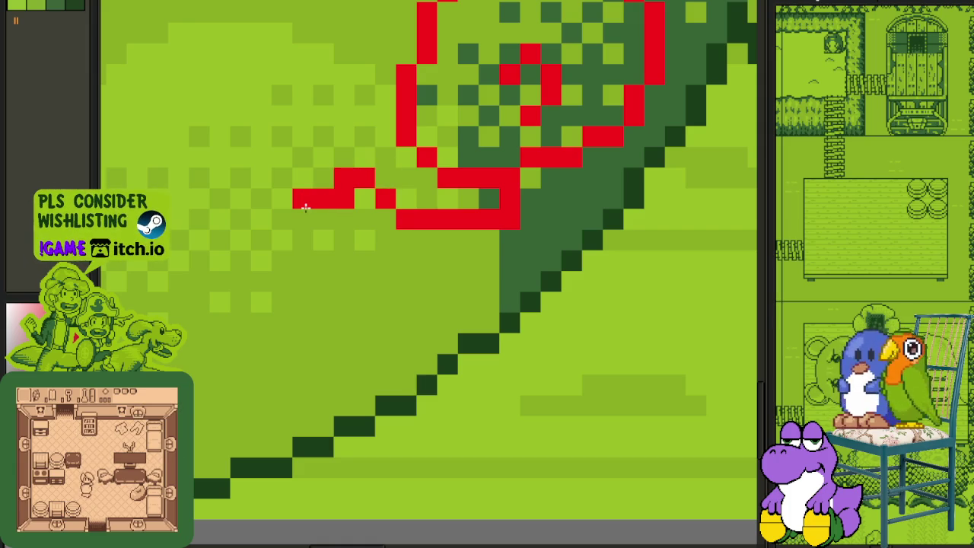
# Step: Draw the curled hand at the arm's end and the arm's underside below the shoulder
pyautogui.moveTo(303, 220); pyautogui.dragTo(344, 262)
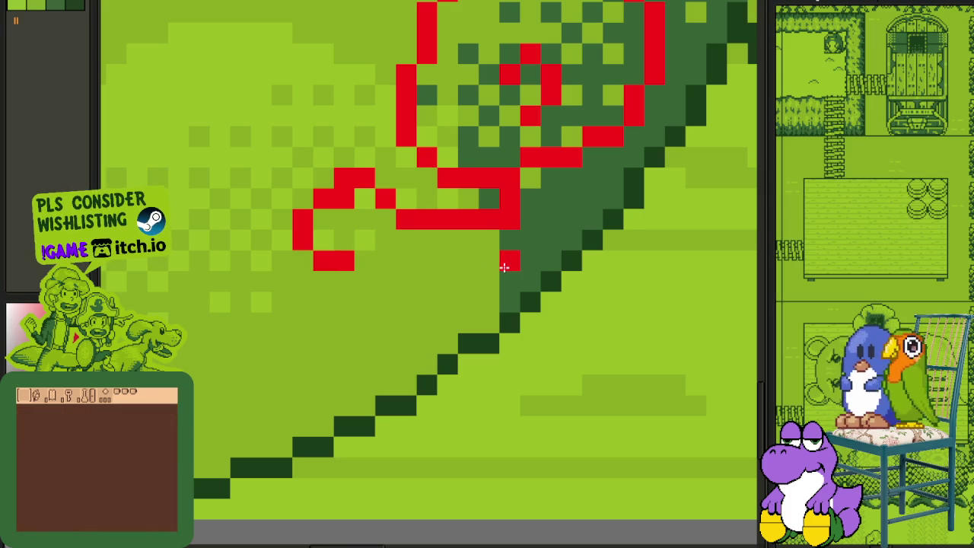
pyautogui.moveTo(510, 282)
pyautogui.mouseDown()
pyautogui.moveTo(448, 281)
pyautogui.moveTo(355, 261)
pyautogui.moveTo(375, 293)
pyautogui.moveTo(369, 322)
pyautogui.mouseUp()
pyautogui.scroll(-3, 355, 261)
pyautogui.scroll(2, 428, 263)
# Step: Replace the last red segment with the figure's right shoulder, arm and hand outline
pyautogui.hotkey('ctrl', 'z')
pyautogui.scroll(1, 404, 255)
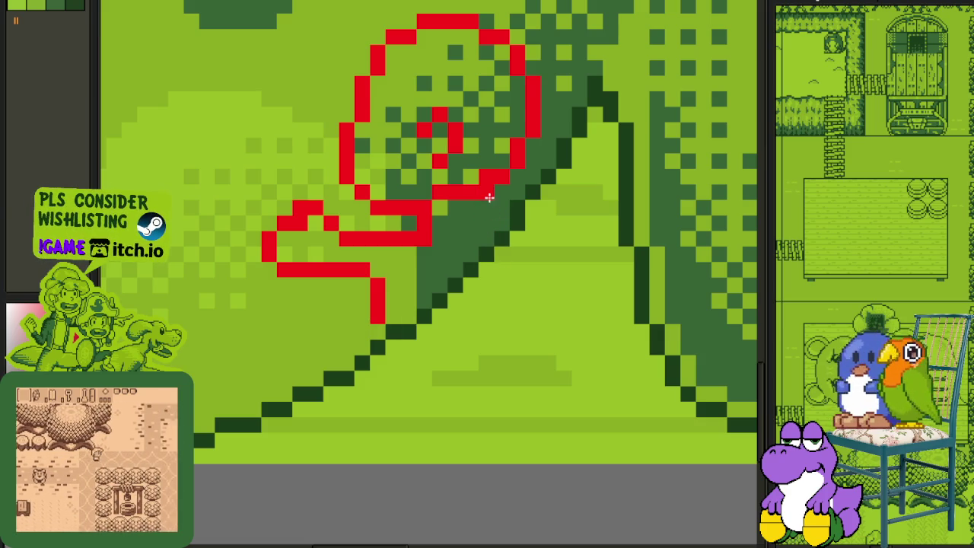
pyautogui.moveTo(503, 221); pyautogui.dragTo(535, 207)
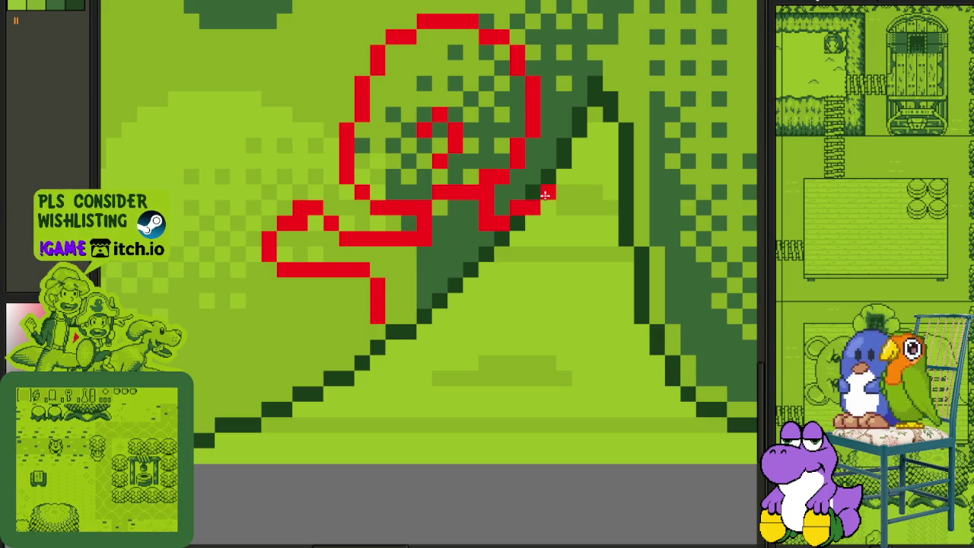
pyautogui.click(554, 175)
pyautogui.moveTo(567, 177)
pyautogui.mouseDown()
pyautogui.moveTo(579, 211)
pyautogui.moveTo(497, 271)
pyautogui.mouseUp()
pyautogui.click(502, 284)
pyautogui.moveTo(378, 299); pyautogui.dragTo(393, 335)
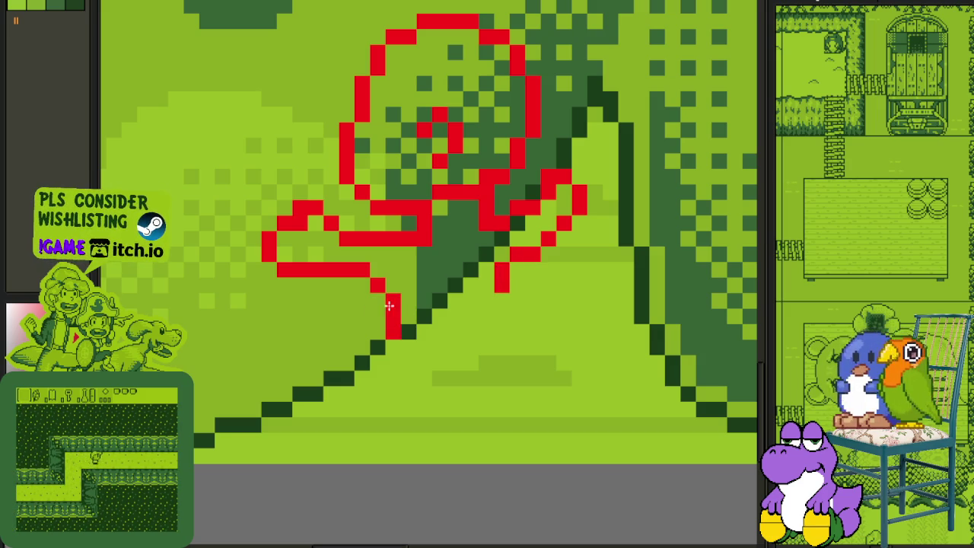
# Step: Draw a red vertical line down the side of the figure's body
pyautogui.click(393, 286)
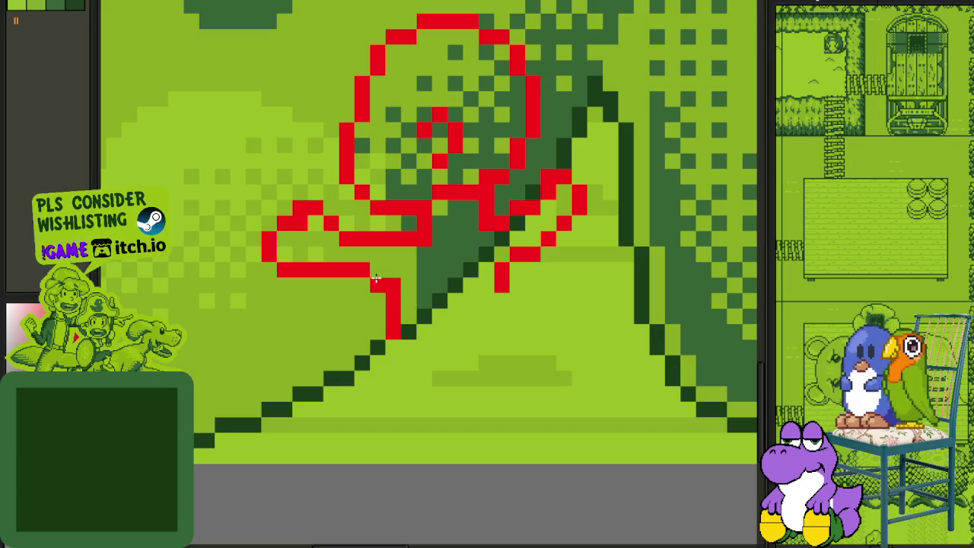
pyautogui.click(377, 363)
pyautogui.click(377, 347)
pyautogui.click(377, 378)
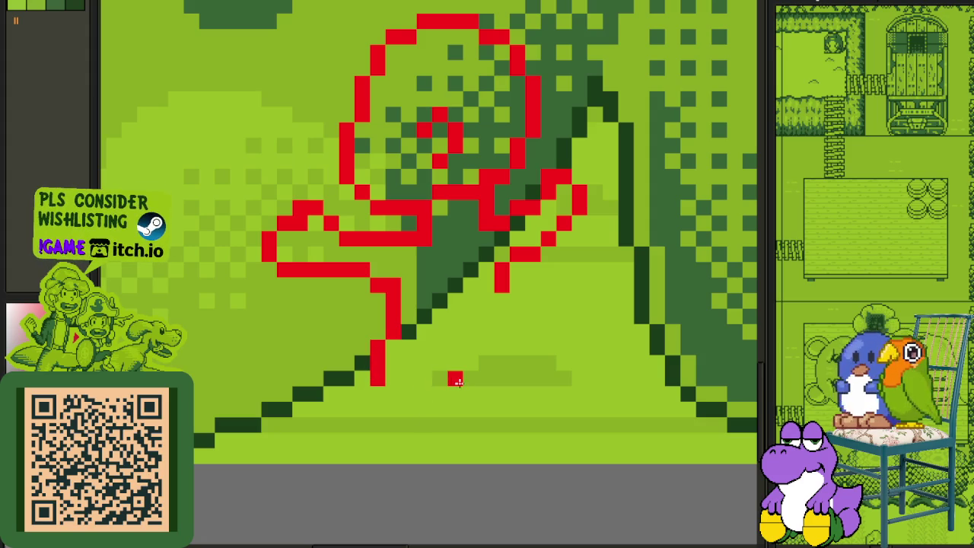
# Step: Draw two long red legs reaching the ground, the left ending in a small foot
pyautogui.moveTo(444, 391); pyautogui.dragTo(438, 434)
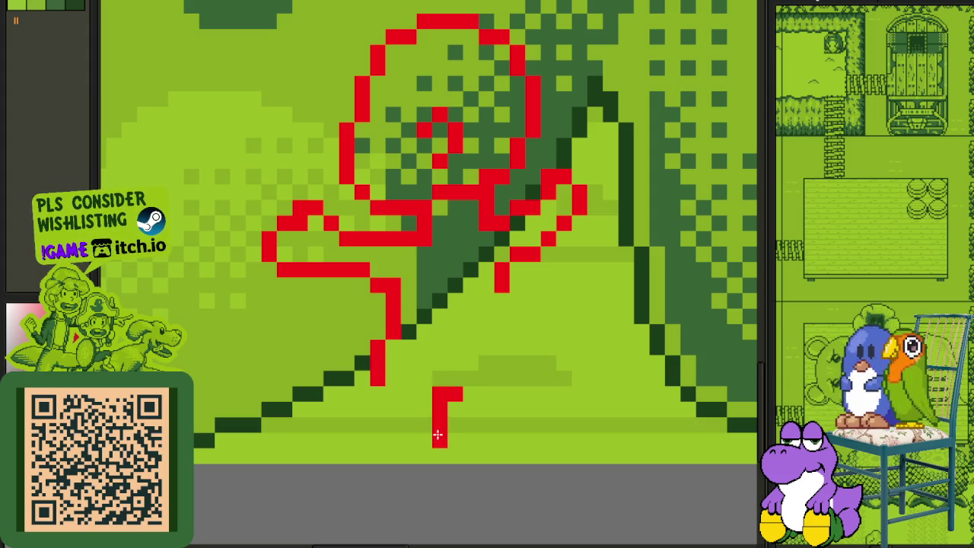
pyautogui.moveTo(373, 415); pyautogui.dragTo(362, 455)
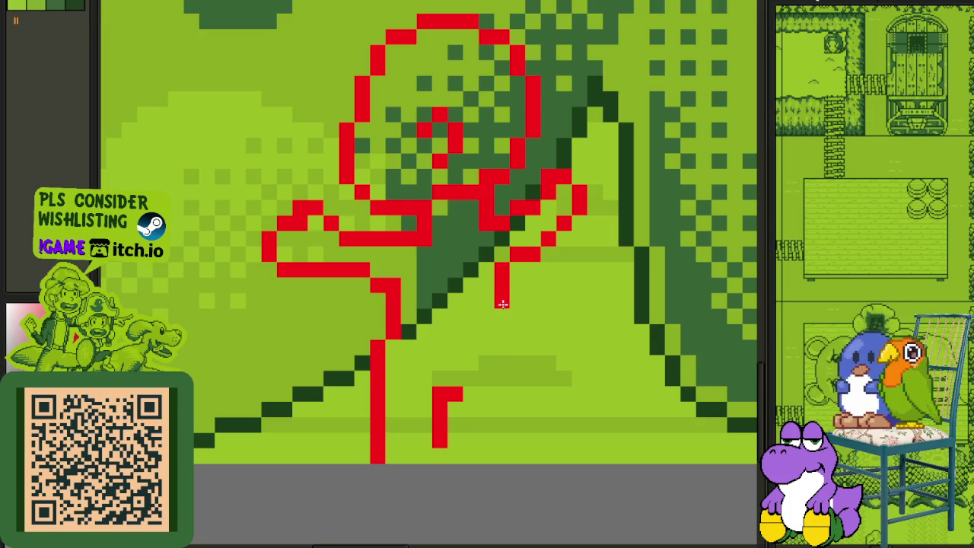
pyautogui.moveTo(377, 348)
pyautogui.mouseDown()
pyautogui.moveTo(378, 458)
pyautogui.moveTo(394, 441)
pyautogui.mouseUp()
pyautogui.moveTo(496, 353); pyautogui.dragTo(503, 440)
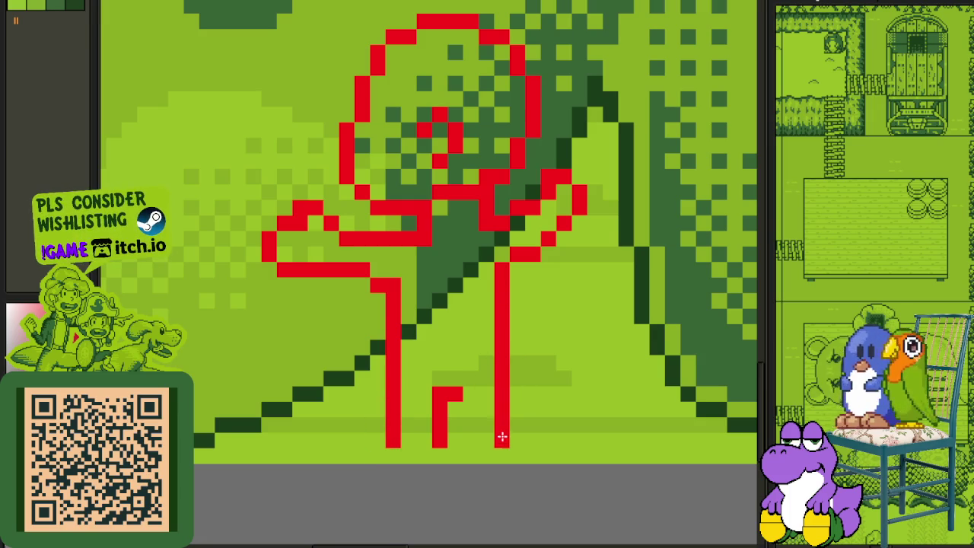
pyautogui.scroll(-3, 496, 454)
pyautogui.scroll(3, 442, 433)
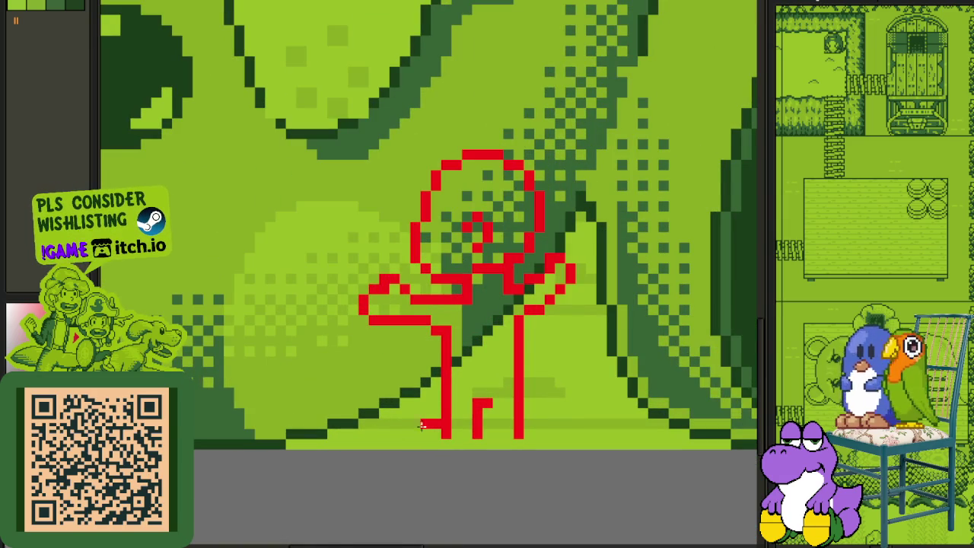
pyautogui.scroll(1, 473, 443)
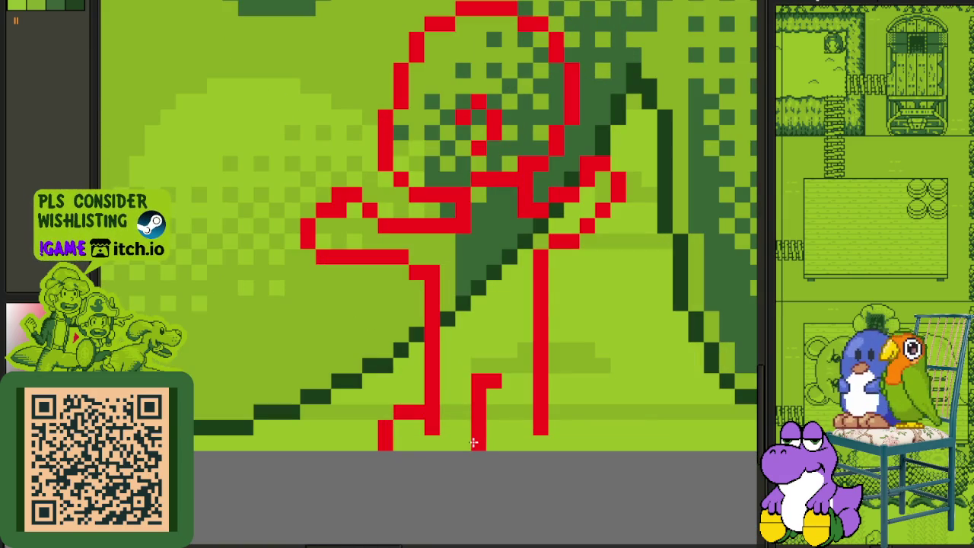
pyautogui.scroll(-2, 538, 443)
pyautogui.scroll(-2, 500, 428)
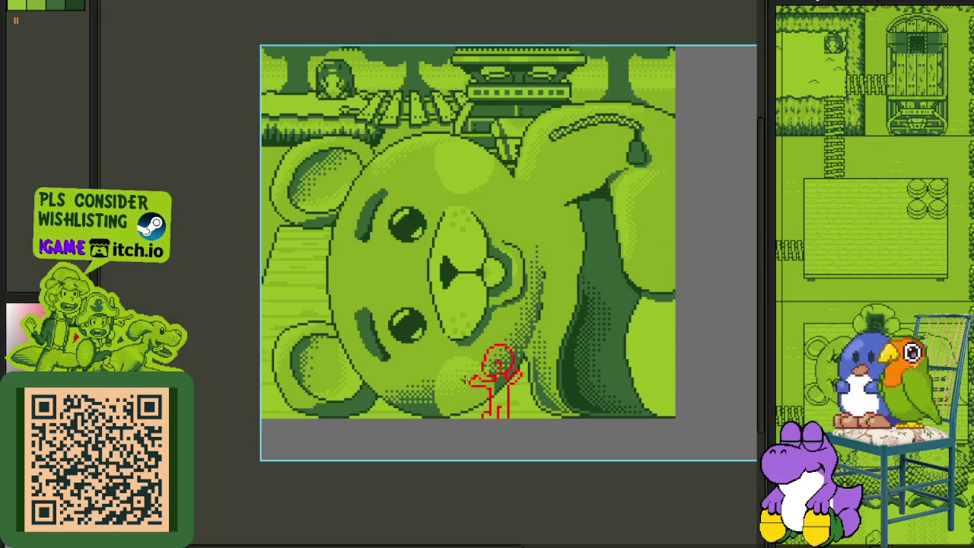
pyautogui.scroll(1, 491, 436)
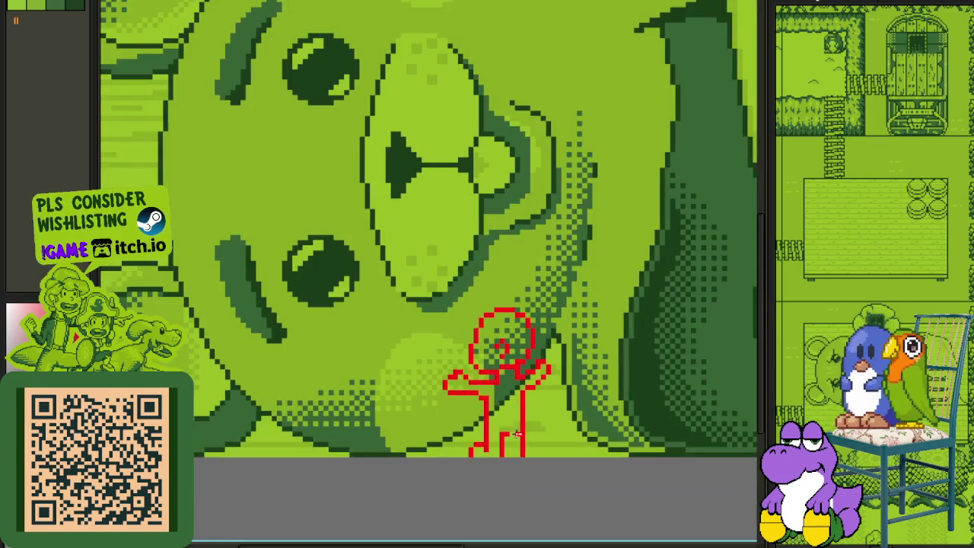
pyautogui.scroll(-4, 491, 435)
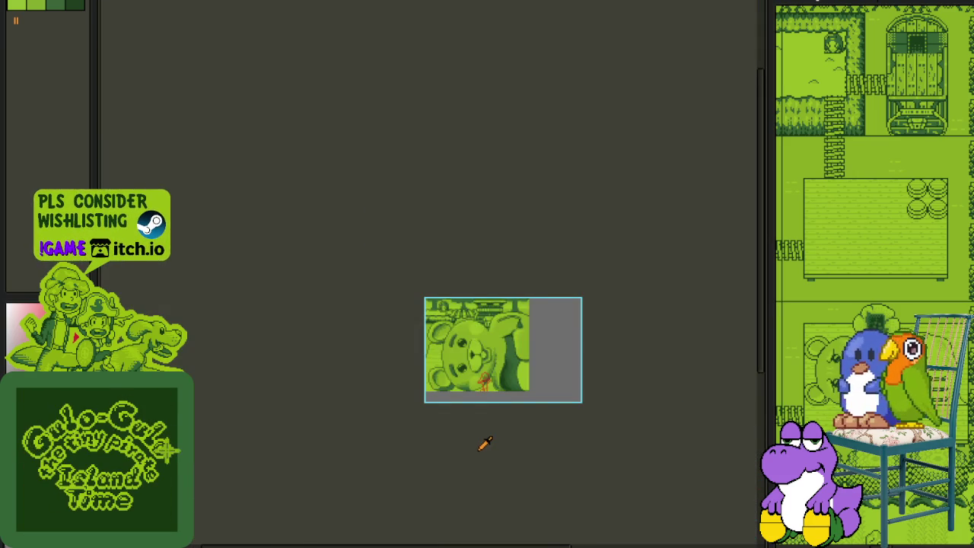
pyautogui.scroll(3, 491, 435)
pyautogui.scroll(1, 487, 335)
pyautogui.scroll(1, 489, 310)
pyautogui.scroll(-1, 488, 311)
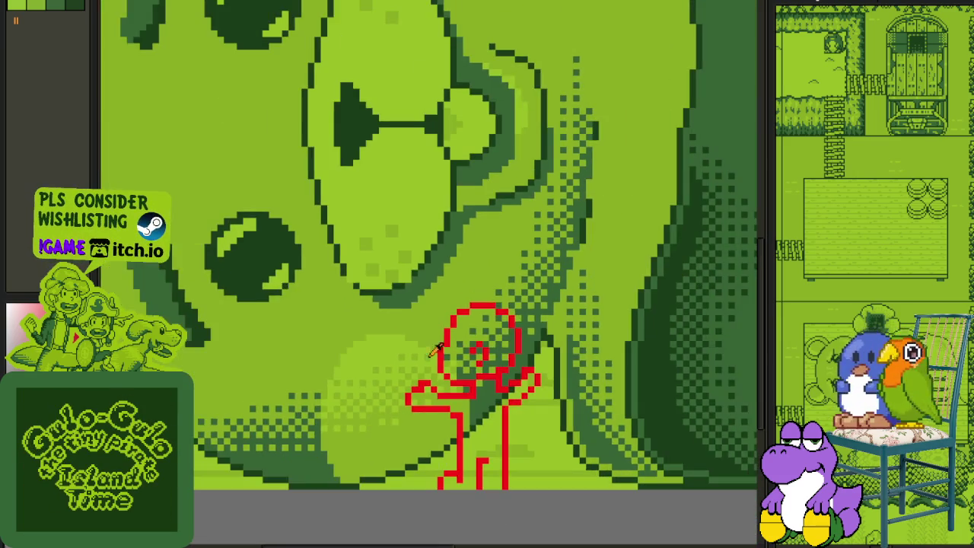
pyautogui.scroll(1, 371, 313)
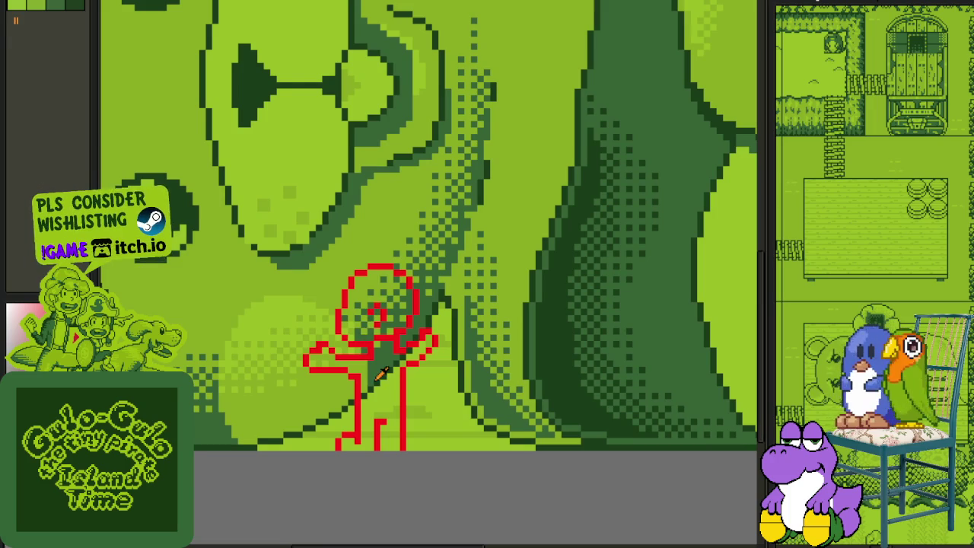
pyautogui.scroll(1, 383, 373)
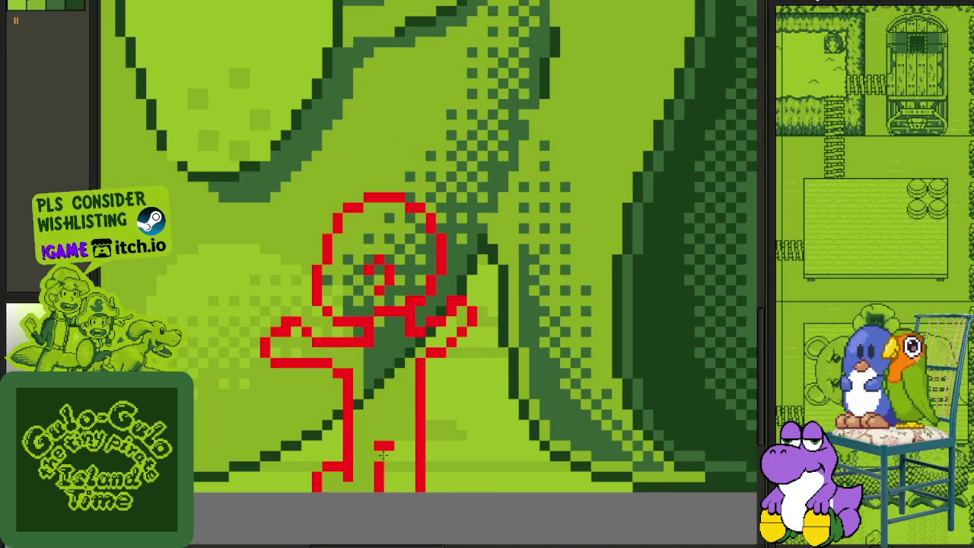
pyautogui.scroll(1, 372, 388)
pyautogui.click(373, 392)
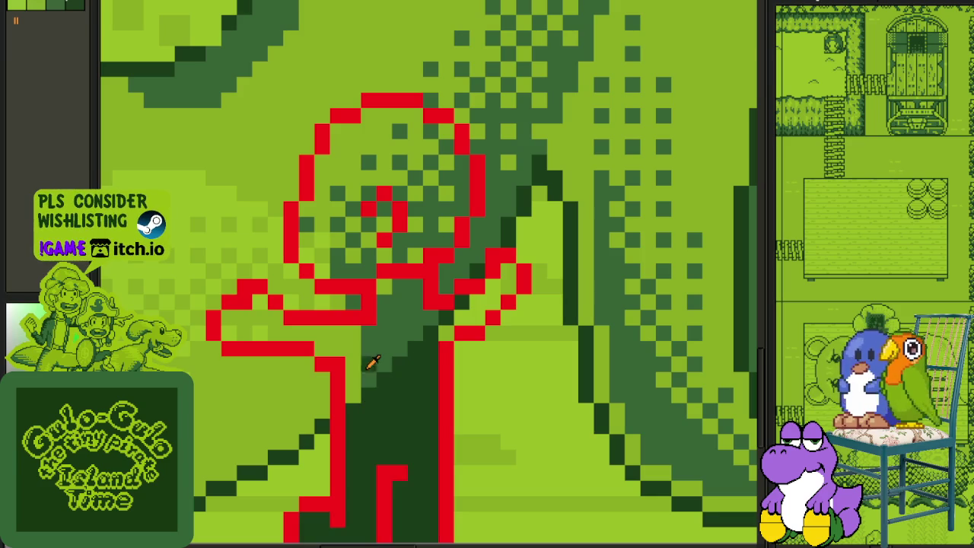
# Step: Try light and dark green bucket fills on the figure's torso and body
pyautogui.hotkey('ctrl', 'z')
pyautogui.click(361, 359)
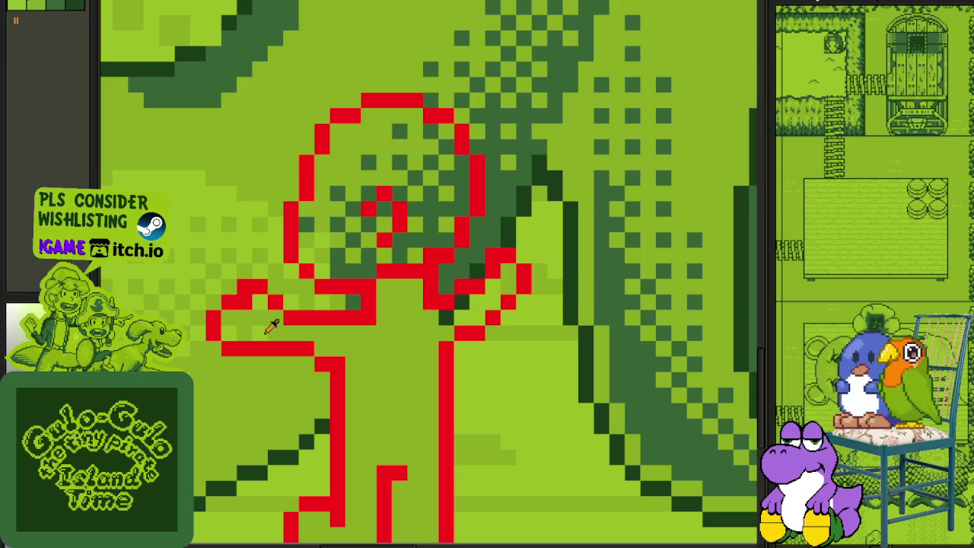
pyautogui.click(289, 333)
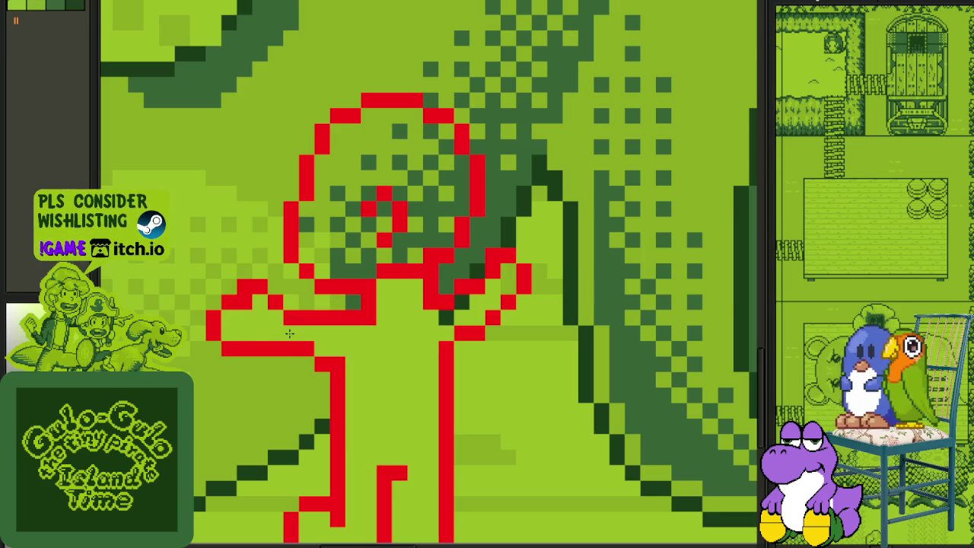
pyautogui.click(430, 337)
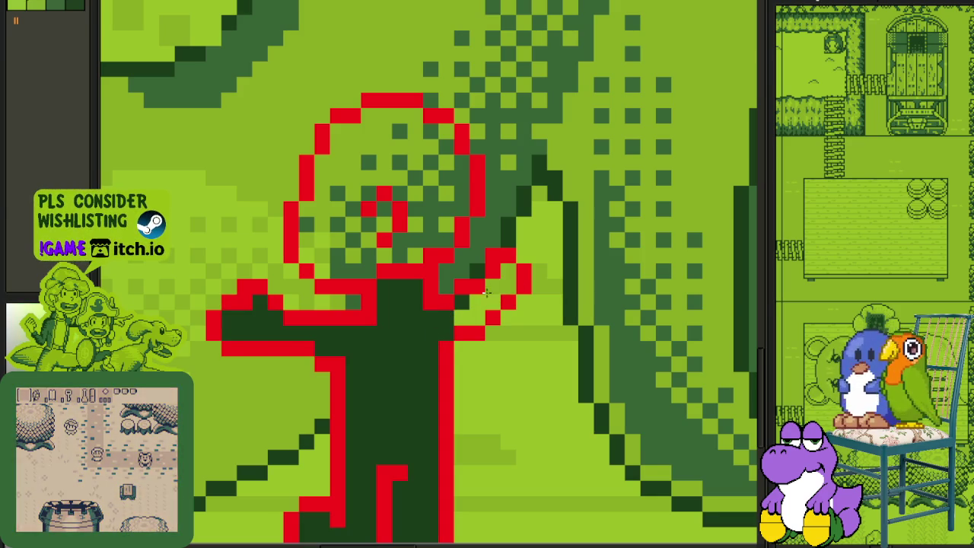
pyautogui.click(411, 327)
pyautogui.scroll(-2, 440, 312)
pyautogui.scroll(1, 441, 313)
pyautogui.click(458, 322)
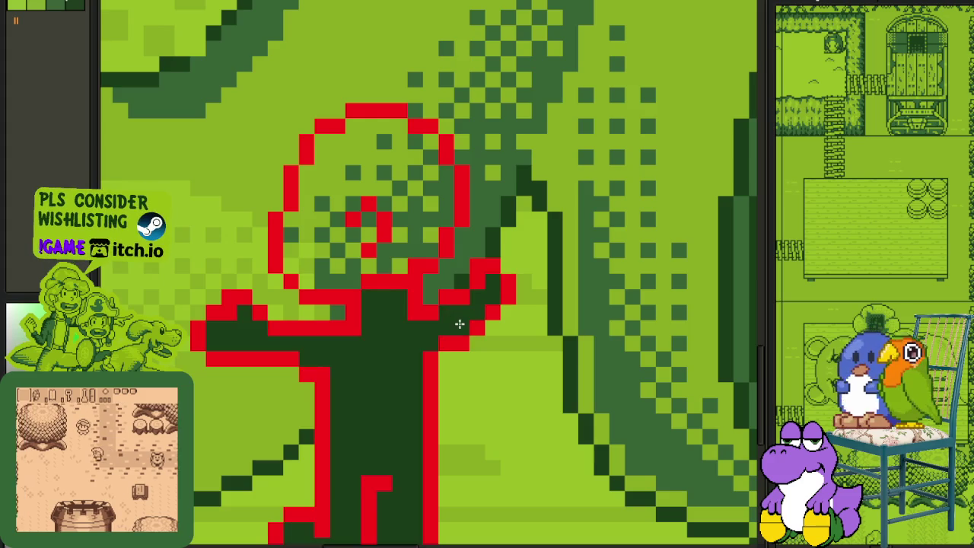
pyautogui.scroll(-2, 449, 335)
pyautogui.scroll(-1, 426, 343)
pyautogui.scroll(2, 432, 333)
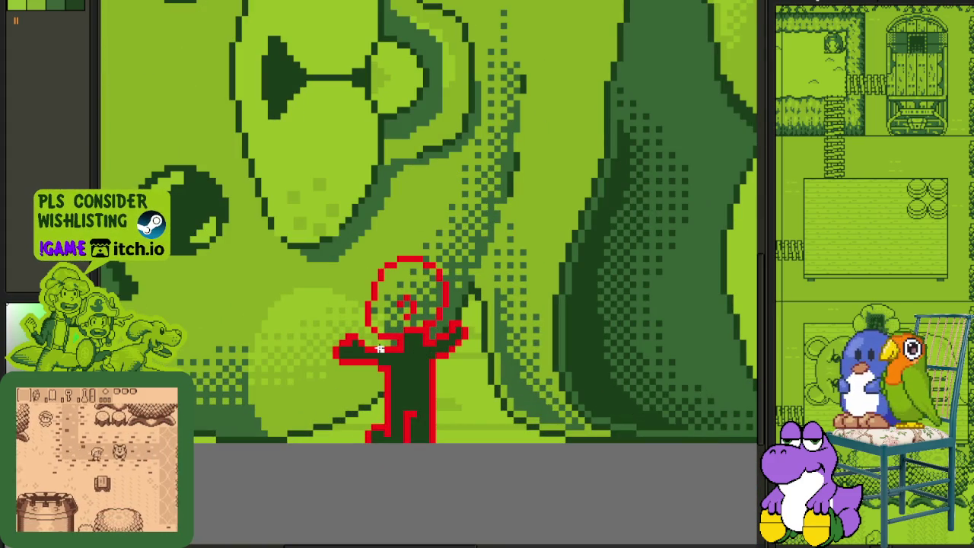
# Step: Fill the figure's arms, torso and legs with solid white
pyautogui.click(411, 381)
pyautogui.scroll(-3, 411, 381)
pyautogui.scroll(3, 400, 335)
pyautogui.scroll(1, 397, 327)
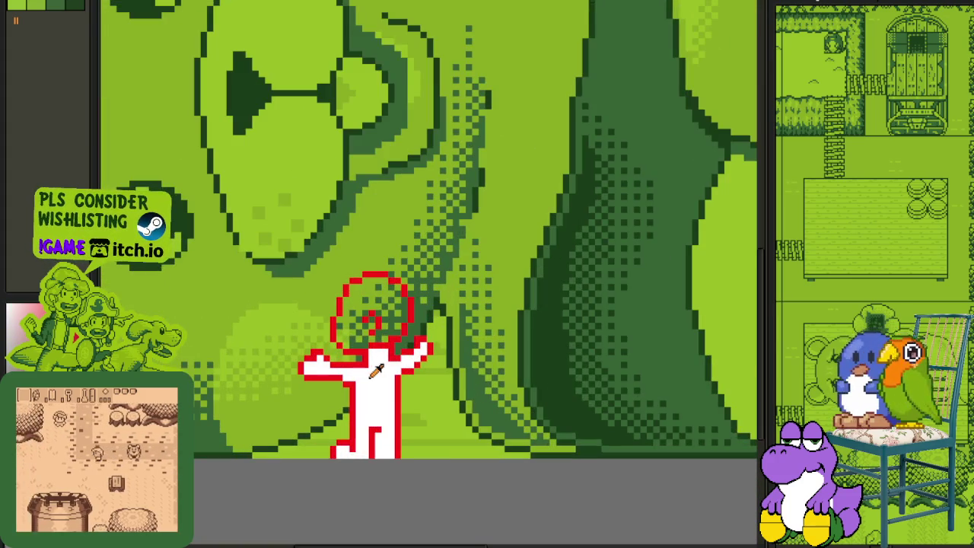
pyautogui.scroll(1, 397, 326)
pyautogui.scroll(1, 397, 324)
# Step: Try light and dark green fills inside the head to clear its dotted pattern
pyautogui.click(411, 304)
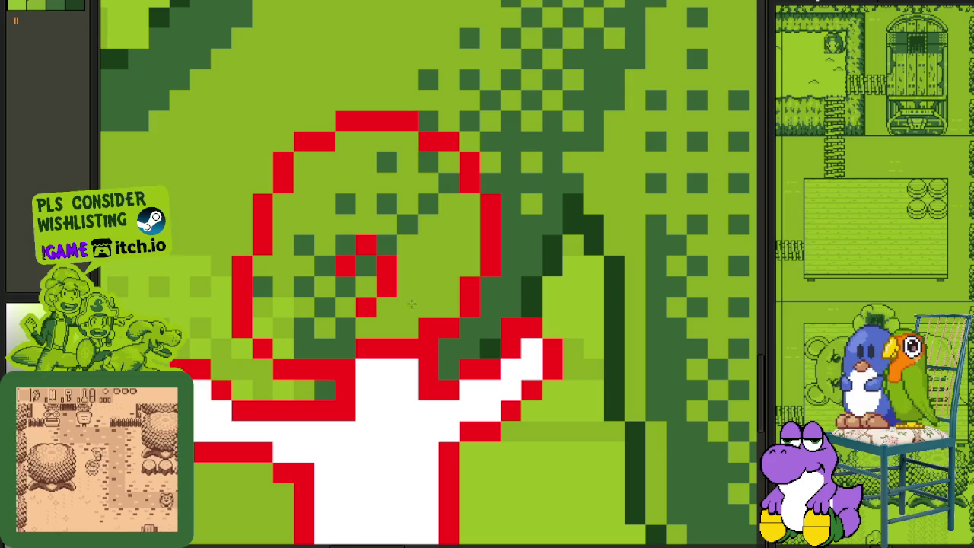
pyautogui.hotkey('ctrl', 'z')
pyautogui.click(408, 233)
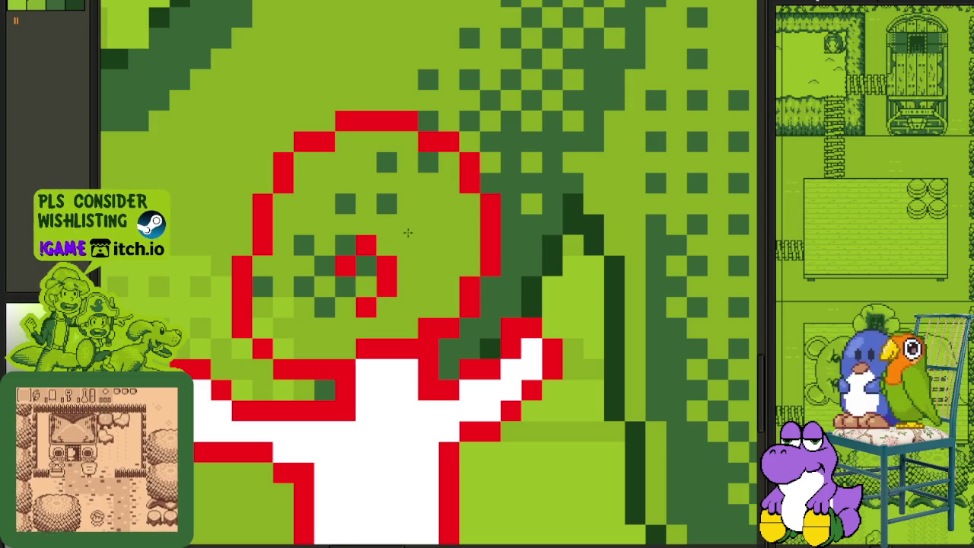
pyautogui.click(389, 206)
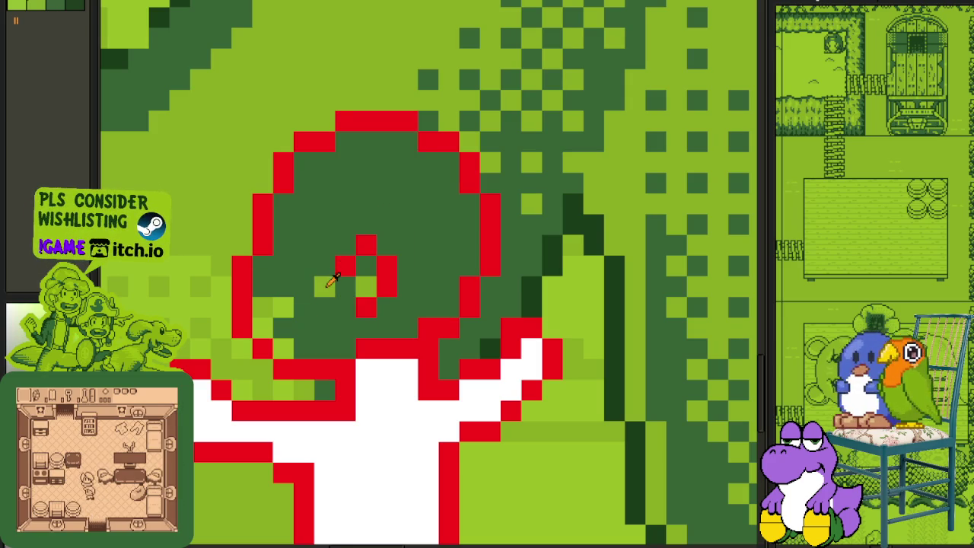
pyautogui.click(295, 287)
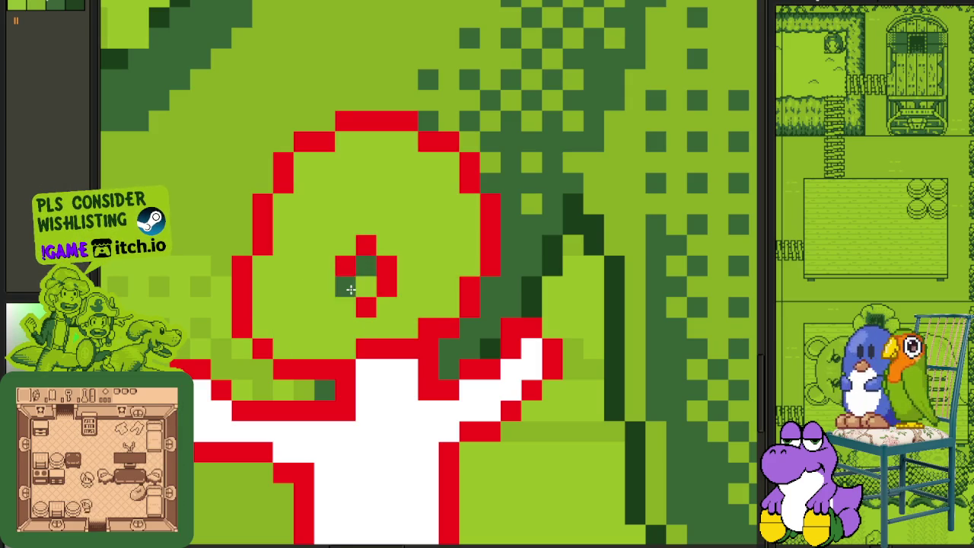
pyautogui.click(346, 287)
pyautogui.scroll(-5, 349, 293)
pyautogui.scroll(2, 353, 306)
pyautogui.scroll(2, 353, 306)
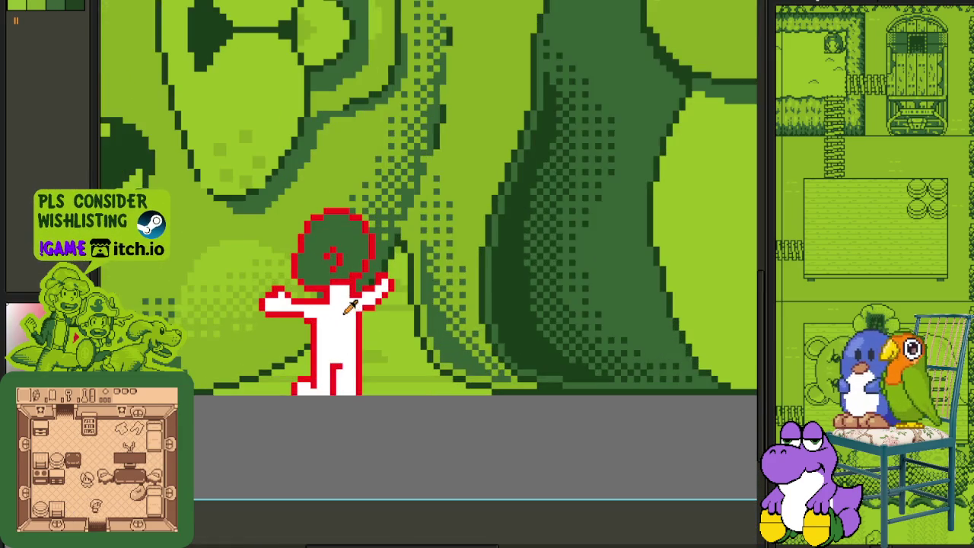
# Step: Zoom in on the figure's head to inspect its white interior and face mark
pyautogui.scroll(2, 343, 301)
pyautogui.scroll(2, 335, 293)
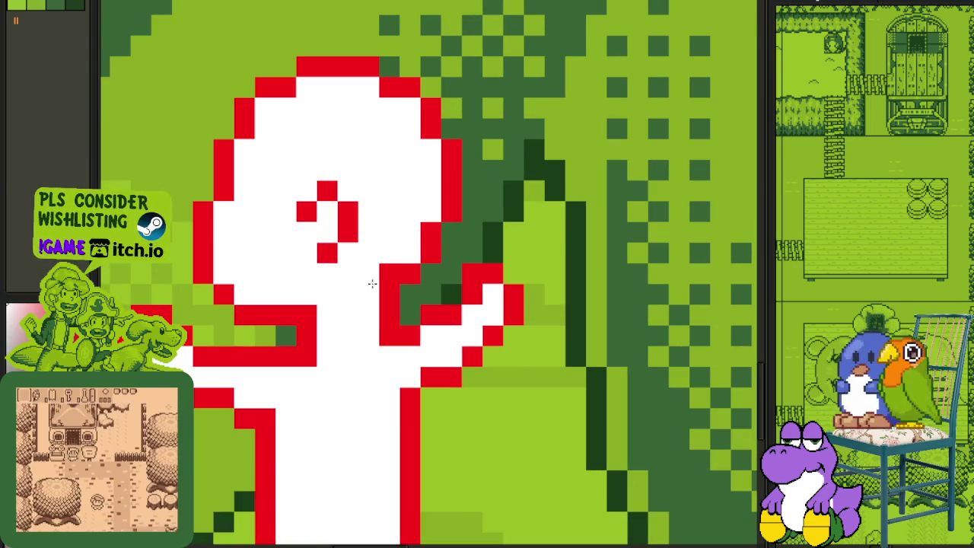
pyautogui.scroll(-3, 381, 282)
pyautogui.scroll(-2, 392, 328)
pyautogui.scroll(-1, 393, 350)
pyautogui.scroll(4, 393, 373)
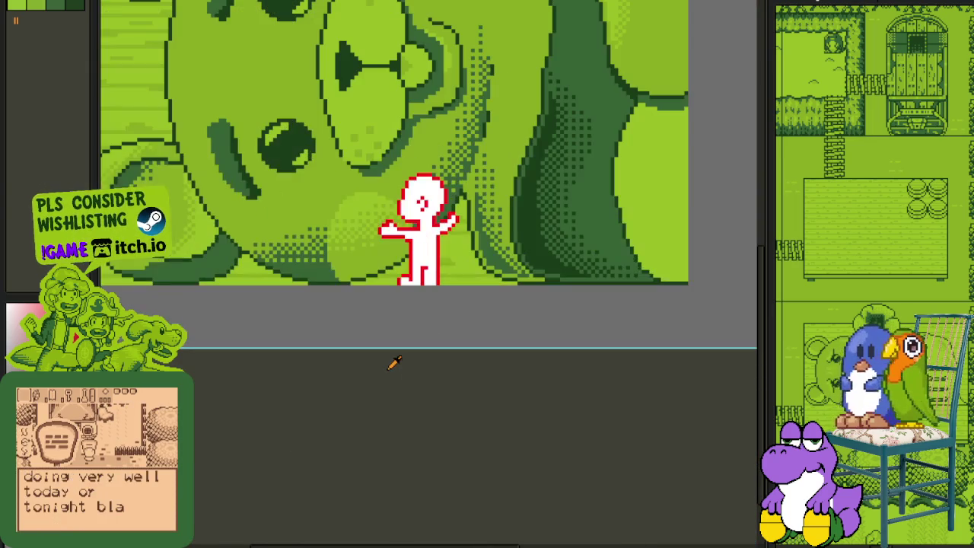
pyautogui.scroll(1, 405, 320)
pyautogui.scroll(2, 410, 244)
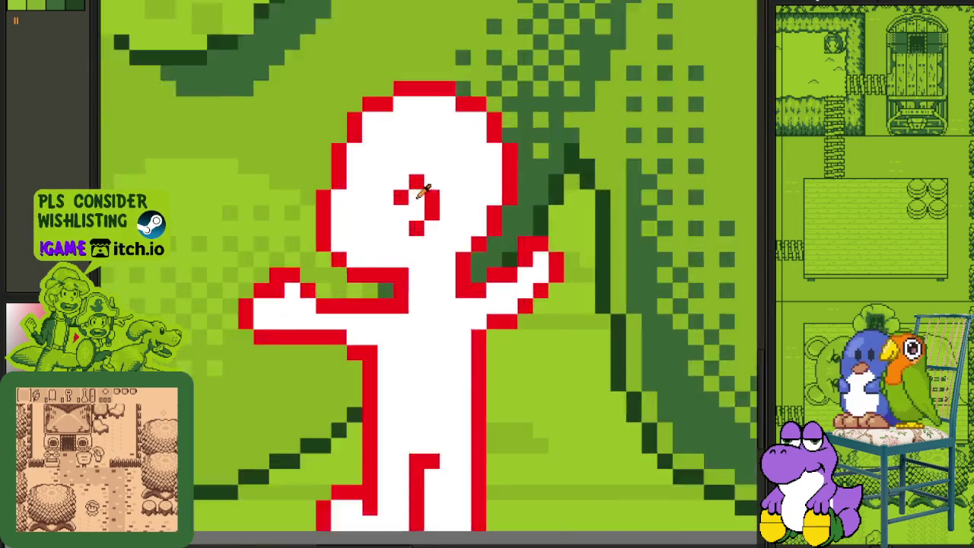
pyautogui.scroll(2, 412, 183)
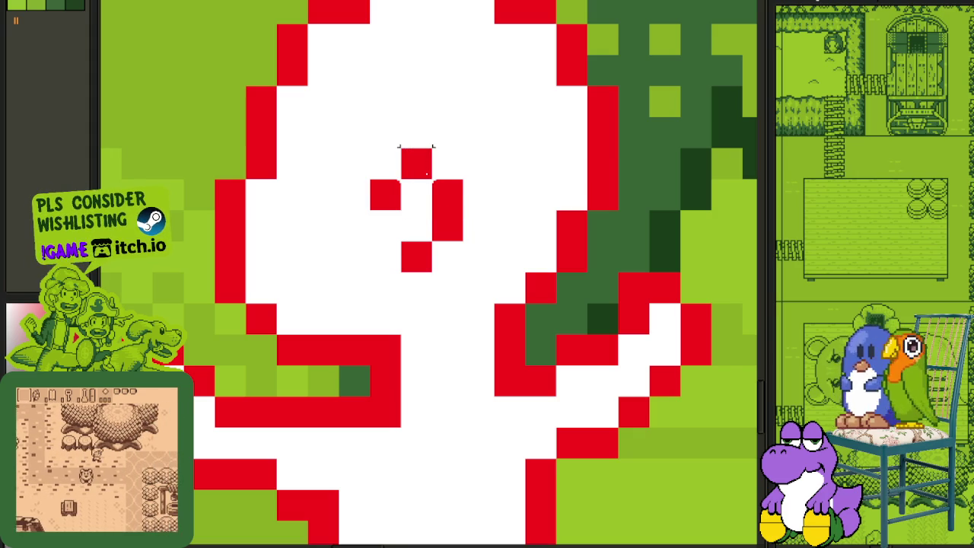
# Step: Try a black stroke on the face mark, undo it, and zoom back out
pyautogui.moveTo(448, 163); pyautogui.dragTo(448, 257)
pyautogui.hotkey('ctrl', 'z')
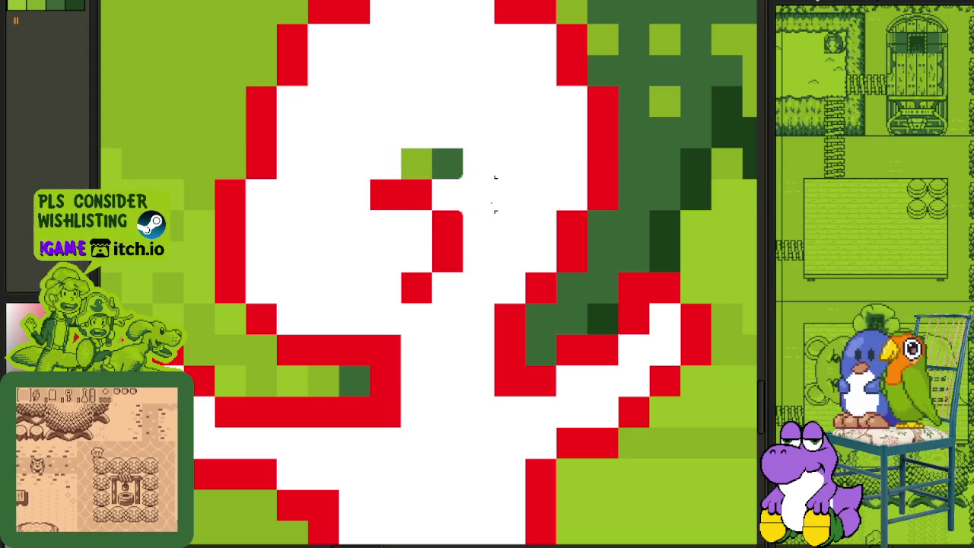
pyautogui.scroll(-1, 445, 167)
pyautogui.scroll(-2, 428, 165)
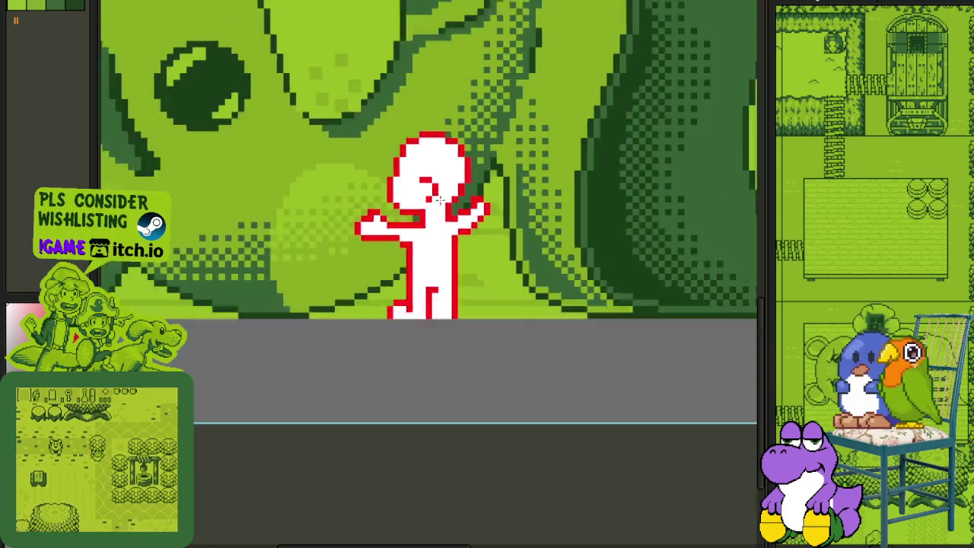
pyautogui.scroll(-2, 417, 359)
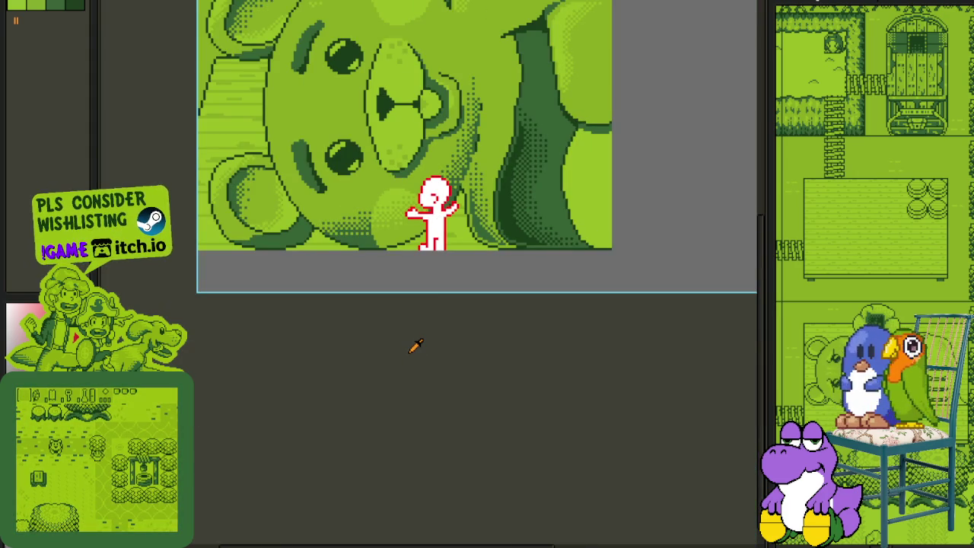
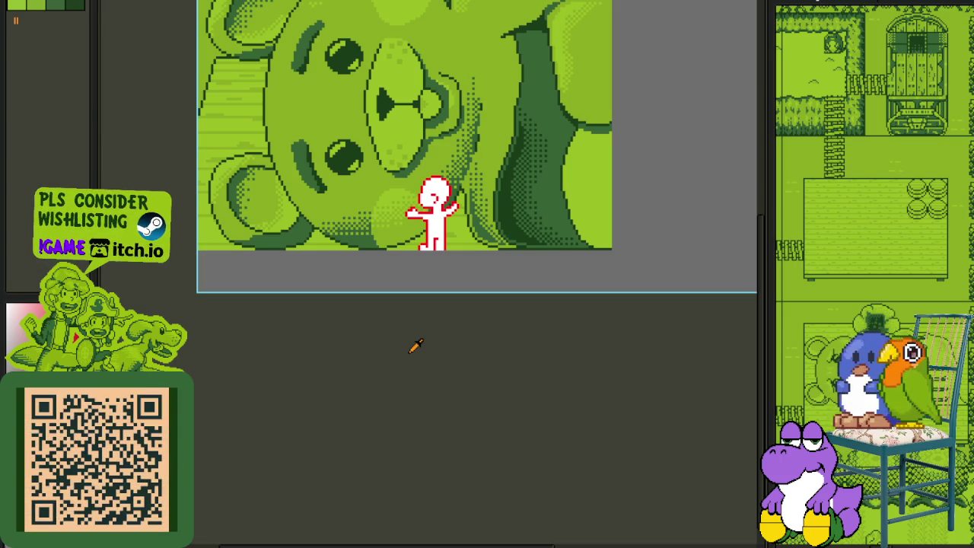
# Step: Insert a new empty layer directly above Layer 1, then hide the timeline again
pyautogui.scroll(2, 444, 241)
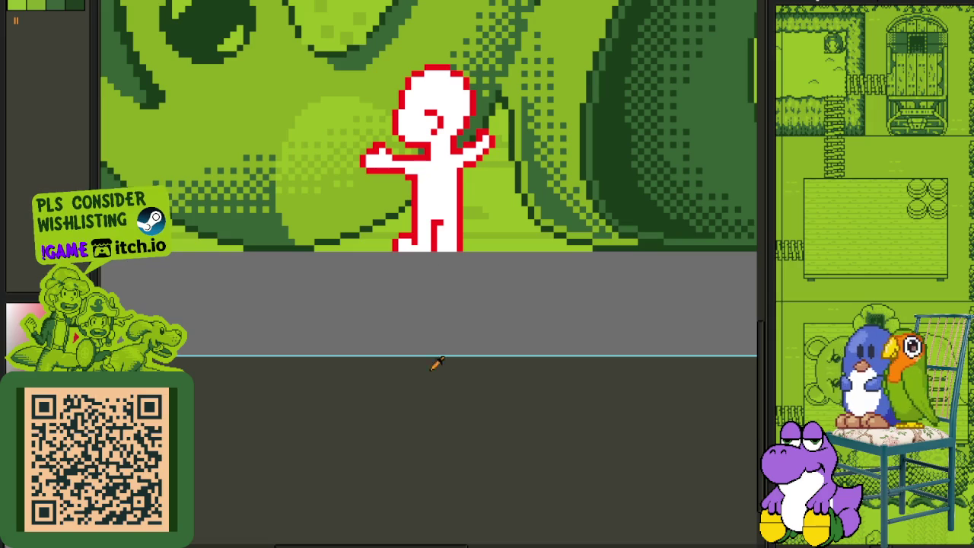
pyautogui.scroll(2, 399, 255)
pyautogui.scroll(3, 424, 168)
pyautogui.scroll(2, 431, 189)
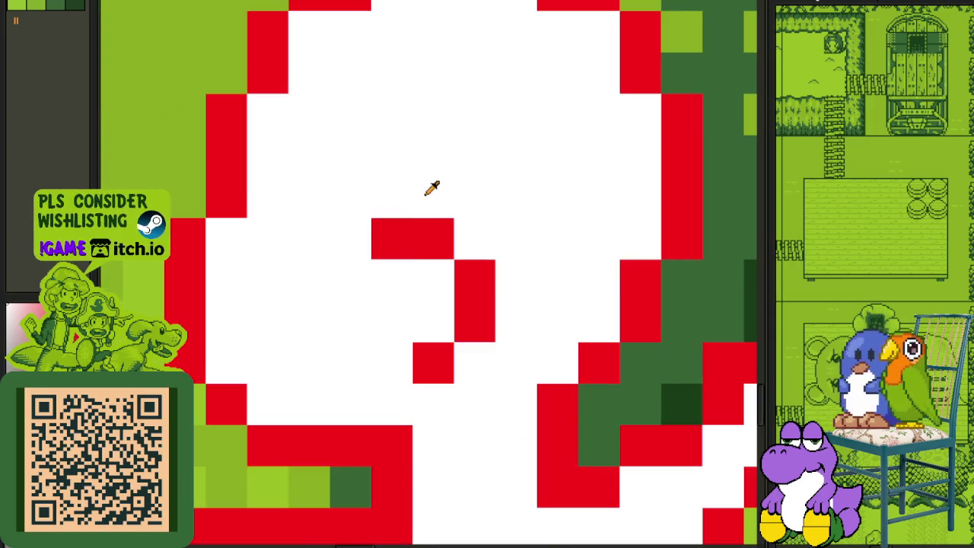
pyautogui.scroll(-3, 390, 237)
pyautogui.scroll(-2, 419, 343)
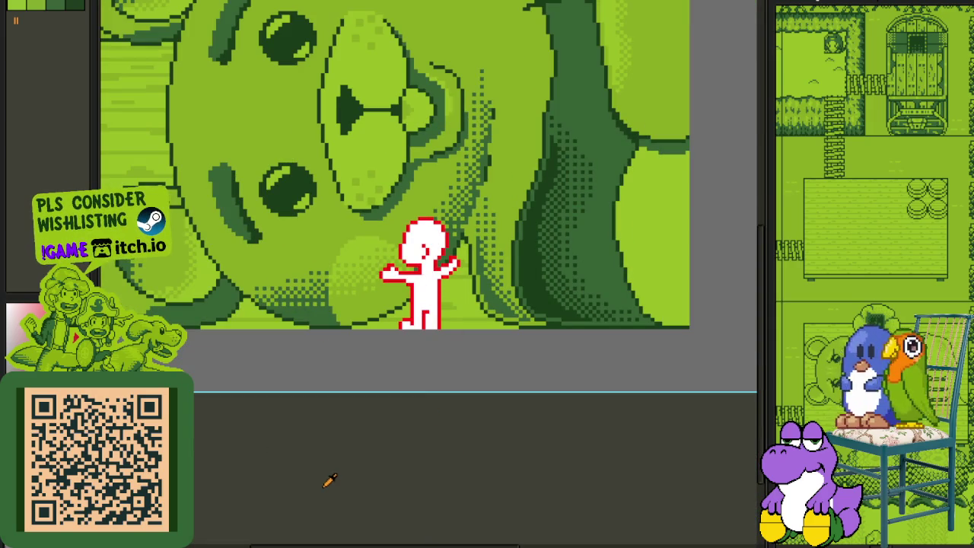
pyautogui.press('Tab')
pyautogui.rightClick(190, 371)
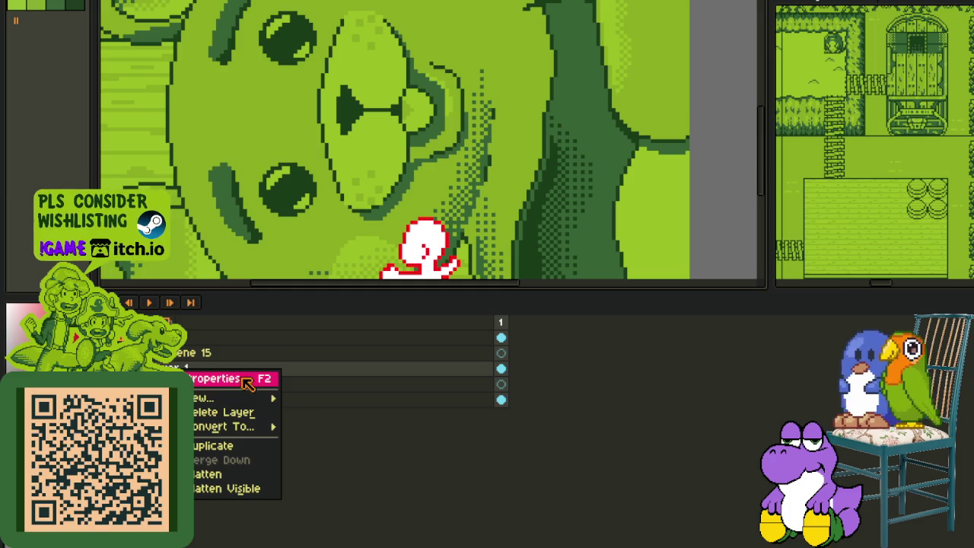
pyautogui.click(312, 396)
pyautogui.press('Tab')
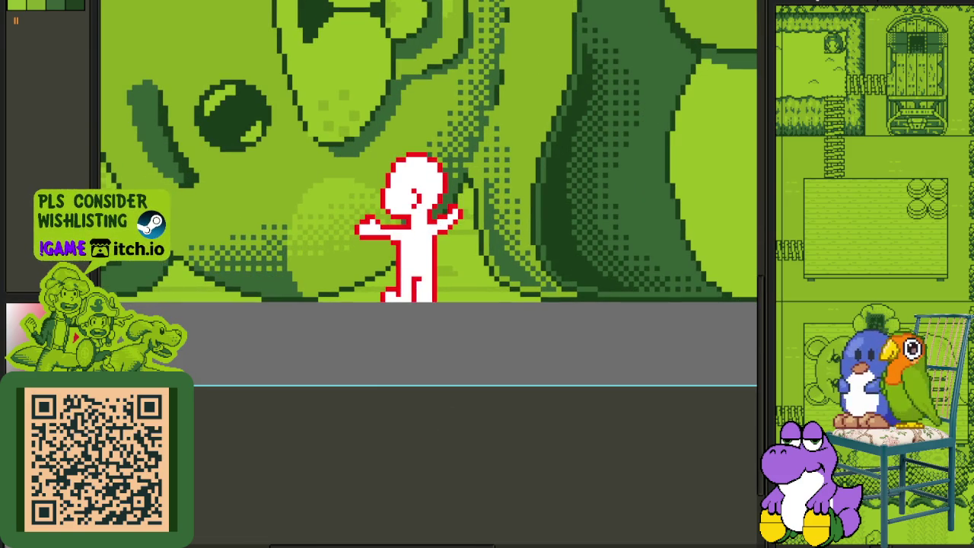
# Step: Draw the black cap outline, brim and top edge over the figure's head
pyautogui.scroll(1, 403, 180)
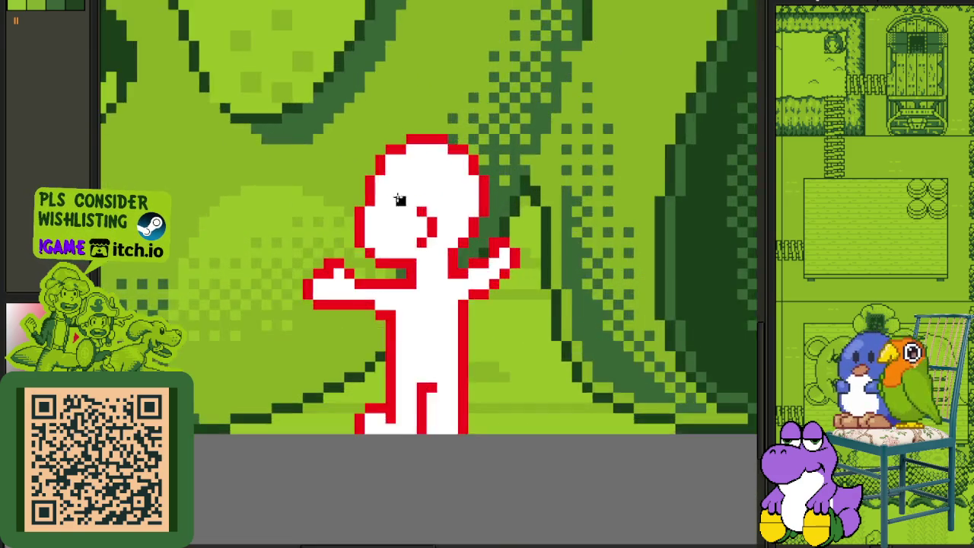
pyautogui.scroll(1, 404, 179)
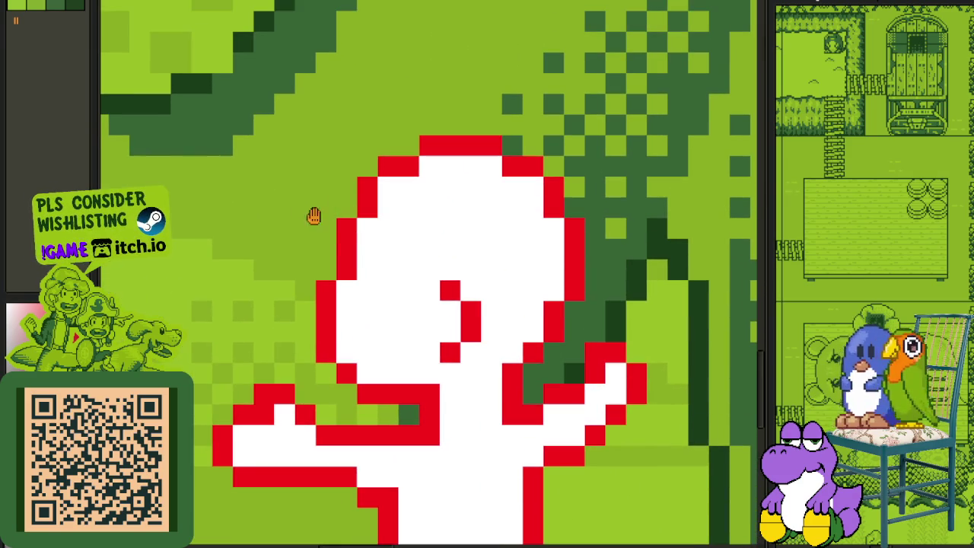
pyautogui.moveTo(429, 312)
pyautogui.mouseDown()
pyautogui.moveTo(409, 312)
pyautogui.moveTo(408, 270)
pyautogui.moveTo(283, 248)
pyautogui.moveTo(292, 228)
pyautogui.moveTo(280, 201)
pyautogui.mouseUp()
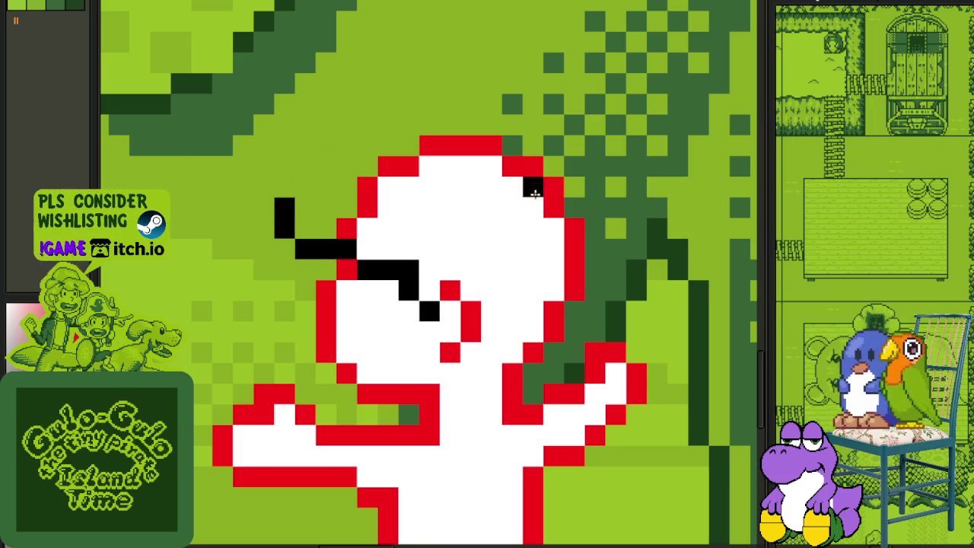
pyautogui.click(553, 207)
pyautogui.moveTo(573, 183)
pyautogui.mouseDown()
pyautogui.moveTo(564, 146)
pyautogui.moveTo(424, 122)
pyautogui.moveTo(381, 124)
pyautogui.moveTo(348, 141)
pyautogui.moveTo(363, 140)
pyautogui.mouseUp()
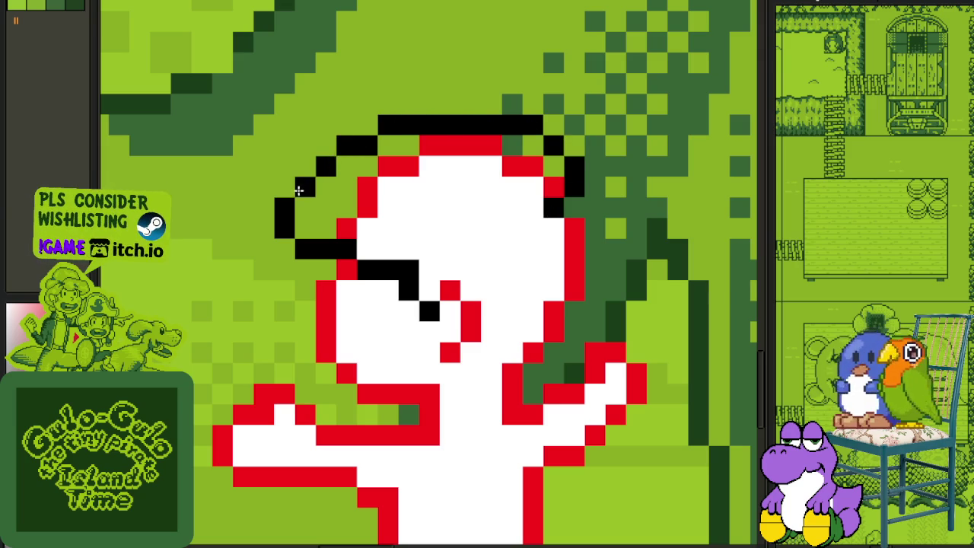
pyautogui.moveTo(395, 131)
pyautogui.mouseDown()
pyautogui.moveTo(519, 118)
pyautogui.moveTo(399, 109)
pyautogui.mouseUp()
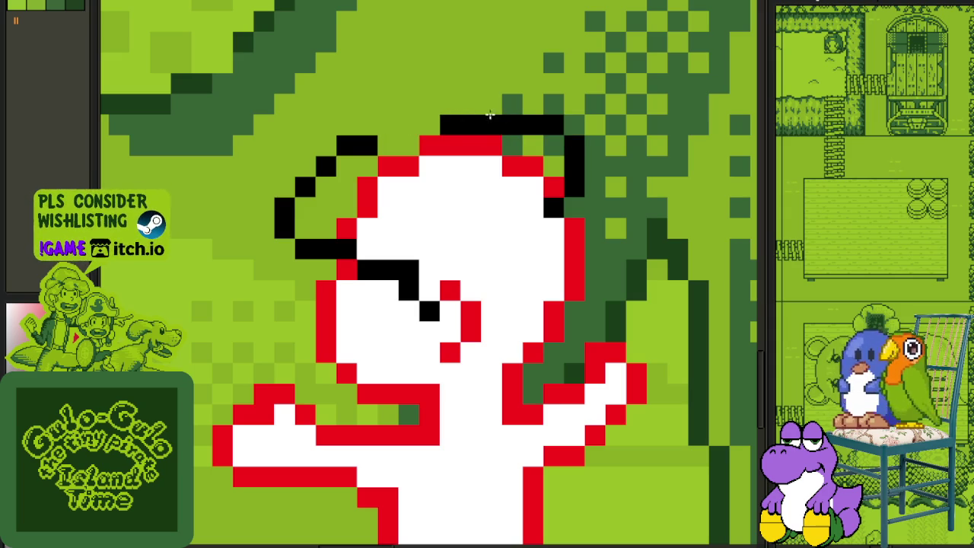
pyautogui.click(372, 123)
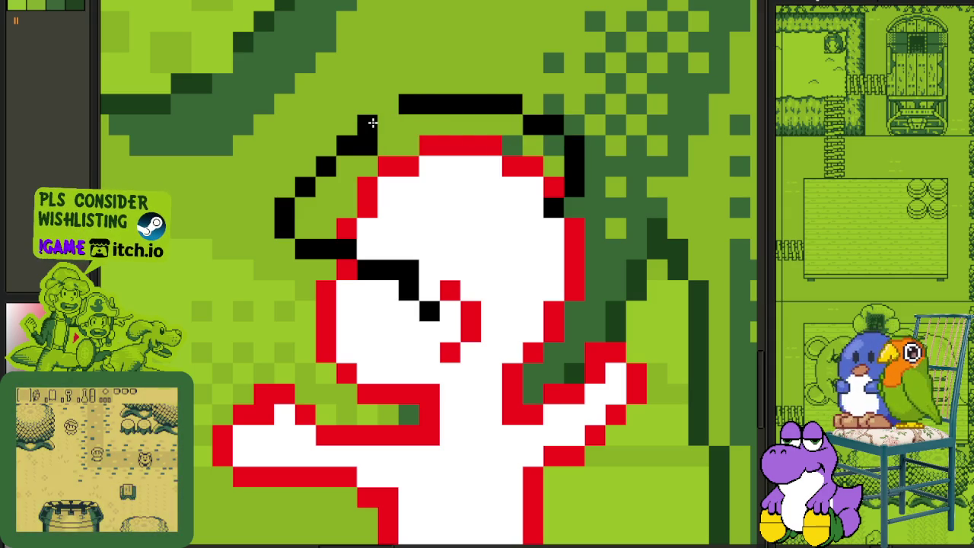
# Step: Add a black mouth line and turn the head's red right outline black
pyautogui.scroll(-3, 374, 138)
pyautogui.scroll(1, 364, 282)
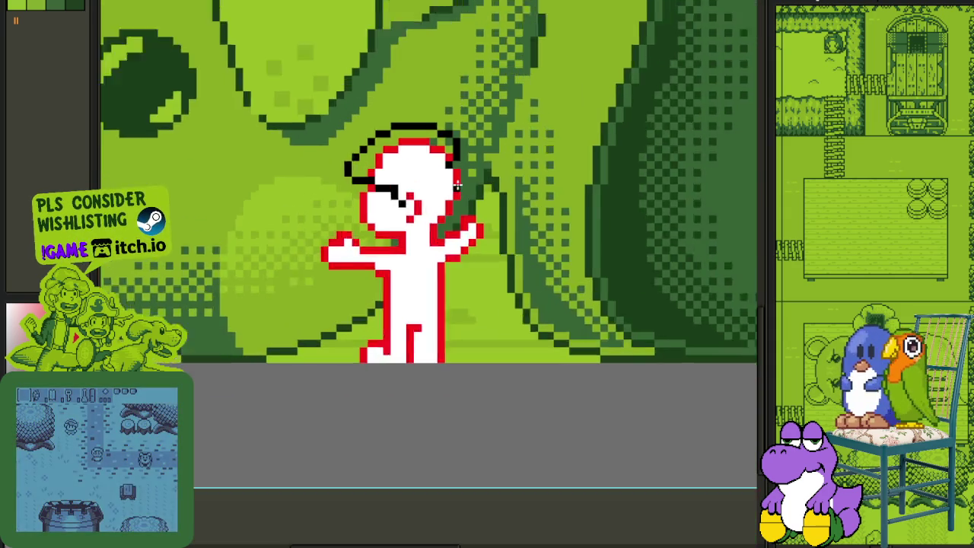
pyautogui.scroll(2, 364, 282)
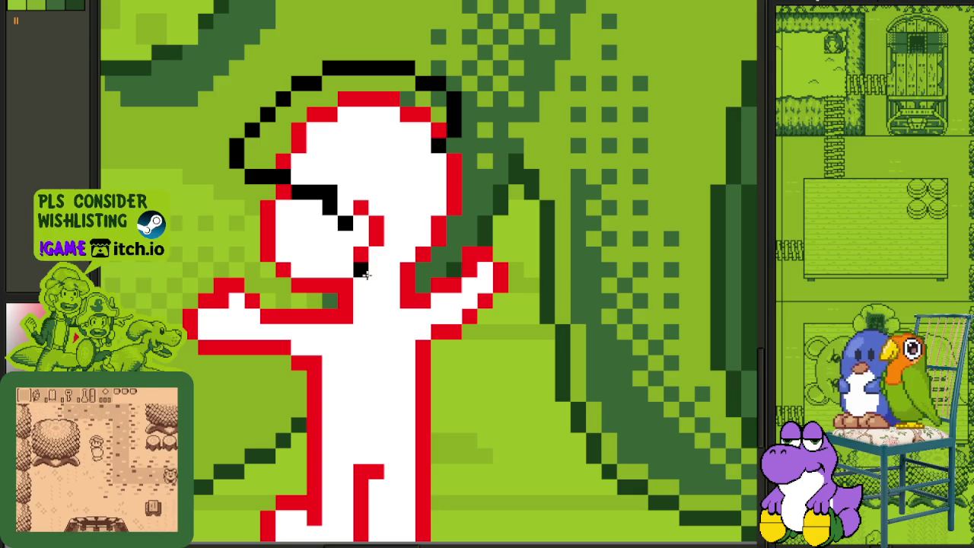
pyautogui.moveTo(374, 288); pyautogui.dragTo(415, 283)
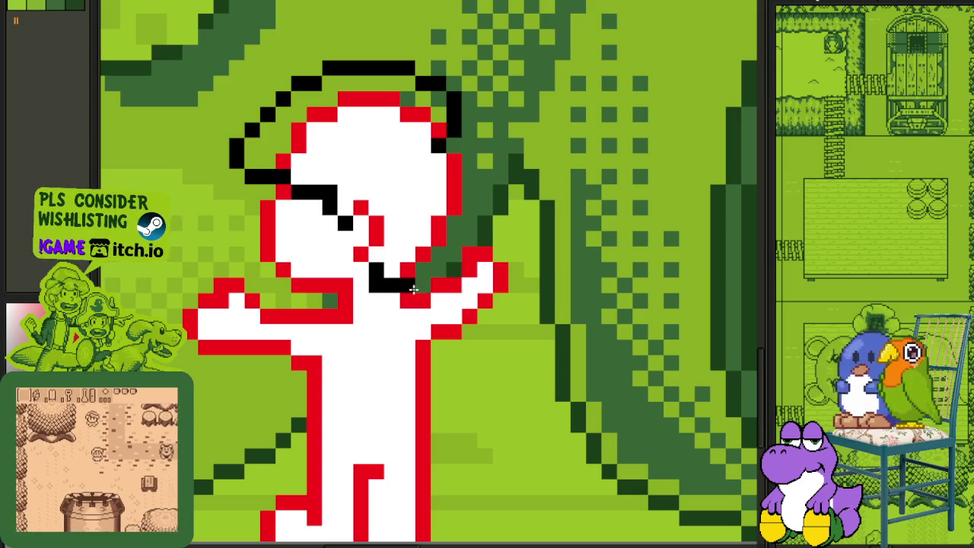
pyautogui.moveTo(438, 239); pyautogui.dragTo(438, 223)
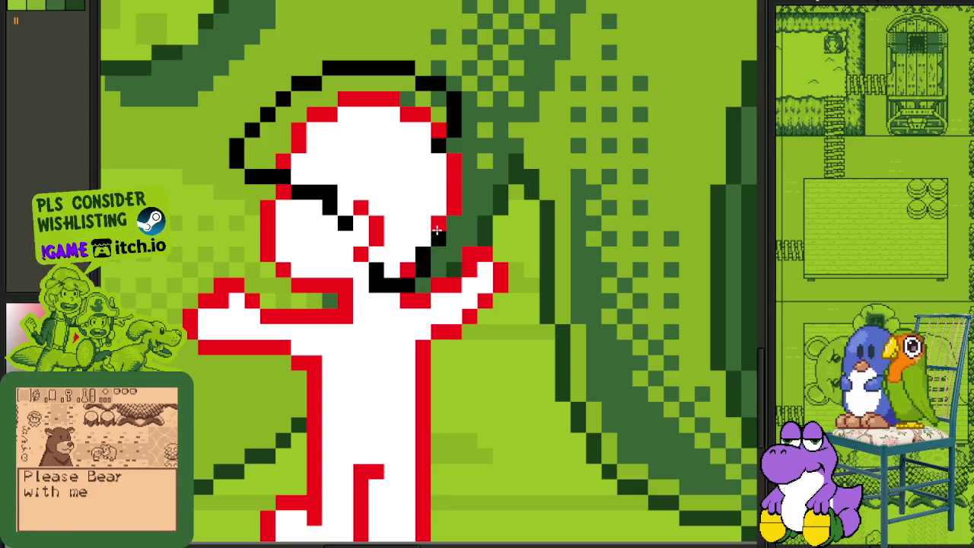
pyautogui.click(455, 160)
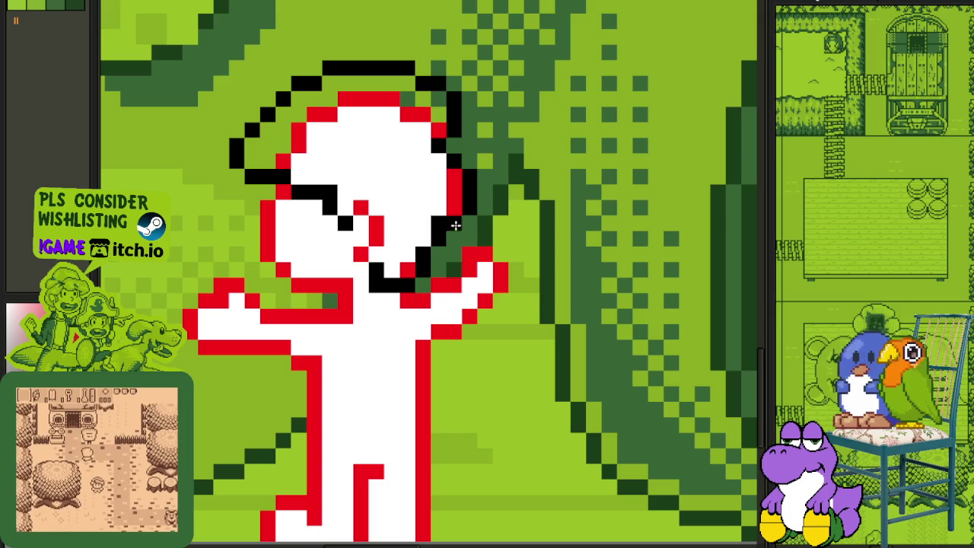
pyautogui.scroll(-3, 441, 224)
pyautogui.scroll(-3, 440, 223)
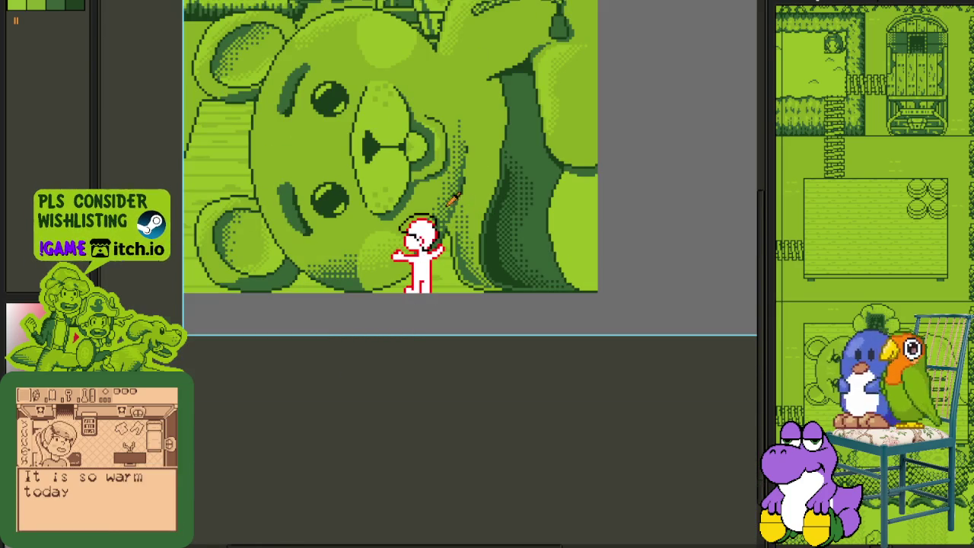
pyautogui.scroll(3, 453, 200)
pyautogui.scroll(3, 442, 270)
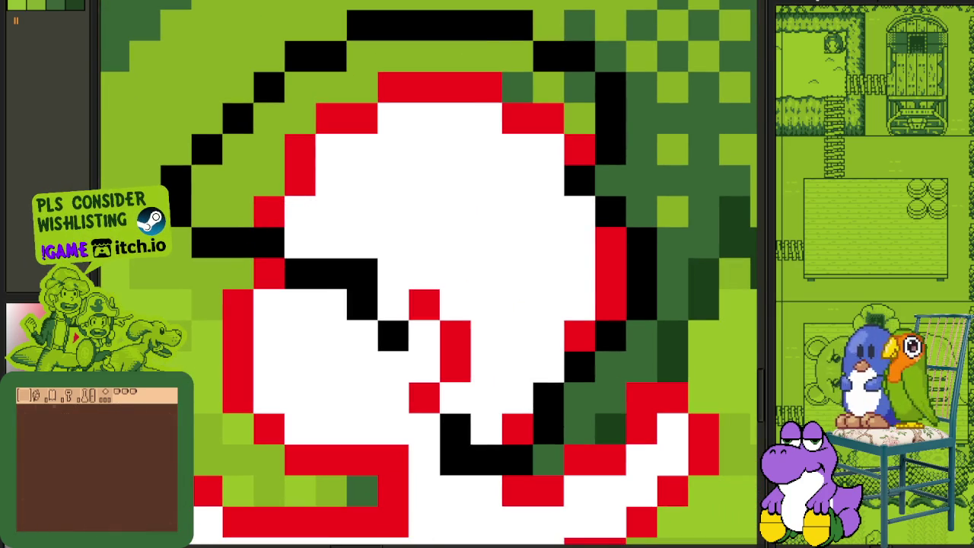
# Step: Fill the cap purple, patching leftover red outline pixels and gaps
pyautogui.click(491, 303)
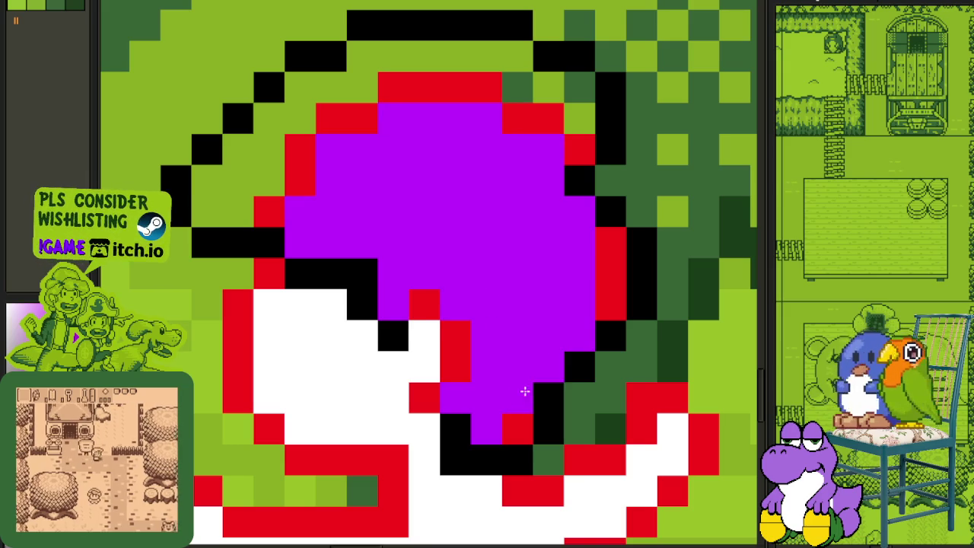
pyautogui.click(517, 427)
pyautogui.moveTo(611, 308); pyautogui.dragTo(613, 261)
pyautogui.moveTo(561, 151)
pyautogui.mouseDown()
pyautogui.moveTo(550, 126)
pyautogui.moveTo(417, 102)
pyautogui.moveTo(304, 163)
pyautogui.moveTo(283, 190)
pyautogui.mouseUp()
pyautogui.click(268, 209)
pyautogui.click(248, 181)
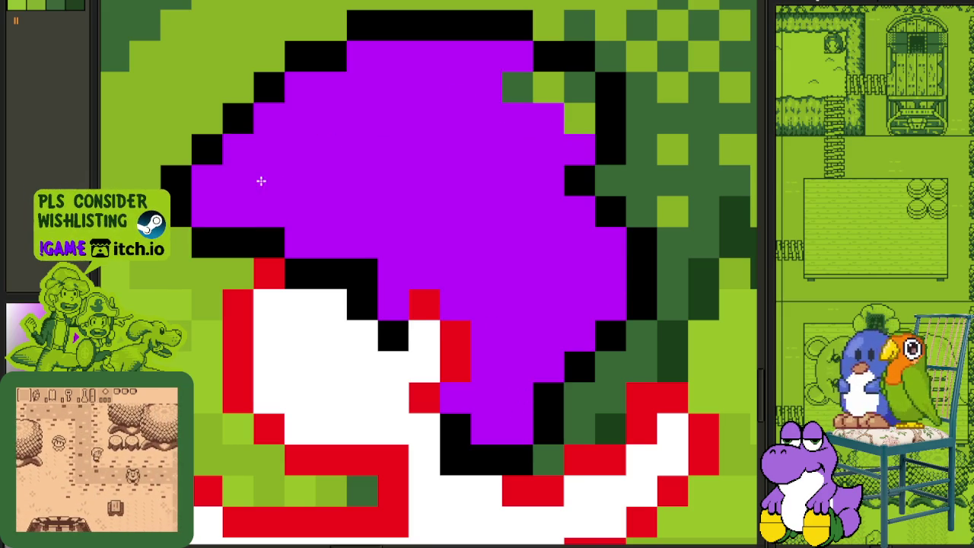
pyautogui.scroll(-3, 564, 106)
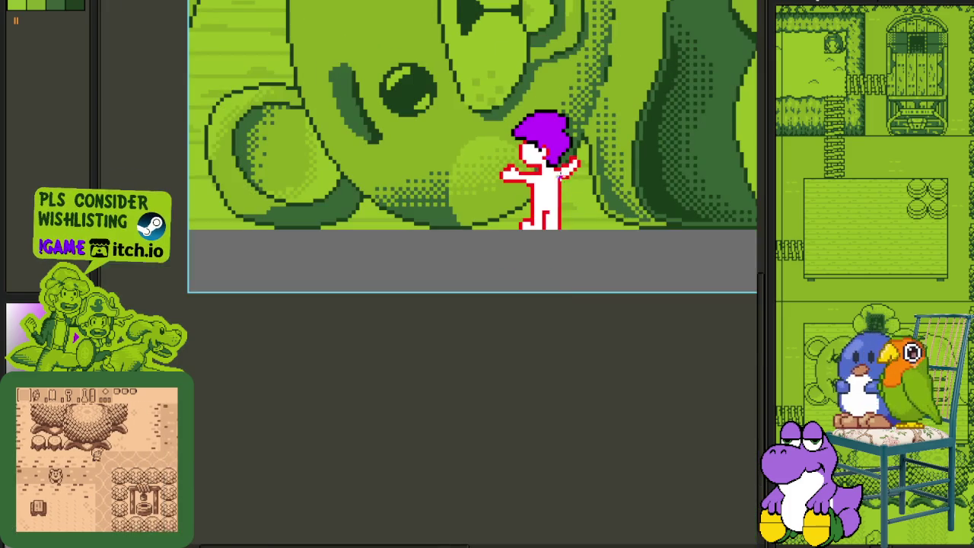
pyautogui.scroll(3, 561, 307)
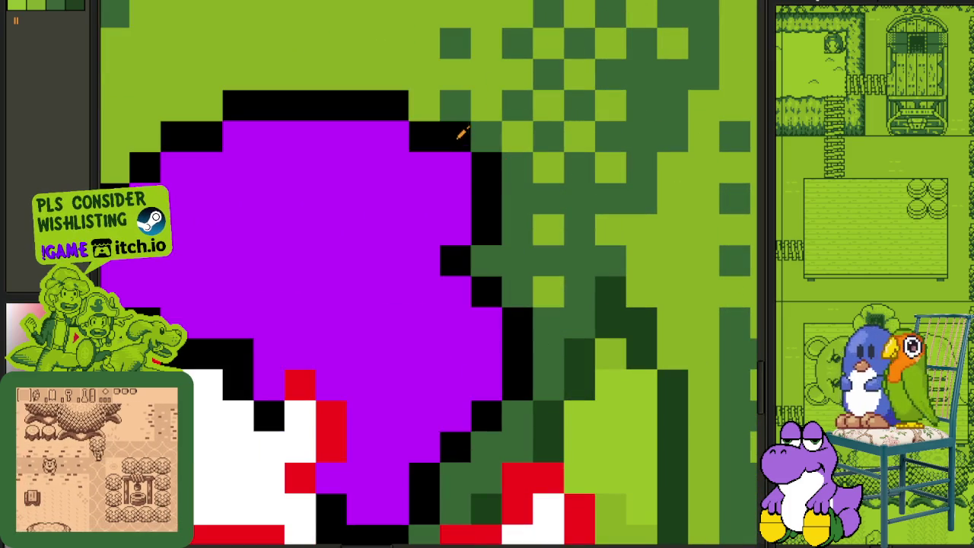
# Step: Shift the cap's top-right outline corner one pixel left
pyautogui.click(485, 159)
pyautogui.click(454, 136)
pyautogui.click(393, 105)
pyautogui.click(393, 135)
pyautogui.scroll(-3, 396, 133)
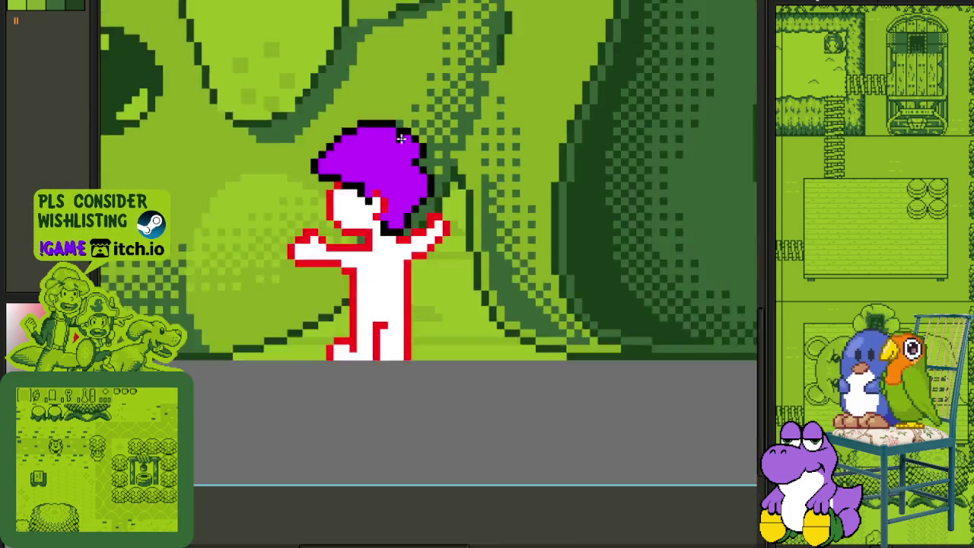
pyautogui.scroll(-2, 406, 261)
pyautogui.scroll(1, 396, 229)
pyautogui.scroll(1, 393, 181)
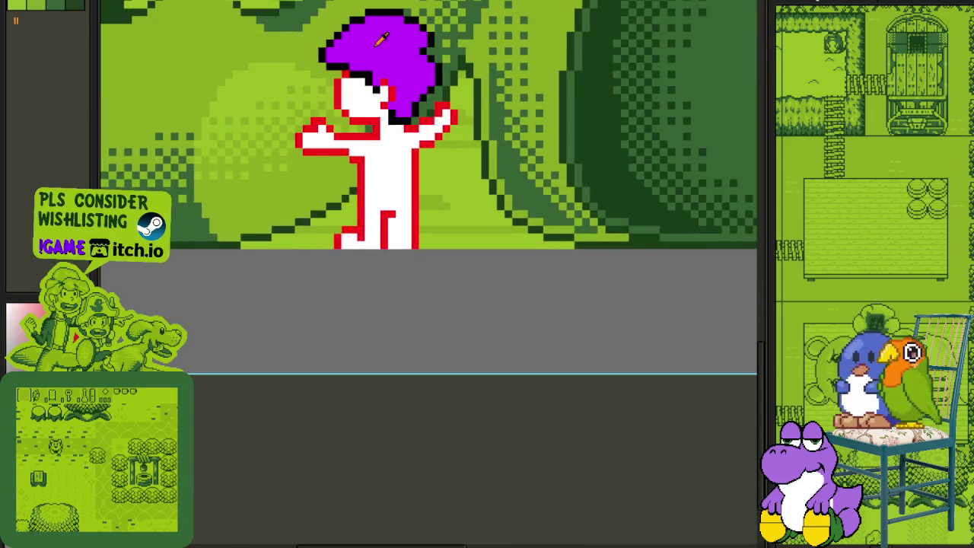
pyautogui.scroll(1, 396, 175)
pyautogui.scroll(2, 409, 162)
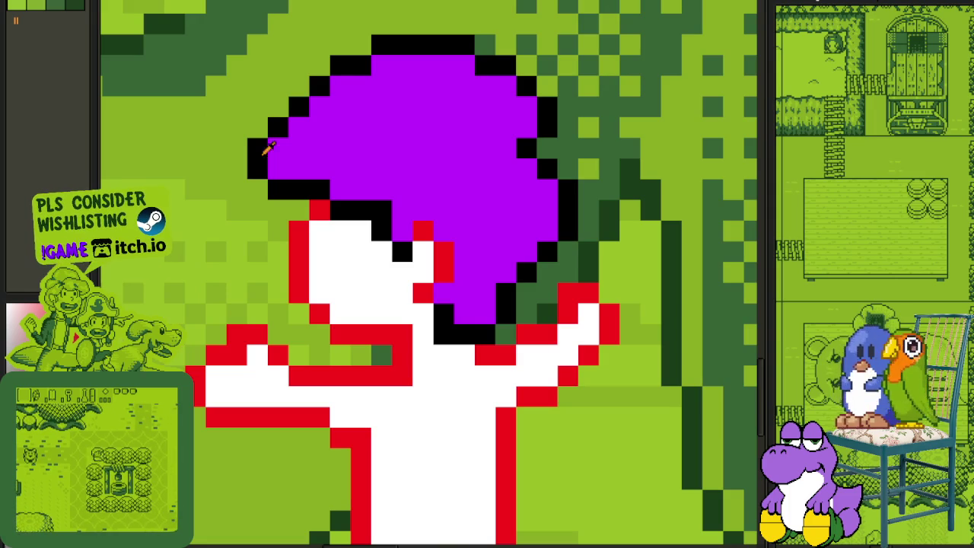
# Step: Refill the purple cap with dark green
pyautogui.press('x')
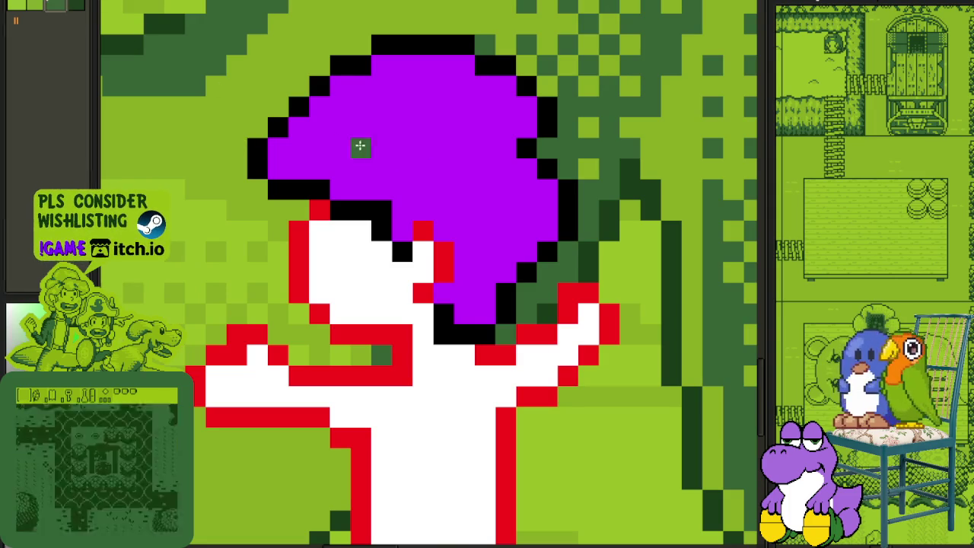
pyautogui.click(360, 146)
pyautogui.scroll(-1, 381, 156)
pyautogui.scroll(-3, 320, 175)
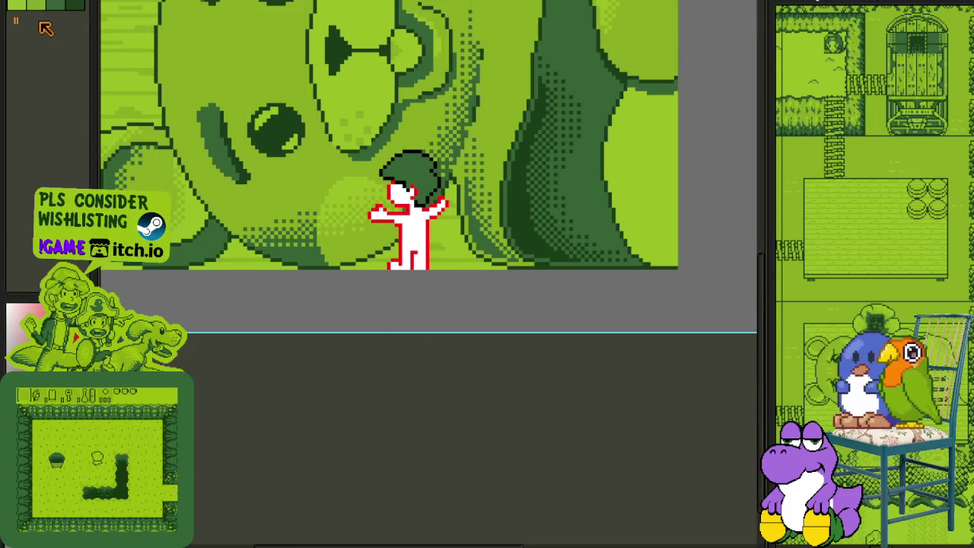
pyautogui.scroll(2, 487, 221)
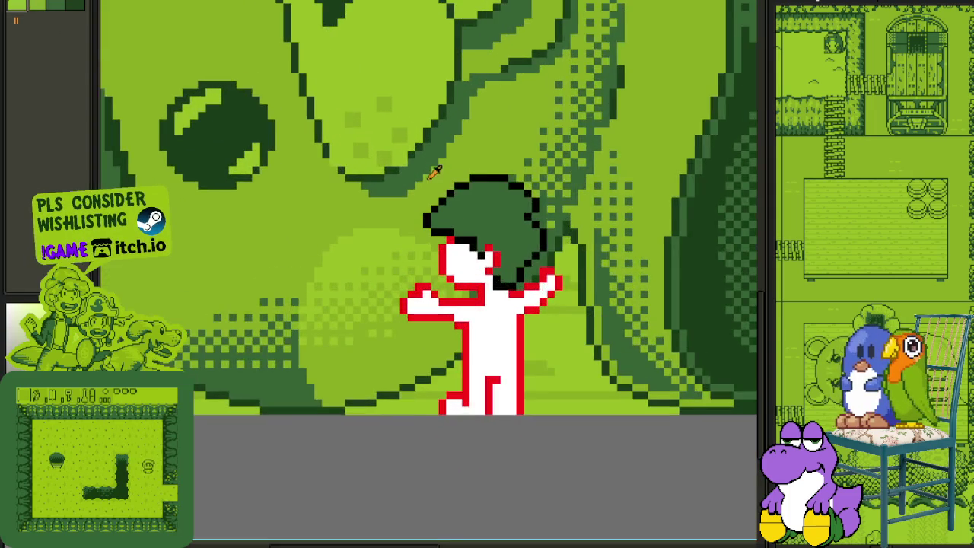
pyautogui.scroll(2, 495, 225)
pyautogui.scroll(2, 497, 229)
# Step: Paint light-green highlight rows across the dark green hat
pyautogui.moveTo(498, 229); pyautogui.dragTo(437, 236)
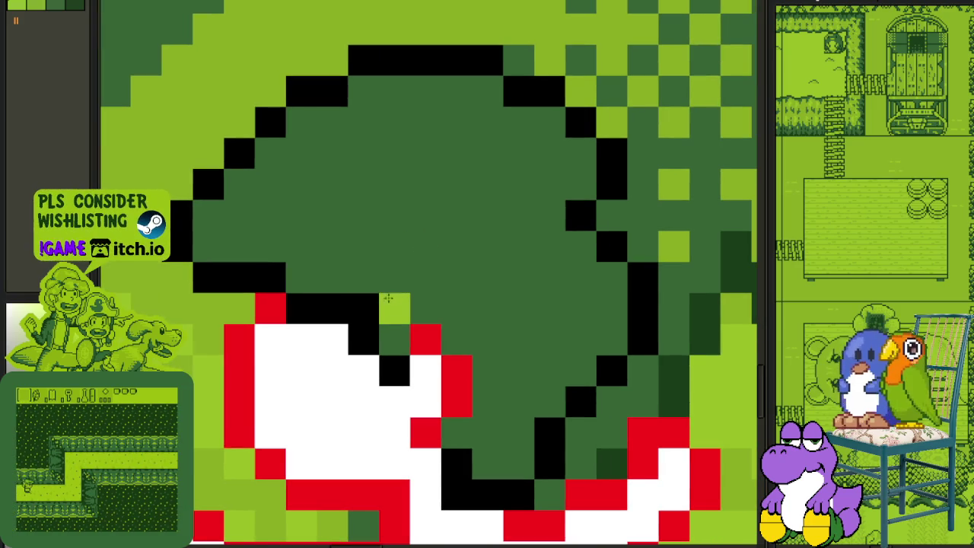
pyautogui.moveTo(347, 280); pyautogui.dragTo(404, 278)
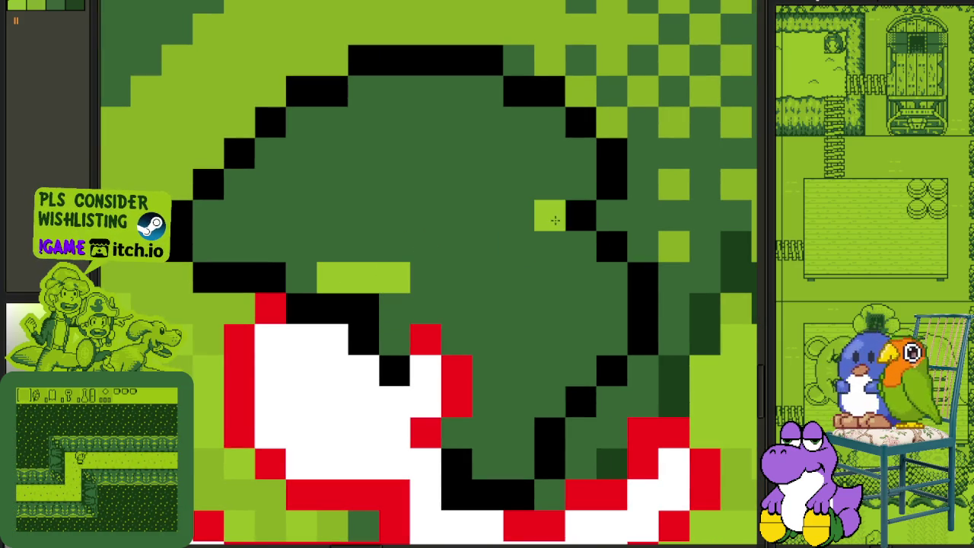
pyautogui.moveTo(549, 216); pyautogui.dragTo(487, 217)
pyautogui.moveTo(364, 247); pyautogui.dragTo(487, 247)
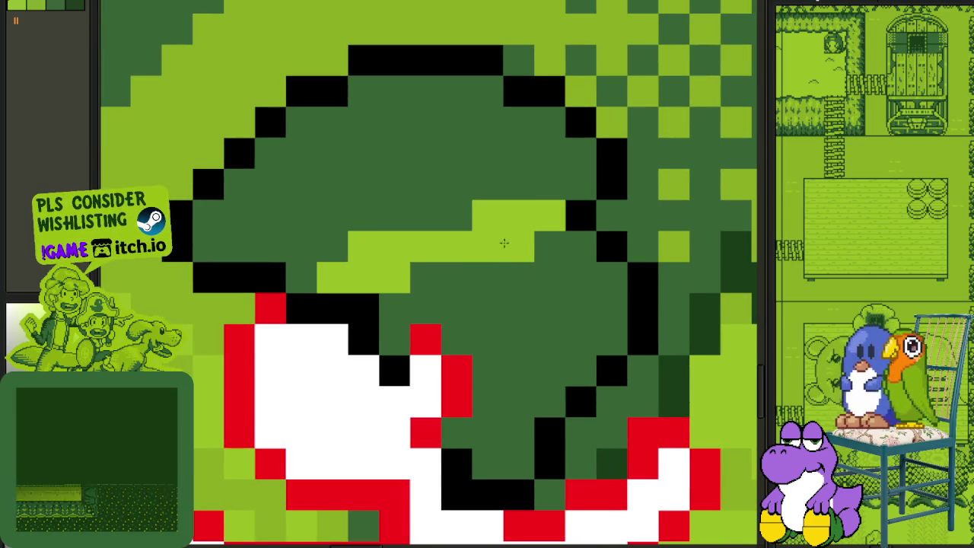
pyautogui.moveTo(405, 276); pyautogui.dragTo(388, 297)
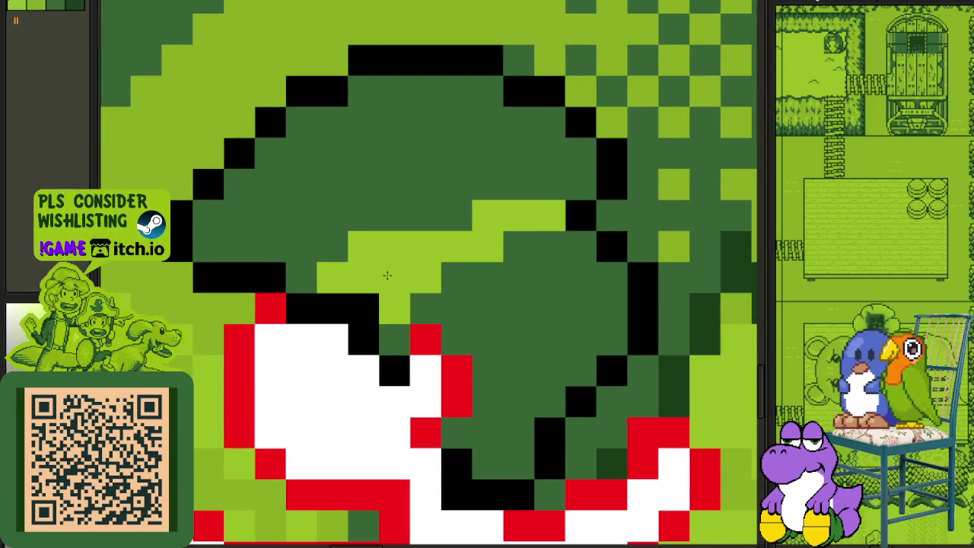
# Step: Return two cells to dark green and add light-green cells along the hat's top edge
pyautogui.click(358, 235)
pyautogui.click(334, 268)
pyautogui.click(410, 243)
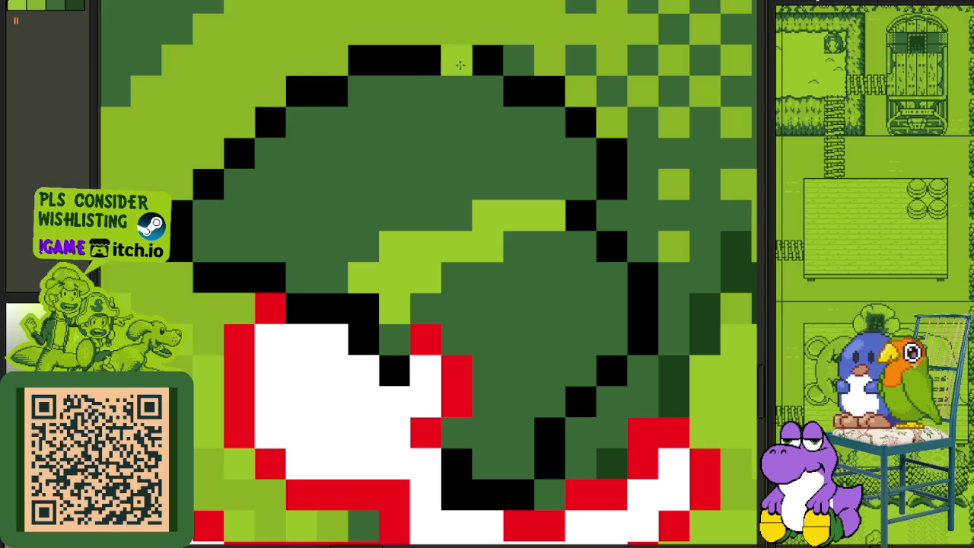
pyautogui.moveTo(457, 92); pyautogui.dragTo(487, 91)
pyautogui.moveTo(239, 235)
pyautogui.mouseDown()
pyautogui.moveTo(238, 215)
pyautogui.moveTo(301, 184)
pyautogui.moveTo(364, 121)
pyautogui.moveTo(415, 120)
pyautogui.moveTo(407, 98)
pyautogui.moveTo(266, 179)
pyautogui.moveTo(216, 225)
pyautogui.mouseUp()
pyautogui.scroll(-3, 217, 224)
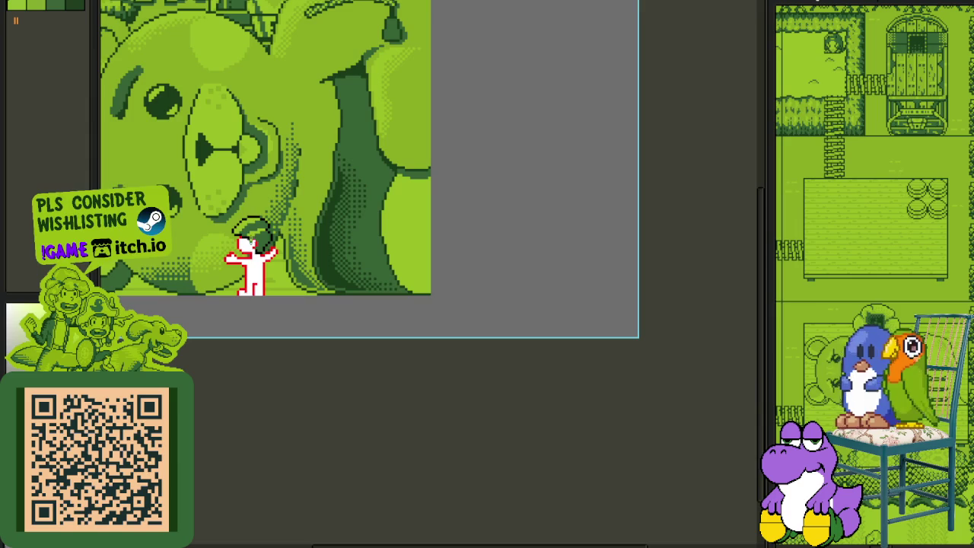
# Step: Paint one hat cell dark green and two hat cells light green
pyautogui.scroll(2, 244, 221)
pyautogui.scroll(1, 281, 192)
pyautogui.scroll(2, 282, 192)
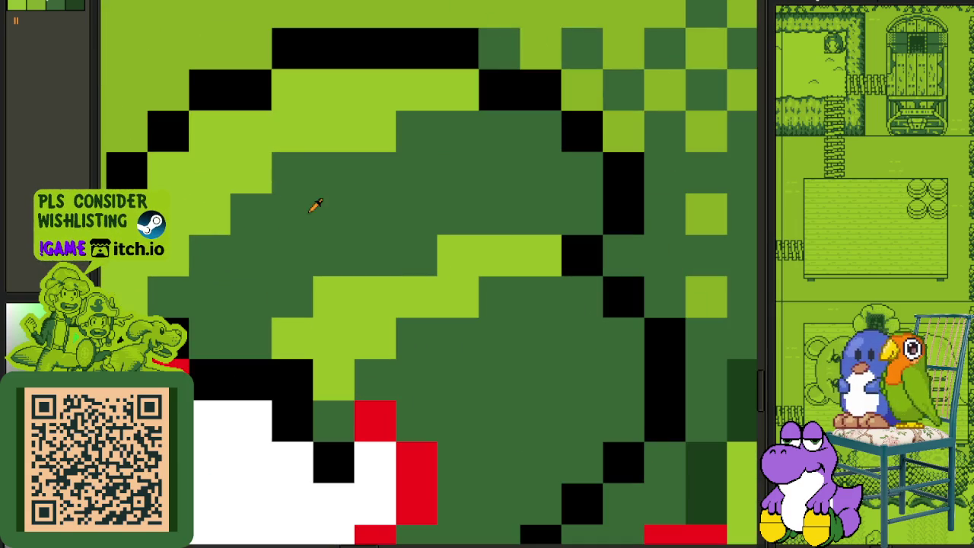
pyautogui.moveTo(433, 131); pyautogui.dragTo(378, 143)
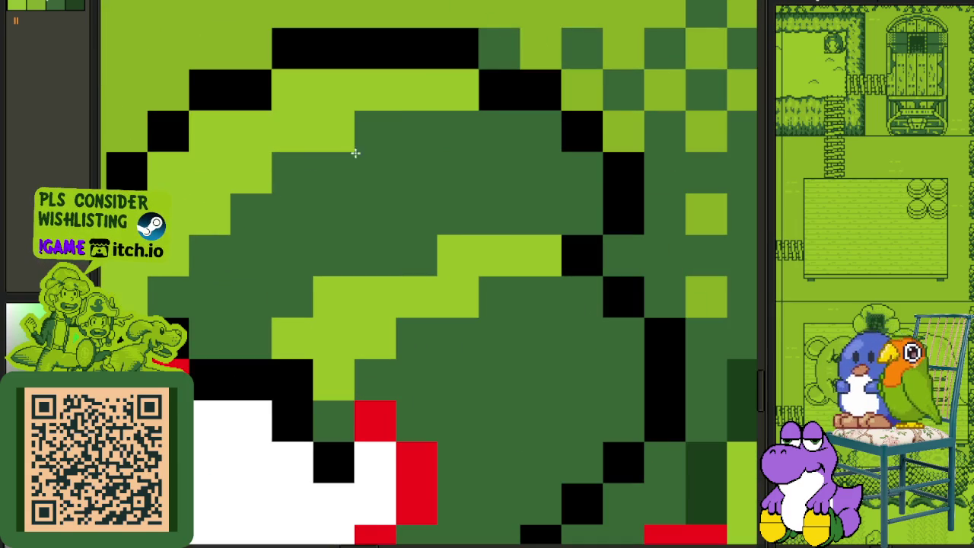
pyautogui.scroll(-2, 355, 153)
pyautogui.scroll(2, 221, 225)
pyautogui.click(213, 274)
pyautogui.click(255, 239)
# Step: Pan and zoom around the hat's brim to inspect the shading
pyautogui.scroll(-3, 255, 239)
pyautogui.scroll(2, 266, 234)
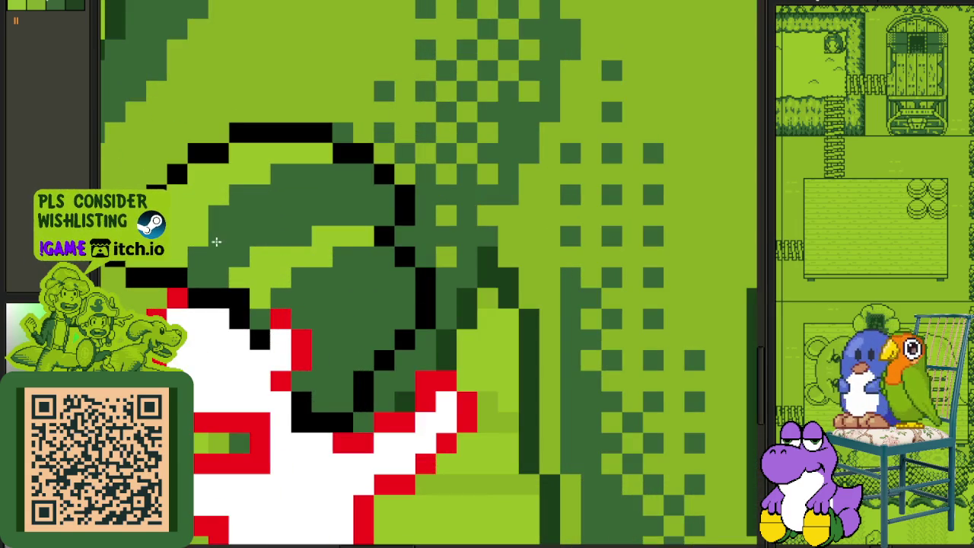
pyautogui.scroll(-3, 184, 257)
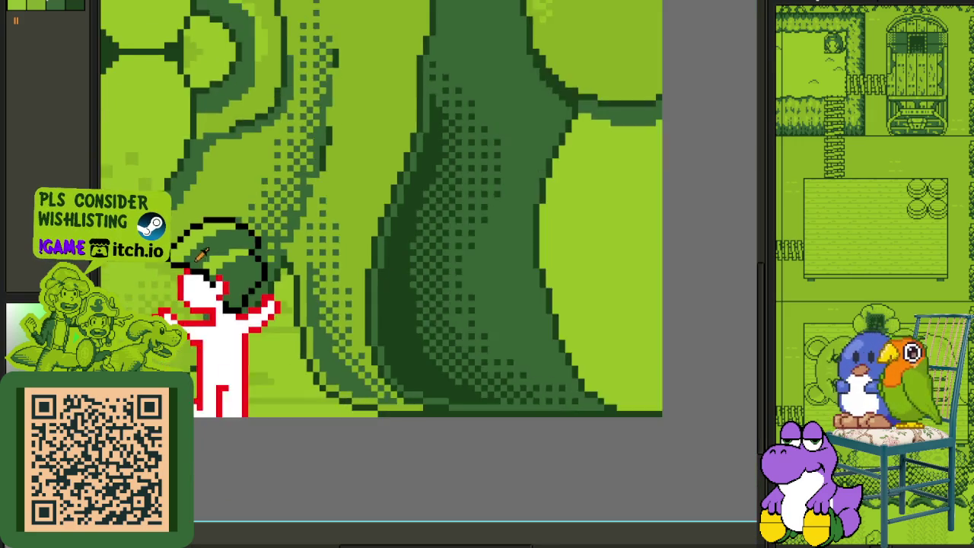
pyautogui.scroll(1, 183, 277)
pyautogui.scroll(1, 228, 244)
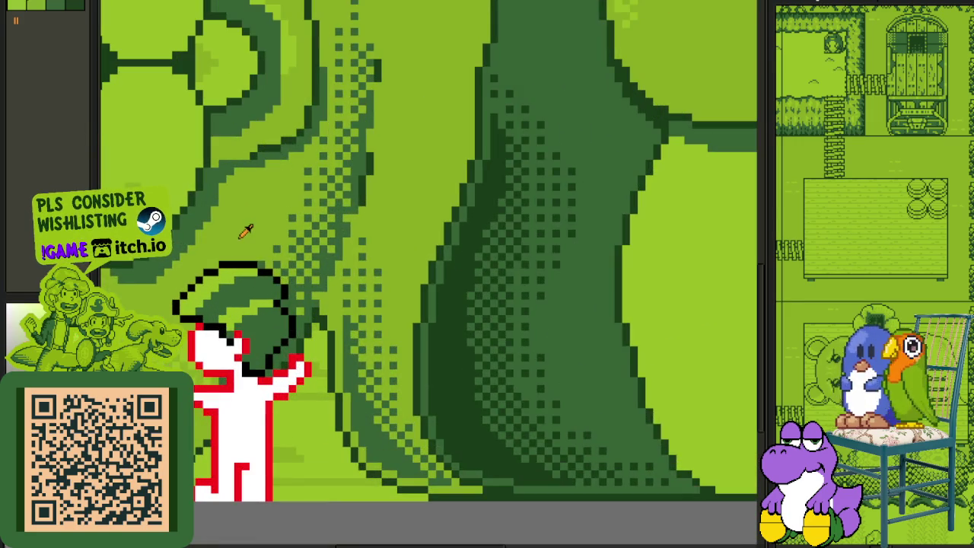
pyautogui.scroll(1, 258, 249)
pyautogui.scroll(1, 243, 338)
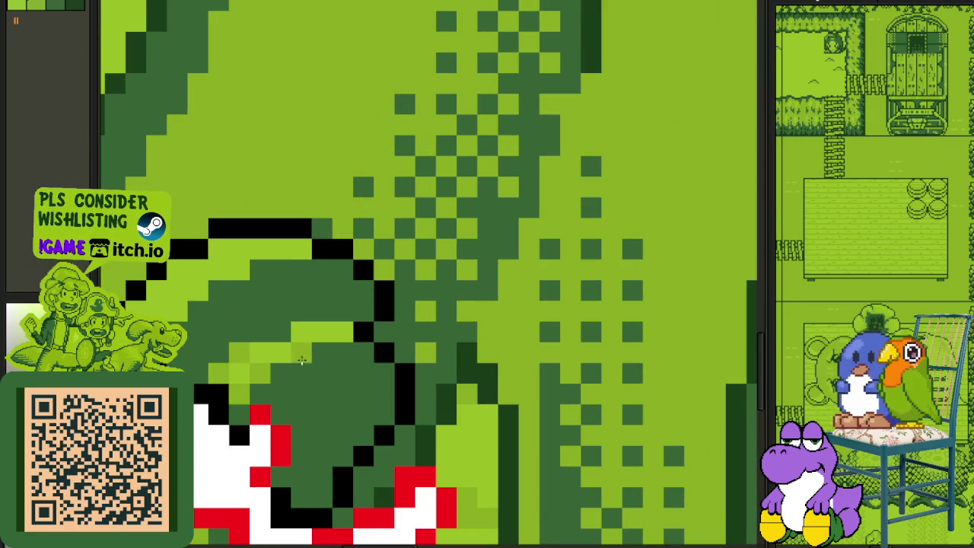
pyautogui.moveTo(293, 314); pyautogui.dragTo(436, 312)
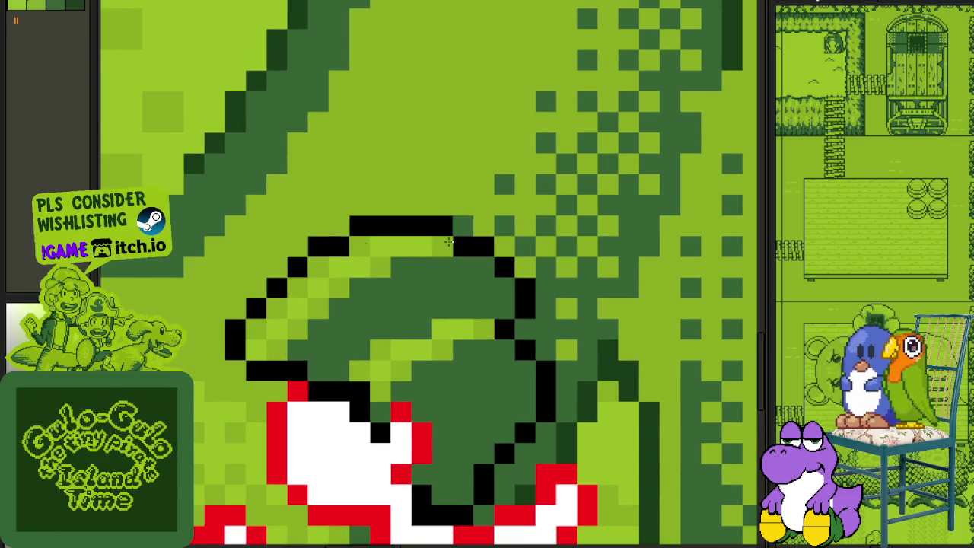
pyautogui.scroll(-2, 390, 243)
pyautogui.scroll(-1, 430, 293)
pyautogui.scroll(2, 431, 297)
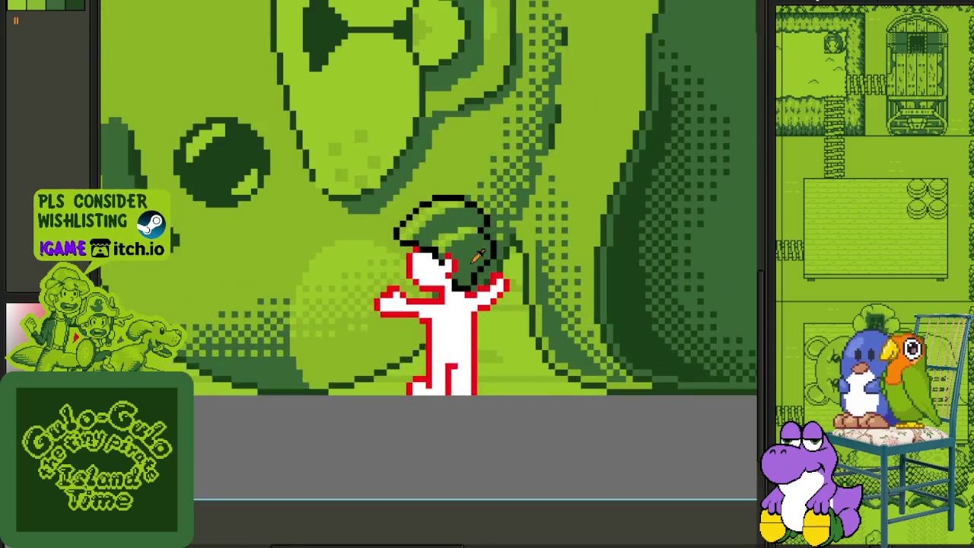
pyautogui.scroll(2, 463, 272)
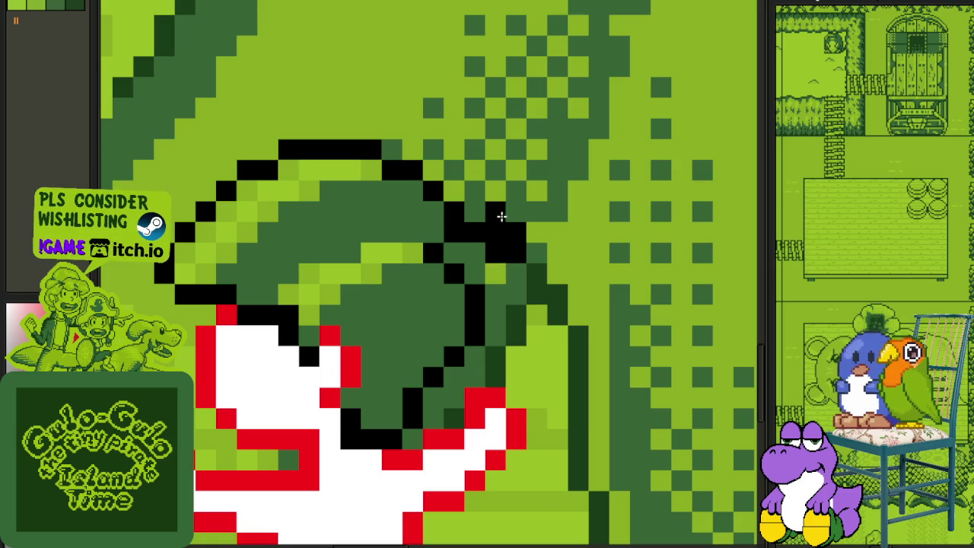
pyautogui.scroll(-3, 502, 217)
pyautogui.scroll(2, 502, 217)
pyautogui.scroll(1, 502, 220)
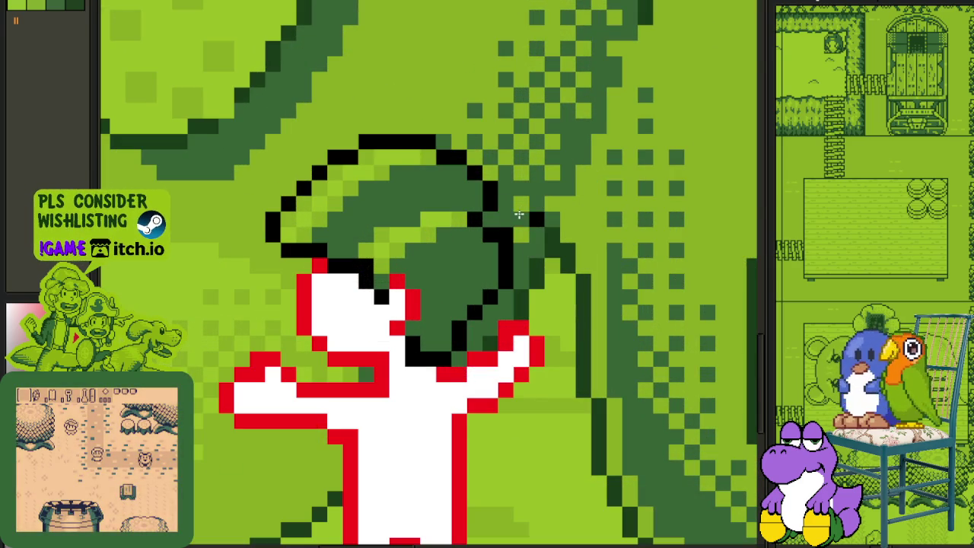
pyautogui.scroll(-5, 533, 217)
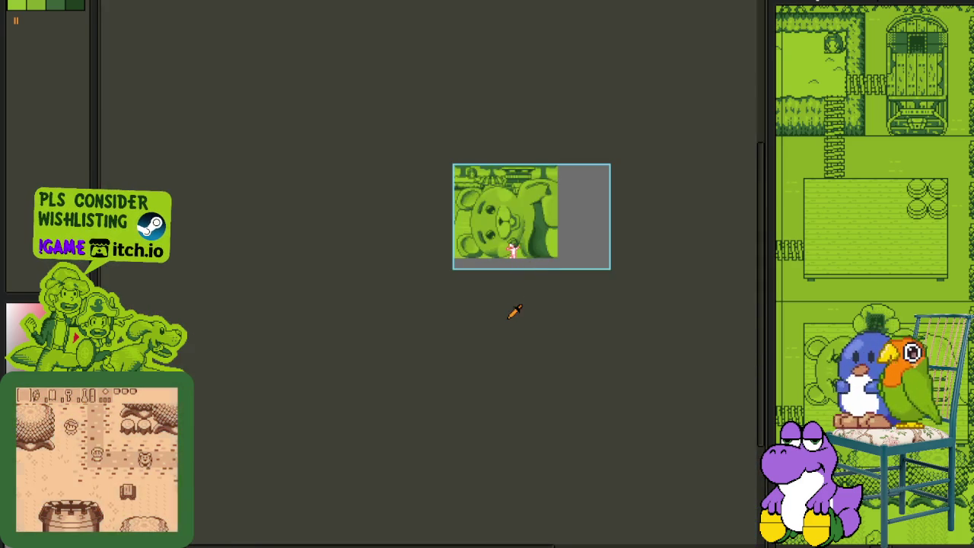
pyautogui.scroll(4, 515, 312)
pyautogui.scroll(1, 396, 221)
pyautogui.scroll(1, 389, 220)
pyautogui.scroll(2, 380, 219)
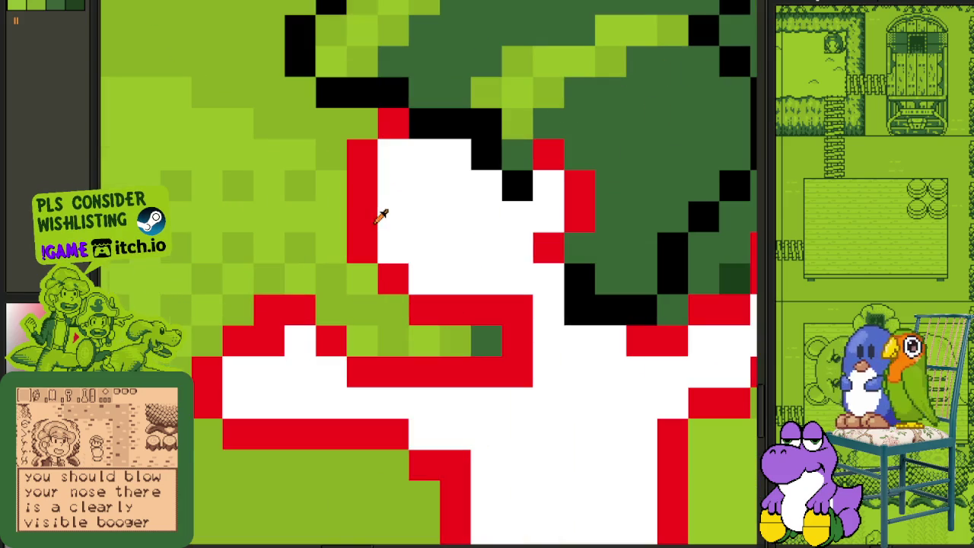
pyautogui.scroll(-2, 385, 203)
pyautogui.scroll(-2, 404, 212)
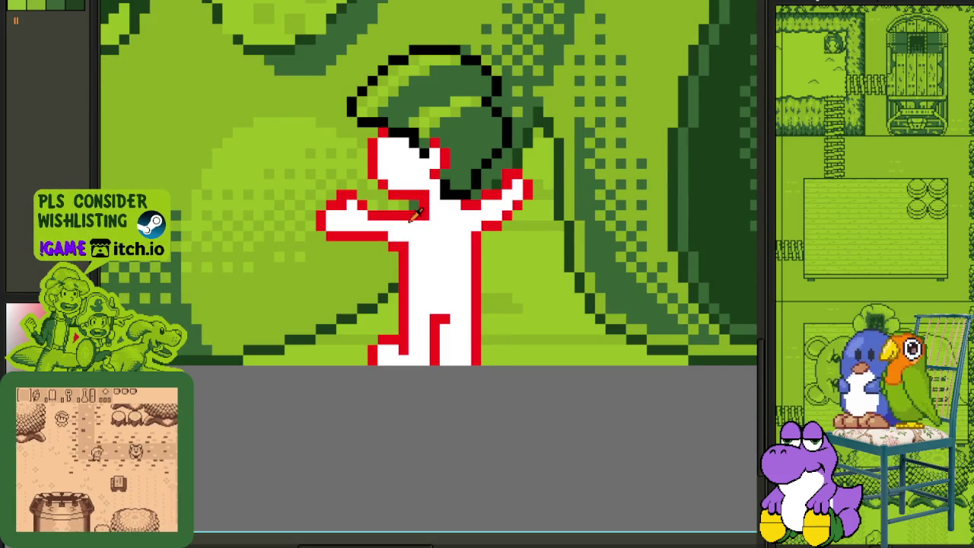
# Step: Draw the black belt line across the figure's waist, redoing it one row higher
pyautogui.scroll(1, 413, 215)
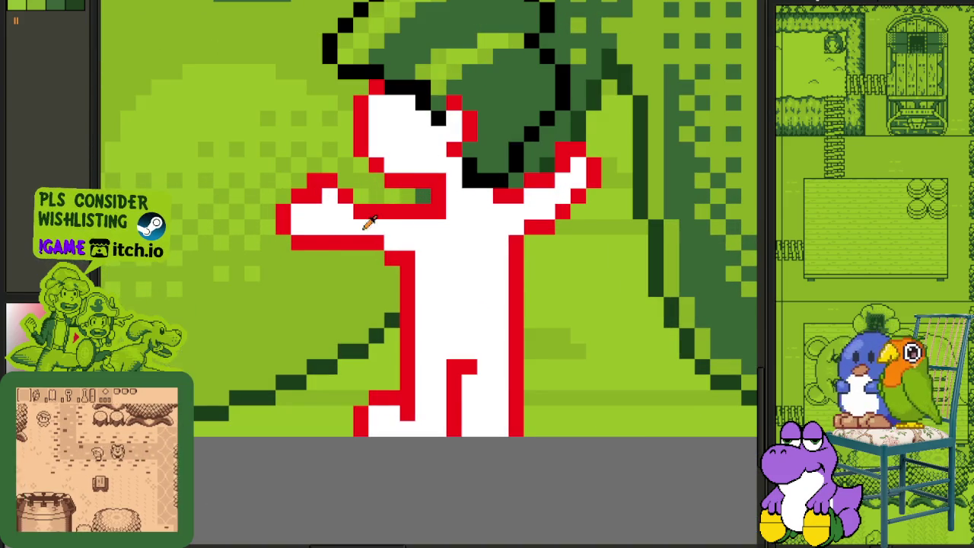
pyautogui.press('Tab')
pyautogui.press('Tab')
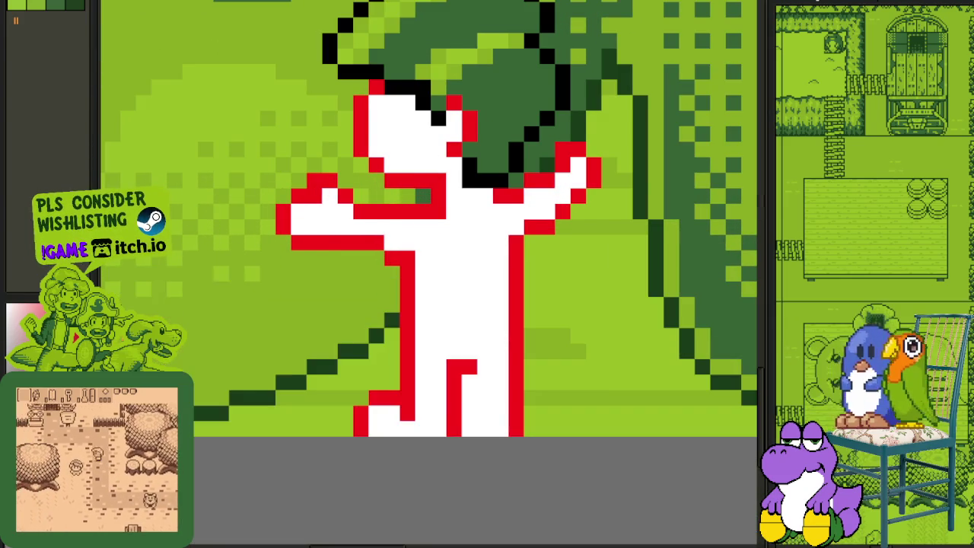
pyautogui.scroll(1, 460, 200)
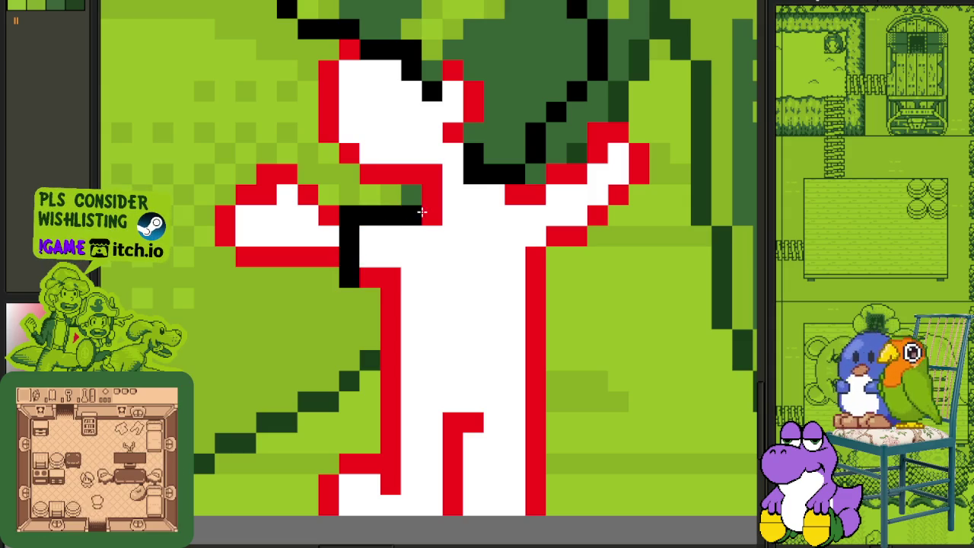
pyautogui.moveTo(480, 219); pyautogui.dragTo(374, 221)
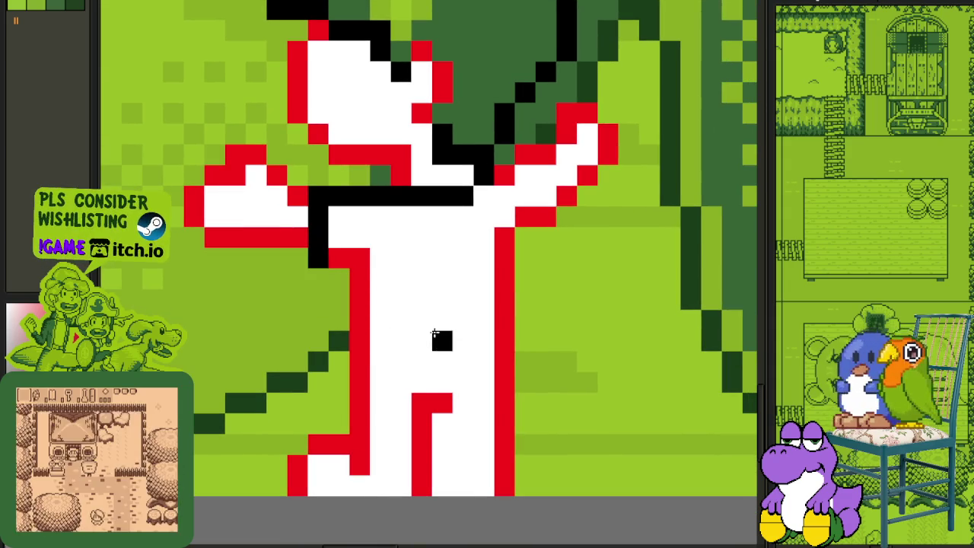
pyautogui.hotkey('ctrl', 'z')
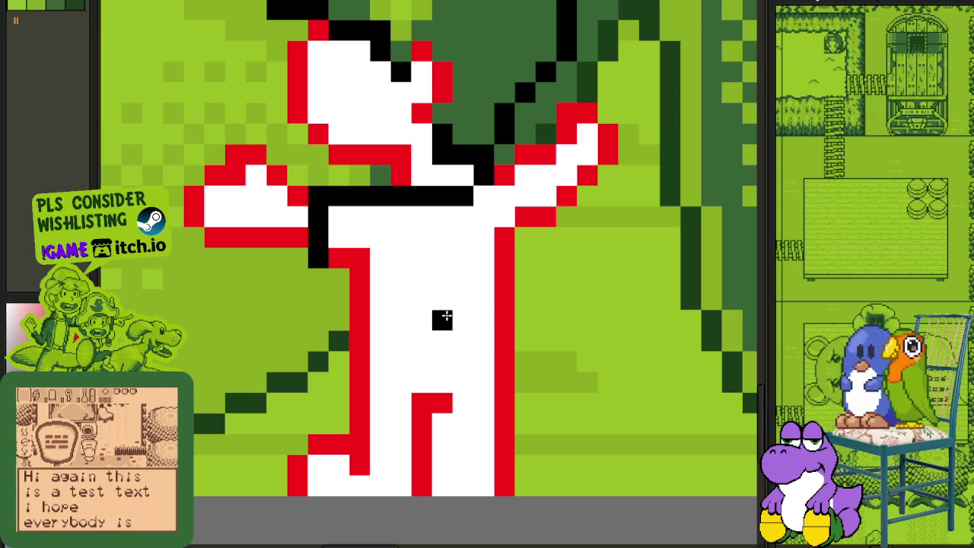
pyautogui.moveTo(443, 317); pyautogui.dragTo(383, 316)
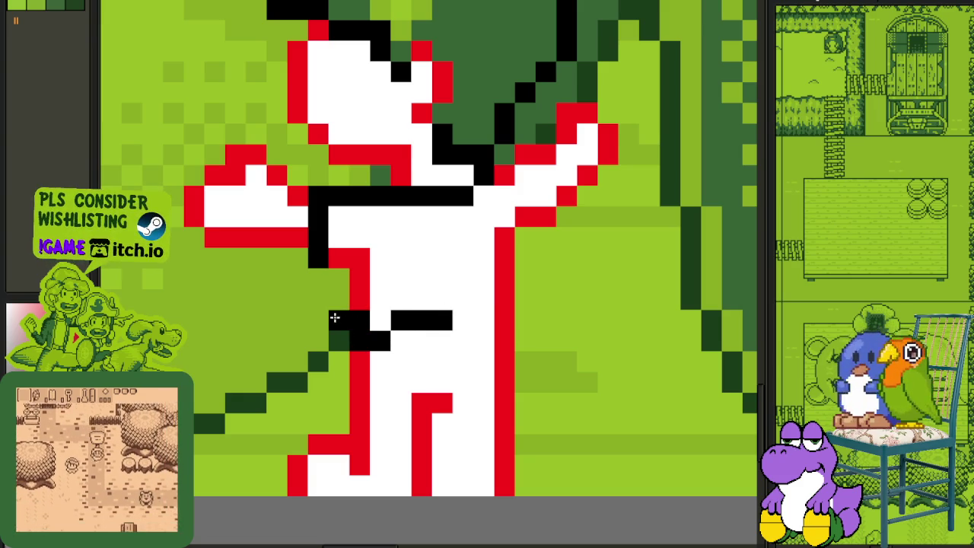
# Step: Extend the black outline up the torso's left side to the shoulder
pyautogui.click(360, 300)
pyautogui.click(360, 279)
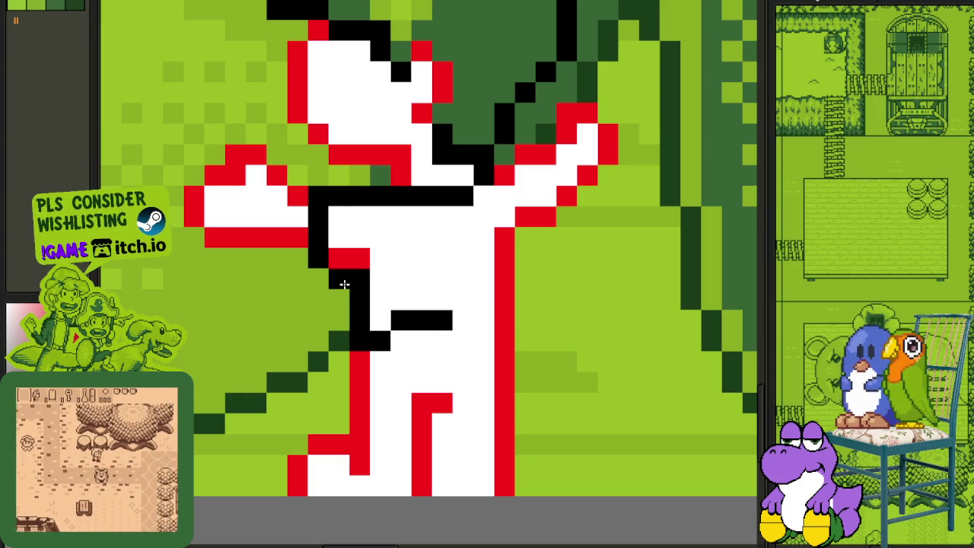
pyautogui.moveTo(500, 208); pyautogui.dragTo(450, 220)
pyautogui.click(432, 175)
pyautogui.click(453, 195)
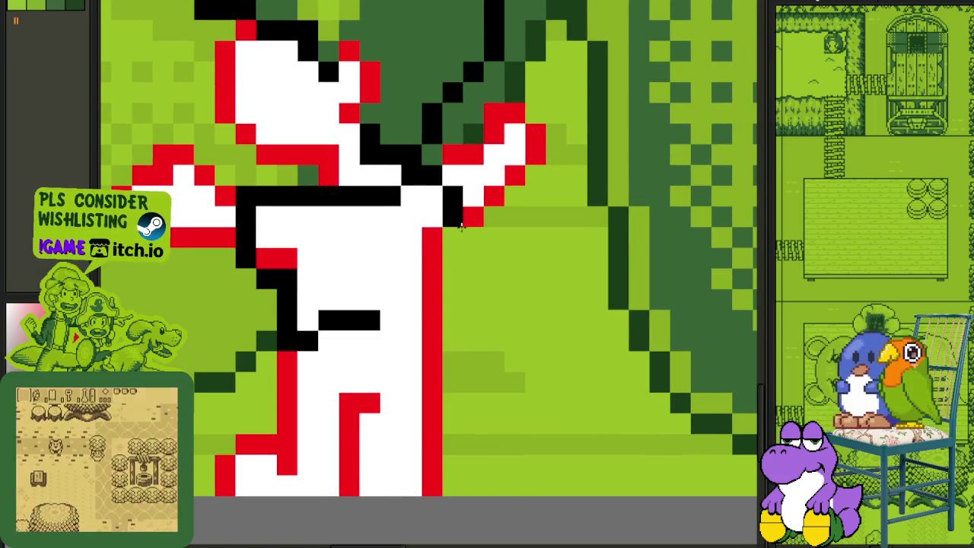
# Step: Blacken the cells under the right arm and down the torso's right side
pyautogui.click(455, 236)
pyautogui.click(434, 240)
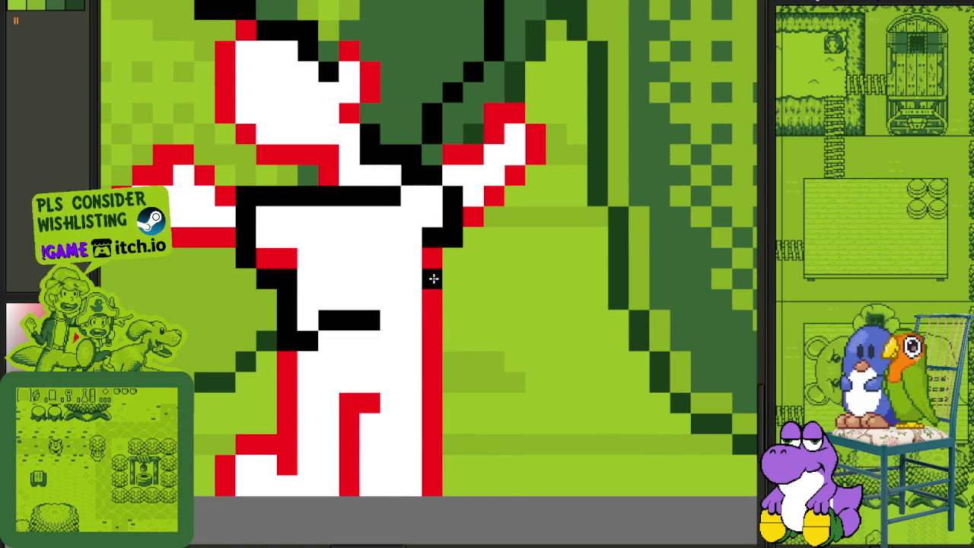
pyautogui.click(432, 258)
pyautogui.click(432, 299)
pyautogui.click(411, 321)
pyautogui.click(390, 320)
pyautogui.scroll(-3, 391, 320)
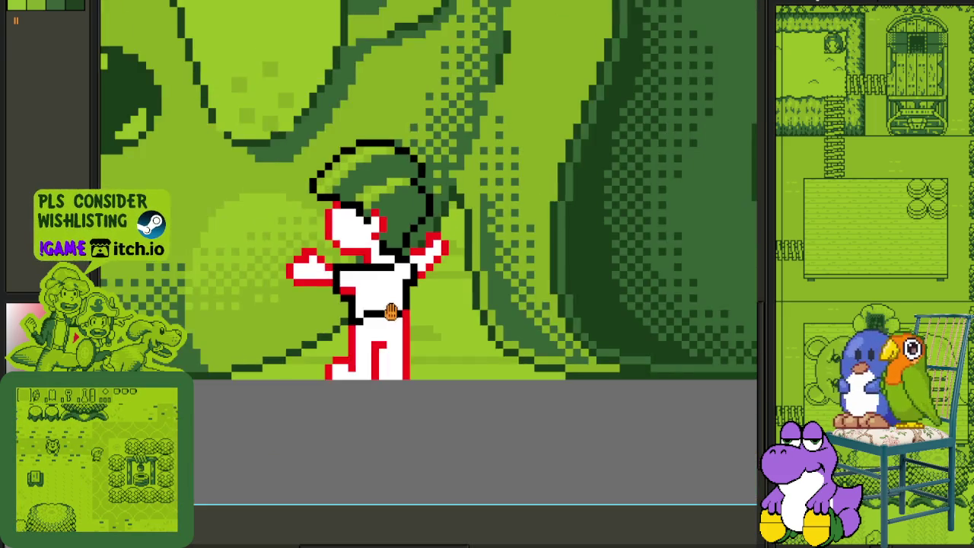
pyautogui.scroll(-3, 391, 312)
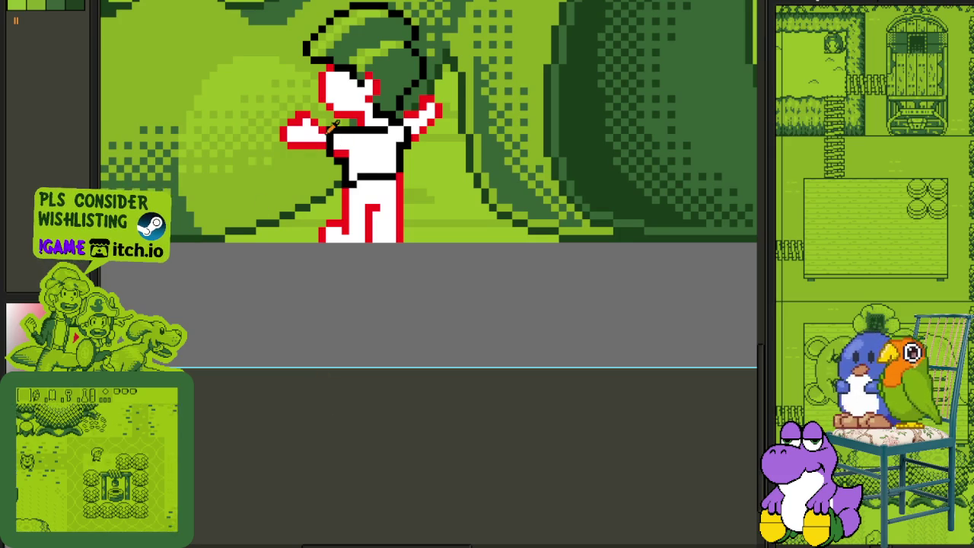
pyautogui.scroll(2, 334, 125)
pyautogui.scroll(1, 334, 125)
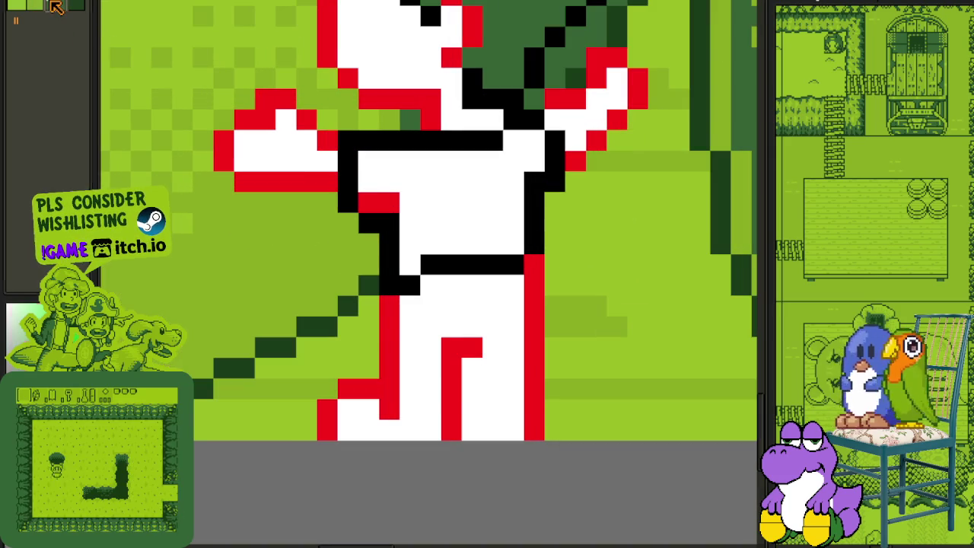
# Step: Paint a vertical dark-green column over the figure's white area
pyautogui.scroll(1, 377, 188)
pyautogui.moveTo(364, 149); pyautogui.dragTo(364, 181)
pyautogui.click(364, 212)
pyautogui.click(426, 149)
pyautogui.moveTo(424, 153)
pyautogui.mouseDown()
pyautogui.moveTo(426, 207)
pyautogui.moveTo(358, 242)
pyautogui.mouseUp()
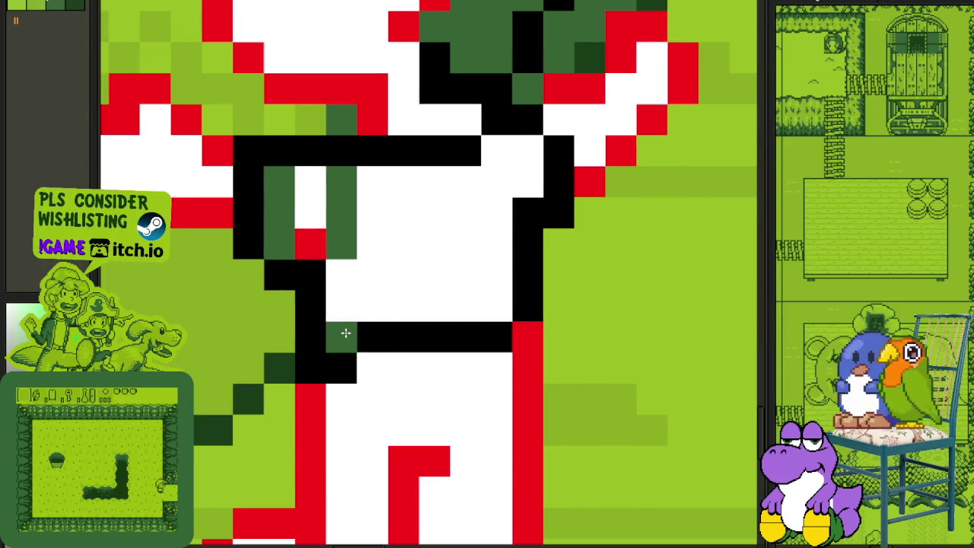
# Step: Paint alternating shirt rows dark green to form stripes
pyautogui.click(341, 336)
pyautogui.click(372, 306)
pyautogui.moveTo(372, 317); pyautogui.dragTo(498, 293)
pyautogui.moveTo(498, 244); pyautogui.dragTo(381, 245)
pyautogui.click(491, 188)
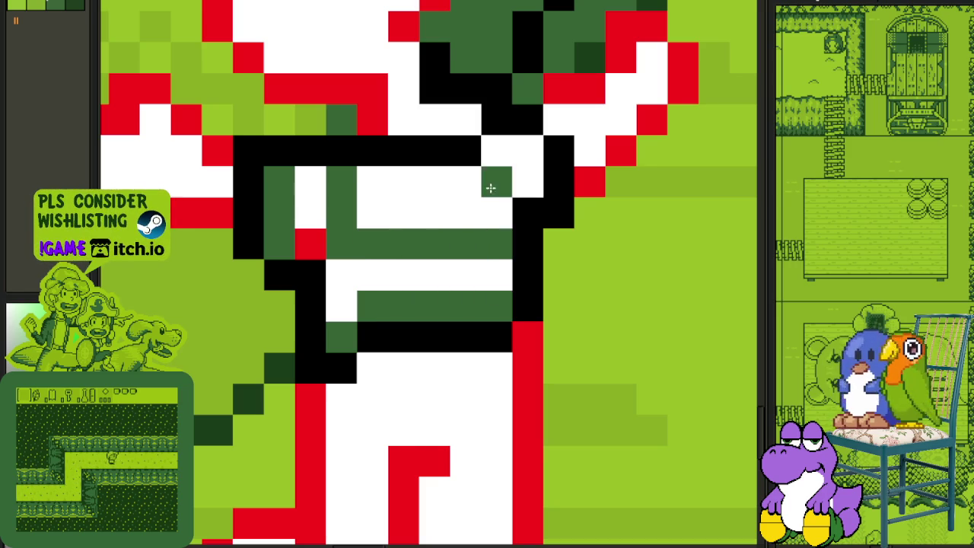
pyautogui.moveTo(481, 181); pyautogui.dragTo(398, 183)
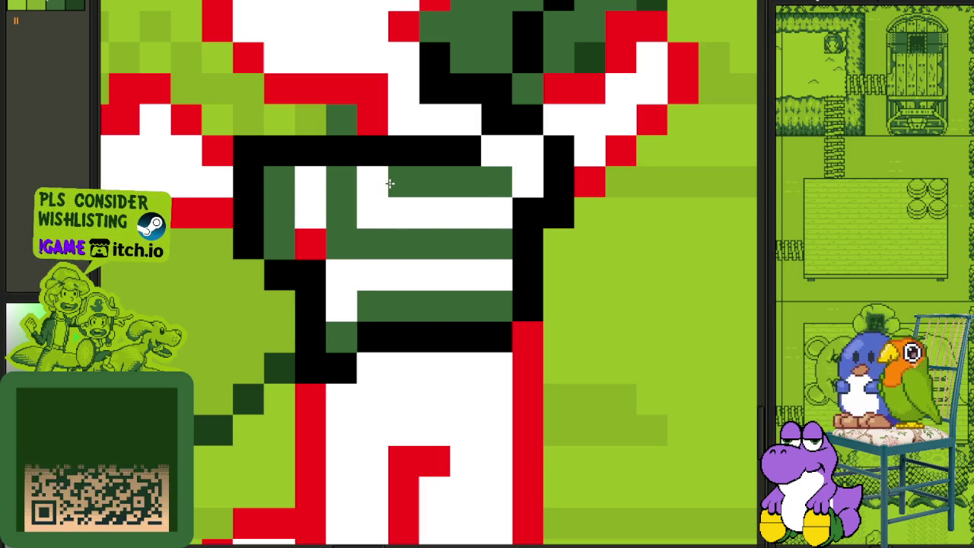
pyautogui.scroll(-5, 398, 183)
# Step: Sample light green and paint the remaining white shirt stripes with it
pyautogui.keyDown('alt'); pyautogui.click(393, 238); pyautogui.keyUp('alt')
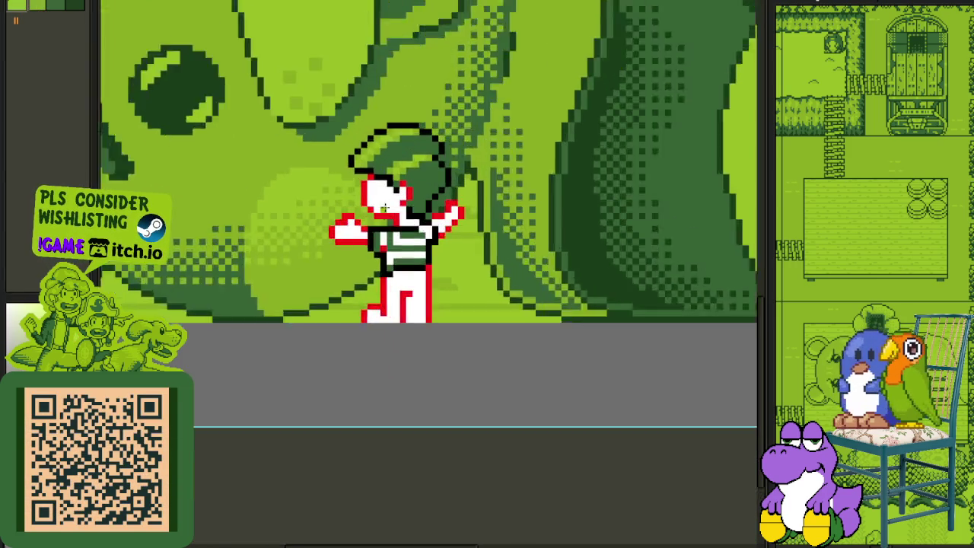
pyautogui.scroll(5, 380, 213)
pyautogui.moveTo(388, 259)
pyautogui.mouseDown()
pyautogui.moveTo(427, 310)
pyautogui.moveTo(487, 248)
pyautogui.moveTo(580, 188)
pyautogui.mouseUp()
pyautogui.scroll(-5, 580, 188)
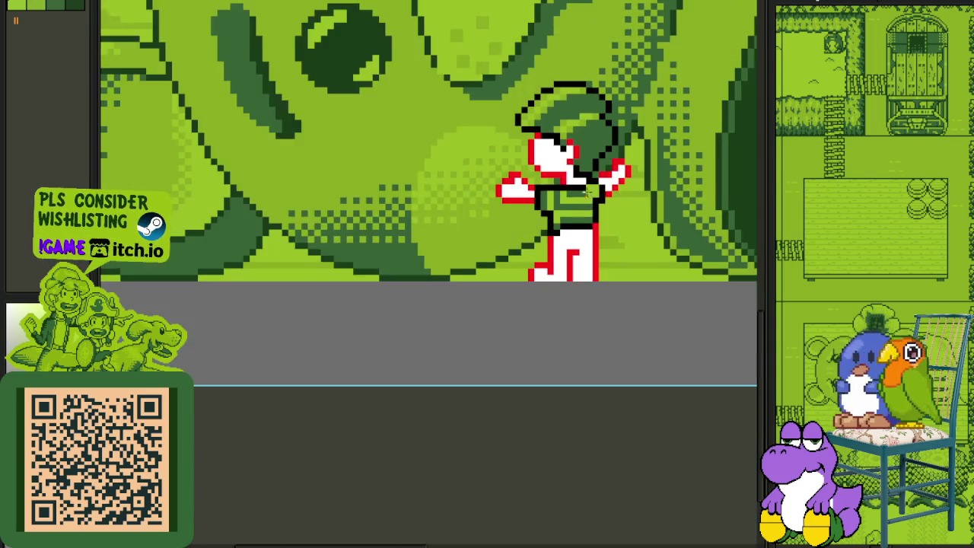
pyautogui.scroll(-2, 576, 237)
pyautogui.scroll(-2, 391, 305)
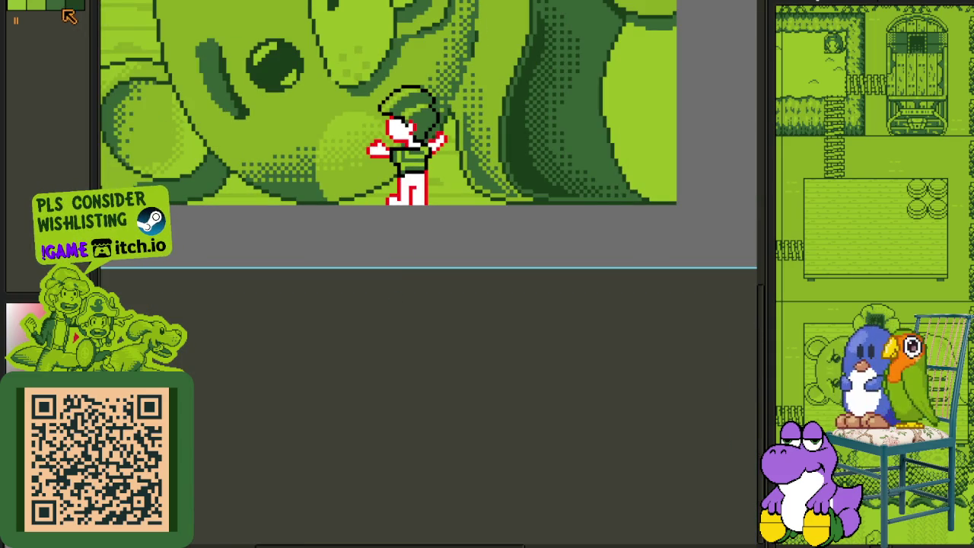
# Step: Fill the figure's leg area with dark green
pyautogui.scroll(2, 403, 145)
pyautogui.scroll(3, 395, 228)
pyautogui.click(387, 236)
pyautogui.click(360, 237)
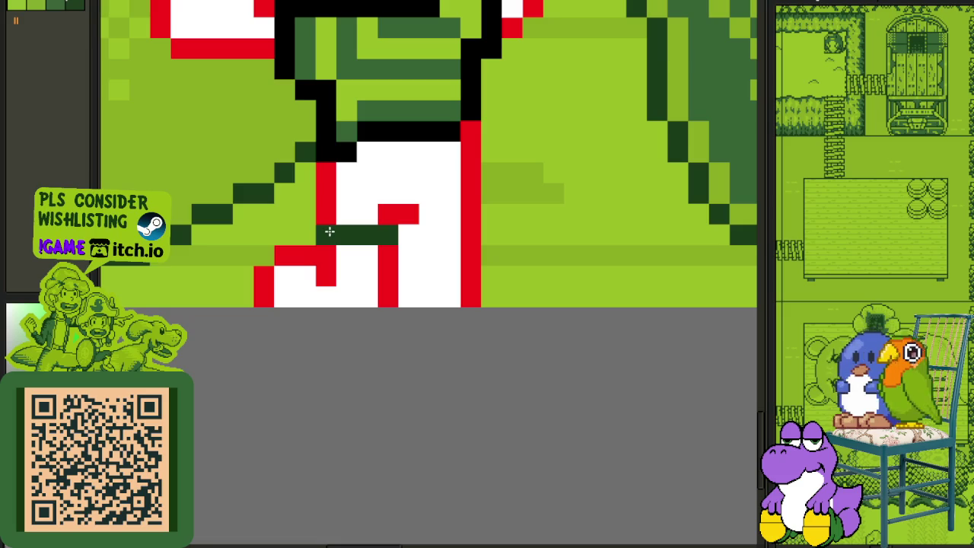
pyautogui.scroll(-4, 416, 233)
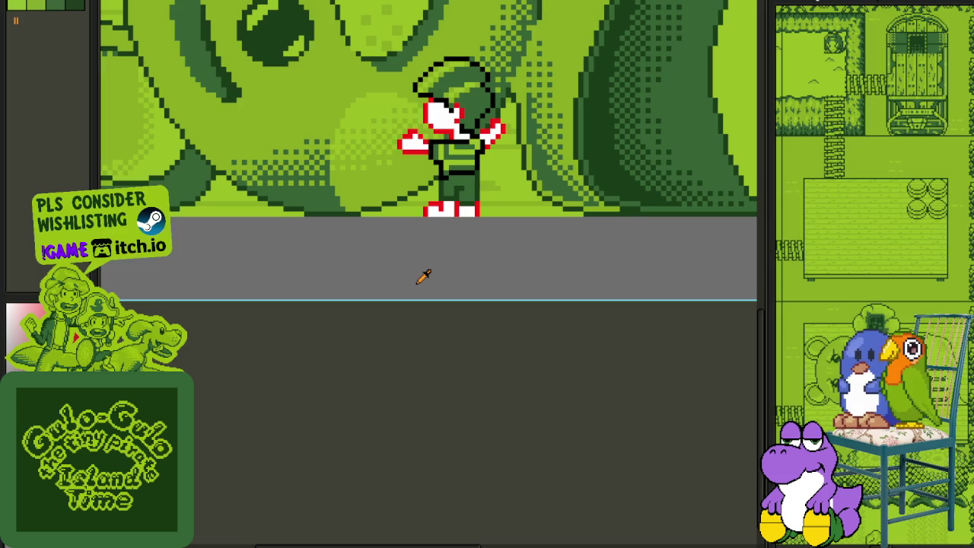
# Step: Repaint the figure's red outline pixels around the raised arm and hands in black
pyautogui.scroll(1, 424, 277)
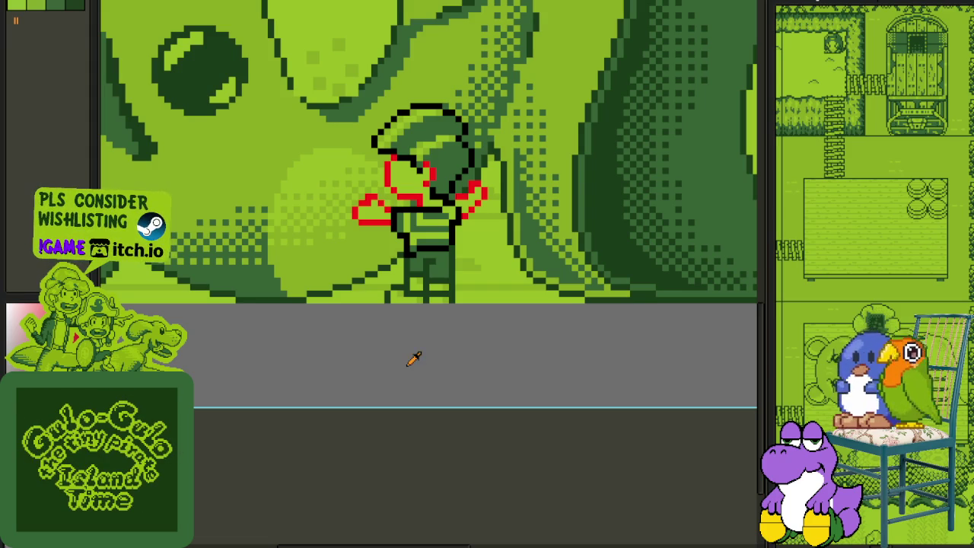
pyautogui.scroll(3, 447, 236)
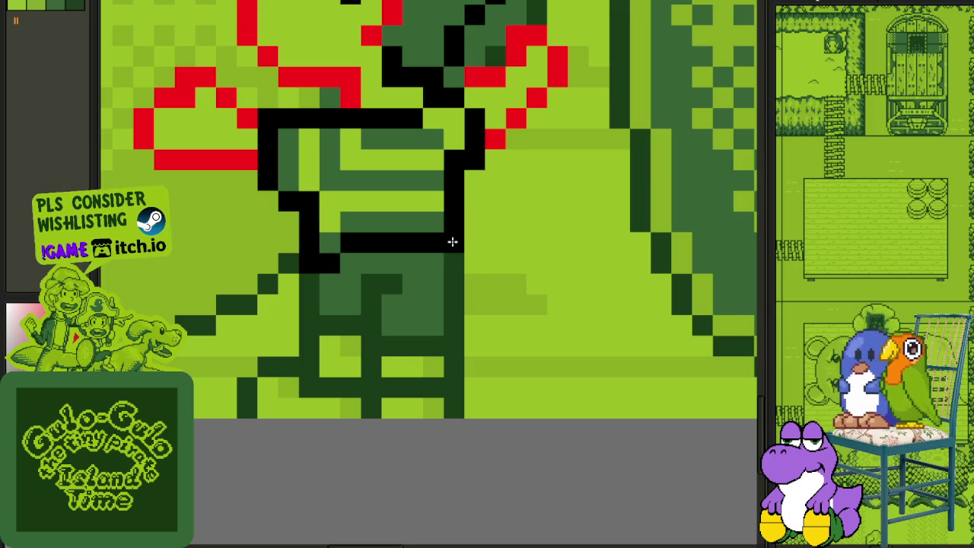
pyautogui.scroll(-3, 452, 242)
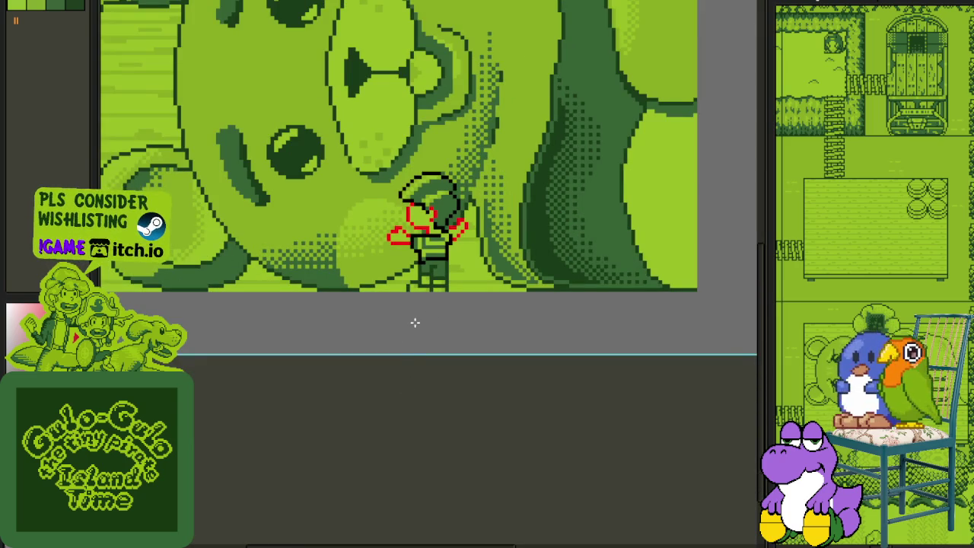
pyautogui.scroll(2, 424, 237)
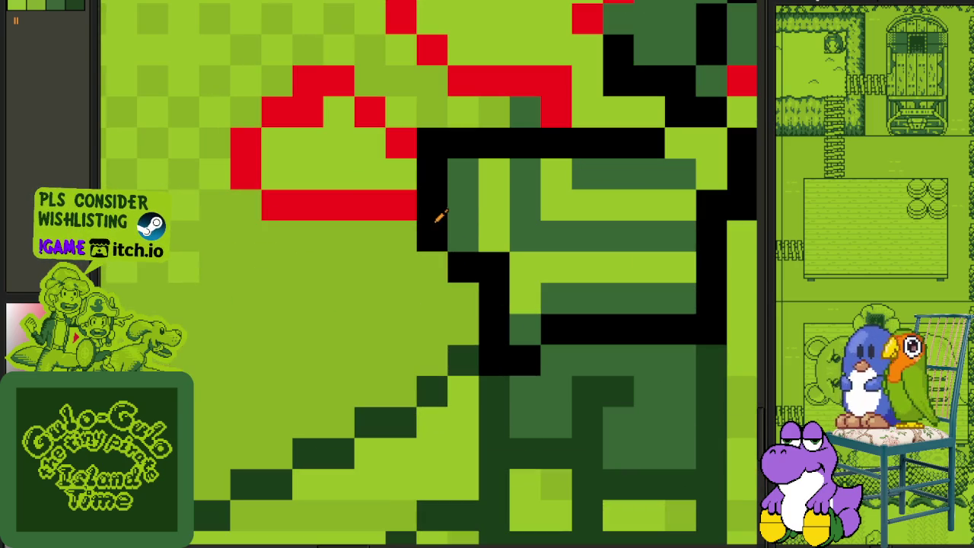
pyautogui.moveTo(401, 205)
pyautogui.mouseDown()
pyautogui.moveTo(356, 109)
pyautogui.moveTo(402, 135)
pyautogui.mouseUp()
pyautogui.scroll(3, 403, 135)
pyautogui.moveTo(472, 233)
pyautogui.mouseDown()
pyautogui.moveTo(472, 206)
pyautogui.moveTo(394, 143)
pyautogui.moveTo(404, 13)
pyautogui.moveTo(573, 45)
pyautogui.moveTo(601, 78)
pyautogui.moveTo(572, 141)
pyautogui.mouseUp()
pyautogui.hscroll(5, 415, 163)
pyautogui.moveTo(415, 162)
pyautogui.mouseDown()
pyautogui.moveTo(483, 219)
pyautogui.moveTo(518, 202)
pyautogui.moveTo(576, 231)
pyautogui.moveTo(550, 287)
pyautogui.moveTo(507, 322)
pyautogui.mouseUp()
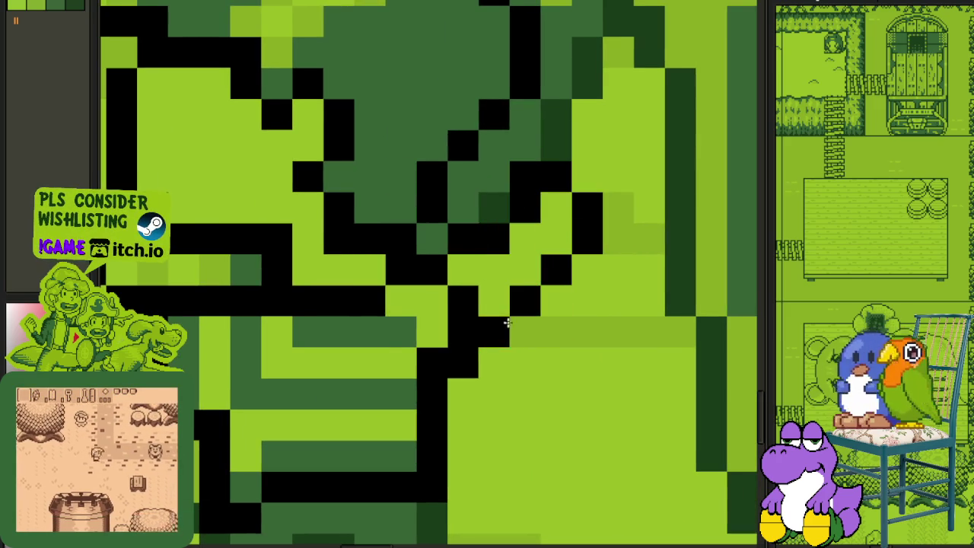
pyautogui.scroll(-3, 505, 332)
pyautogui.scroll(-2, 505, 332)
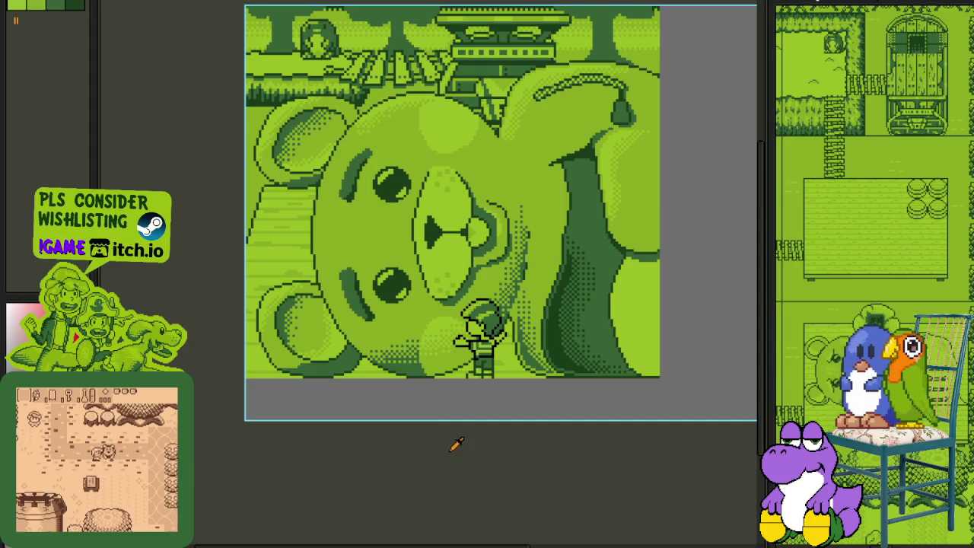
pyautogui.click(38, 5)
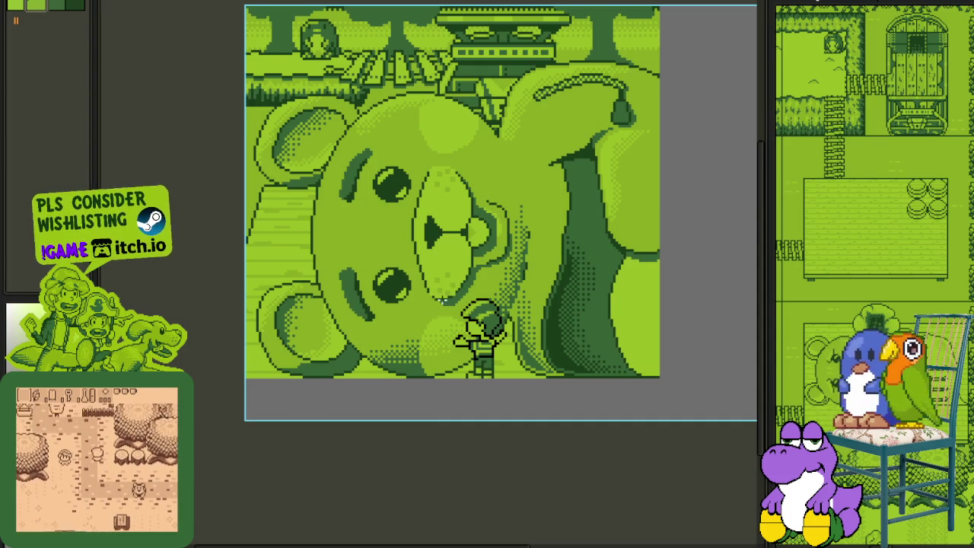
# Step: Zoom in on the figure's shirt and dot the first olive pixels into its light stripes
pyautogui.scroll(2, 442, 301)
pyautogui.scroll(1, 442, 301)
pyautogui.scroll(2, 442, 301)
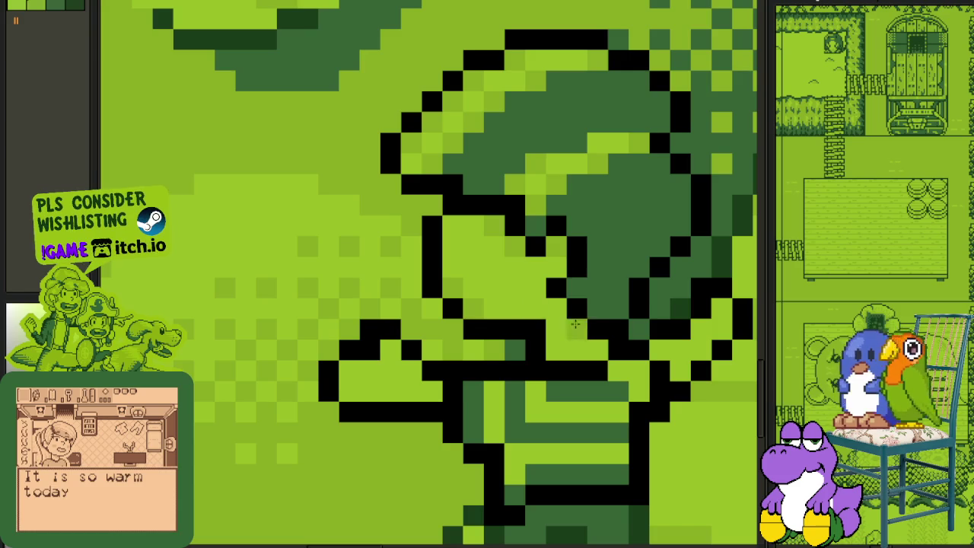
pyautogui.moveTo(576, 324); pyautogui.dragTo(431, 303)
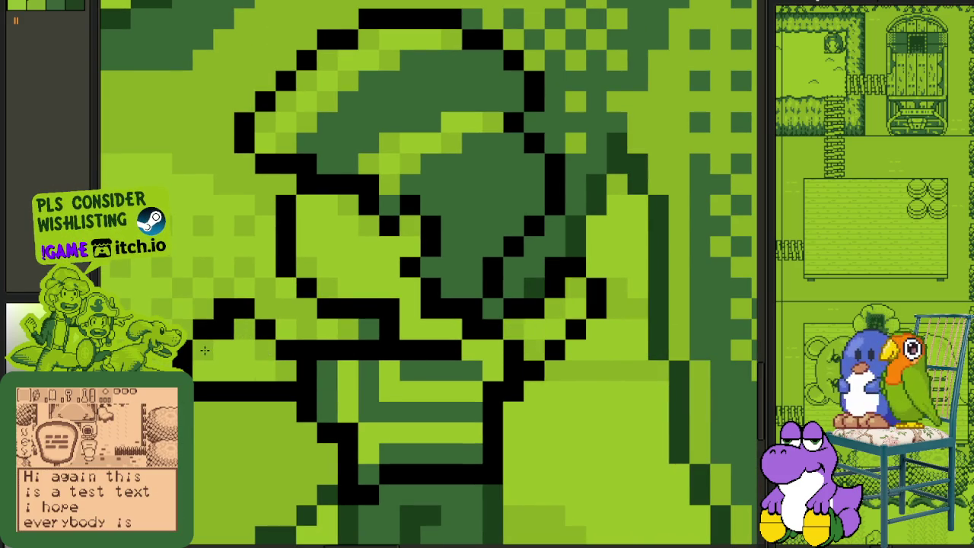
pyautogui.scroll(-3, 204, 350)
pyautogui.scroll(-2, 233, 383)
pyautogui.scroll(3, 233, 383)
pyautogui.scroll(3, 279, 294)
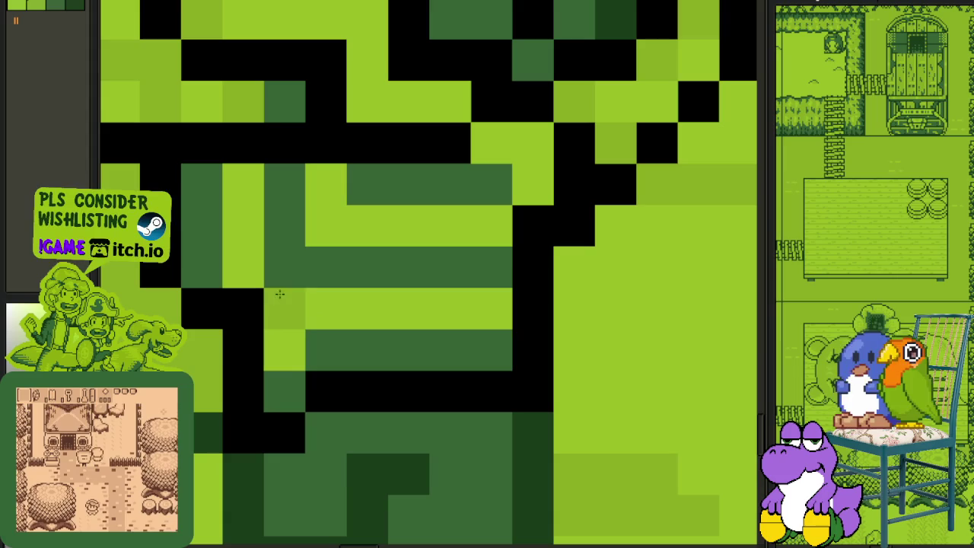
pyautogui.click(243, 185)
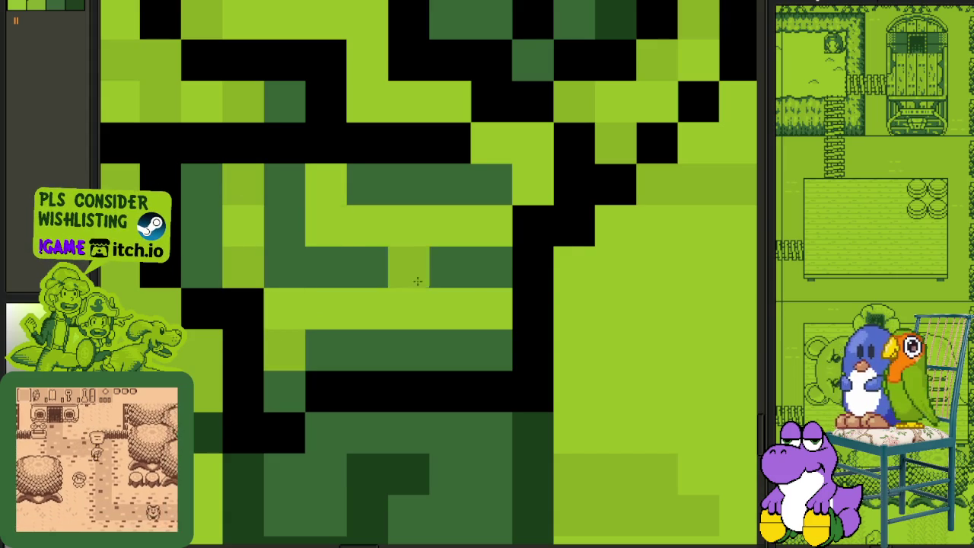
pyautogui.click(492, 308)
# Step: Add more olive pixels across the remaining light shirt stripes
pyautogui.click(328, 187)
pyautogui.click(493, 226)
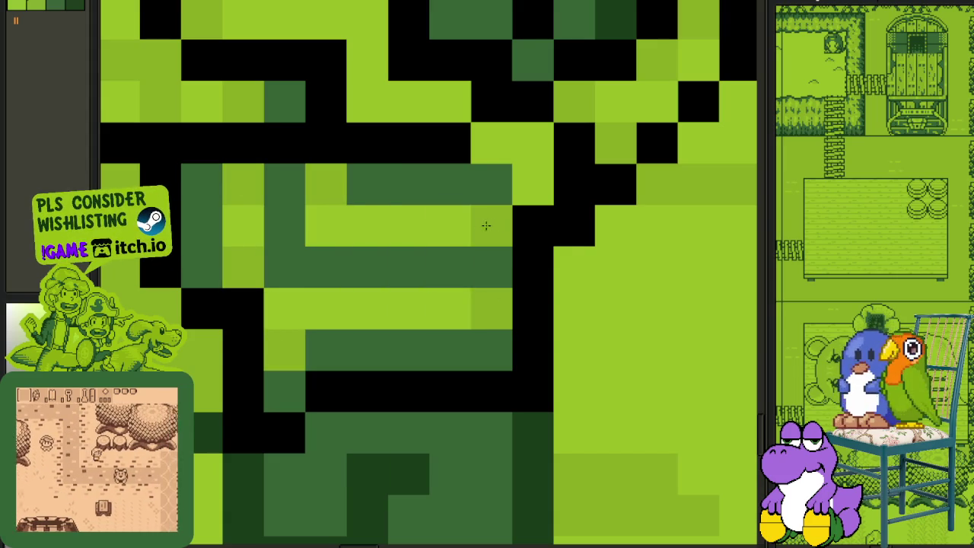
pyautogui.click(491, 144)
pyautogui.scroll(-3, 491, 143)
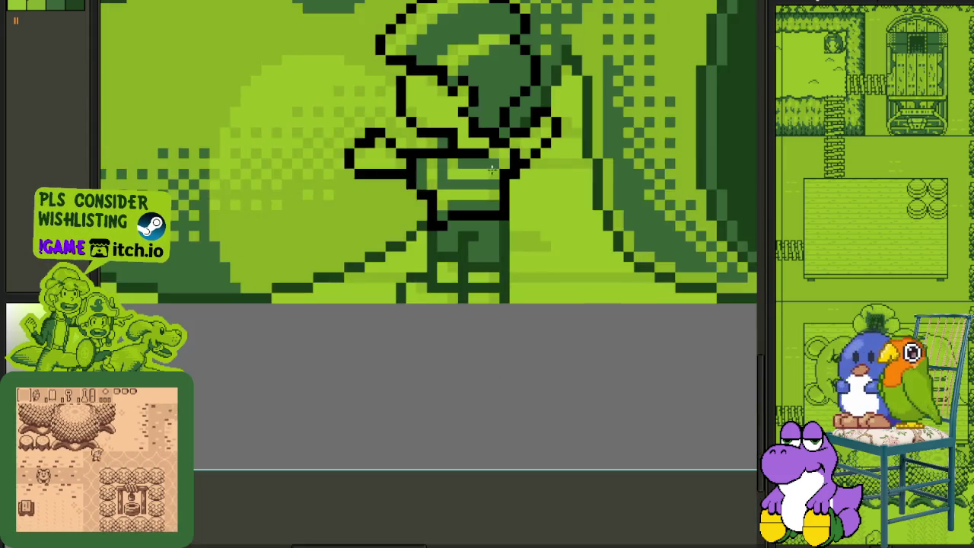
pyautogui.scroll(2, 485, 131)
pyautogui.scroll(-2, 485, 131)
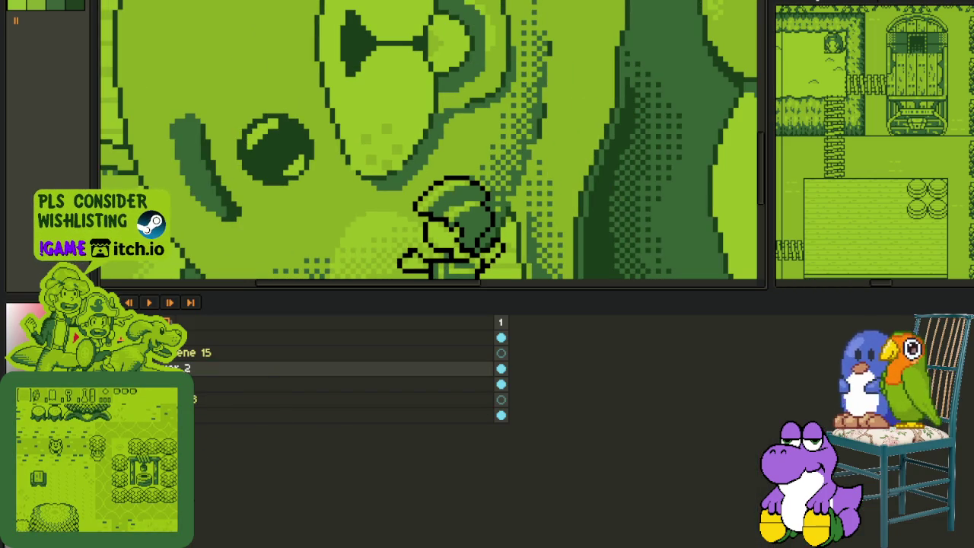
pyautogui.rightClick(179, 369)
# Step: Merge Layer 2 into Layer 1 and replace black #000000 with the darkest green Idx-3
pyautogui.click(221, 462)
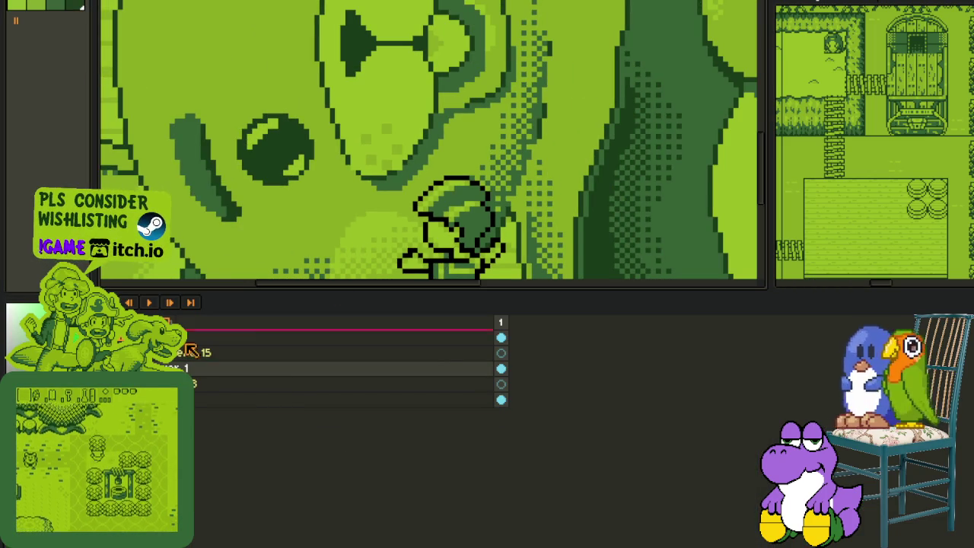
pyautogui.press('Tab')
pyautogui.scroll(2, 533, 231)
pyautogui.scroll(1, 533, 230)
pyautogui.hotkey('shift', 'r')
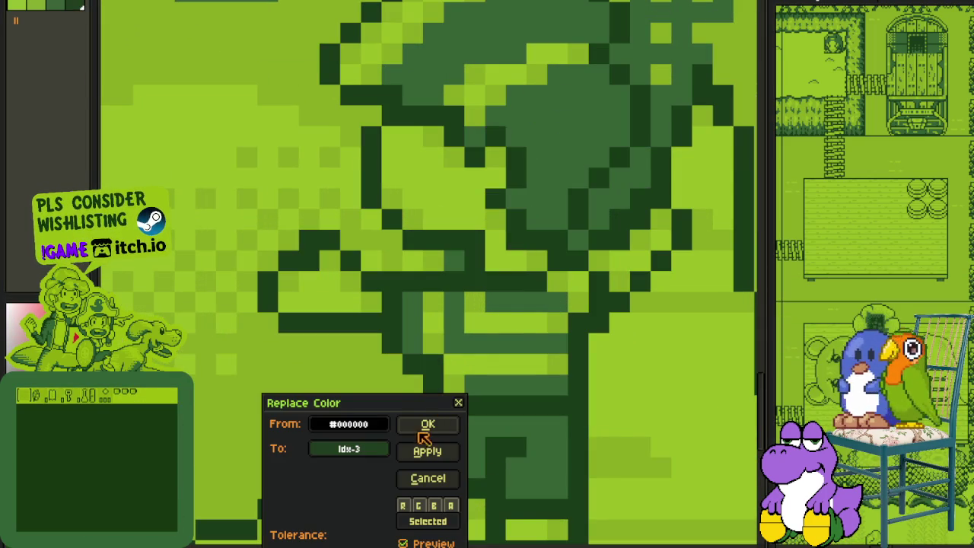
pyautogui.click(426, 424)
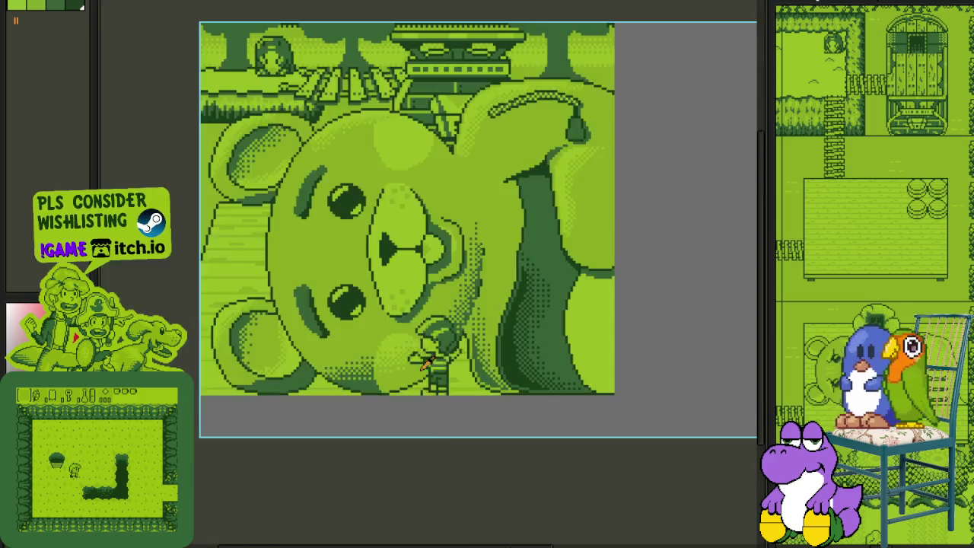
pyautogui.scroll(-1, 451, 436)
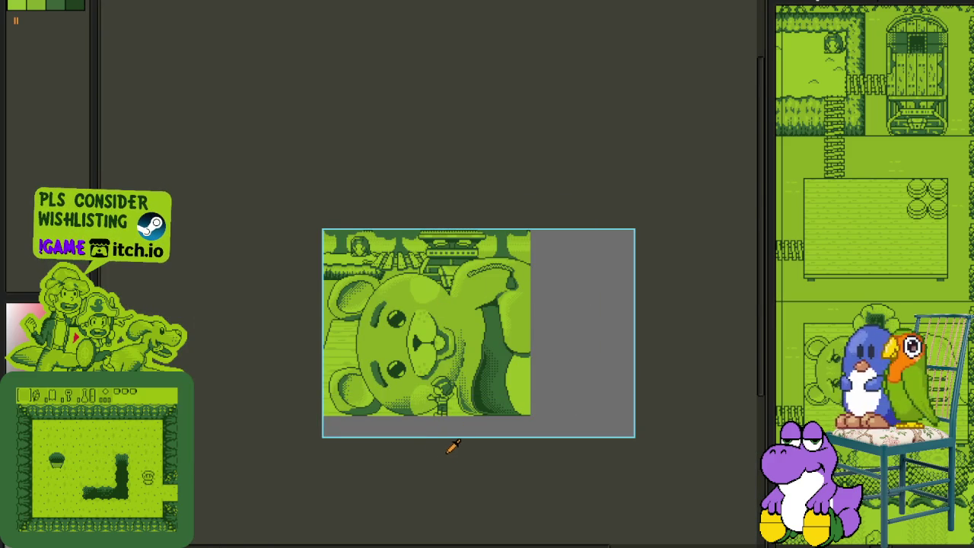
pyautogui.press('Tab')
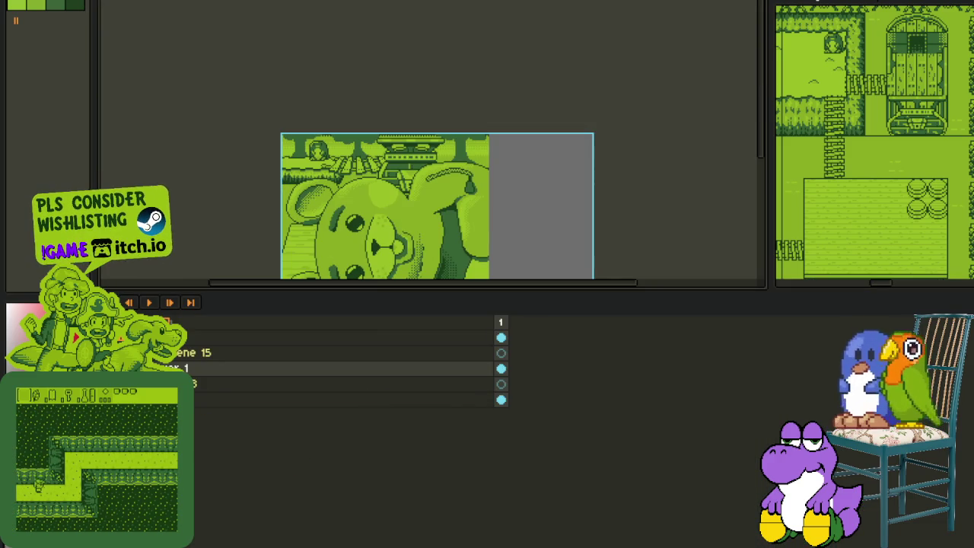
pyautogui.rightClick(184, 369)
pyautogui.moveTo(228, 396)
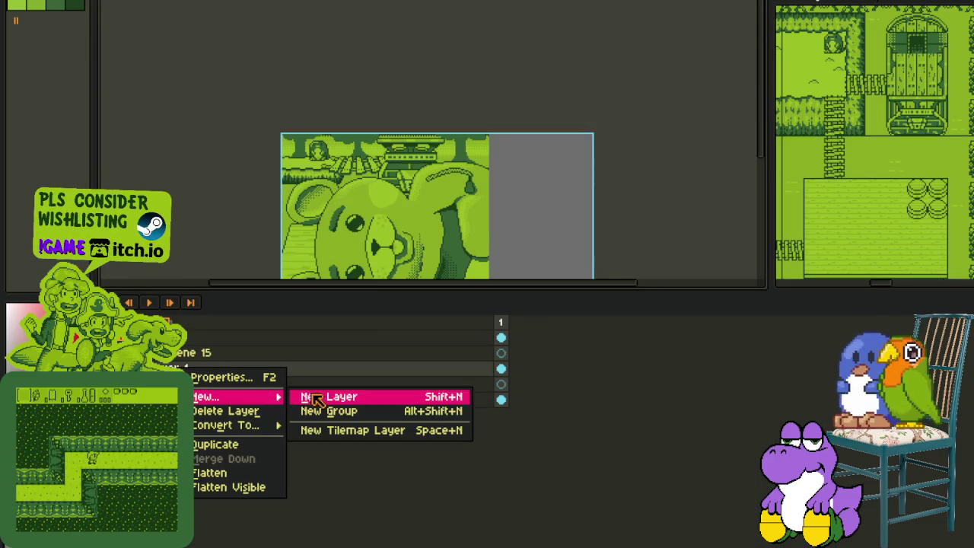
# Step: Add a new layer and start a red stroke beside the bear's snout
pyautogui.click(315, 397)
pyautogui.press('Tab')
pyautogui.scroll(3, 428, 257)
pyautogui.scroll(2, 446, 278)
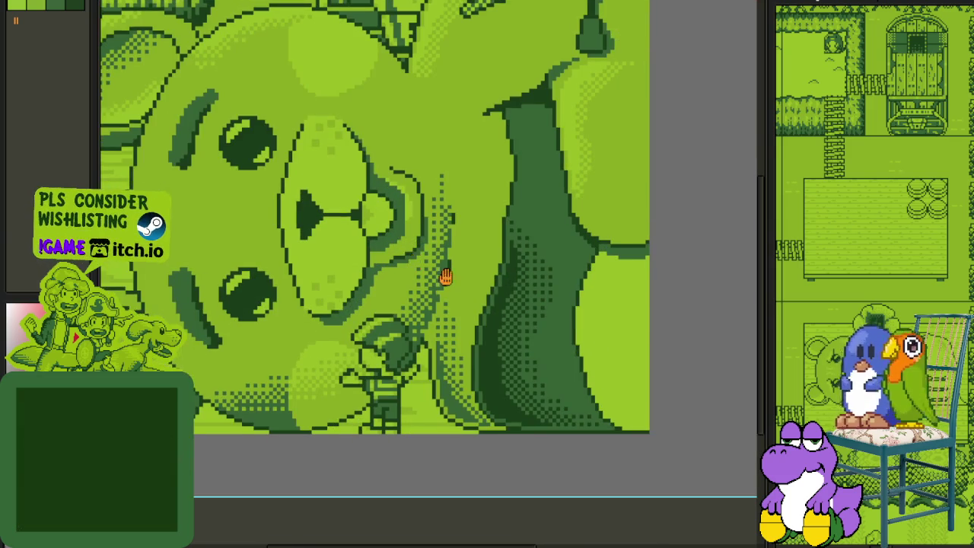
pyautogui.scroll(1, 446, 278)
pyautogui.scroll(1, 434, 276)
pyautogui.scroll(1, 449, 259)
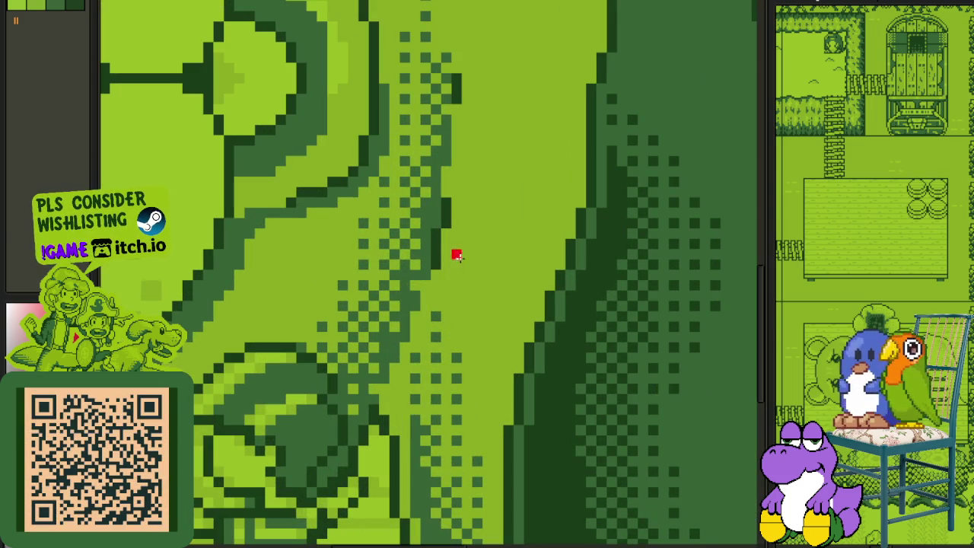
pyautogui.moveTo(466, 253)
pyautogui.mouseDown()
pyautogui.moveTo(408, 271)
pyautogui.moveTo(474, 239)
pyautogui.moveTo(403, 221)
pyautogui.moveTo(438, 293)
pyautogui.mouseUp()
pyautogui.hotkey('ctrl', 'z')
# Step: Delete the misdrawn red stroke and redraw the heart's upper-left outline
pyautogui.scroll(2, 426, 240)
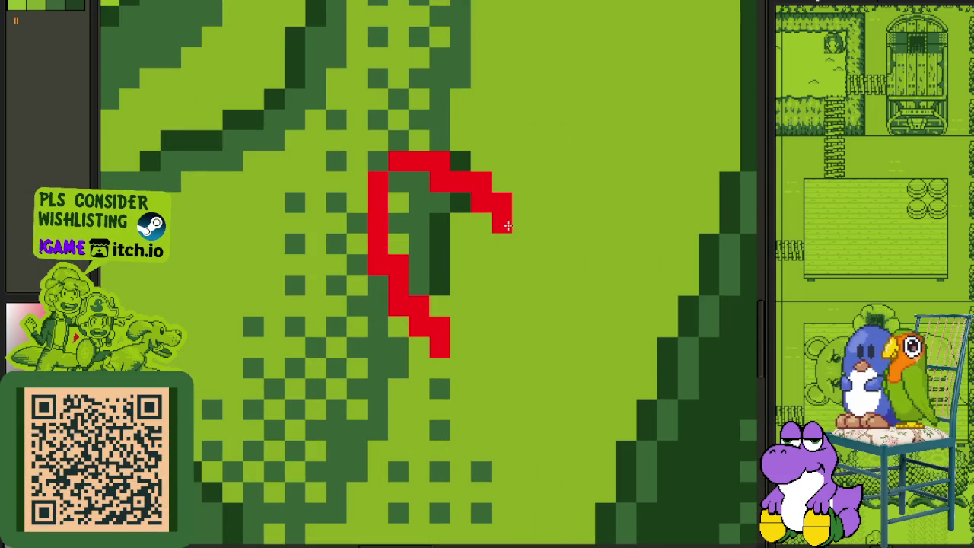
pyautogui.click(378, 162)
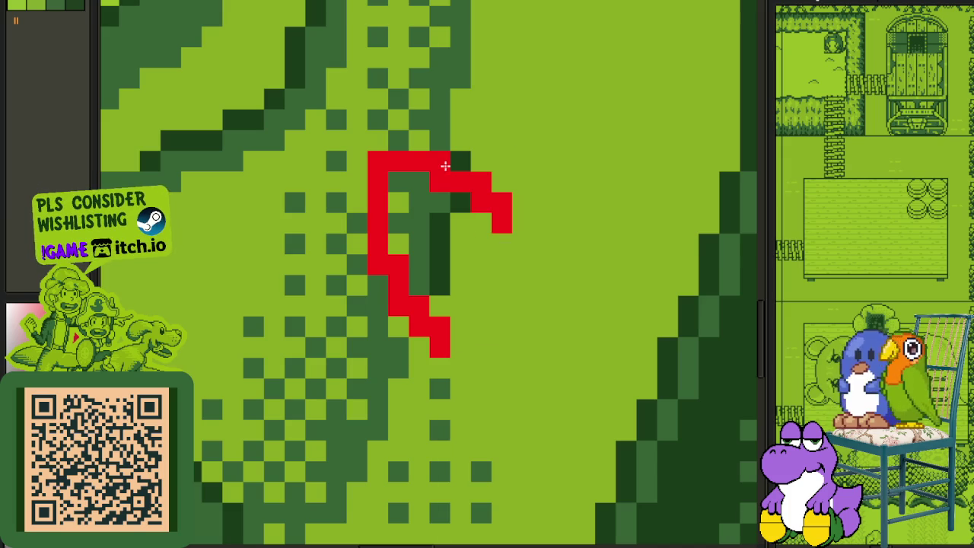
pyautogui.moveTo(365, 142); pyautogui.dragTo(552, 395)
pyautogui.press('Delete')
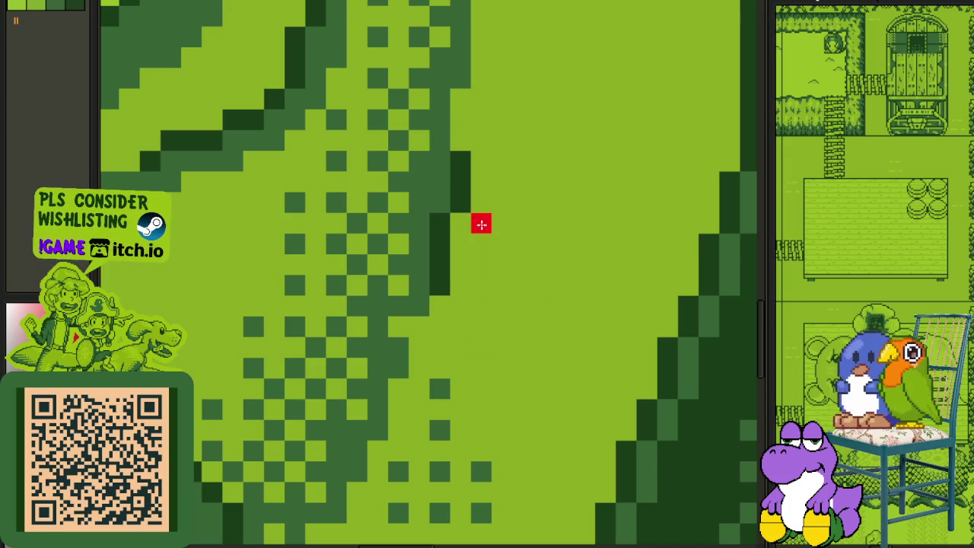
pyautogui.moveTo(481, 244)
pyautogui.mouseDown()
pyautogui.moveTo(481, 203)
pyautogui.moveTo(452, 182)
pyautogui.moveTo(384, 199)
pyautogui.moveTo(398, 265)
pyautogui.mouseUp()
pyautogui.moveTo(477, 188)
pyautogui.mouseDown()
pyautogui.moveTo(387, 291)
pyautogui.moveTo(440, 339)
pyautogui.mouseUp()
pyautogui.hotkey('ctrl', 'z')
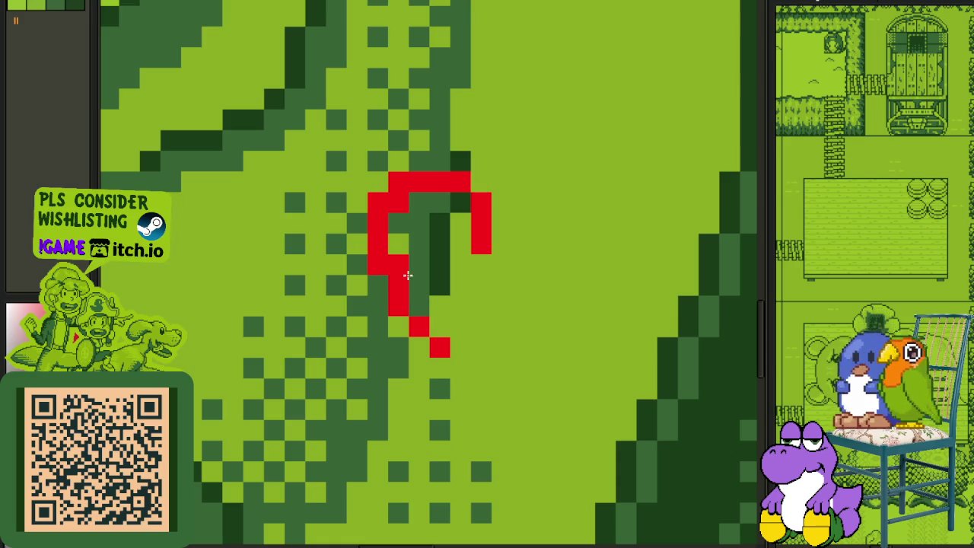
# Step: Draw the heart's top edge and right side, then fill its interior red
pyautogui.click(501, 184)
pyautogui.moveTo(542, 200)
pyautogui.mouseDown()
pyautogui.moveTo(564, 248)
pyautogui.moveTo(568, 298)
pyautogui.moveTo(514, 334)
pyautogui.mouseUp()
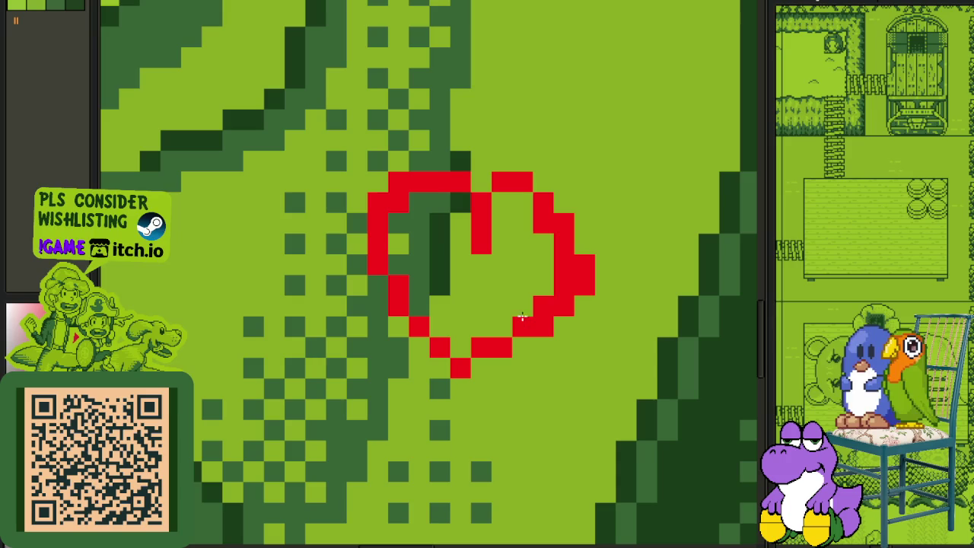
pyautogui.click(539, 260)
pyautogui.moveTo(457, 261)
pyautogui.mouseDown()
pyautogui.moveTo(442, 269)
pyautogui.moveTo(428, 262)
pyautogui.mouseUp()
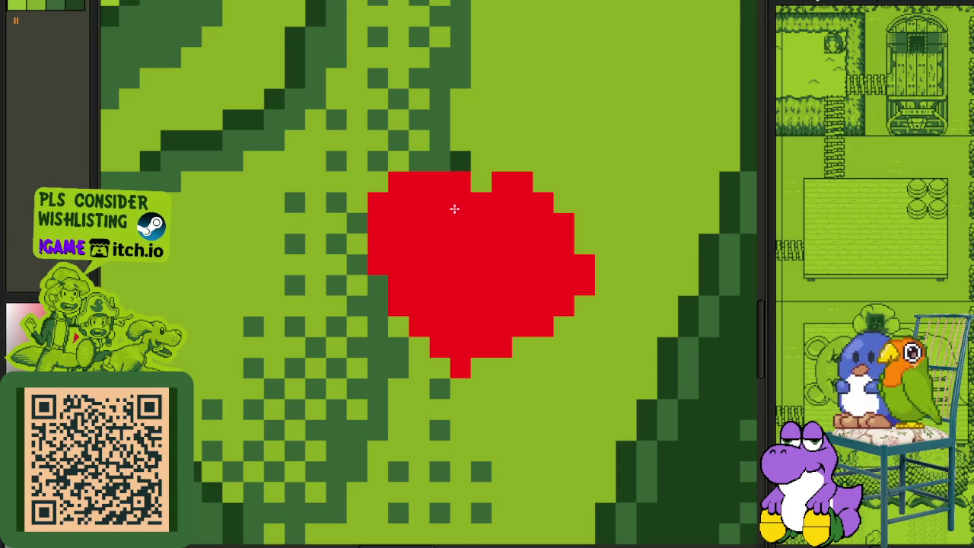
pyautogui.scroll(-2, 455, 209)
pyautogui.scroll(2, 414, 188)
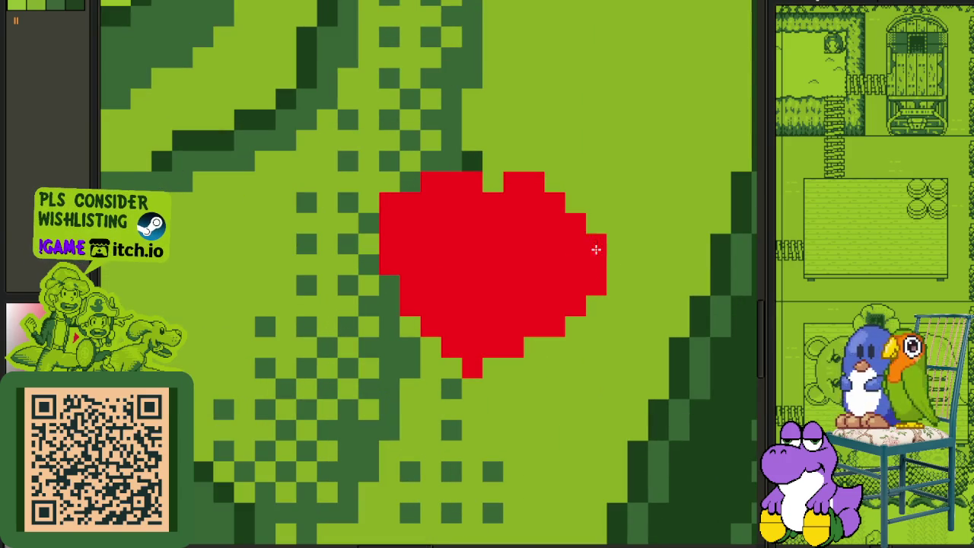
pyautogui.scroll(-2, 540, 337)
pyautogui.scroll(2, 441, 236)
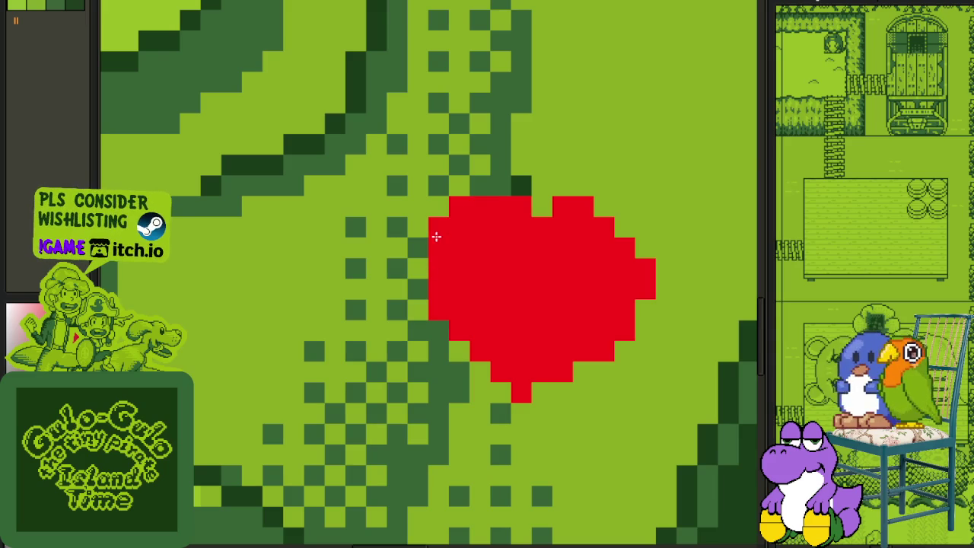
pyautogui.moveTo(413, 264)
pyautogui.mouseDown()
pyautogui.moveTo(419, 283)
pyautogui.moveTo(426, 245)
pyautogui.mouseUp()
# Step: Extend the heart's top-left lobe in red
pyautogui.scroll(-2, 495, 255)
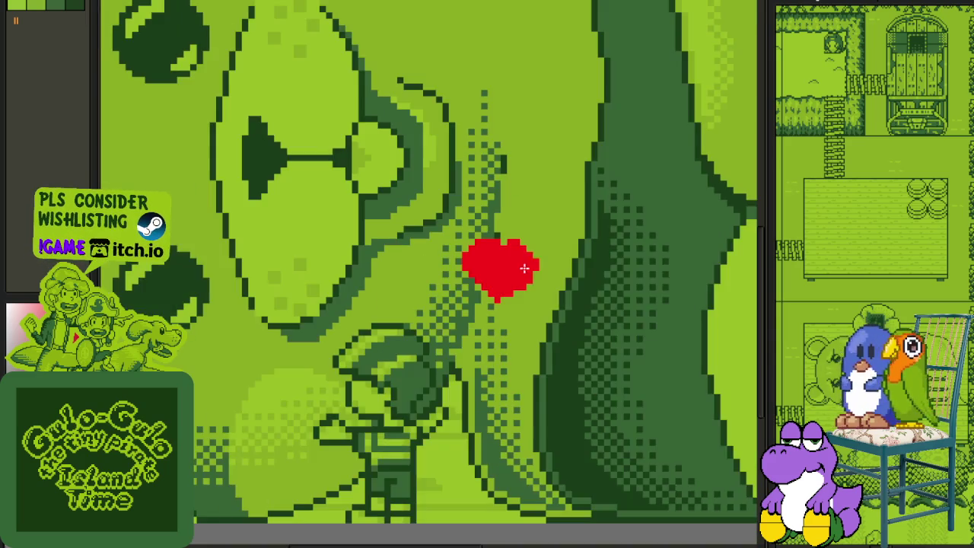
pyautogui.scroll(2, 504, 252)
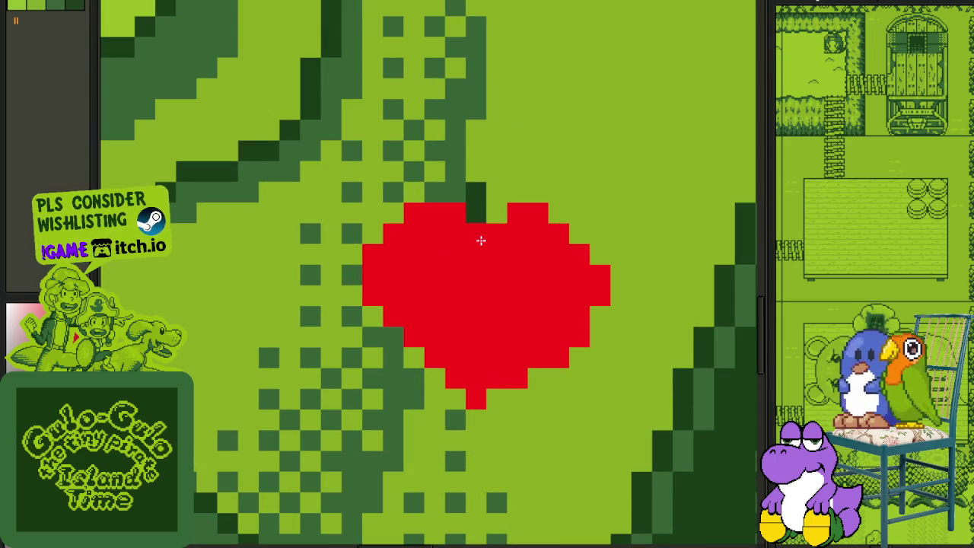
pyautogui.moveTo(450, 197); pyautogui.dragTo(407, 196)
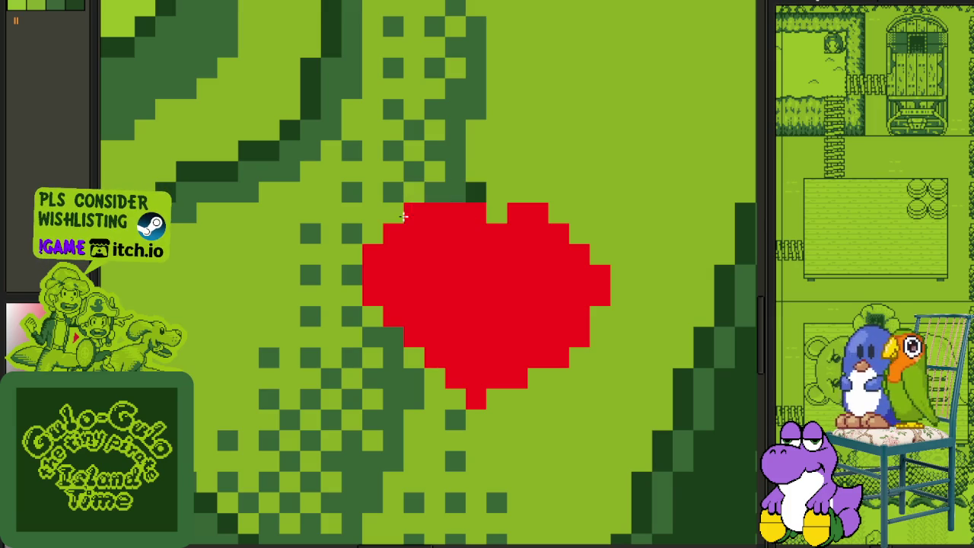
pyautogui.scroll(-3, 468, 251)
pyautogui.scroll(1, 471, 252)
pyautogui.scroll(2, 472, 251)
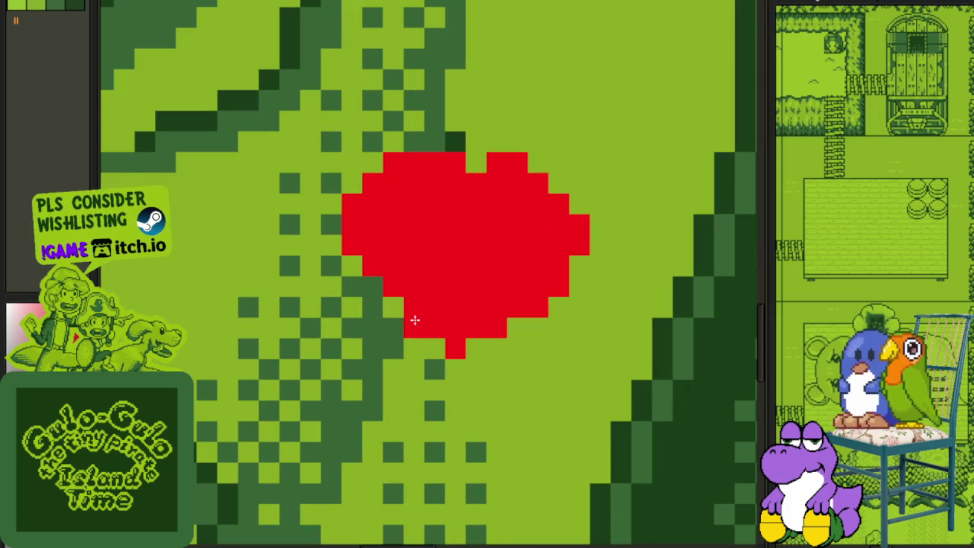
# Step: Erase excess pixels at the heart's lower left and trim its left edge back to green
pyautogui.moveTo(415, 320); pyautogui.dragTo(366, 284)
pyautogui.scroll(-1, 433, 285)
pyautogui.scroll(1, 423, 303)
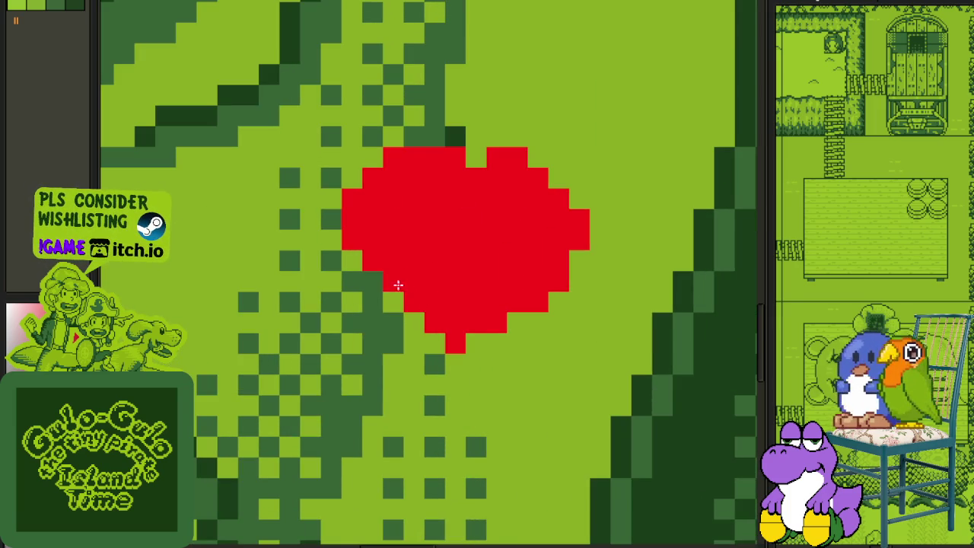
pyautogui.scroll(-3, 434, 251)
pyautogui.scroll(2, 499, 232)
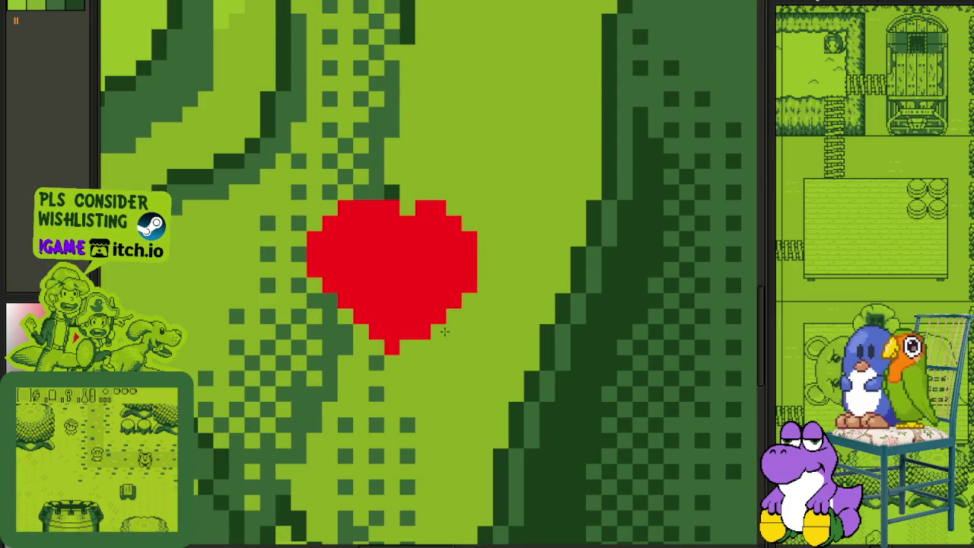
pyautogui.scroll(-3, 444, 332)
pyautogui.scroll(4, 396, 294)
pyautogui.moveTo(421, 209)
pyautogui.mouseDown()
pyautogui.moveTo(377, 274)
pyautogui.moveTo(442, 342)
pyautogui.mouseUp()
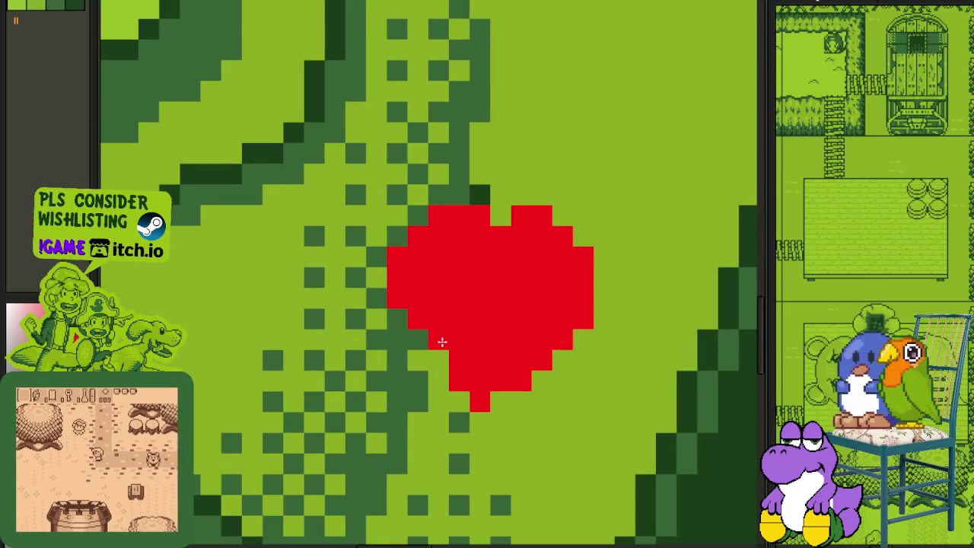
# Step: Shift the heart's bottom tip one pixel left and clean up its lower-left edge
pyautogui.scroll(-1, 435, 318)
pyautogui.scroll(-3, 459, 355)
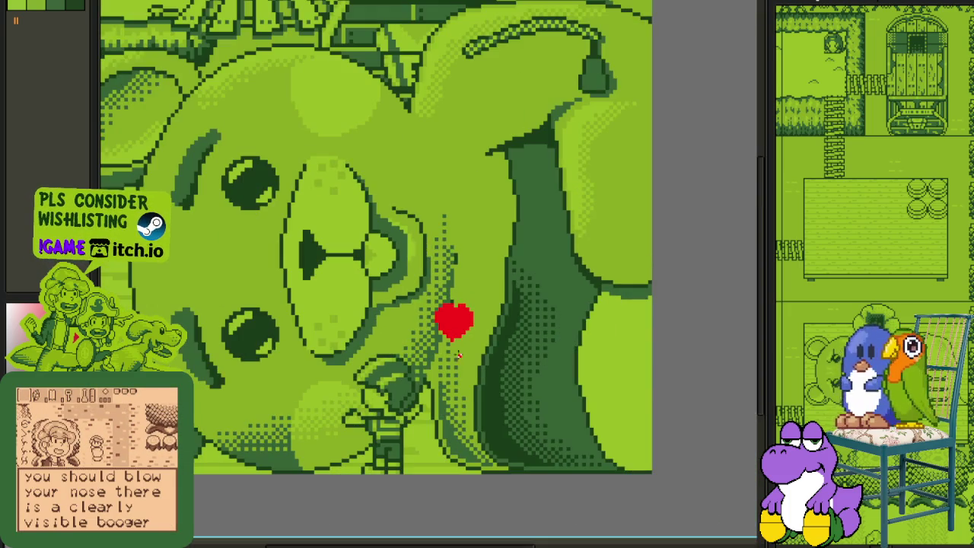
pyautogui.scroll(1, 461, 358)
pyautogui.scroll(1, 472, 228)
pyautogui.scroll(2, 495, 217)
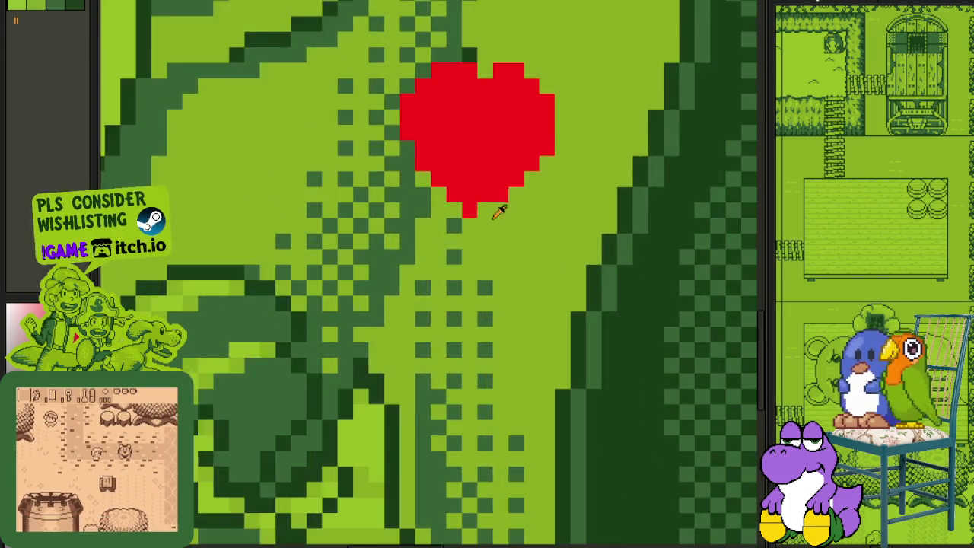
pyautogui.scroll(1, 491, 206)
pyautogui.moveTo(477, 194)
pyautogui.mouseDown()
pyautogui.moveTo(446, 277)
pyautogui.moveTo(466, 324)
pyautogui.mouseUp()
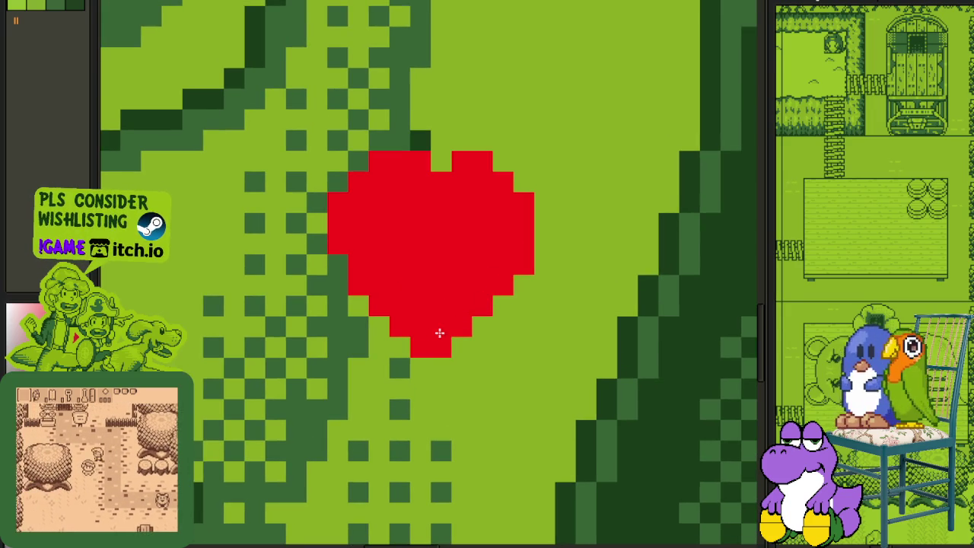
pyautogui.click(420, 368)
pyautogui.click(483, 325)
pyautogui.rightClick(440, 347)
pyautogui.click(400, 347)
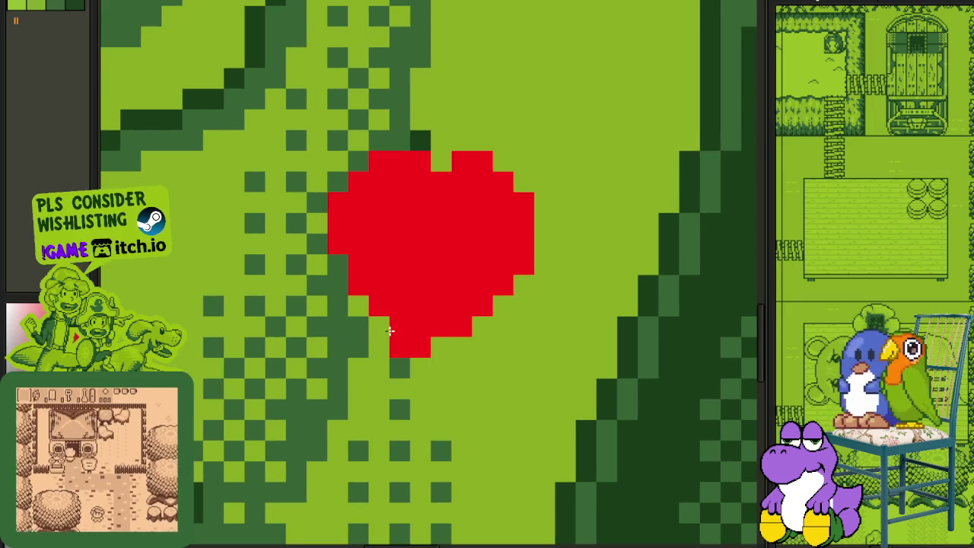
pyautogui.rightClick(333, 283)
pyautogui.moveTo(348, 289); pyautogui.dragTo(383, 307)
# Step: Draw a white ellipse ring around the red heart
pyautogui.scroll(-2, 421, 298)
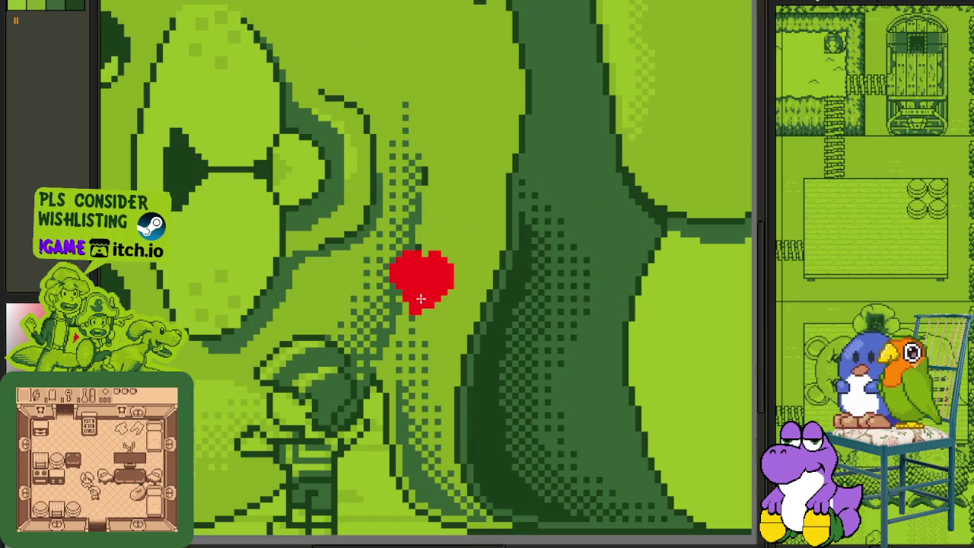
pyautogui.scroll(2, 449, 260)
pyautogui.scroll(-2, 403, 247)
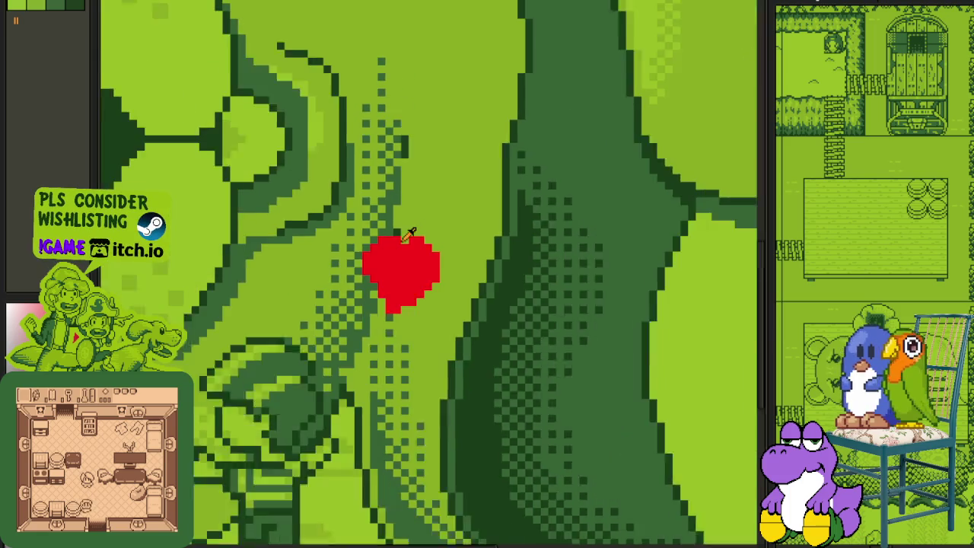
pyautogui.scroll(-1, 394, 247)
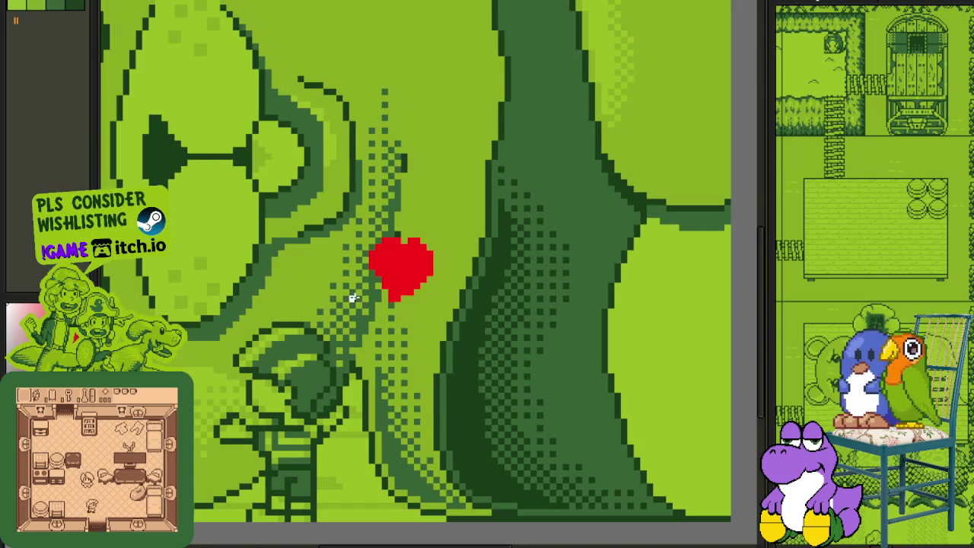
pyautogui.scroll(1, 352, 298)
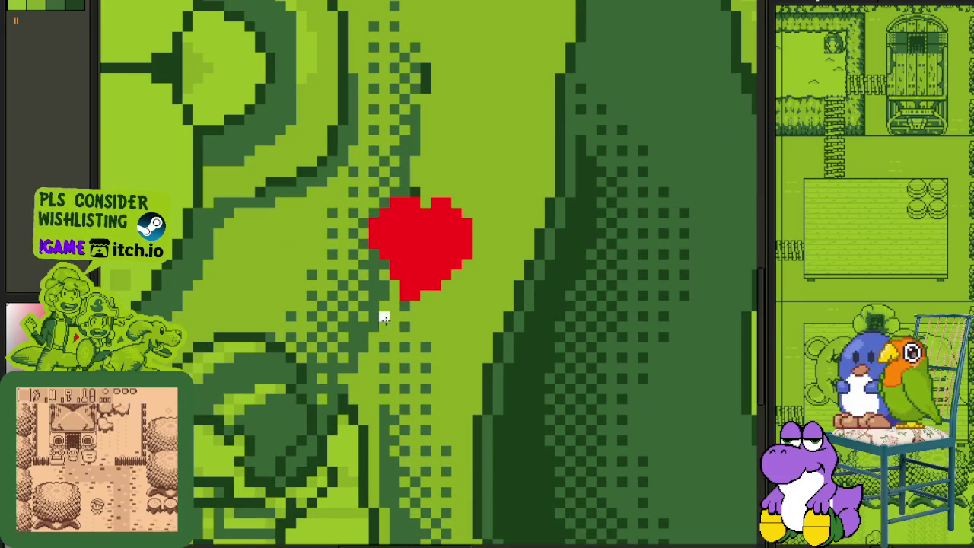
pyautogui.moveTo(318, 168); pyautogui.dragTo(516, 326)
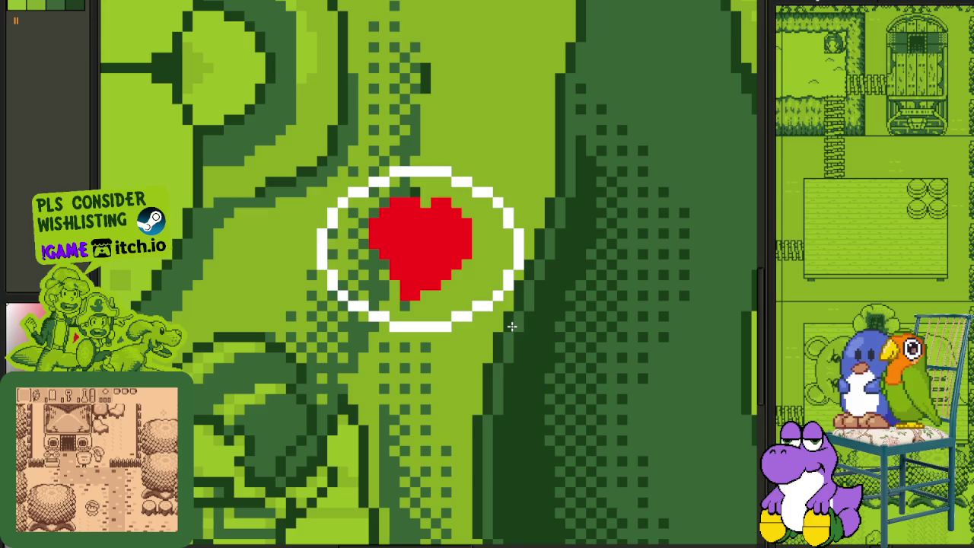
# Step: Add a white two-edged tail at the ring's lower left, pointing toward the figure
pyautogui.scroll(1, 362, 336)
pyautogui.scroll(1, 362, 335)
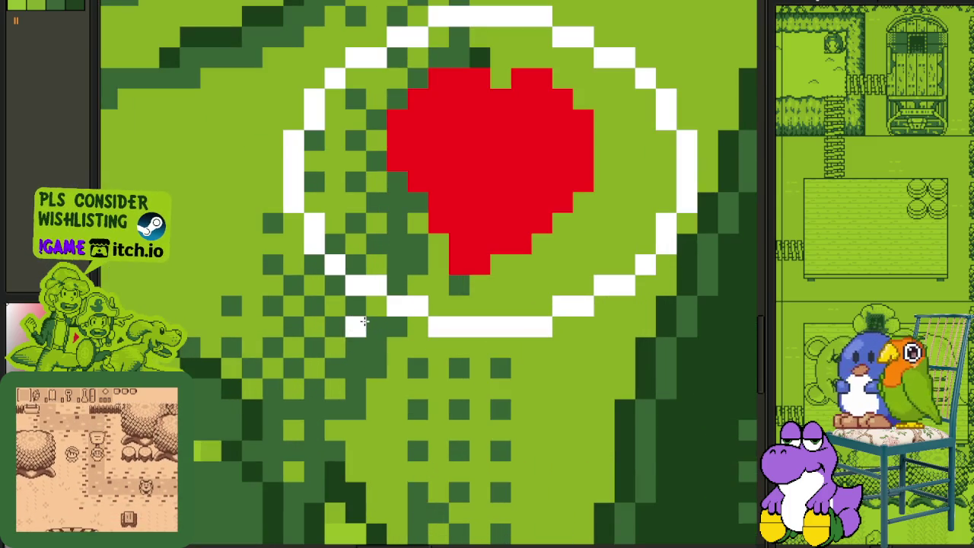
pyautogui.moveTo(364, 333); pyautogui.dragTo(337, 367)
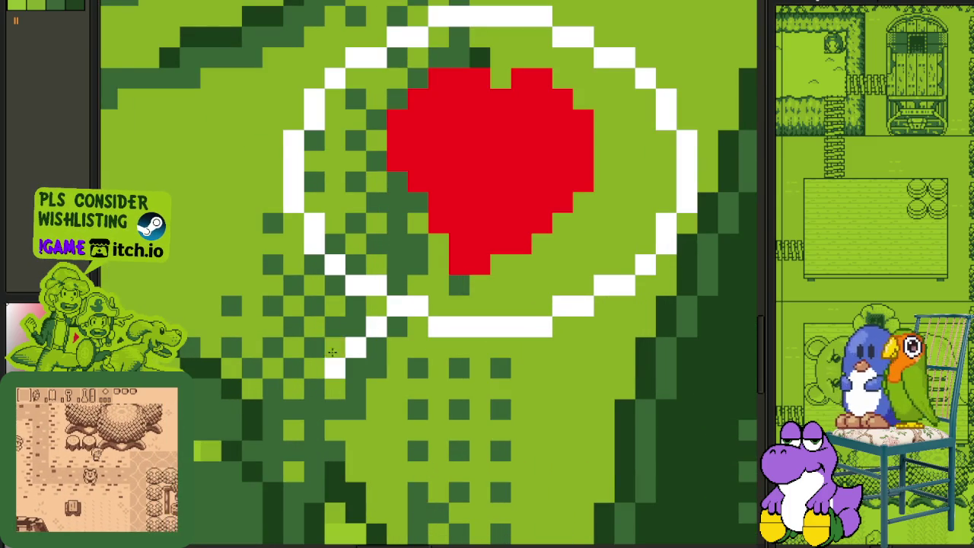
pyautogui.moveTo(431, 347)
pyautogui.mouseDown()
pyautogui.moveTo(371, 381)
pyautogui.moveTo(315, 387)
pyautogui.mouseUp()
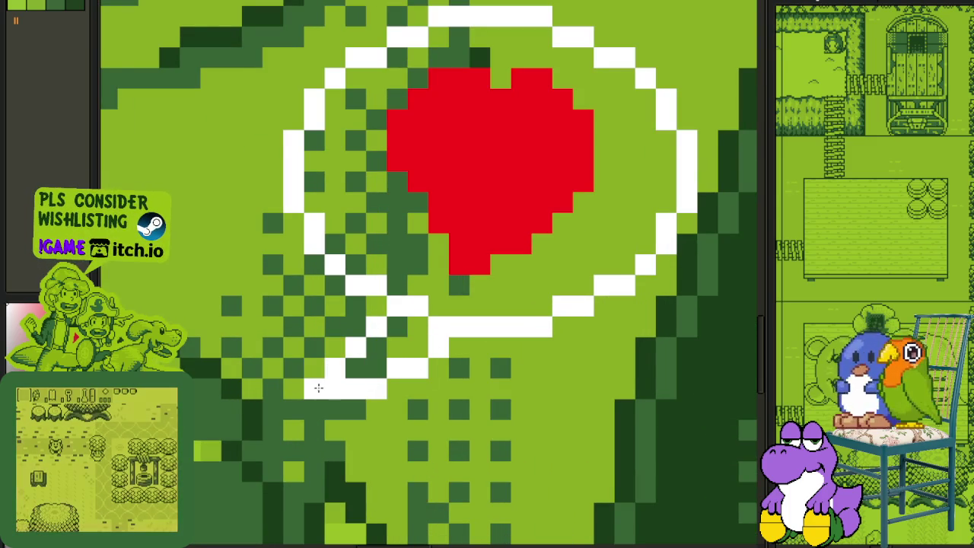
pyautogui.scroll(-1, 323, 380)
pyautogui.scroll(1, 344, 363)
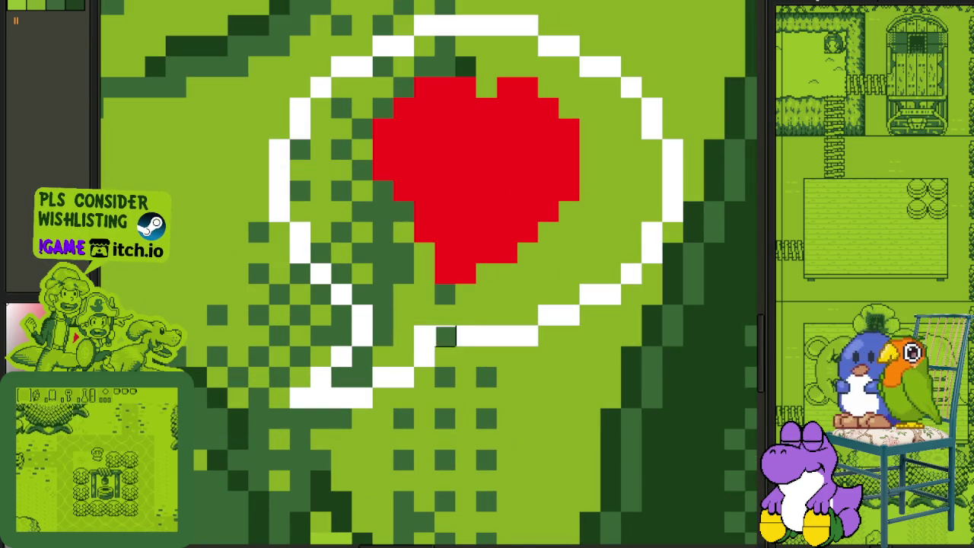
pyautogui.moveTo(392, 315); pyautogui.dragTo(445, 336)
pyautogui.scroll(-3, 438, 338)
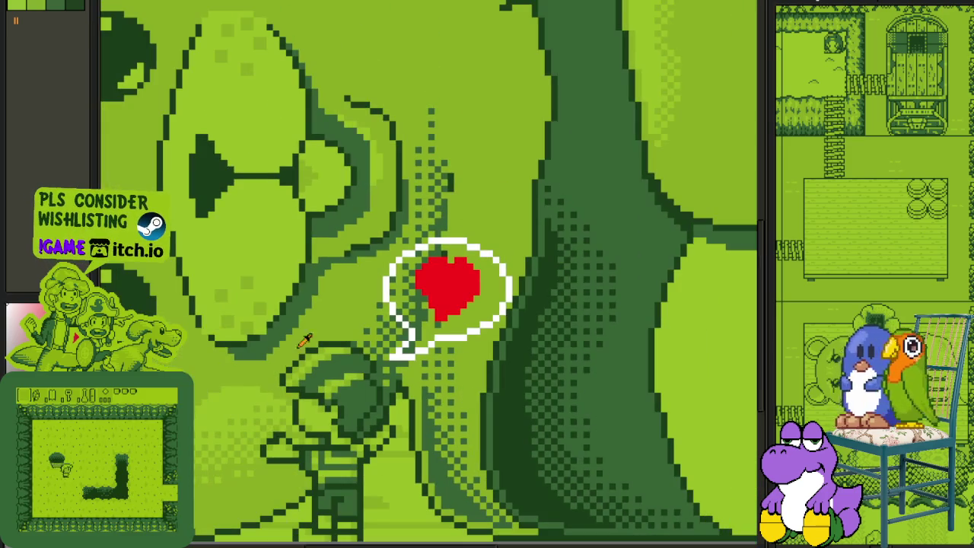
pyautogui.scroll(1, 421, 329)
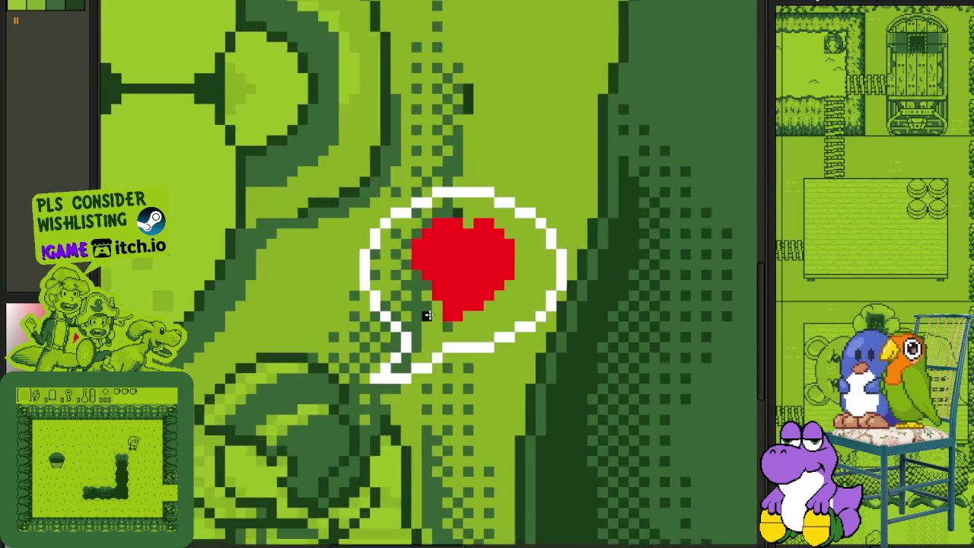
pyautogui.scroll(1, 421, 329)
# Step: Bucket-fill the bubble interior light green and recolour the heart dark green
pyautogui.click(408, 305)
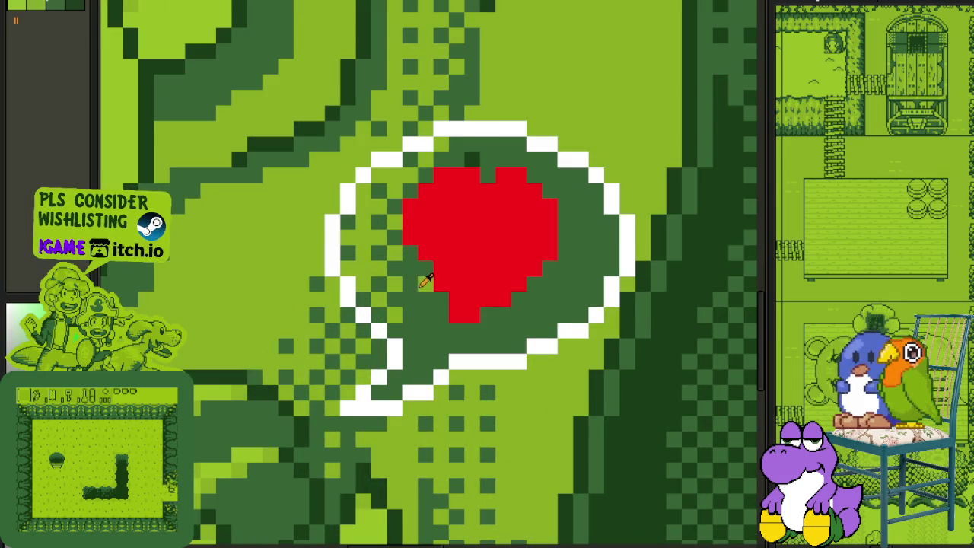
pyautogui.hotkey('ctrl', 'z')
pyautogui.click(385, 266)
pyautogui.hotkey('ctrl', 'z')
pyautogui.hotkey('ctrl', 'y')
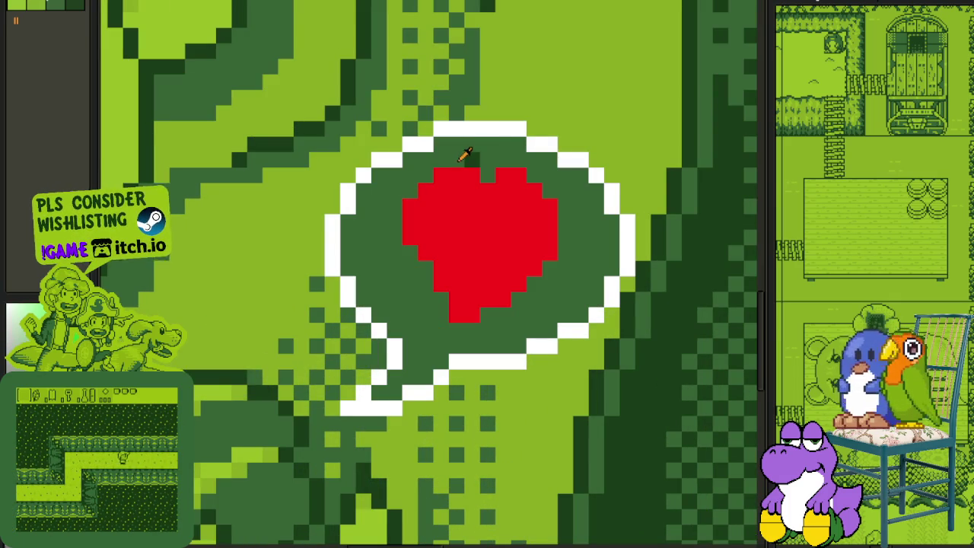
pyautogui.click(486, 155)
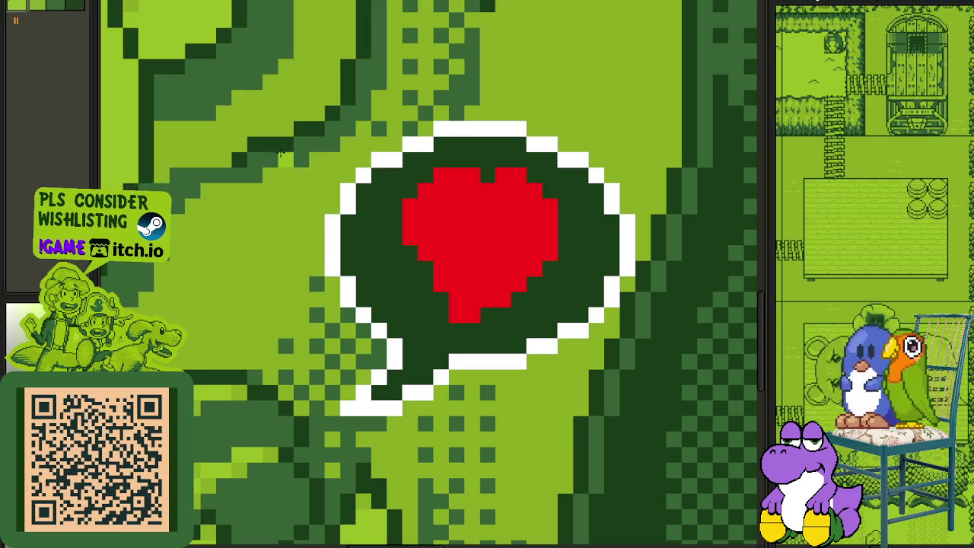
pyautogui.click(378, 249)
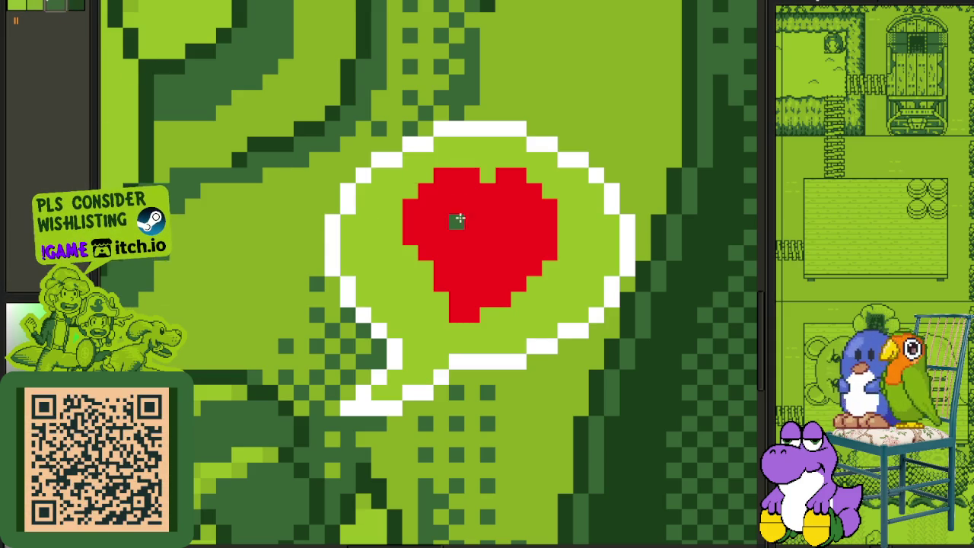
pyautogui.click(457, 220)
# Step: Replace the white #FFFFFF outline with Mask to remove it
pyautogui.scroll(-4, 456, 220)
pyautogui.scroll(-3, 464, 228)
pyautogui.scroll(3, 510, 259)
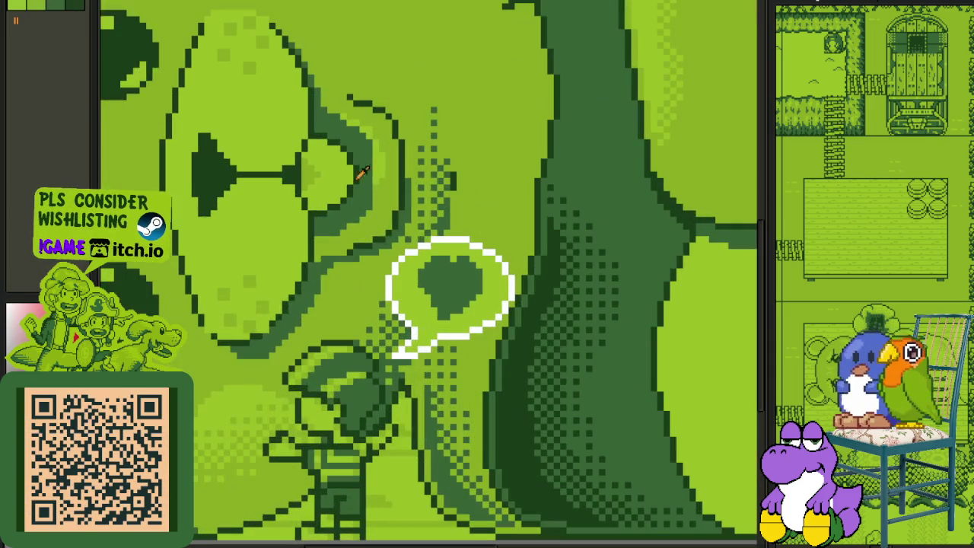
pyautogui.scroll(2, 439, 285)
pyautogui.hotkey('shift', 'r')
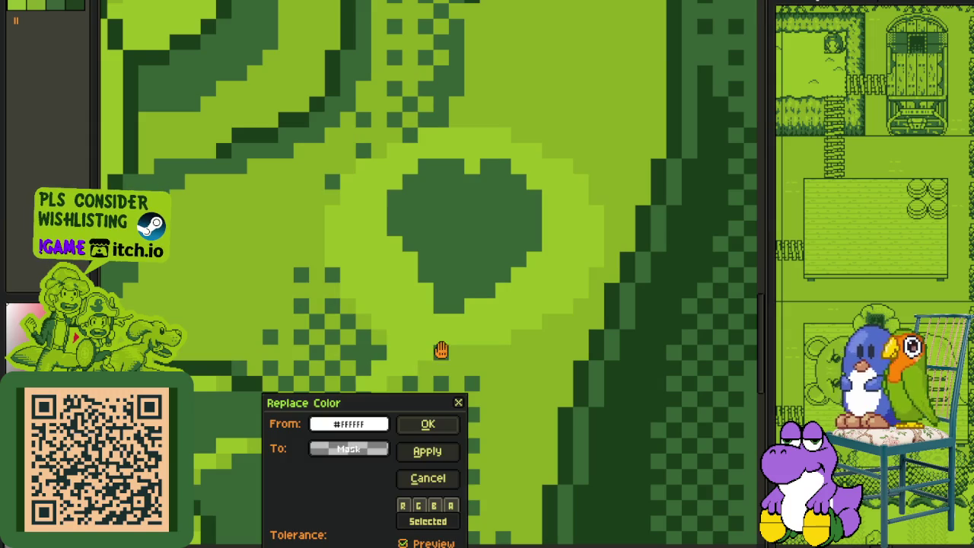
pyautogui.click(428, 479)
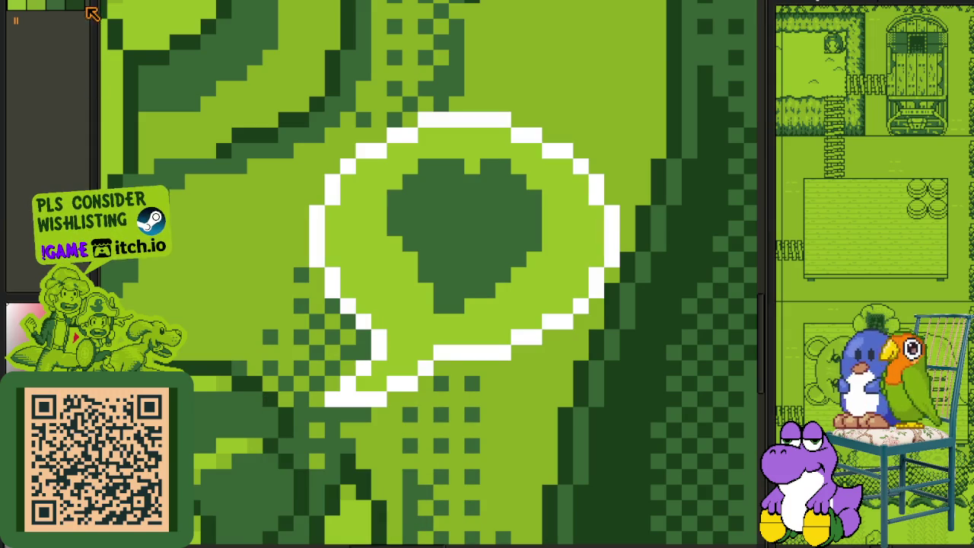
pyautogui.hotkey('shift', 'r')
pyautogui.click(442, 418)
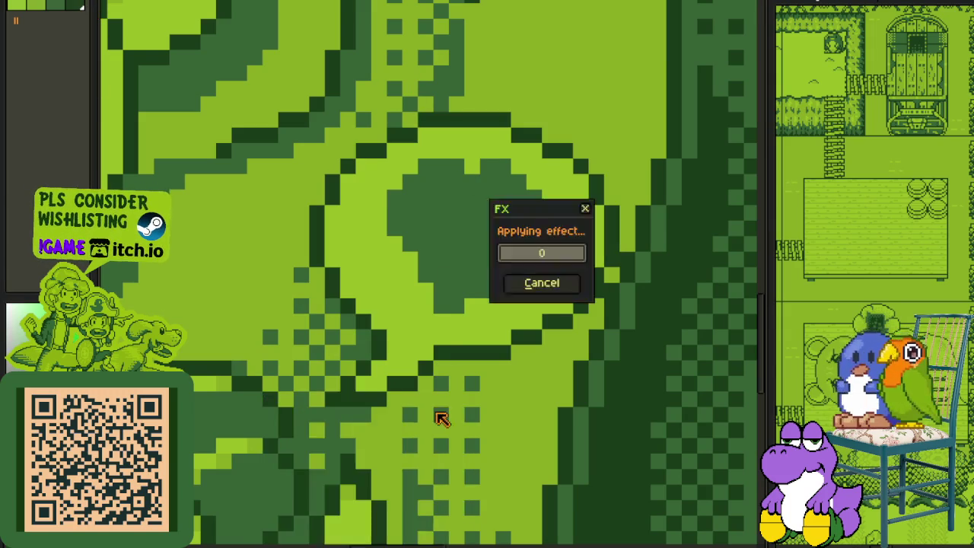
pyautogui.scroll(-3, 434, 420)
pyautogui.scroll(-1, 411, 424)
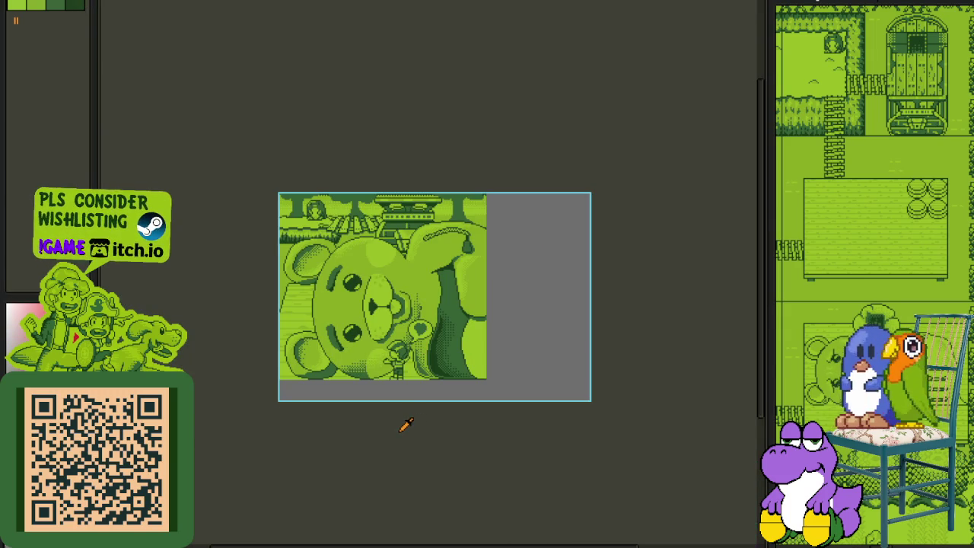
# Step: Nudge the view of the bear image and toggle the layers timeline
pyautogui.scroll(1, 387, 324)
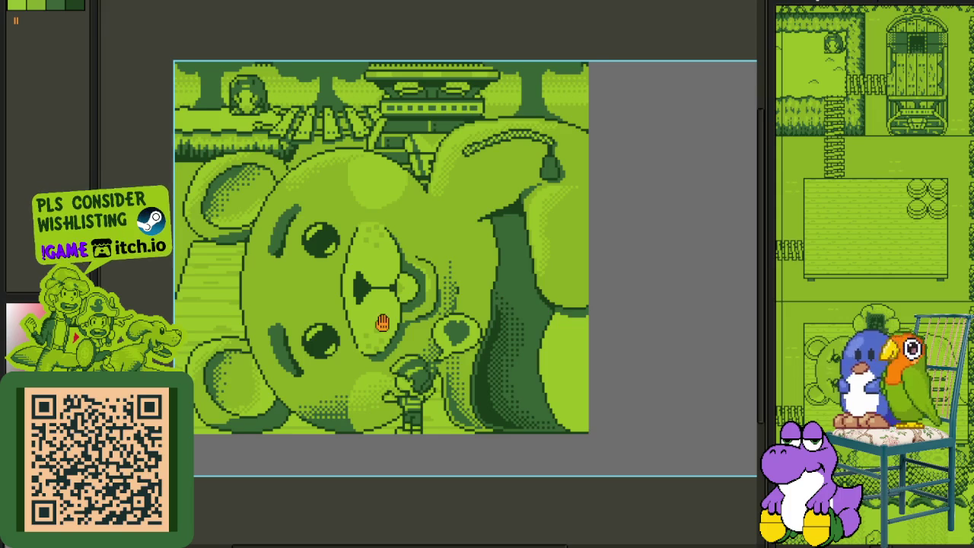
pyautogui.moveTo(382, 323); pyautogui.dragTo(390, 321)
pyautogui.scroll(-1, 389, 367)
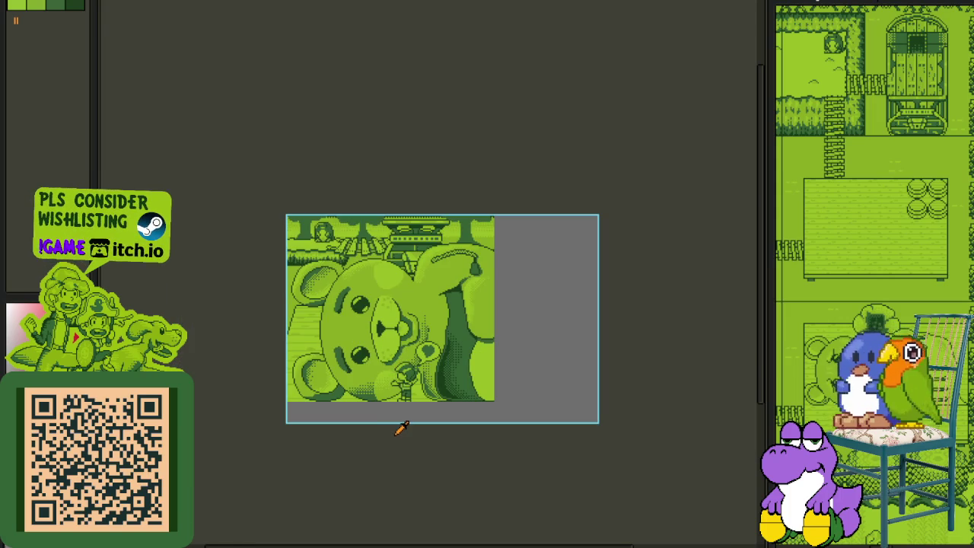
pyautogui.press('Tab')
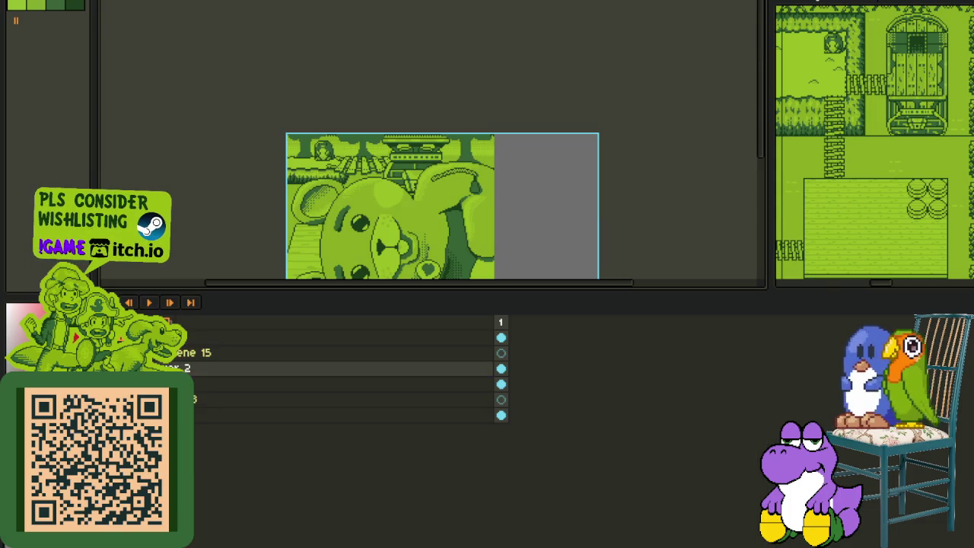
pyautogui.press('Tab')
# Step: Move a layer below Layer 2 and rename Layer 1 to Char
pyautogui.scroll(2, 347, 205)
pyautogui.press('Tab')
pyautogui.moveTo(194, 367); pyautogui.dragTo(194, 393)
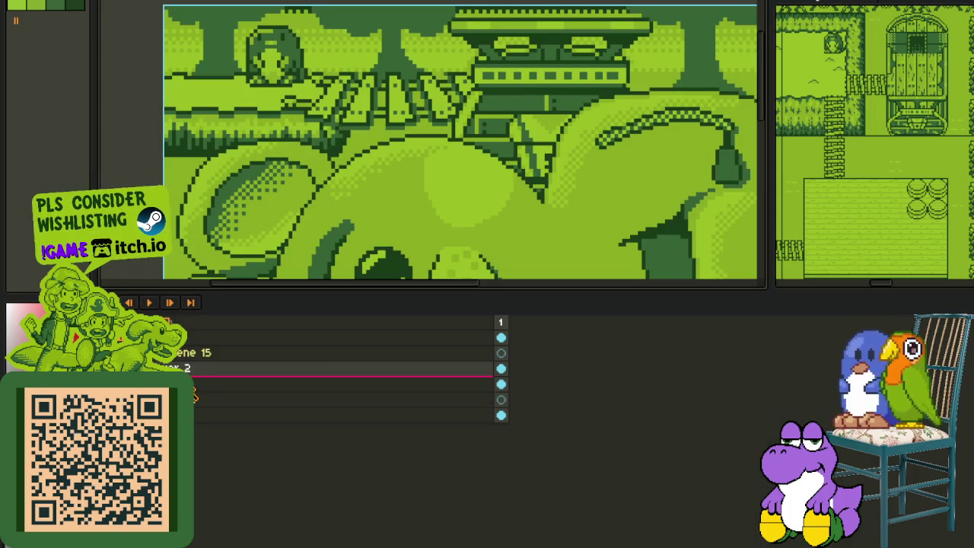
pyautogui.doubleClick(195, 388)
pyautogui.write('Char_1')
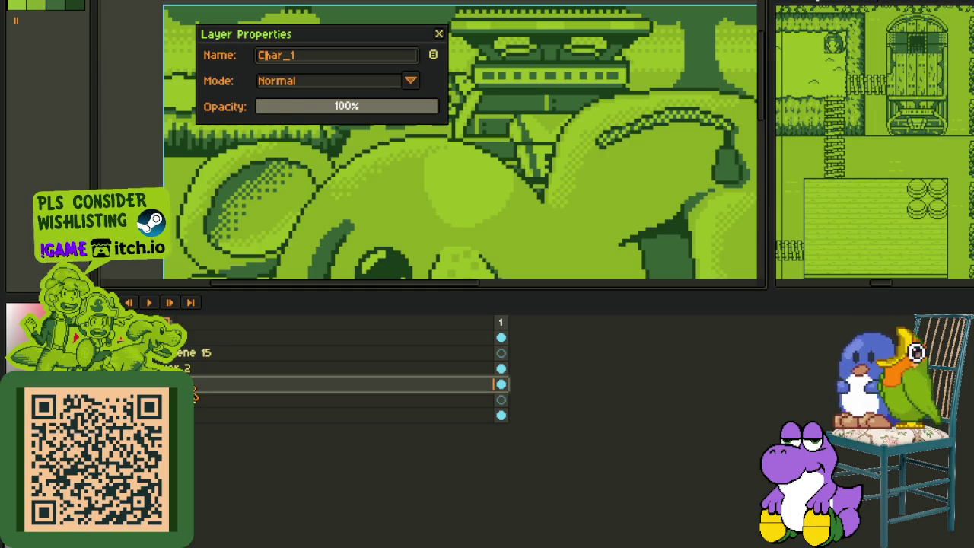
pyautogui.press('Return')
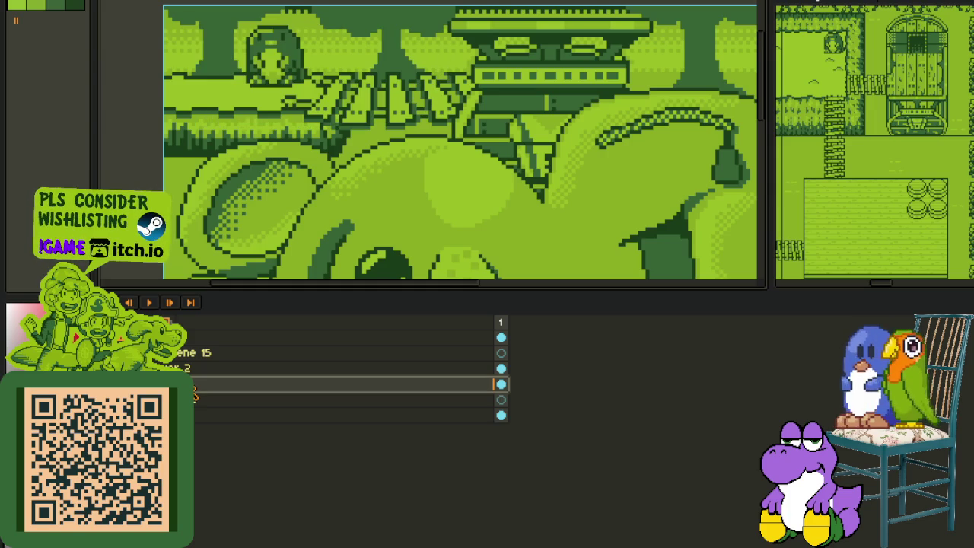
# Step: Merge a layer into the one below and move another layer down one slot
pyautogui.rightClick(234, 372)
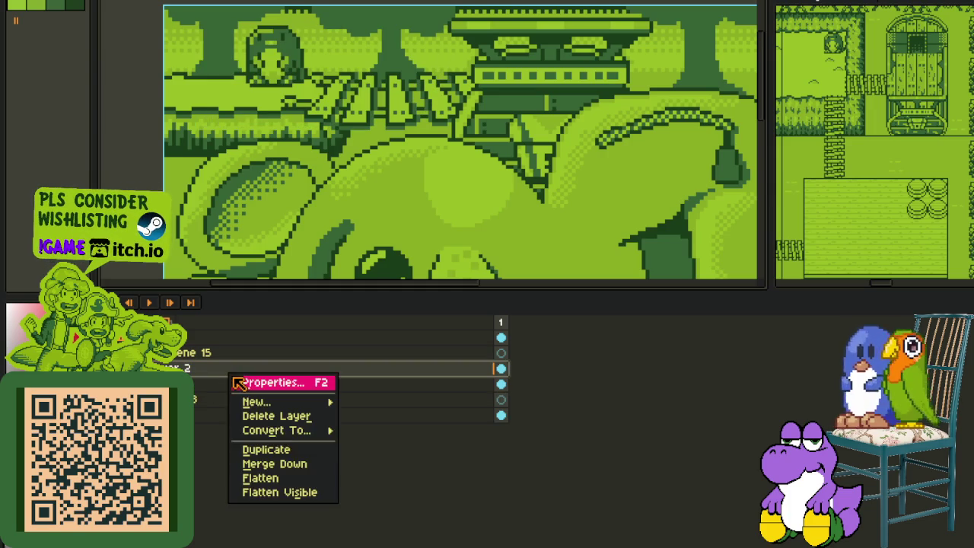
pyautogui.click(293, 464)
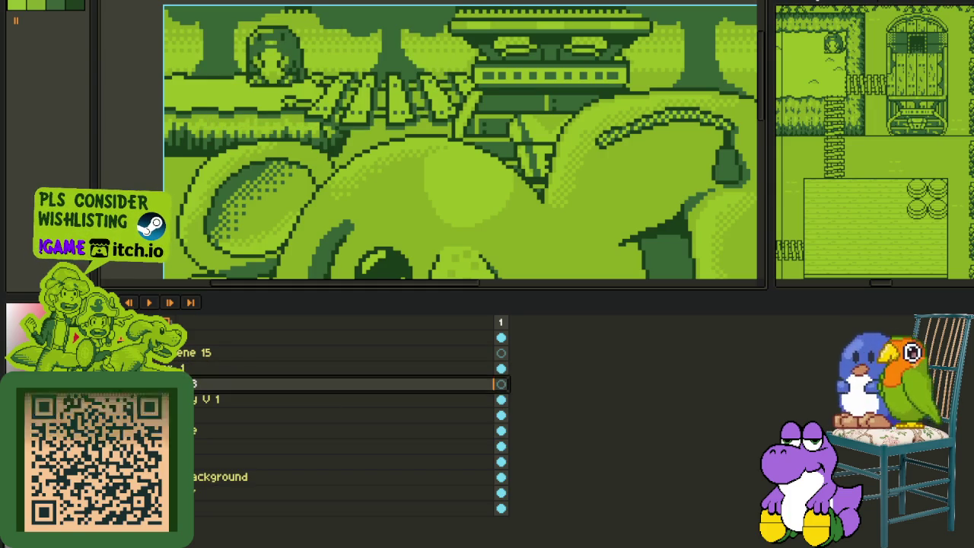
pyautogui.moveTo(183, 368); pyautogui.dragTo(182, 384)
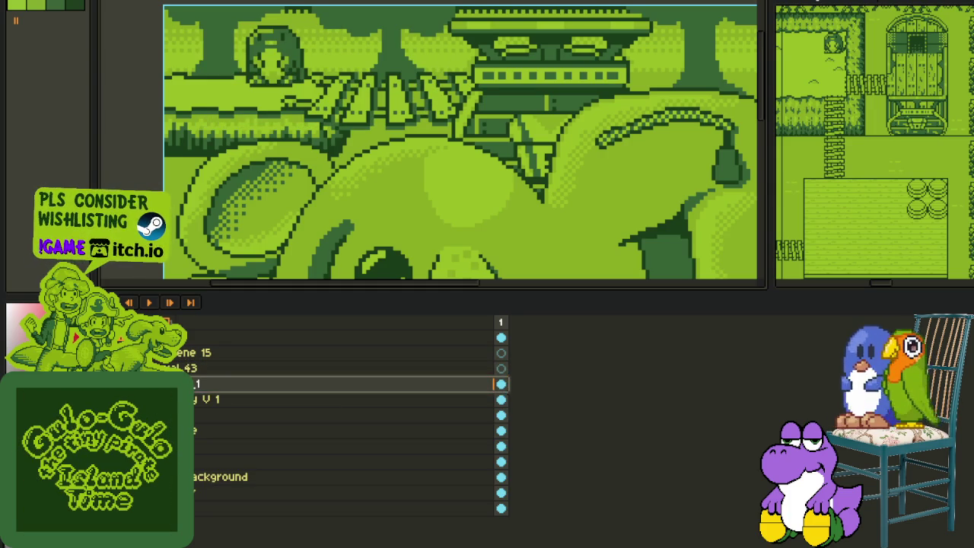
# Step: Add a new empty layer above Layer 43
pyautogui.rightClick(191, 371)
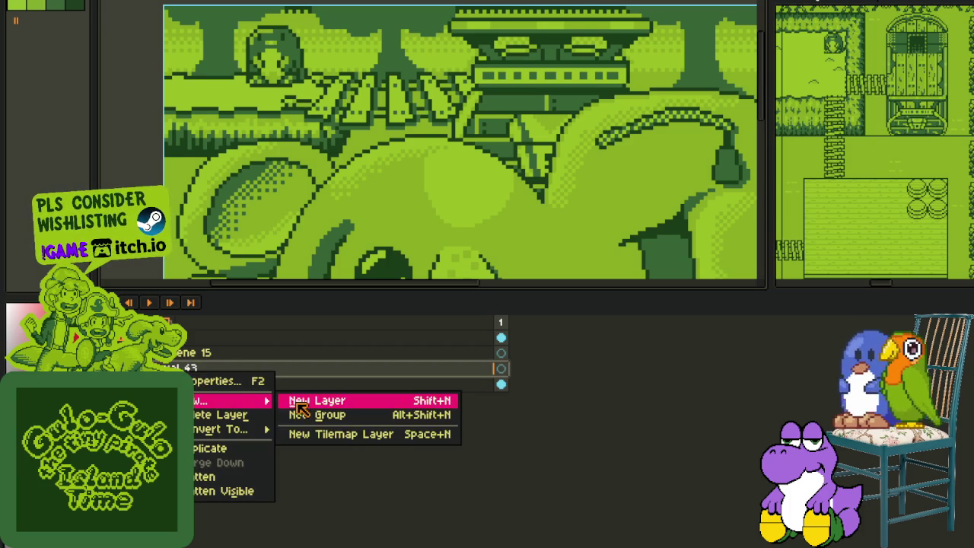
pyautogui.click(315, 399)
pyautogui.press('Tab')
pyautogui.scroll(-3, 338, 244)
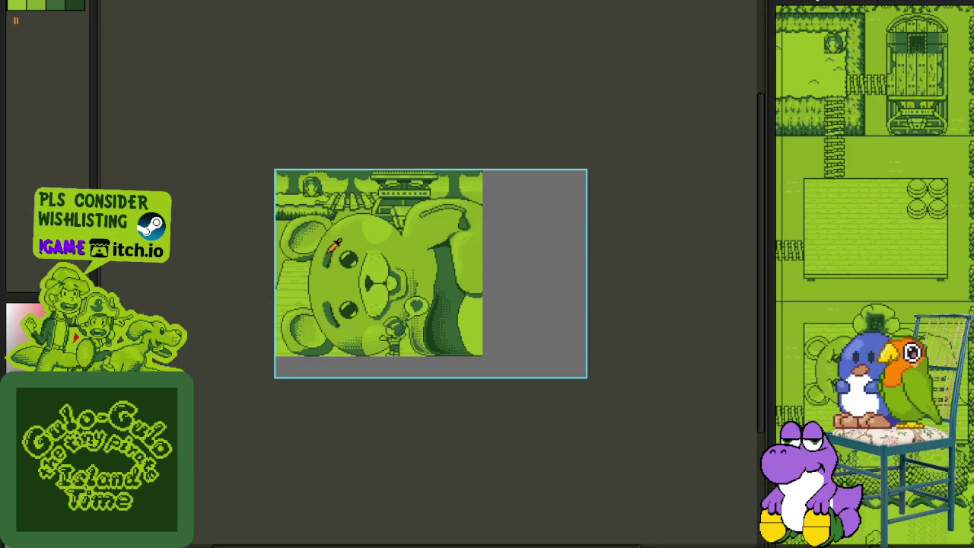
pyautogui.scroll(3, 338, 250)
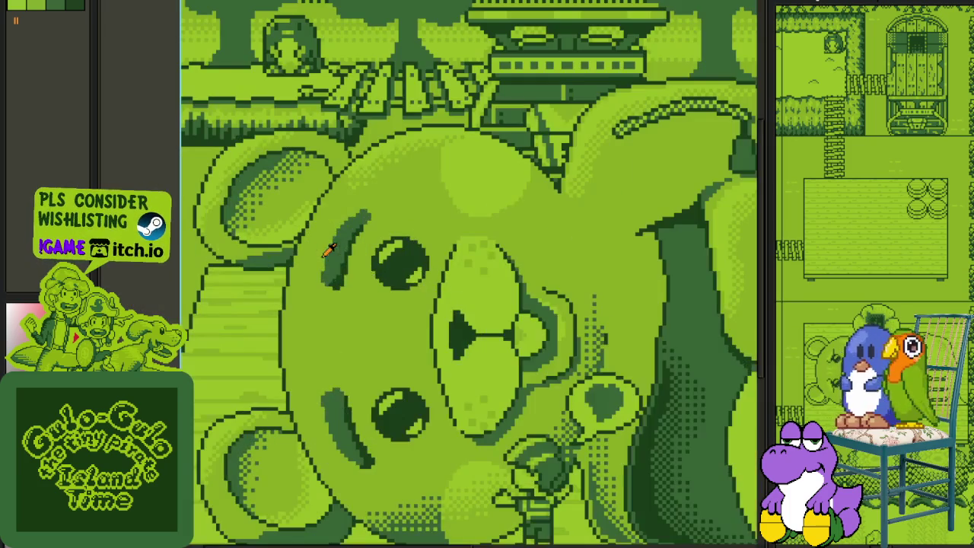
pyautogui.scroll(-2, 322, 320)
pyautogui.scroll(-1, 332, 286)
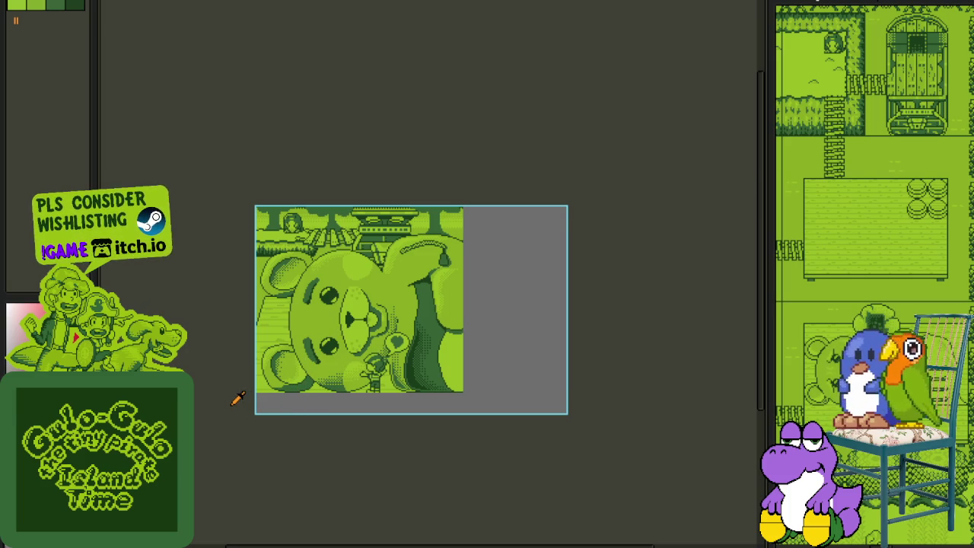
pyautogui.press('Tab')
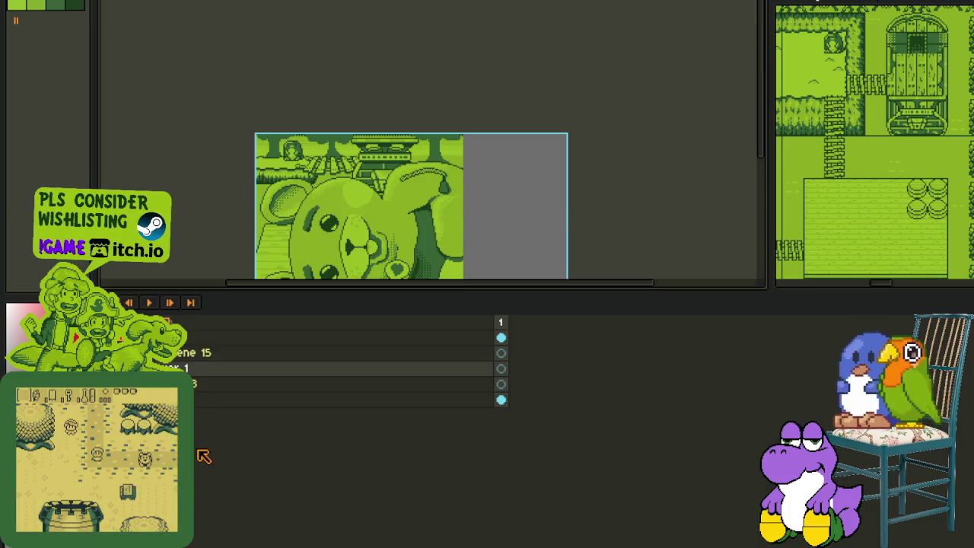
# Step: Try mirroring the whole canvas horizontally, then undo it
pyautogui.press('Tab')
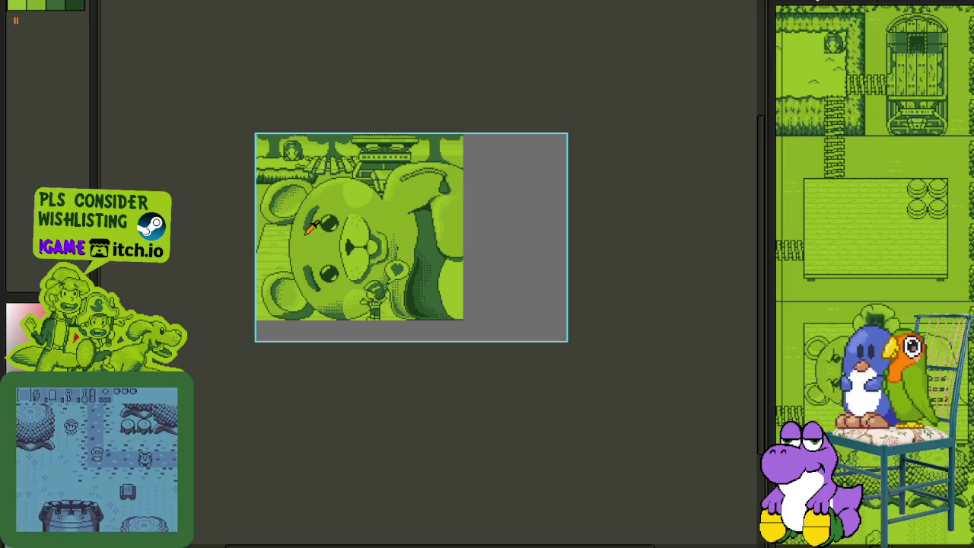
pyautogui.scroll(3, 303, 233)
pyautogui.scroll(-3, 303, 233)
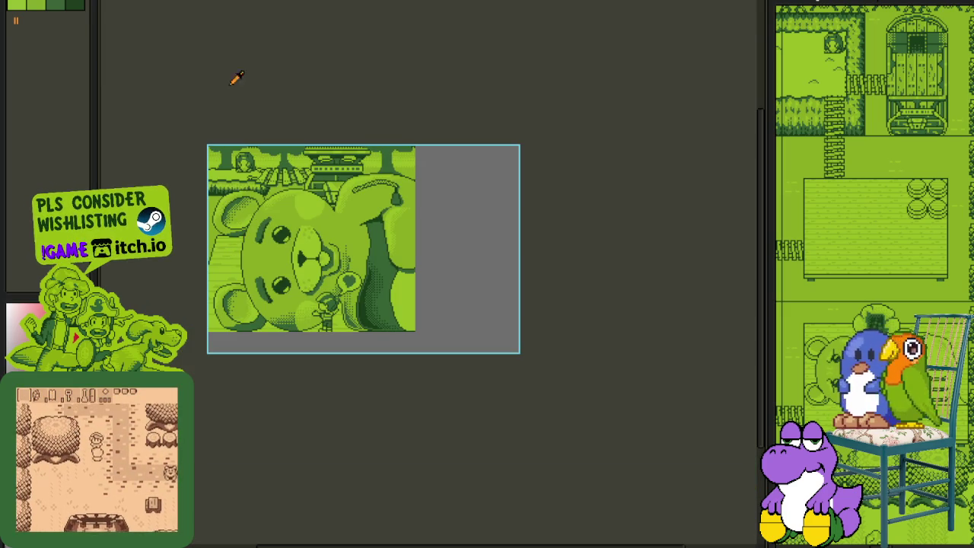
pyautogui.click(72, 0)
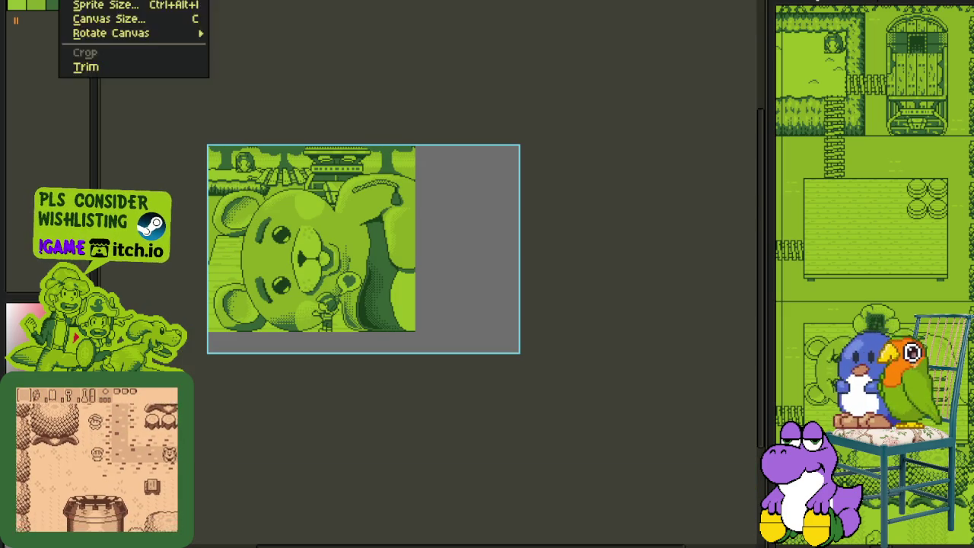
pyautogui.moveTo(112, 32)
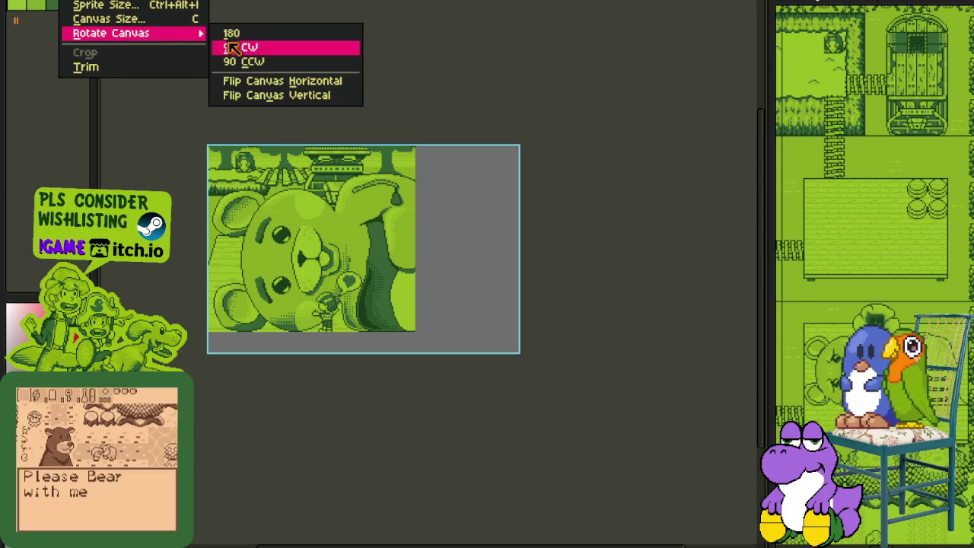
pyautogui.click(279, 77)
pyautogui.hotkey('ctrl', 'z')
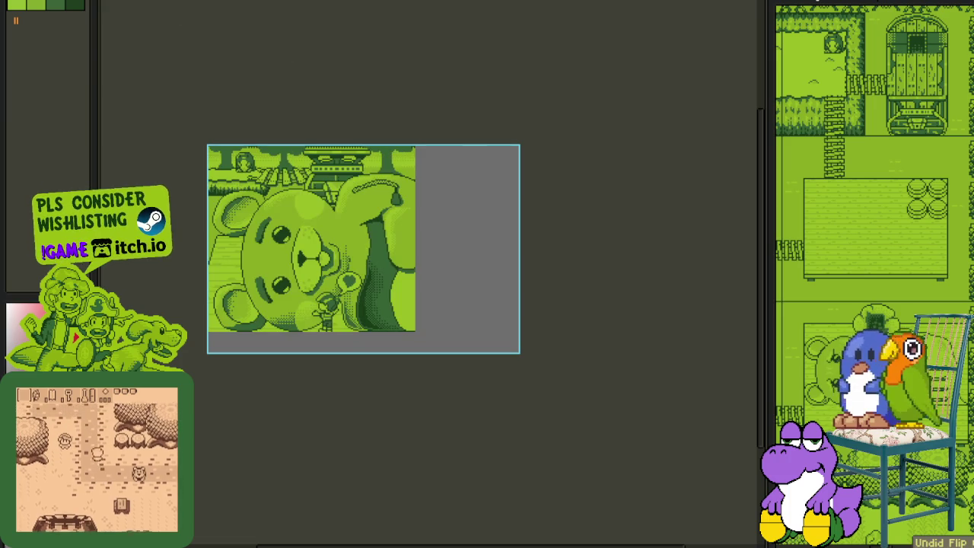
# Step: Rotate the whole canvas 90° and add a new empty layer
pyautogui.click(76, 2)
pyautogui.moveTo(111, 32)
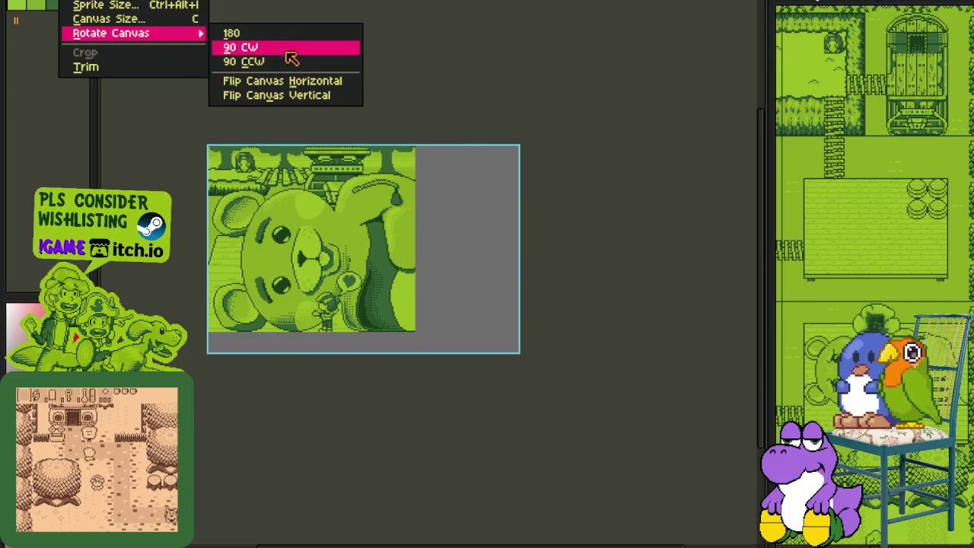
pyautogui.click(292, 50)
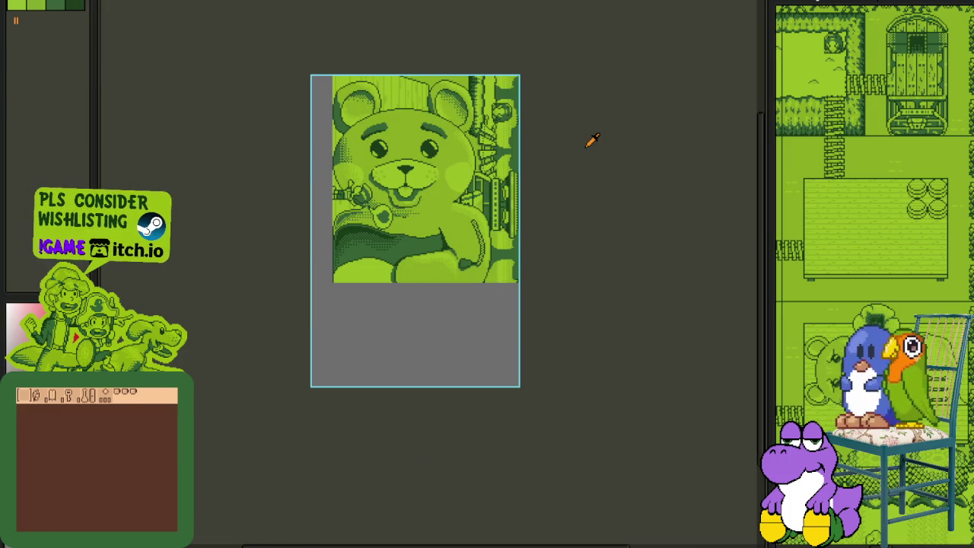
pyautogui.press('Tab')
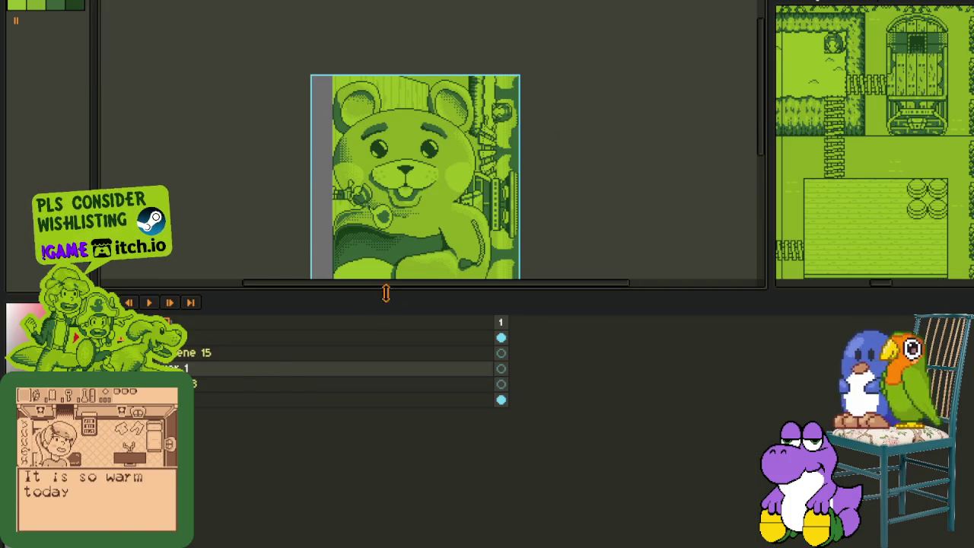
pyautogui.rightClick(235, 367)
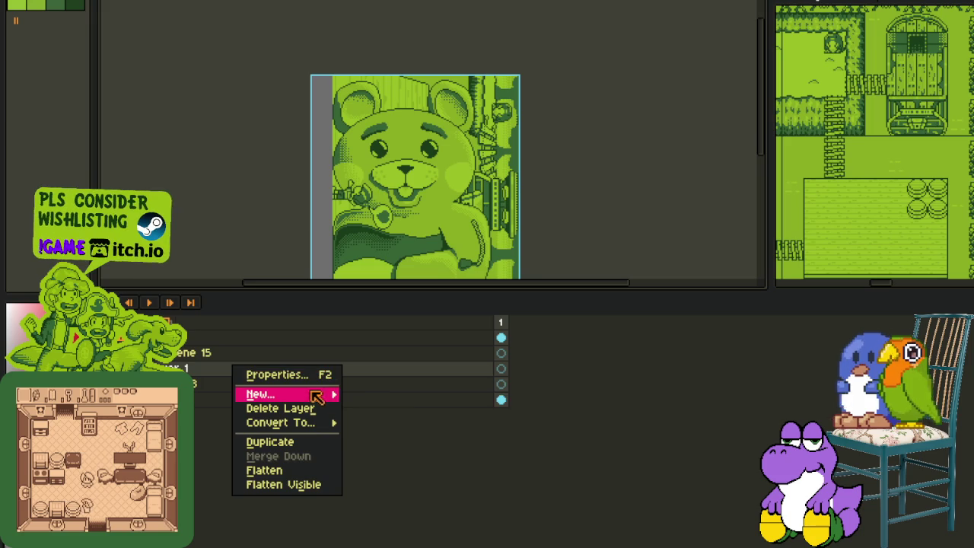
pyautogui.moveTo(282, 394)
pyautogui.click(373, 393)
pyautogui.press('Tab')
# Step: Rotate the sprite 90° CCW so the bear lies sideways, then zoom in on it
pyautogui.scroll(2, 457, 145)
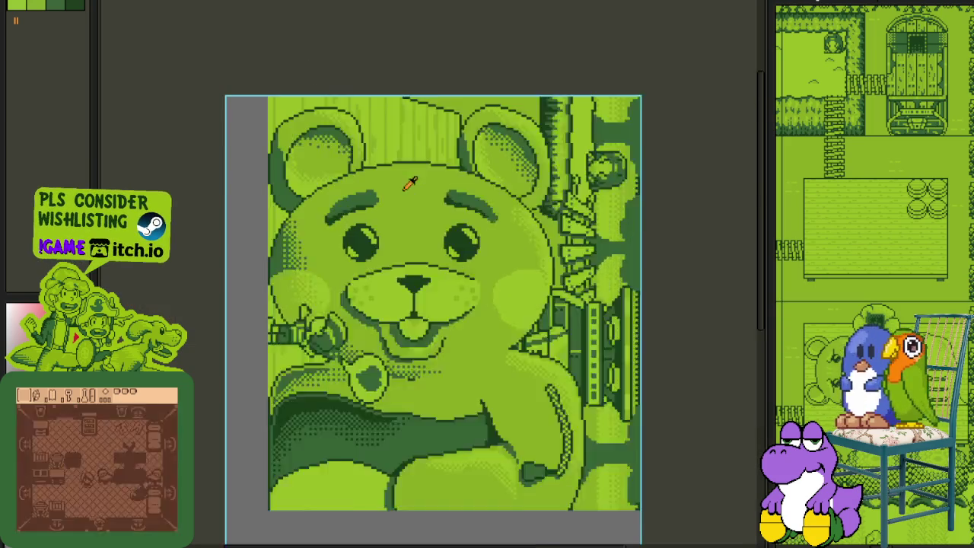
pyautogui.scroll(1, 426, 160)
pyautogui.scroll(1, 449, 167)
pyautogui.moveTo(475, 228); pyautogui.dragTo(452, 185)
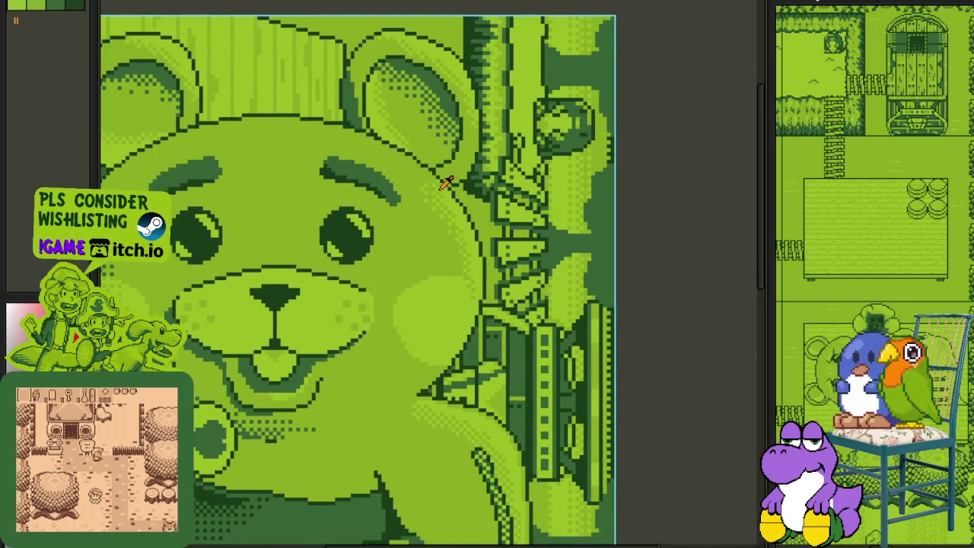
pyautogui.scroll(-1, 446, 182)
pyautogui.scroll(-1, 449, 198)
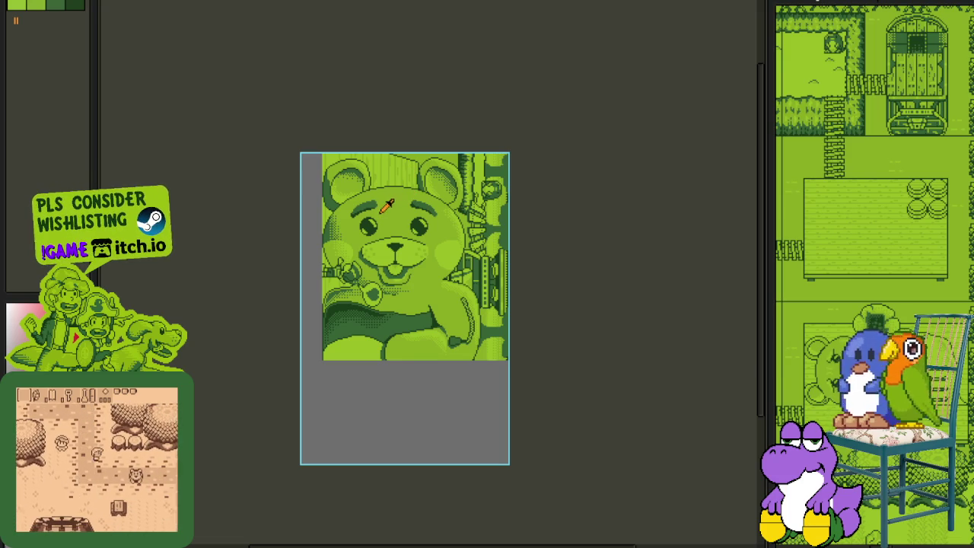
pyautogui.hotkey('ctrl', 'r')
pyautogui.scroll(1, 360, 220)
pyautogui.moveTo(234, 333); pyautogui.dragTo(347, 252)
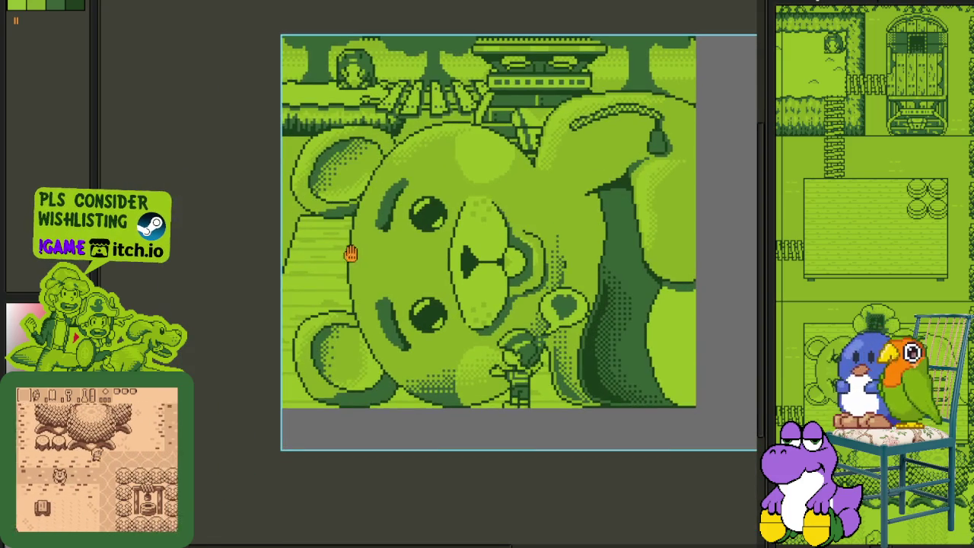
pyautogui.press('Tab')
pyautogui.press('Tab')
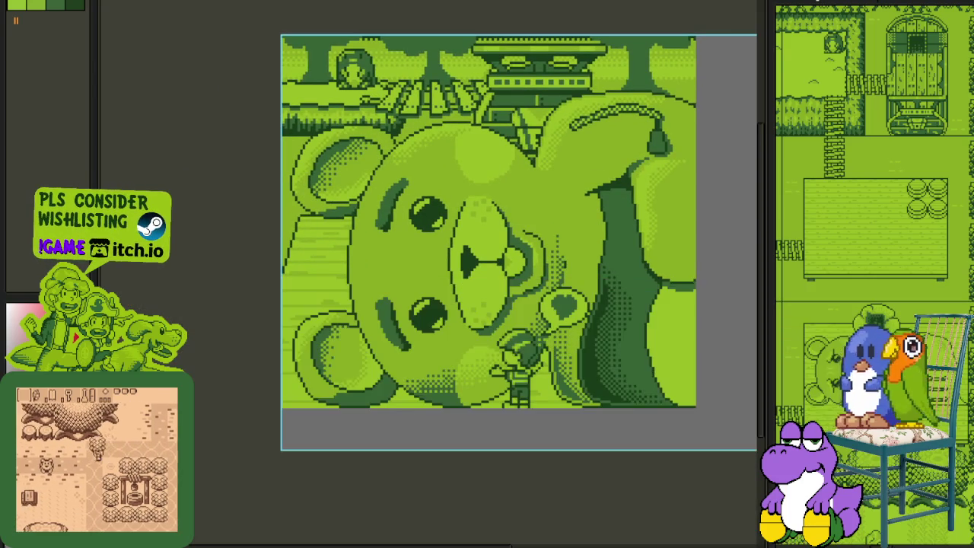
pyautogui.scroll(1, 306, 248)
pyautogui.scroll(1, 307, 248)
pyautogui.scroll(1, 320, 240)
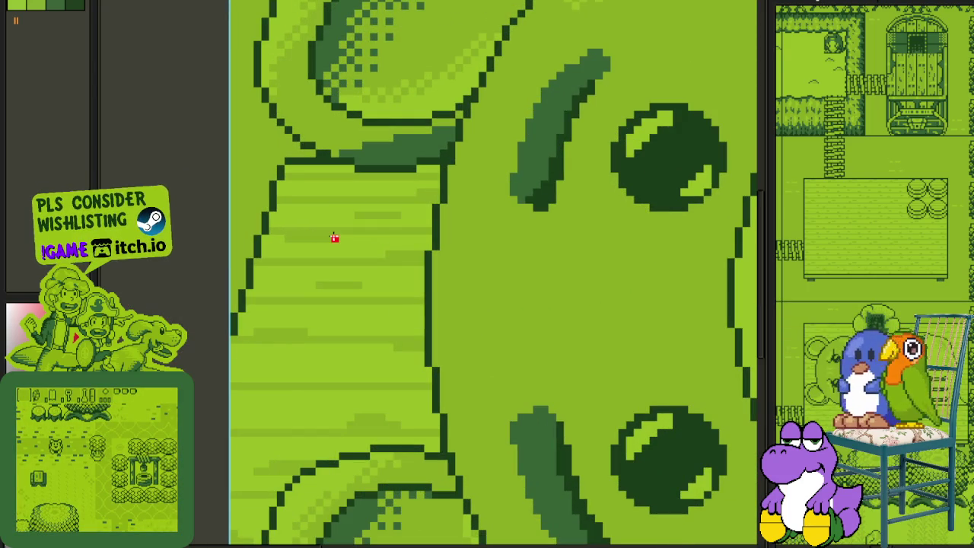
# Step: Draw the red heart outline's left half and right lobe with the pencil
pyautogui.moveTo(334, 237); pyautogui.dragTo(273, 276)
pyautogui.hotkey('ctrl', 'z')
pyautogui.moveTo(335, 247); pyautogui.dragTo(337, 313)
pyautogui.scroll(1, 340, 233)
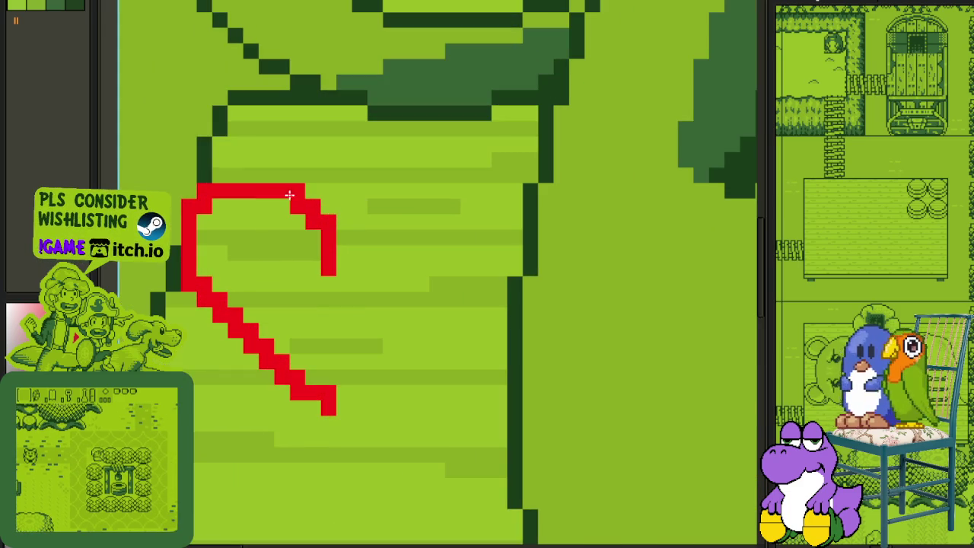
pyautogui.moveTo(340, 210)
pyautogui.mouseDown()
pyautogui.moveTo(370, 174)
pyautogui.moveTo(446, 218)
pyautogui.moveTo(435, 290)
pyautogui.moveTo(344, 386)
pyautogui.moveTo(454, 288)
pyautogui.mouseUp()
pyautogui.hotkey('ctrl', 'z')
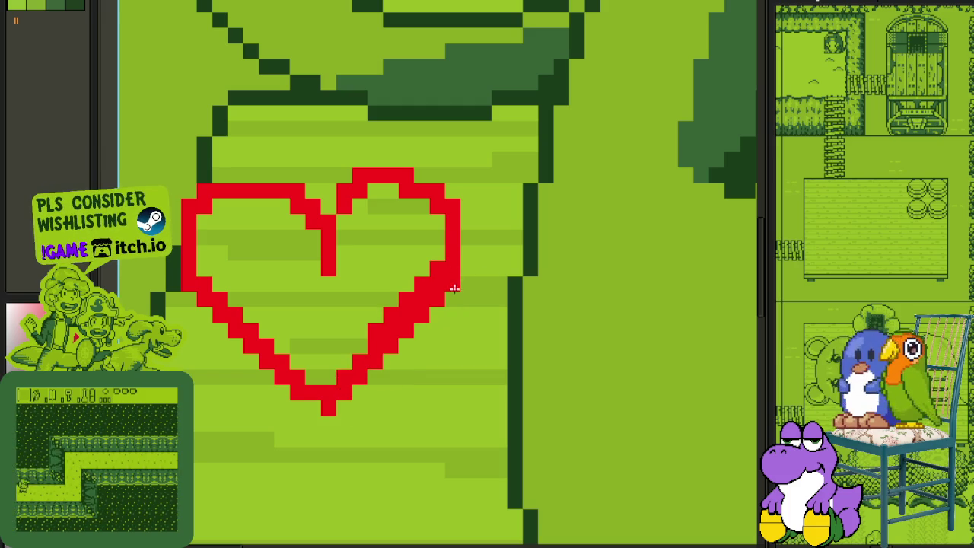
# Step: Patch the heart's edges and fill its interior solid red
pyautogui.moveTo(391, 363); pyautogui.dragTo(395, 354)
pyautogui.moveTo(290, 177); pyautogui.dragTo(223, 176)
pyautogui.moveTo(182, 228)
pyautogui.mouseDown()
pyautogui.moveTo(176, 251)
pyautogui.moveTo(177, 217)
pyautogui.mouseUp()
pyautogui.moveTo(261, 228)
pyautogui.mouseDown()
pyautogui.moveTo(299, 327)
pyautogui.moveTo(382, 200)
pyautogui.mouseUp()
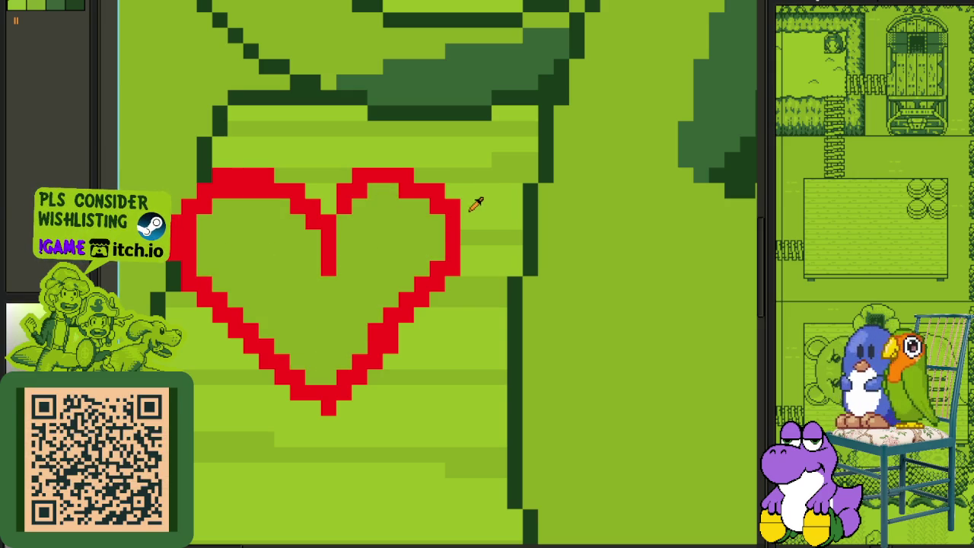
pyautogui.click(354, 244)
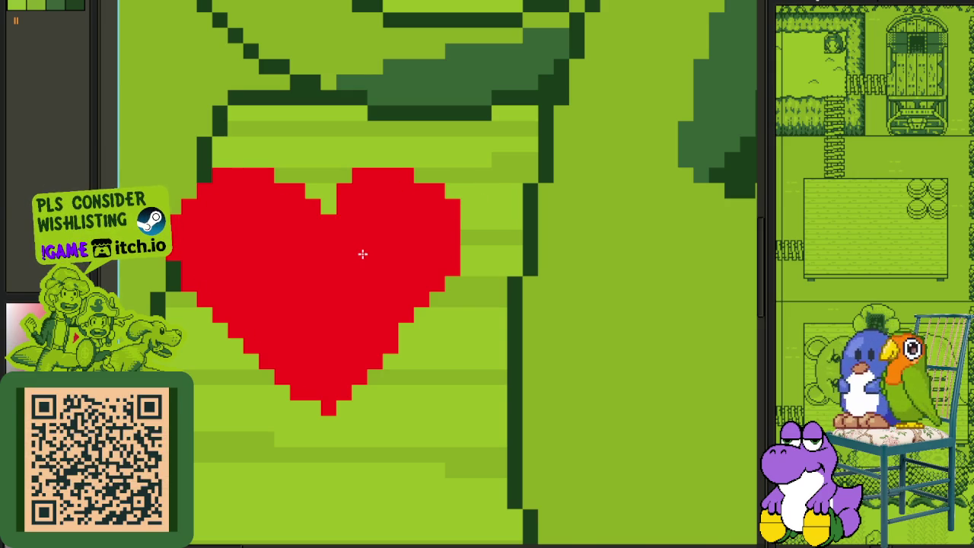
# Step: Draw a white oval outline around the red heart
pyautogui.scroll(-2, 363, 252)
pyautogui.scroll(1, 365, 263)
pyautogui.scroll(1, 357, 281)
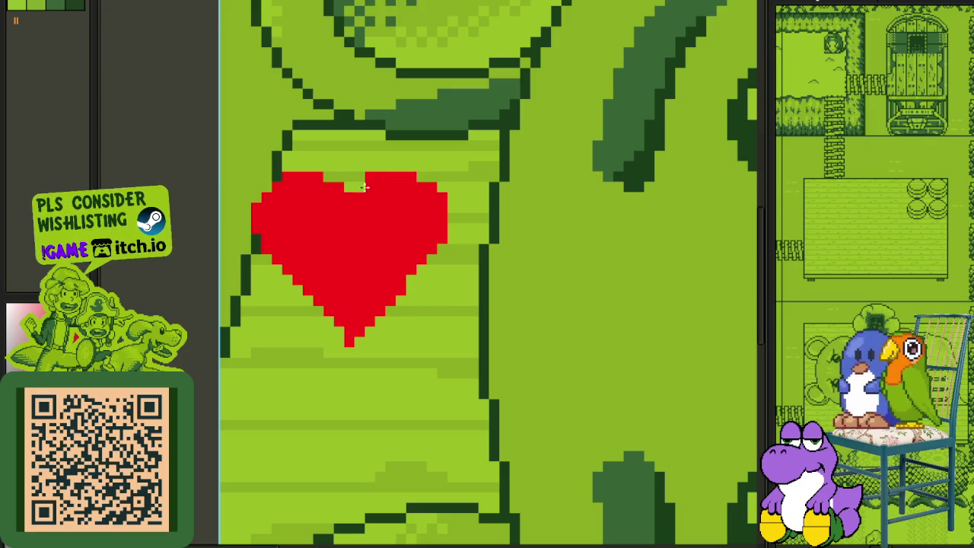
pyautogui.scroll(-1, 392, 189)
pyautogui.scroll(1, 415, 214)
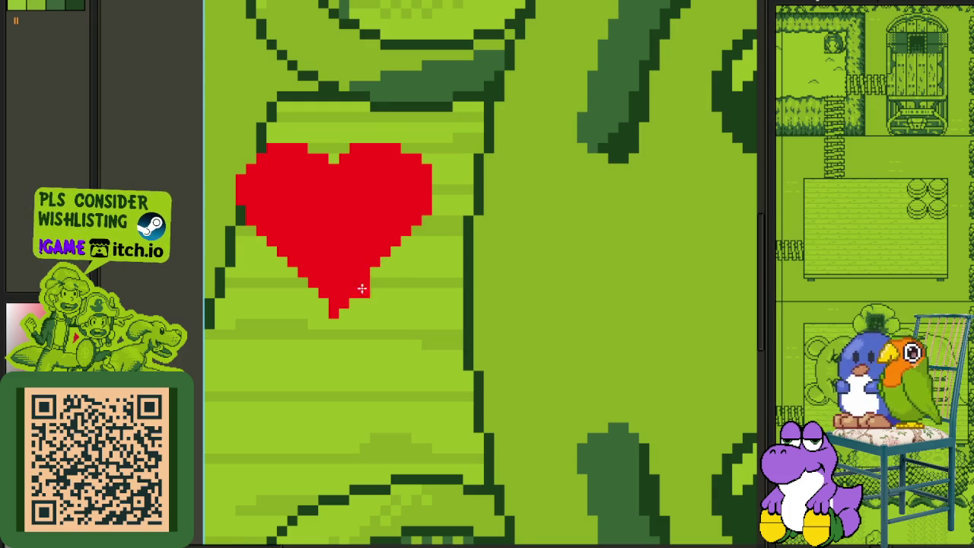
pyautogui.scroll(-2, 363, 288)
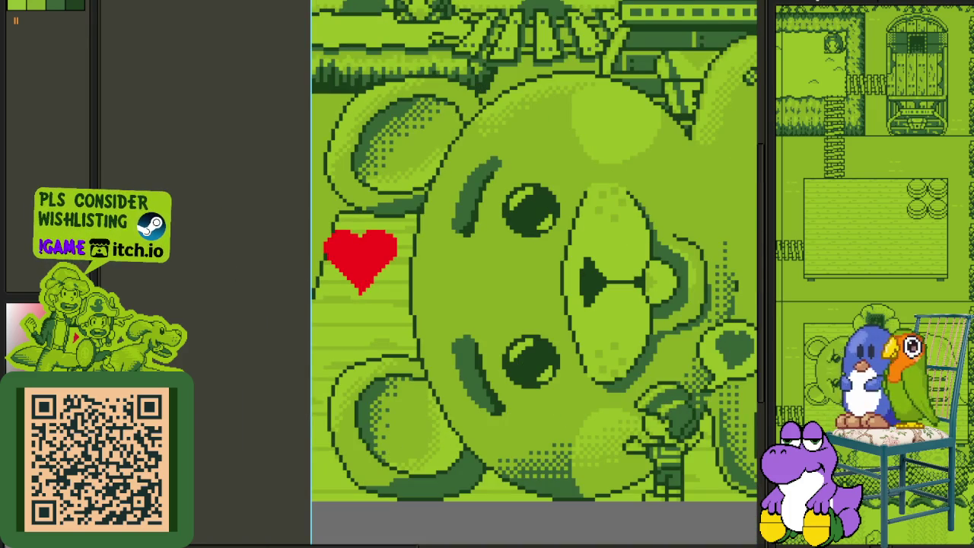
pyautogui.scroll(1, 312, 230)
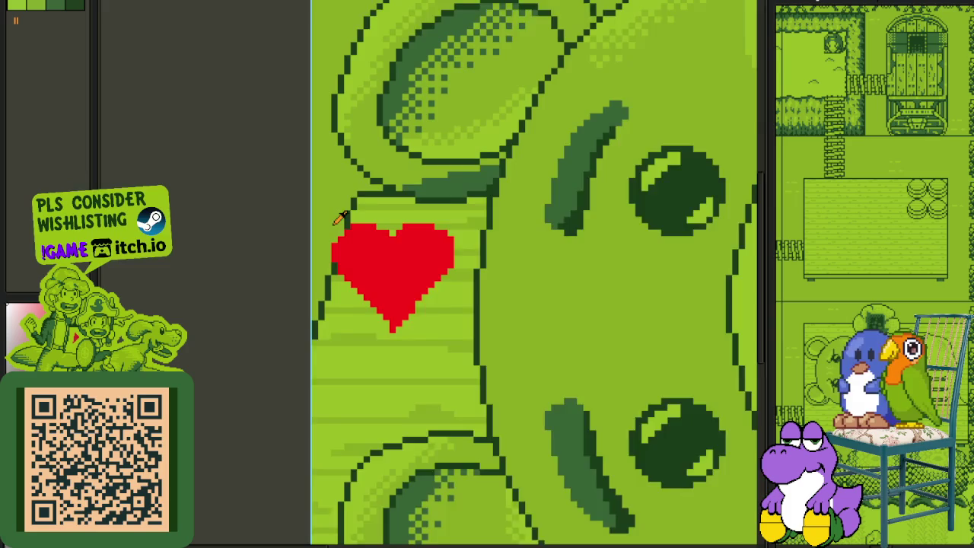
pyautogui.scroll(1, 341, 219)
pyautogui.scroll(1, 341, 219)
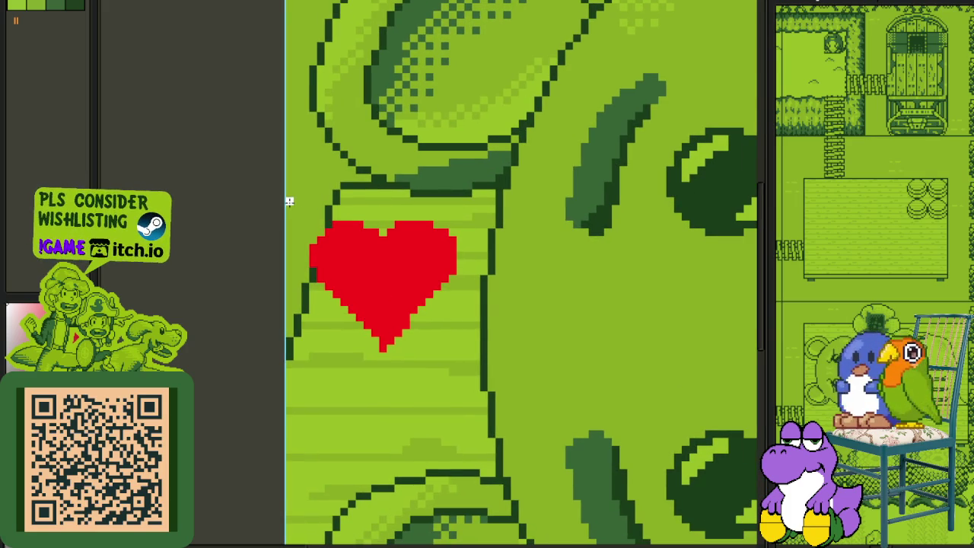
pyautogui.moveTo(297, 207); pyautogui.dragTo(493, 368)
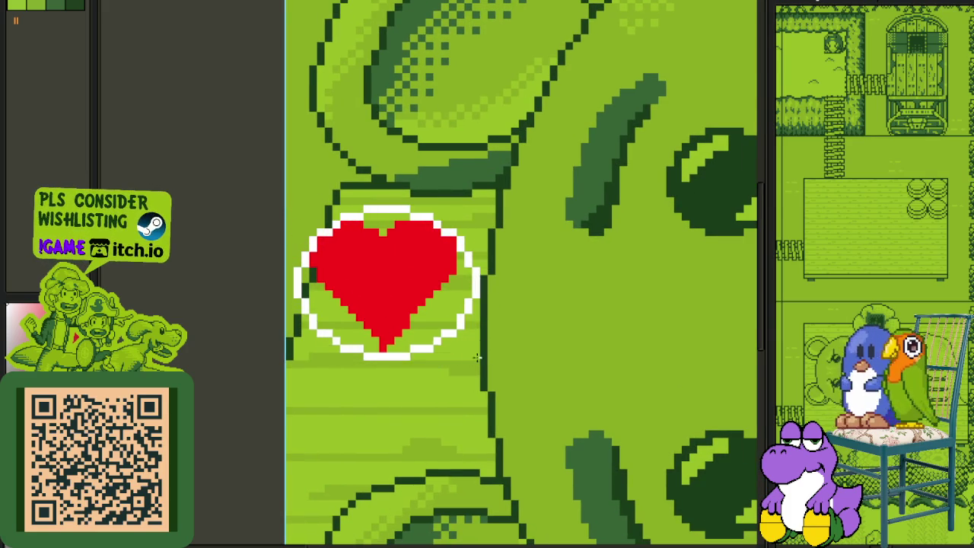
# Step: Redraw the white oval around the heart, then remove it again
pyautogui.hotkey('ctrl', 'd')
pyautogui.press('Tab')
pyautogui.press('Tab')
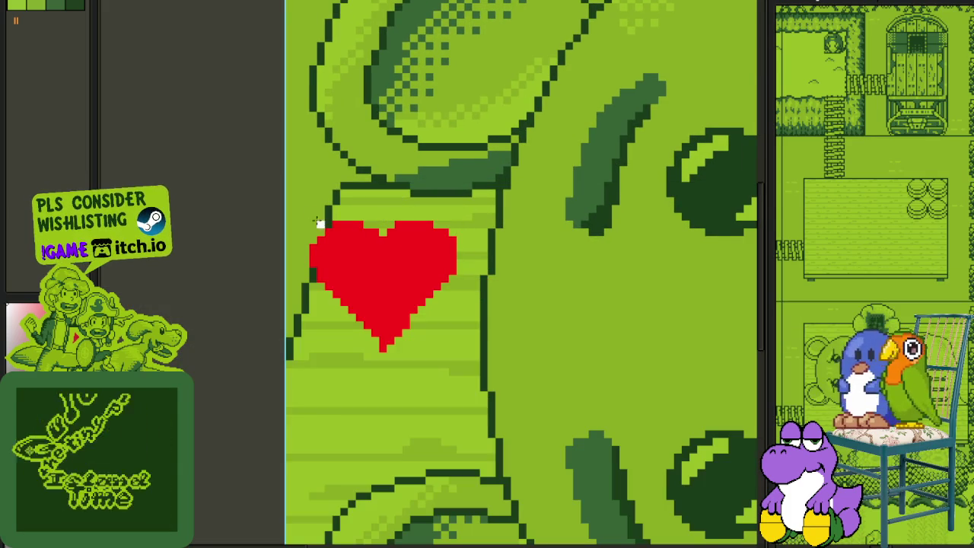
pyautogui.moveTo(296, 207); pyautogui.dragTo(519, 373)
pyautogui.hotkey('ctrl', 'd')
pyautogui.press('Tab')
pyautogui.rightClick(258, 375)
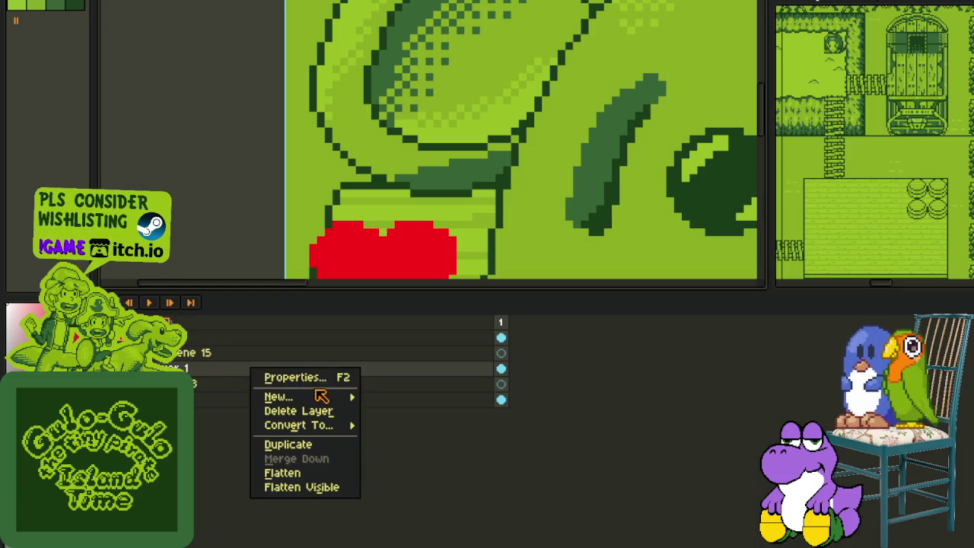
pyautogui.press('Escape')
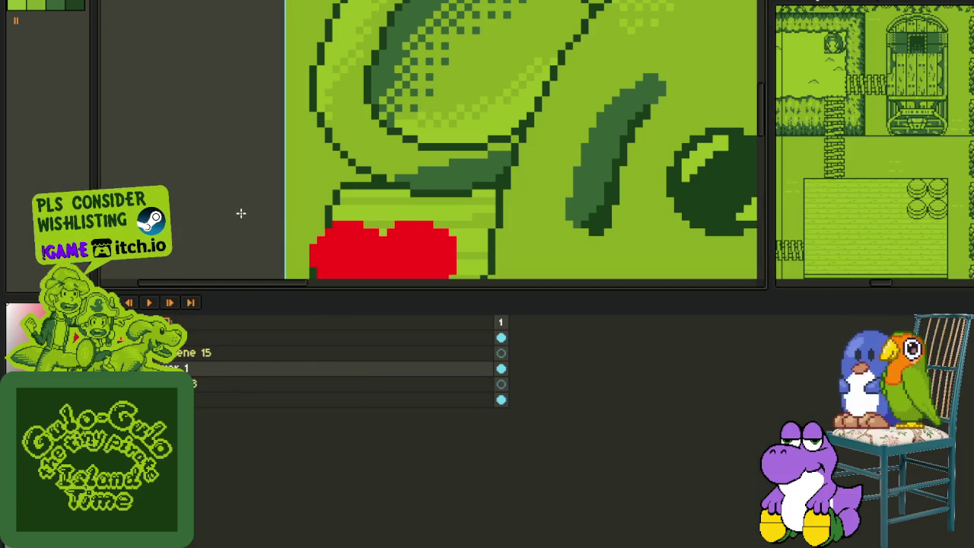
pyautogui.press('Tab')
# Step: Move the selected heart down and right, then draw a white oval around it
pyautogui.moveTo(283, 207)
pyautogui.mouseDown()
pyautogui.moveTo(536, 399)
pyautogui.moveTo(475, 348)
pyautogui.mouseUp()
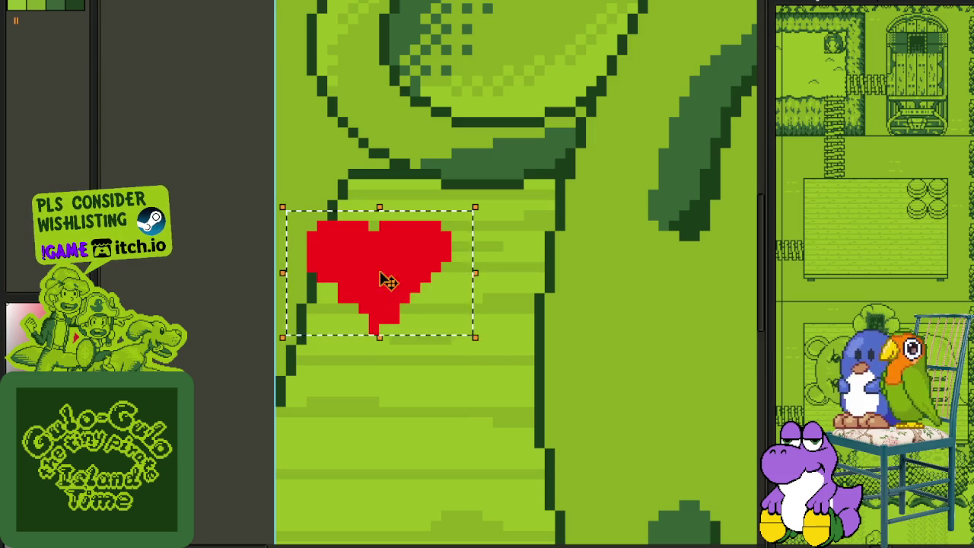
pyautogui.moveTo(387, 279); pyautogui.dragTo(414, 299)
pyautogui.hotkey('ctrl', 'd')
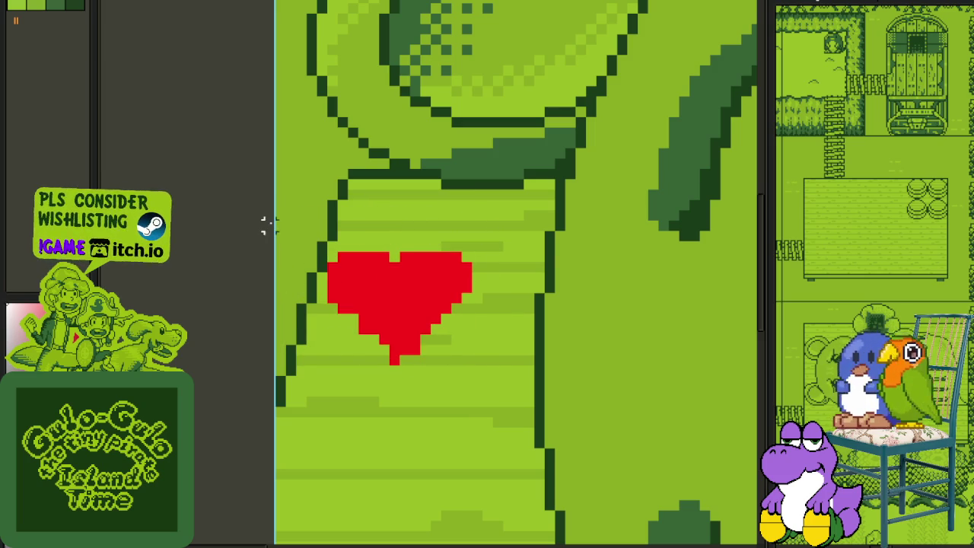
pyautogui.moveTo(302, 225)
pyautogui.mouseDown()
pyautogui.moveTo(510, 373)
pyautogui.moveTo(286, 211)
pyautogui.mouseUp()
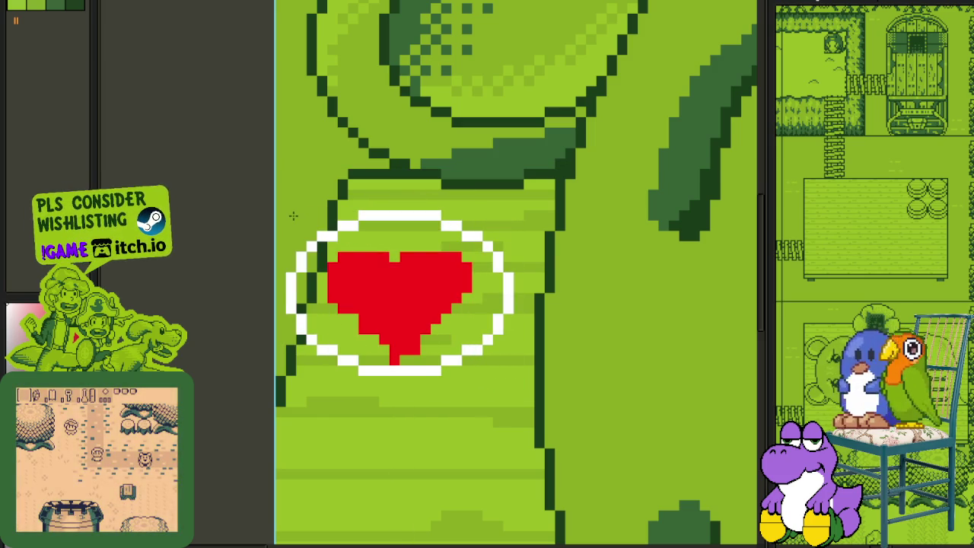
pyautogui.scroll(1, 366, 253)
pyautogui.moveTo(346, 233); pyautogui.dragTo(385, 234)
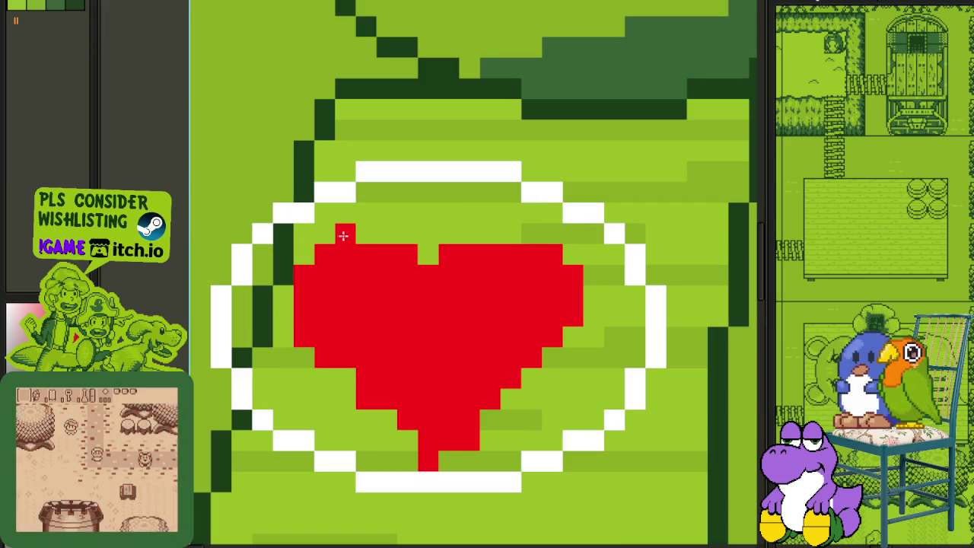
pyautogui.click(449, 234)
pyautogui.moveTo(464, 234); pyautogui.dragTo(535, 237)
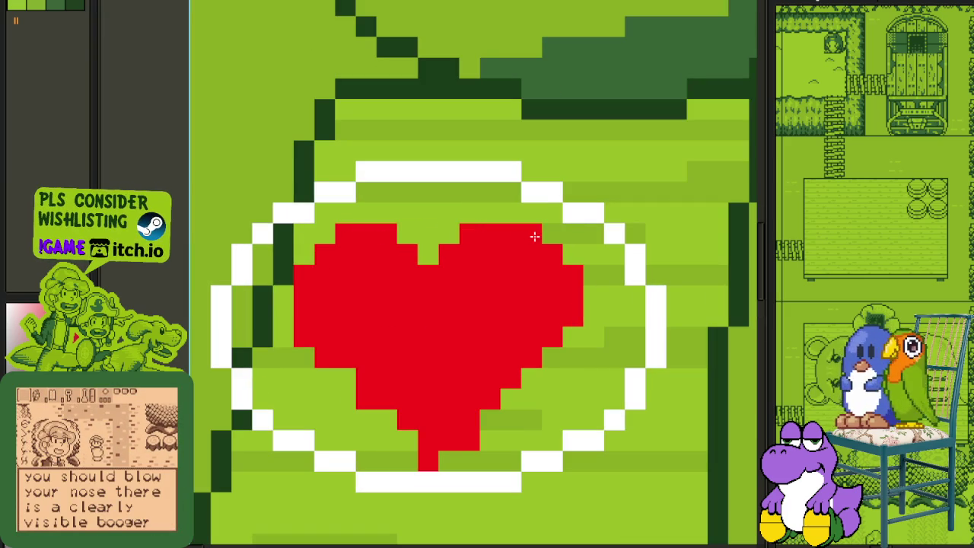
pyautogui.rightClick(469, 440)
pyautogui.rightClick(428, 462)
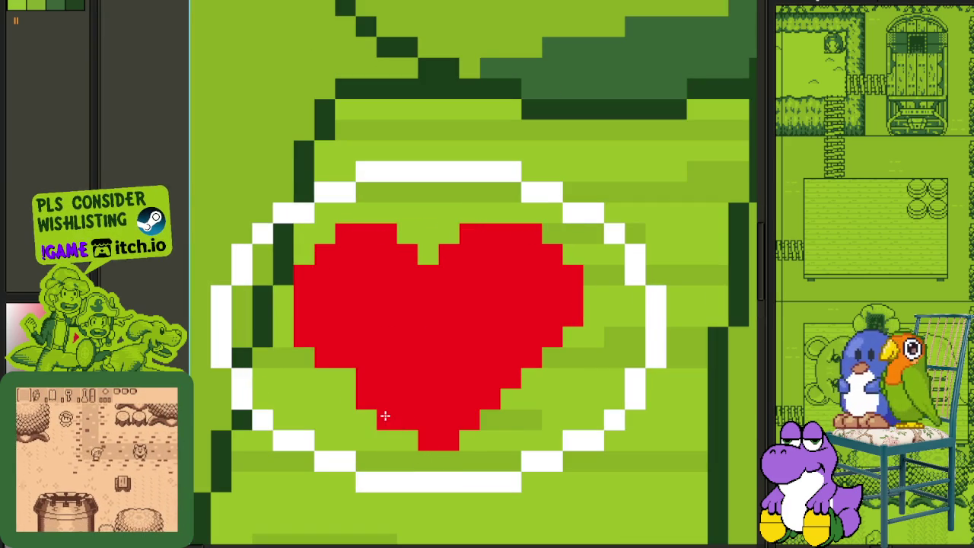
pyautogui.click(354, 370)
pyautogui.scroll(-2, 385, 402)
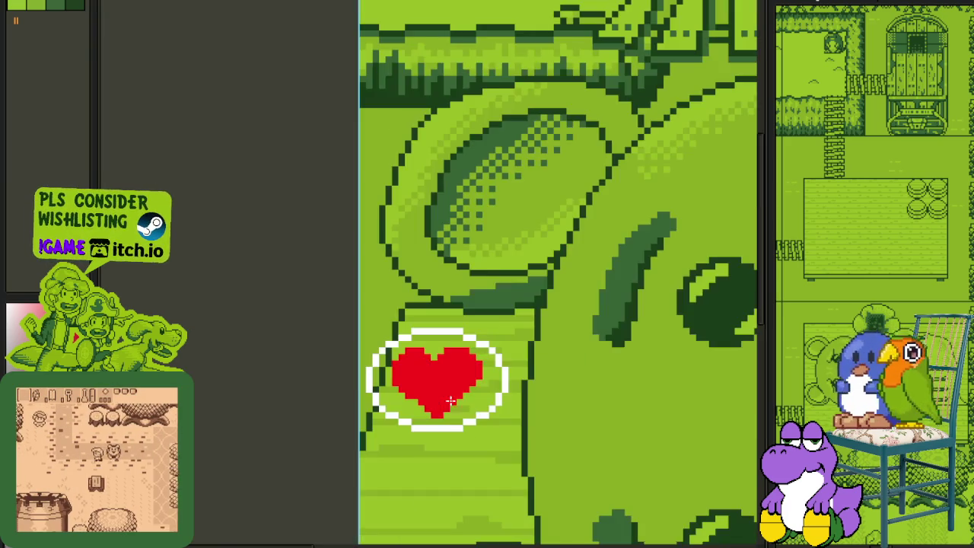
pyautogui.scroll(2, 434, 402)
pyautogui.scroll(-2, 452, 415)
pyautogui.scroll(2, 452, 415)
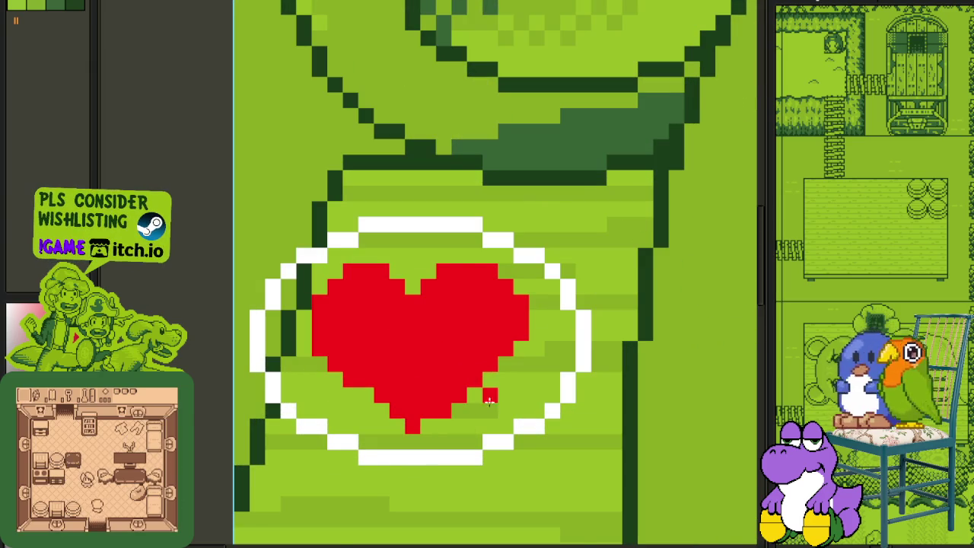
pyautogui.scroll(-2, 490, 403)
pyautogui.scroll(2, 479, 379)
pyautogui.moveTo(480, 308); pyautogui.dragTo(495, 415)
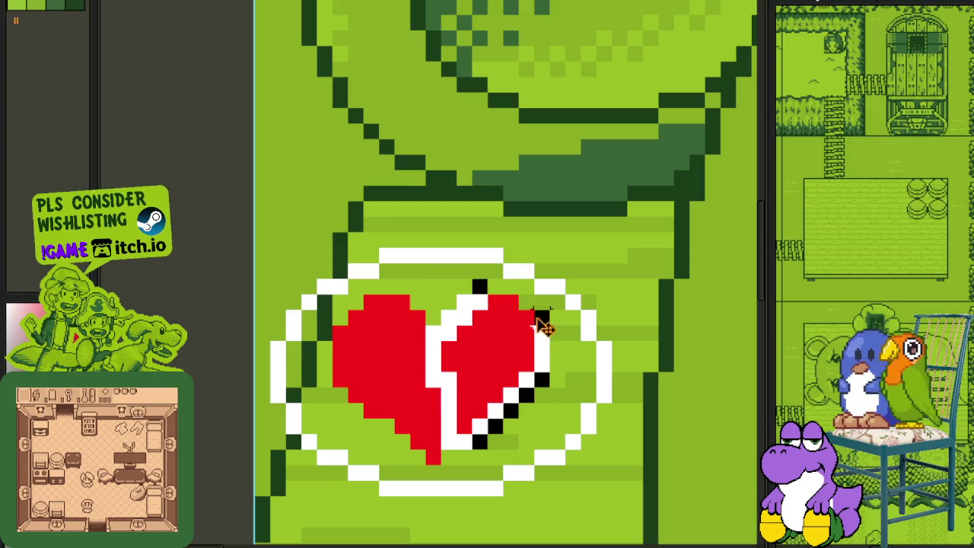
pyautogui.moveTo(543, 322); pyautogui.dragTo(505, 337)
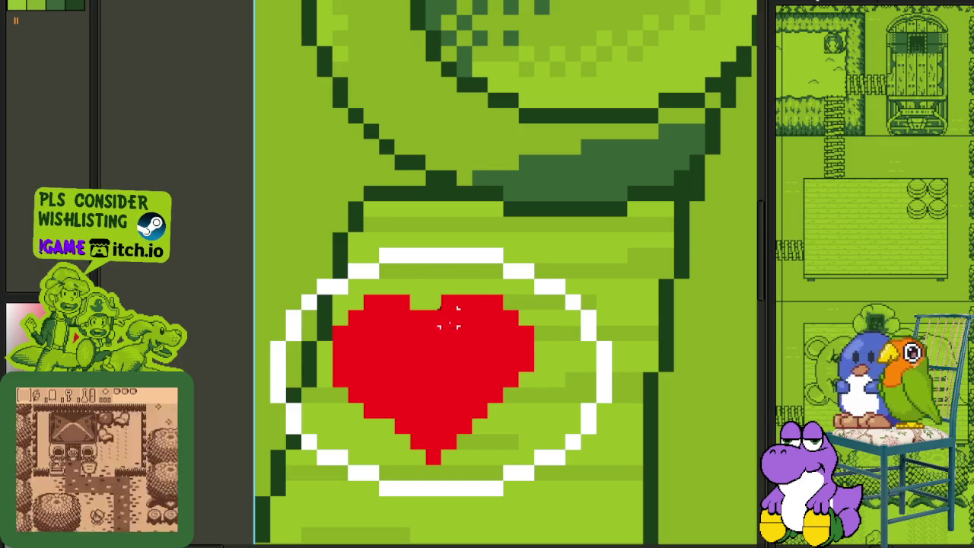
pyautogui.scroll(-2, 434, 333)
pyautogui.scroll(1, 424, 351)
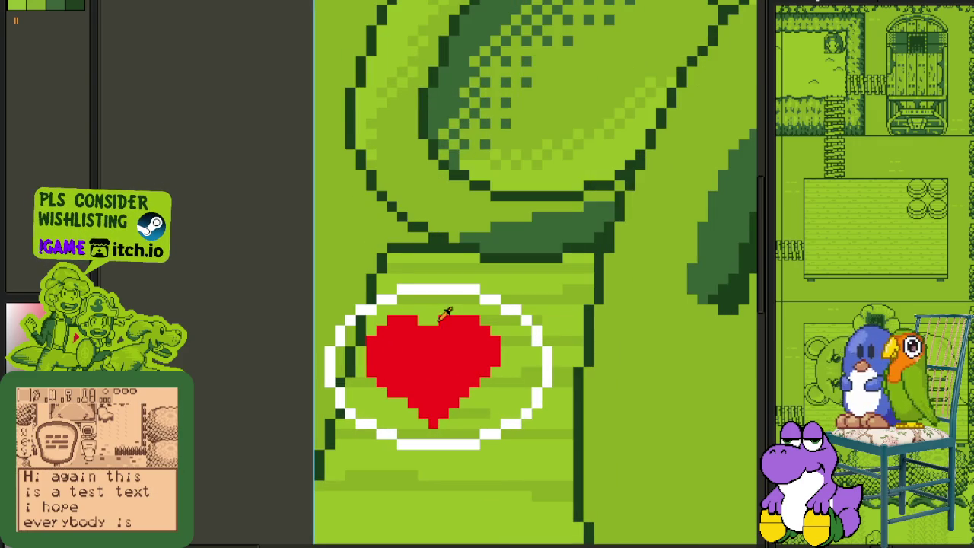
pyautogui.scroll(2, 446, 314)
pyautogui.scroll(-3, 452, 319)
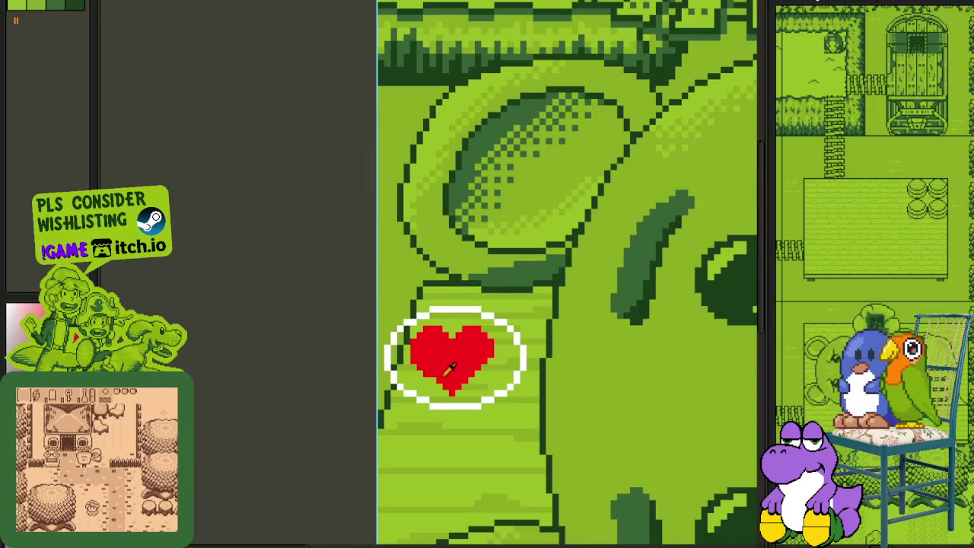
pyautogui.scroll(2, 449, 368)
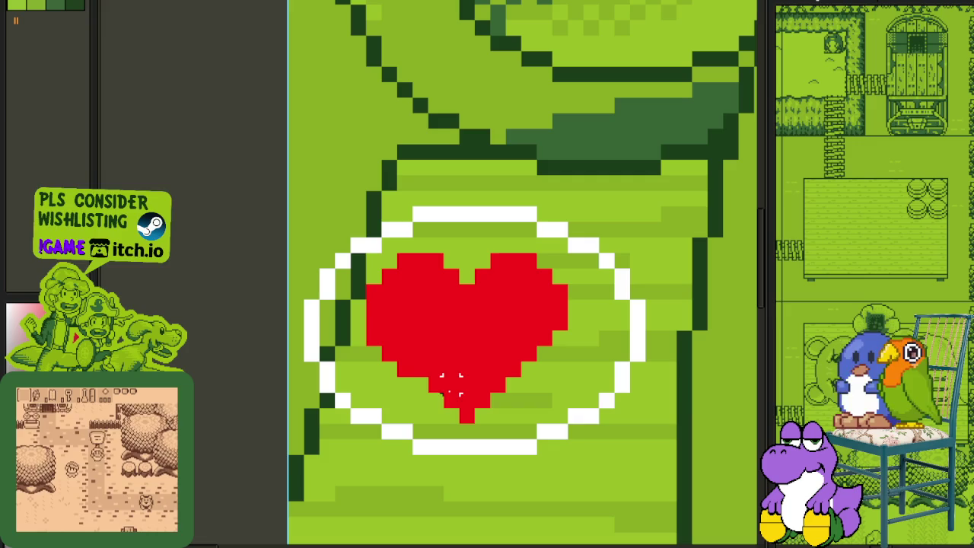
pyautogui.moveTo(460, 409); pyautogui.dragTo(364, 252)
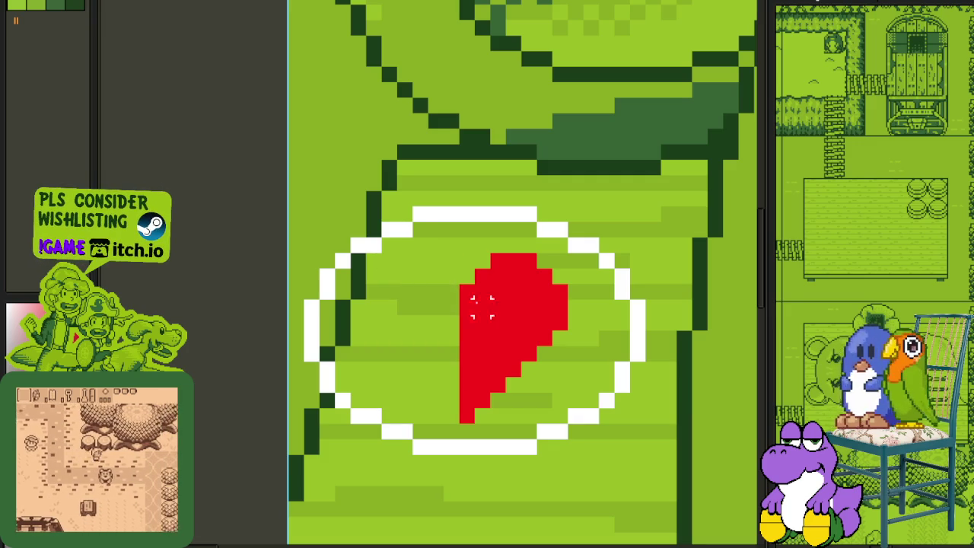
pyautogui.moveTo(461, 420); pyautogui.dragTo(559, 262)
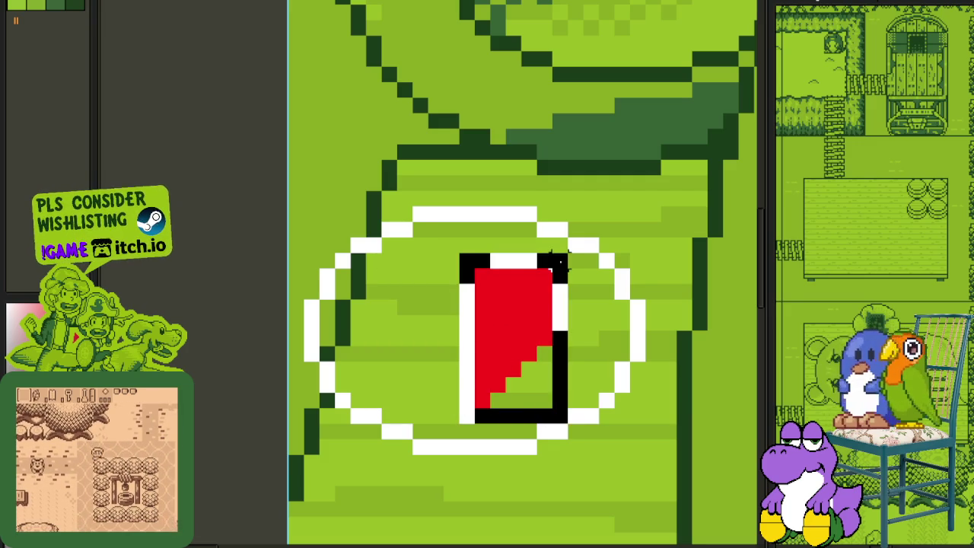
pyautogui.hotkey('shift', 'v')
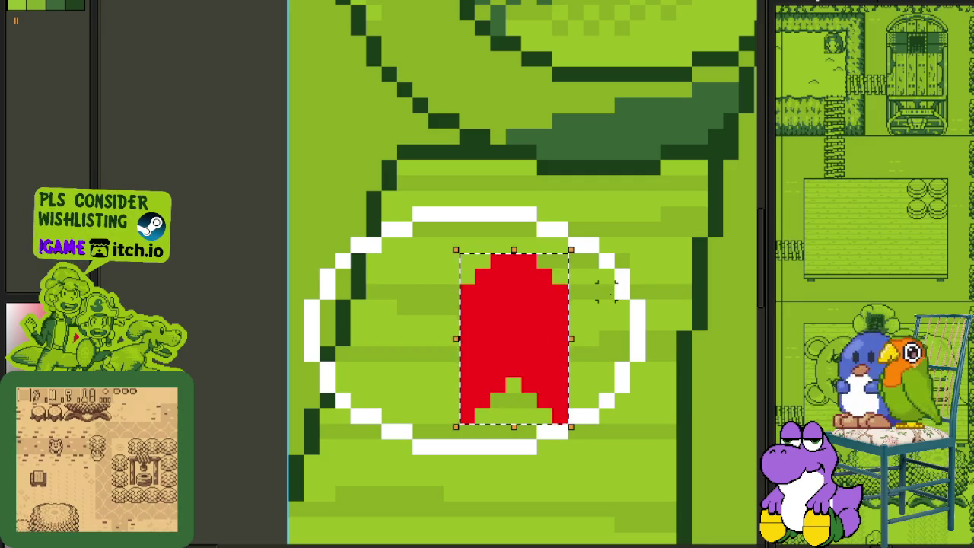
pyautogui.hotkey('ctrl', 'z')
pyautogui.hotkey('ctrl', 'z')
pyautogui.hotkey('ctrl', 'z')
pyautogui.hotkey('ctrl', 'z')
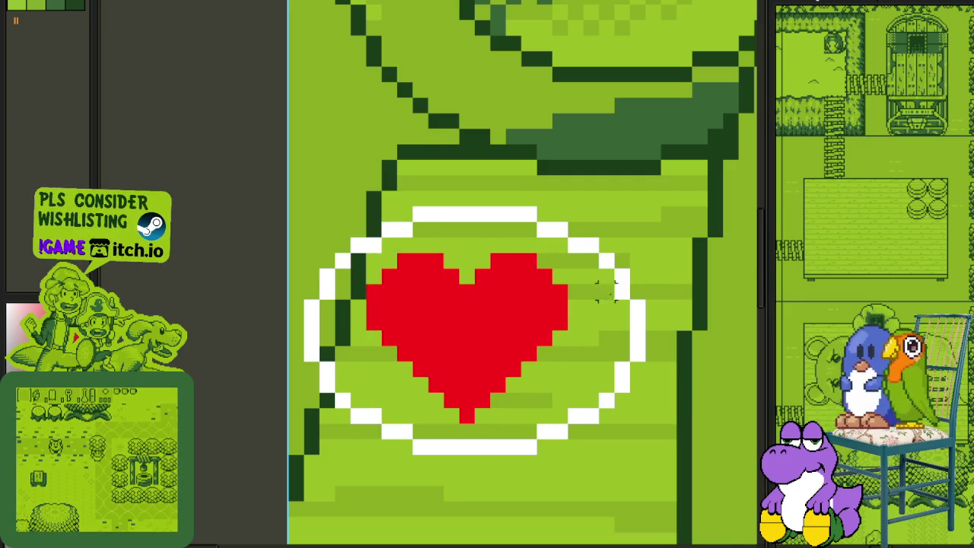
pyautogui.scroll(-3, 607, 291)
pyautogui.scroll(1, 500, 344)
pyautogui.scroll(1, 446, 322)
pyautogui.scroll(1, 437, 328)
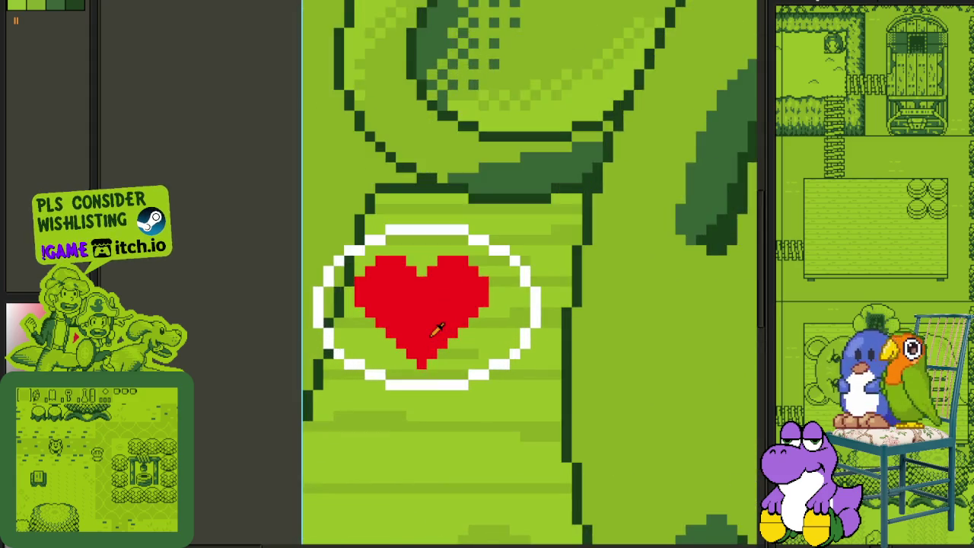
pyautogui.scroll(-3, 438, 329)
pyautogui.scroll(1, 427, 330)
pyautogui.scroll(1, 318, 264)
pyautogui.scroll(1, 350, 261)
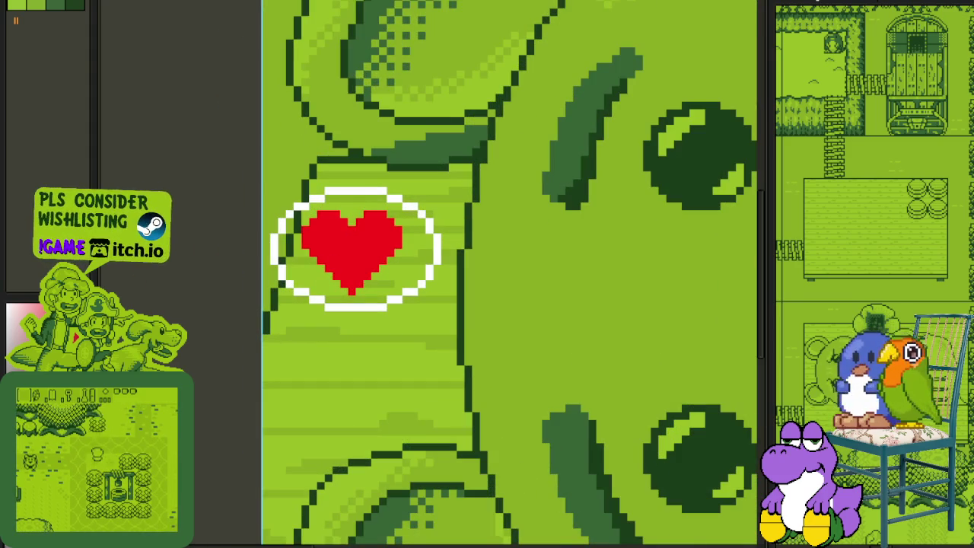
pyautogui.scroll(2, 347, 243)
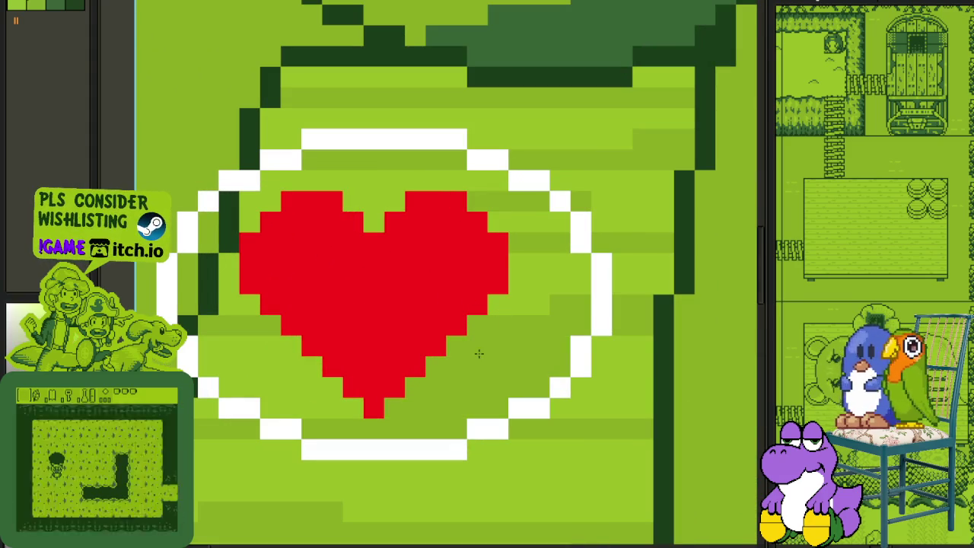
# Step: Paint over stray dark and light pixels beside the heart with base green
pyautogui.moveTo(226, 233); pyautogui.dragTo(187, 324)
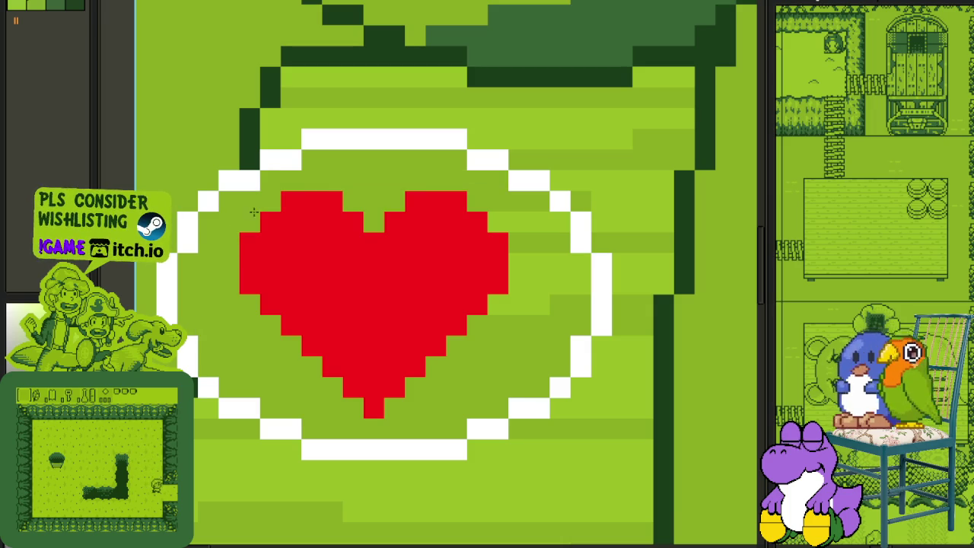
pyautogui.moveTo(510, 221); pyautogui.dragTo(563, 223)
pyautogui.moveTo(539, 262); pyautogui.dragTo(519, 293)
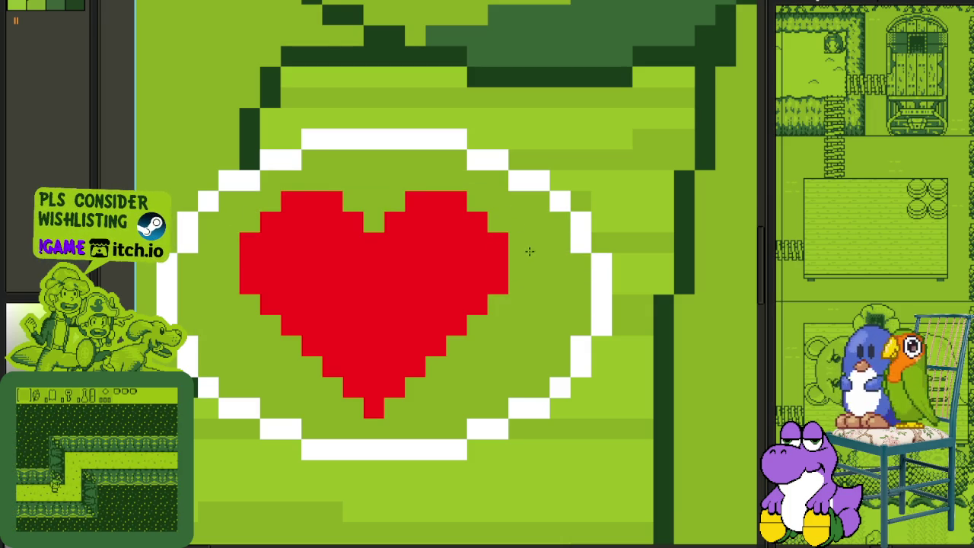
pyautogui.scroll(-3, 530, 251)
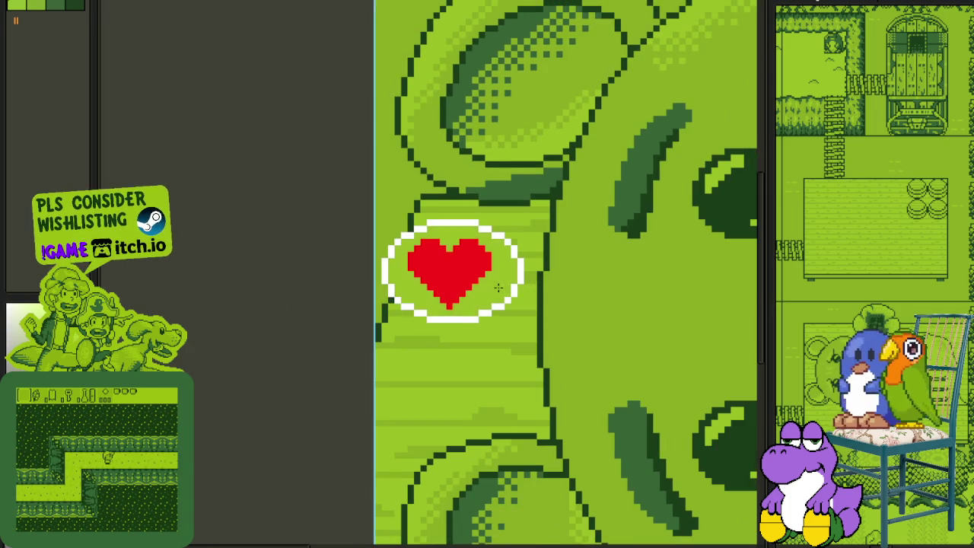
pyautogui.scroll(-2, 456, 285)
pyautogui.scroll(1, 381, 281)
pyautogui.scroll(4, 415, 289)
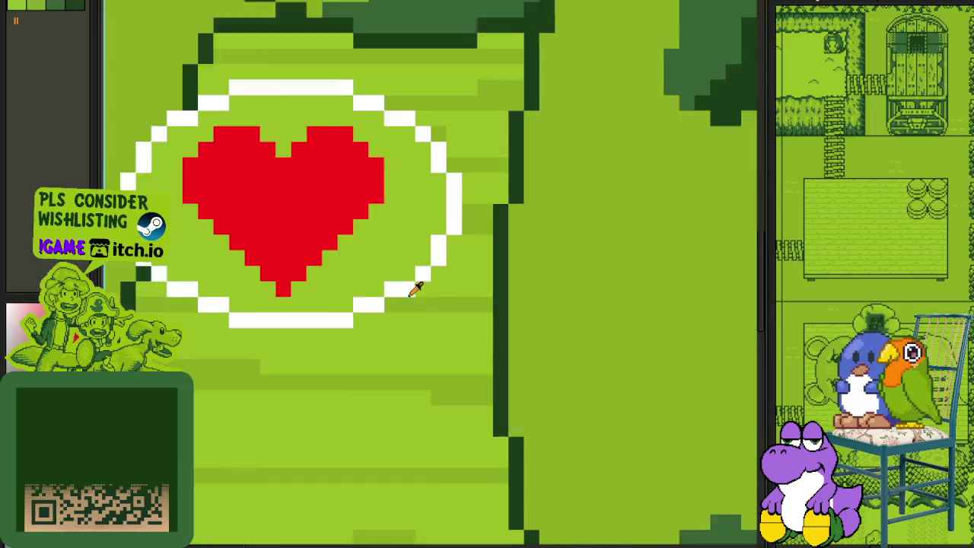
pyautogui.scroll(1, 414, 289)
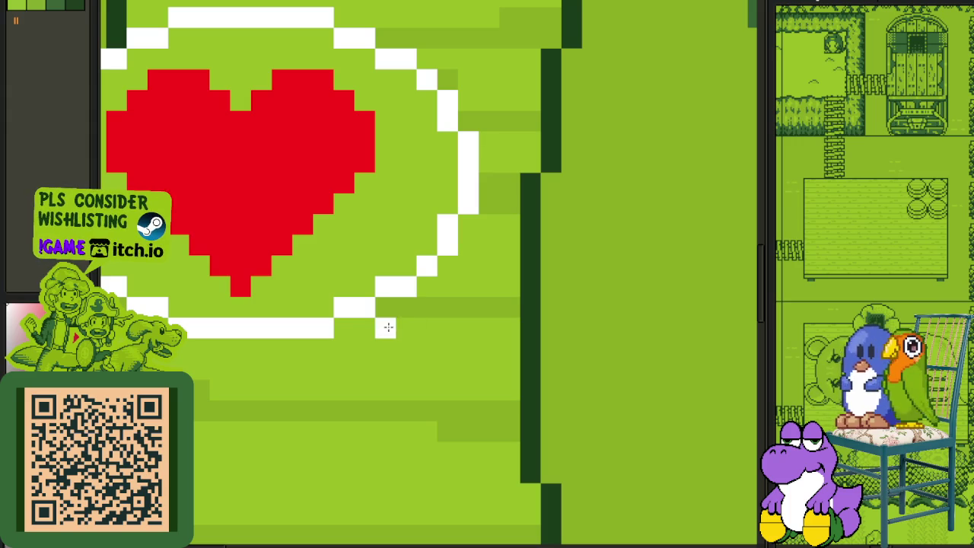
# Step: Draw a white tail on the oval's lower right, undoing the trial dark shading
pyautogui.moveTo(403, 328)
pyautogui.mouseDown()
pyautogui.moveTo(451, 354)
pyautogui.moveTo(491, 333)
pyautogui.mouseUp()
pyautogui.moveTo(428, 294)
pyautogui.mouseDown()
pyautogui.moveTo(453, 269)
pyautogui.moveTo(467, 290)
pyautogui.mouseUp()
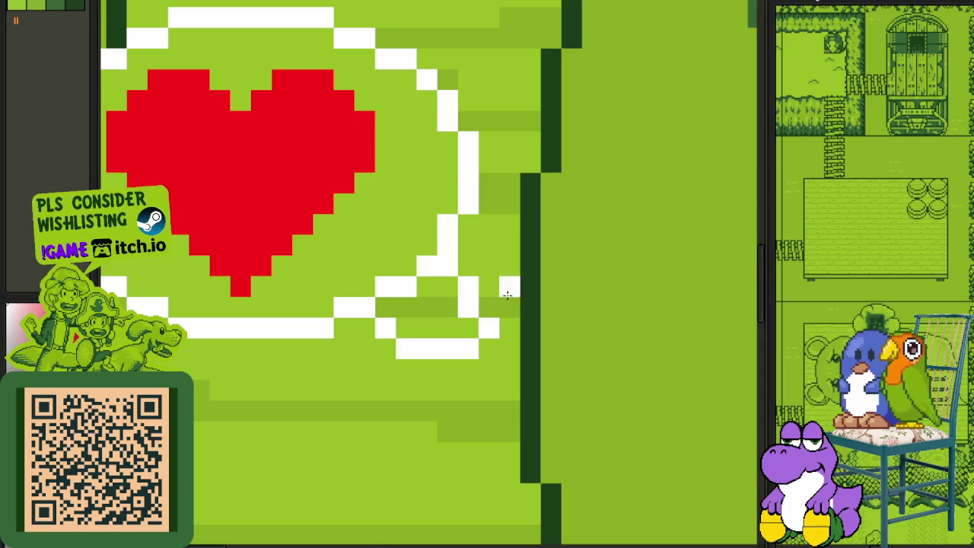
pyautogui.scroll(-1, 507, 294)
pyautogui.scroll(1, 495, 289)
pyautogui.moveTo(487, 276)
pyautogui.mouseDown()
pyautogui.moveTo(468, 308)
pyautogui.moveTo(438, 276)
pyautogui.mouseUp()
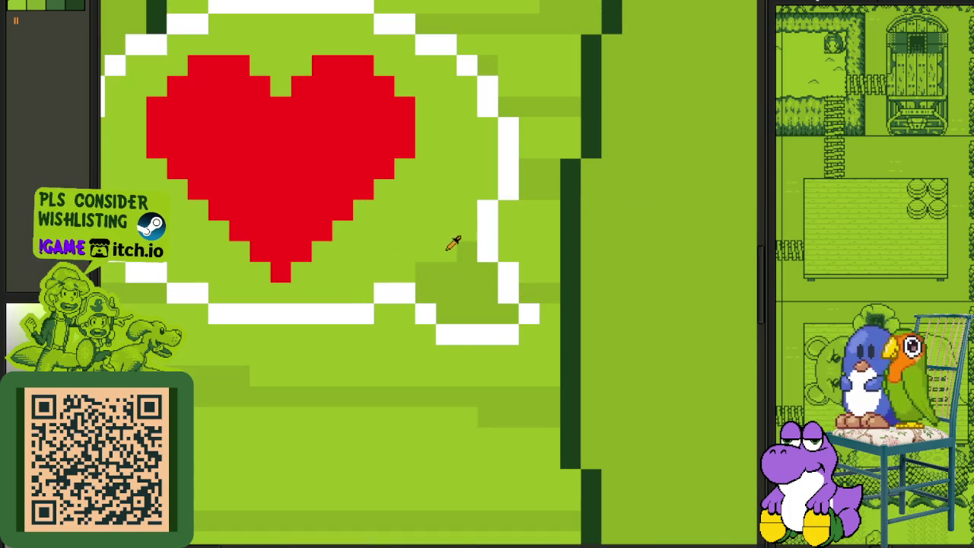
pyautogui.hotkey('ctrl', 'z')
# Step: Recolour the white bubble outline to darkest green #0F380F
pyautogui.scroll(-2, 453, 242)
pyautogui.scroll(-2, 378, 305)
pyautogui.scroll(3, 499, 286)
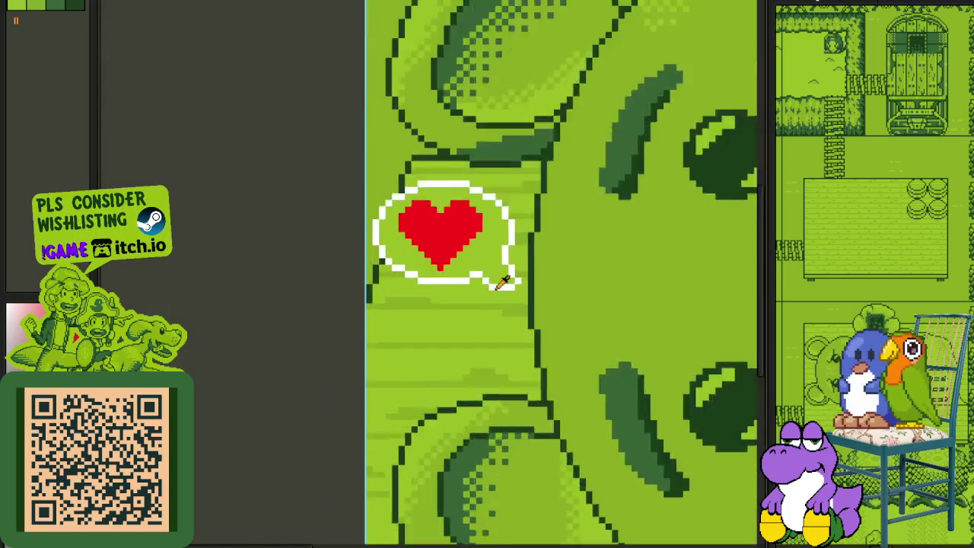
pyautogui.scroll(1, 502, 283)
pyautogui.hotkey('shift', 'r')
pyautogui.click(428, 423)
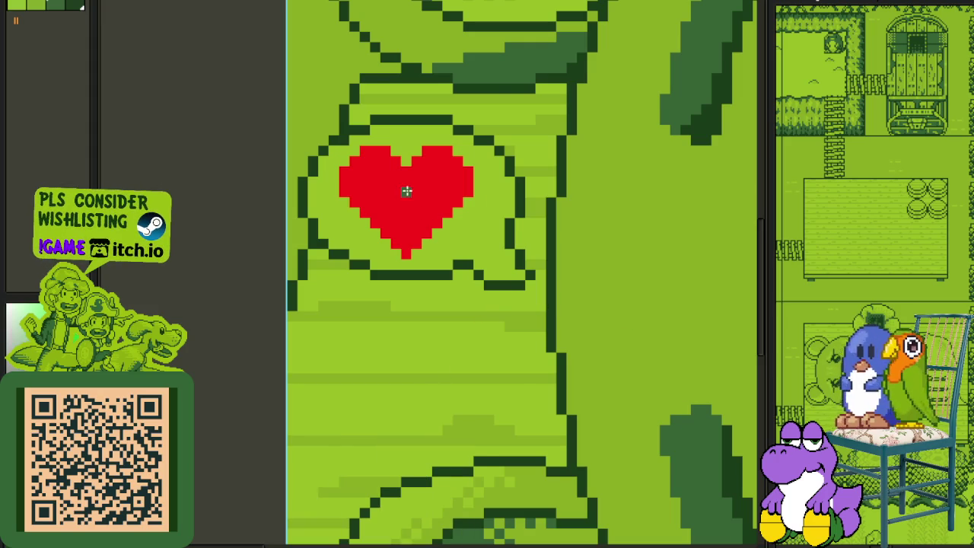
pyautogui.click(407, 190)
pyautogui.scroll(-2, 343, 235)
pyautogui.scroll(-1, 319, 255)
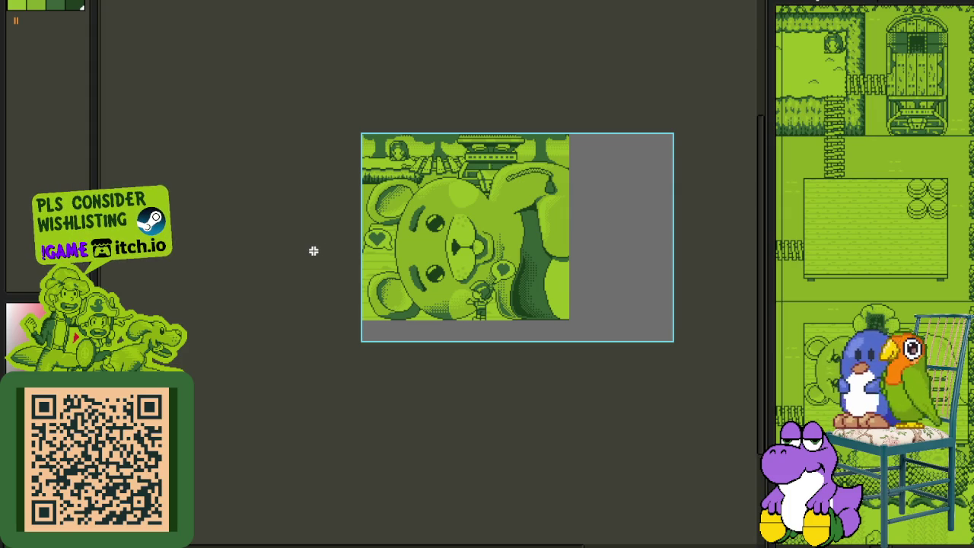
pyautogui.scroll(2, 333, 245)
pyautogui.scroll(3, 404, 242)
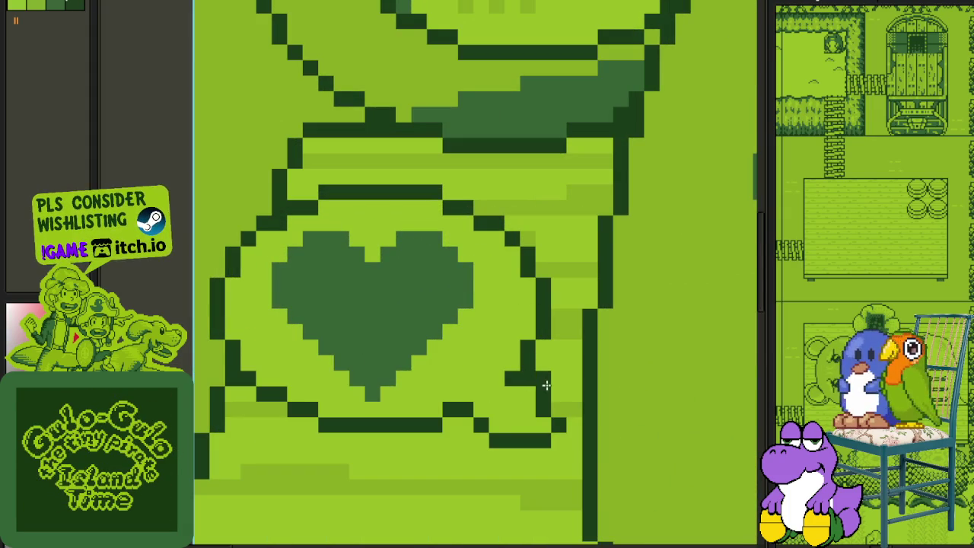
pyautogui.scroll(-3, 524, 377)
pyautogui.scroll(-3, 397, 370)
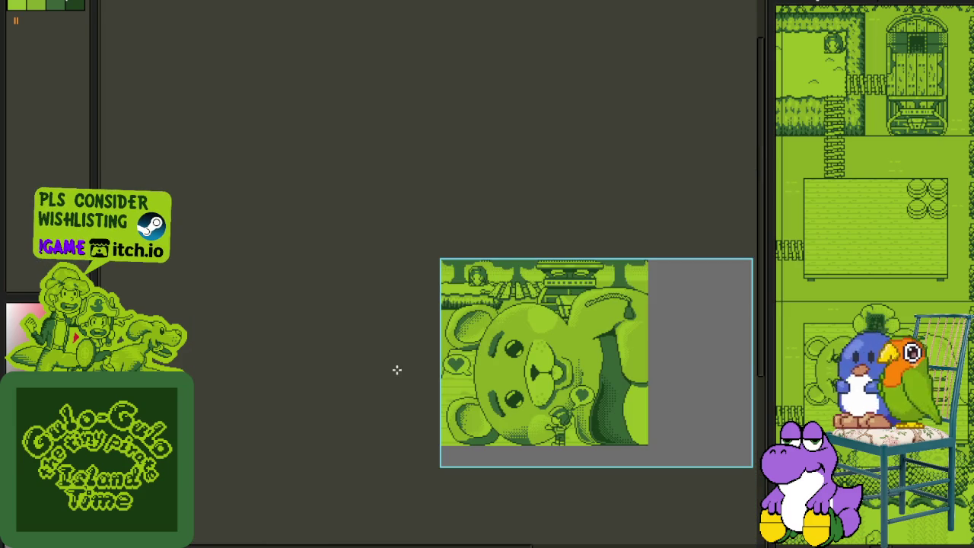
pyautogui.scroll(3, 475, 366)
pyautogui.scroll(3, 414, 402)
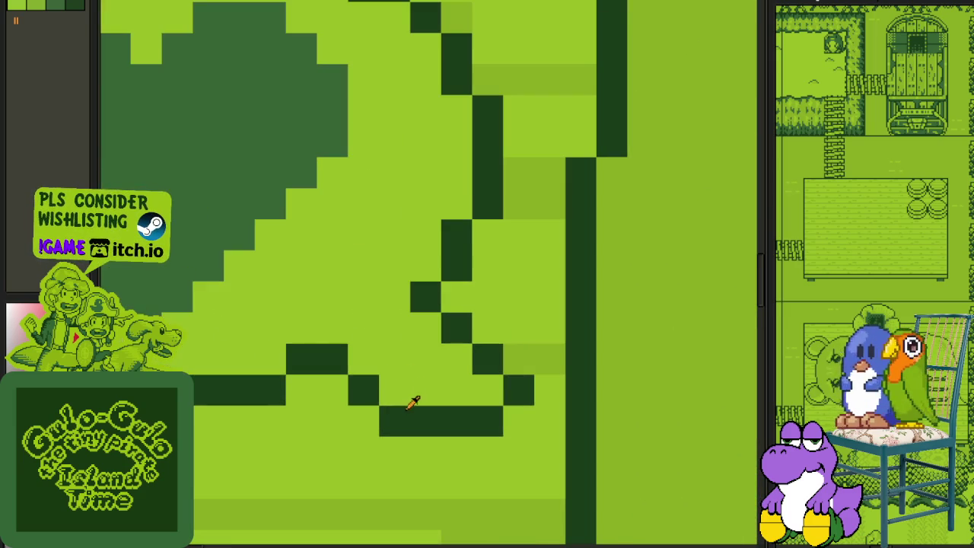
pyautogui.scroll(-3, 335, 399)
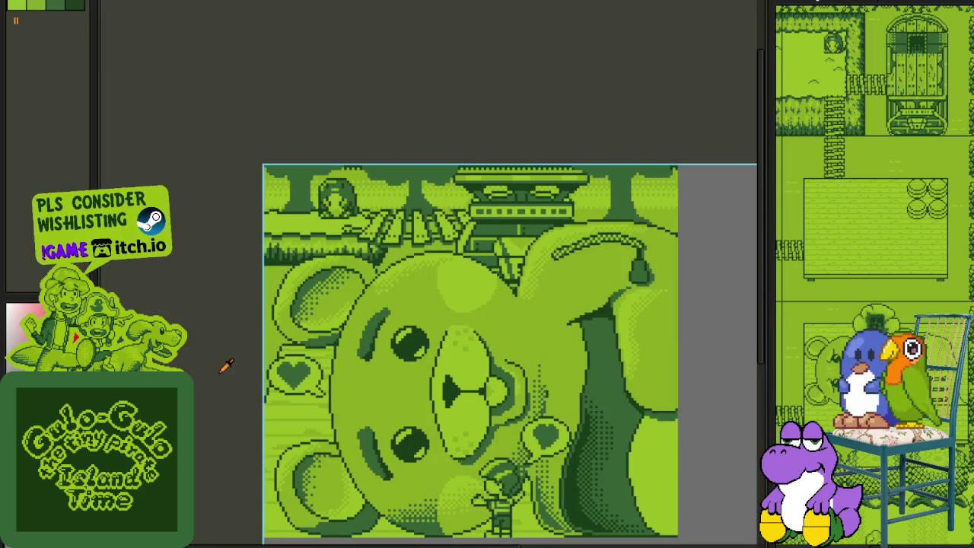
pyautogui.scroll(-2, 213, 369)
pyautogui.scroll(2, 212, 364)
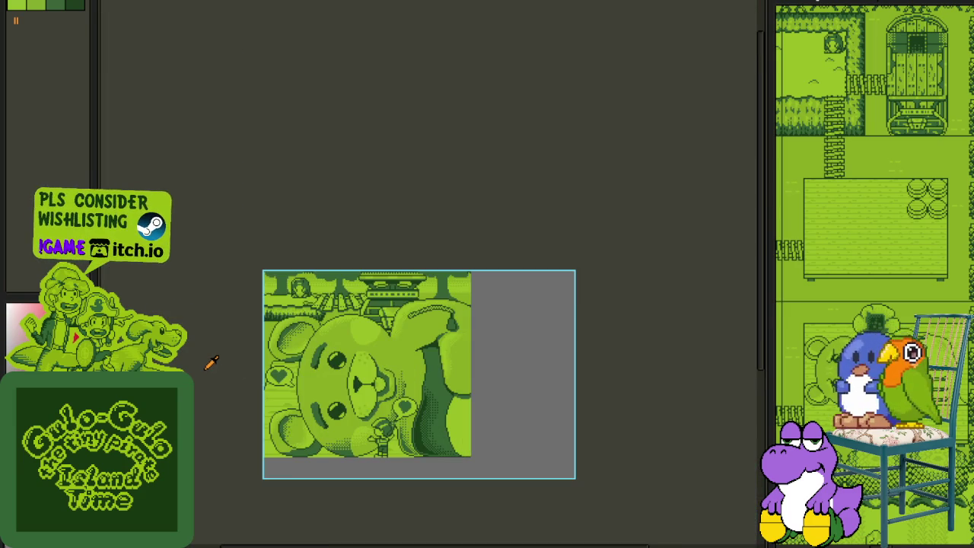
pyautogui.moveTo(218, 363); pyautogui.dragTo(303, 295)
pyautogui.press('Tab')
pyautogui.press('Tab')
pyautogui.scroll(4, 372, 253)
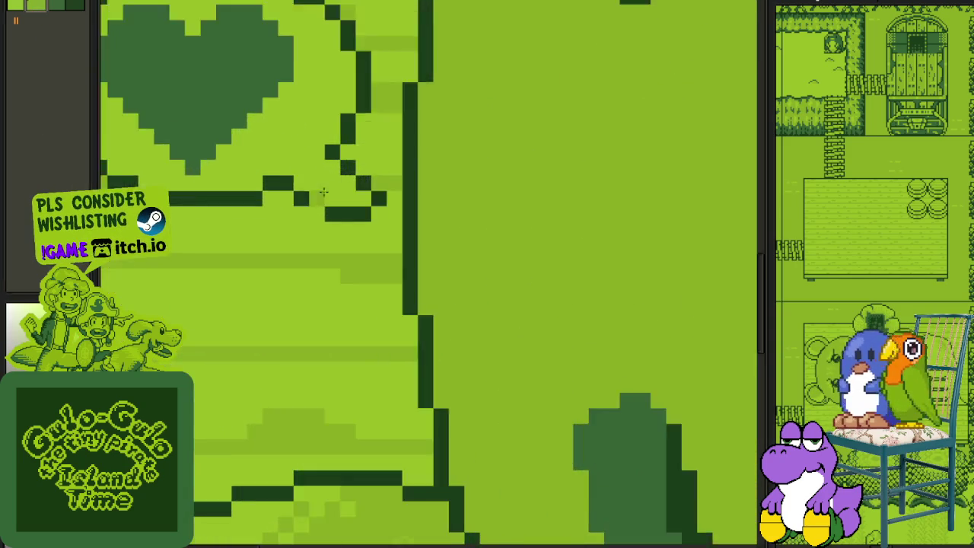
pyautogui.scroll(1, 358, 174)
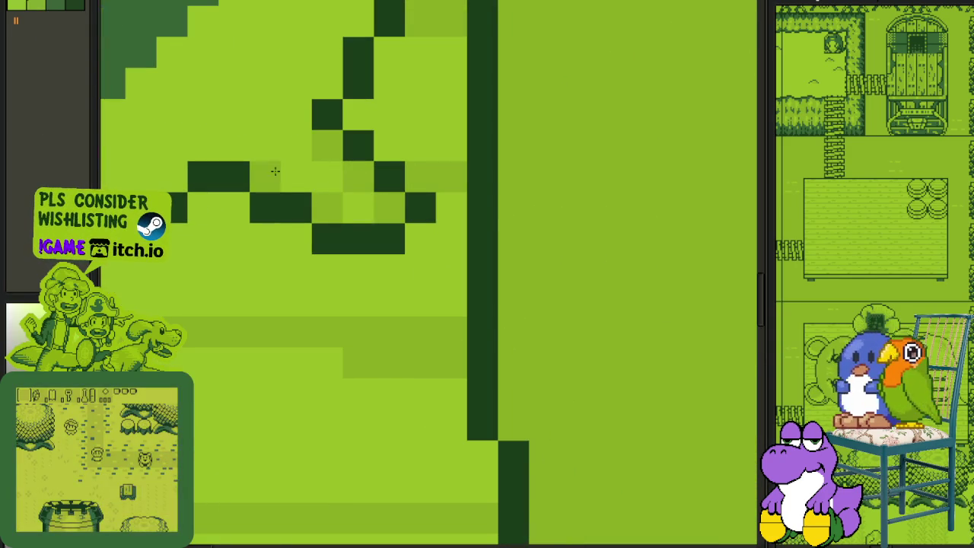
pyautogui.scroll(3, 274, 183)
pyautogui.hscroll(-5, 274, 182)
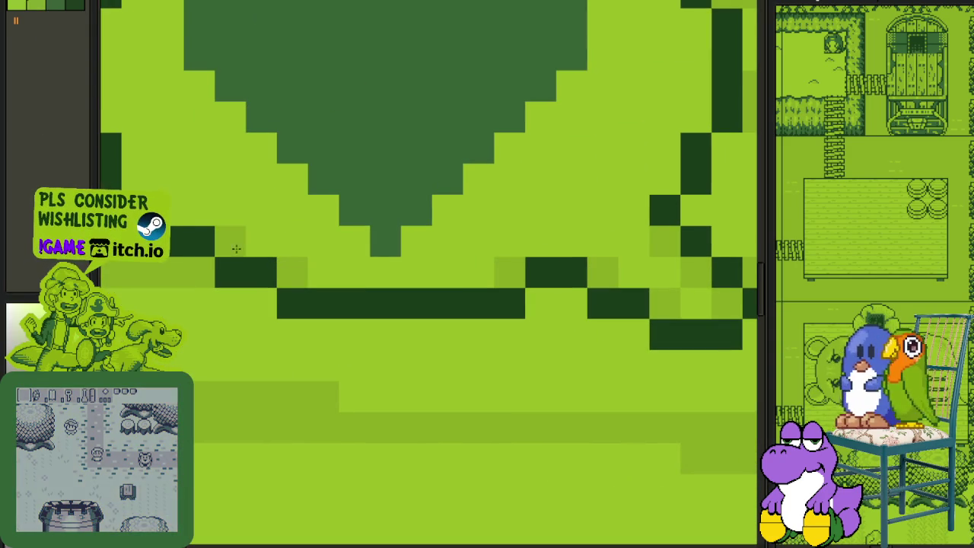
pyautogui.scroll(4, 215, 230)
pyautogui.hscroll(-3, 215, 230)
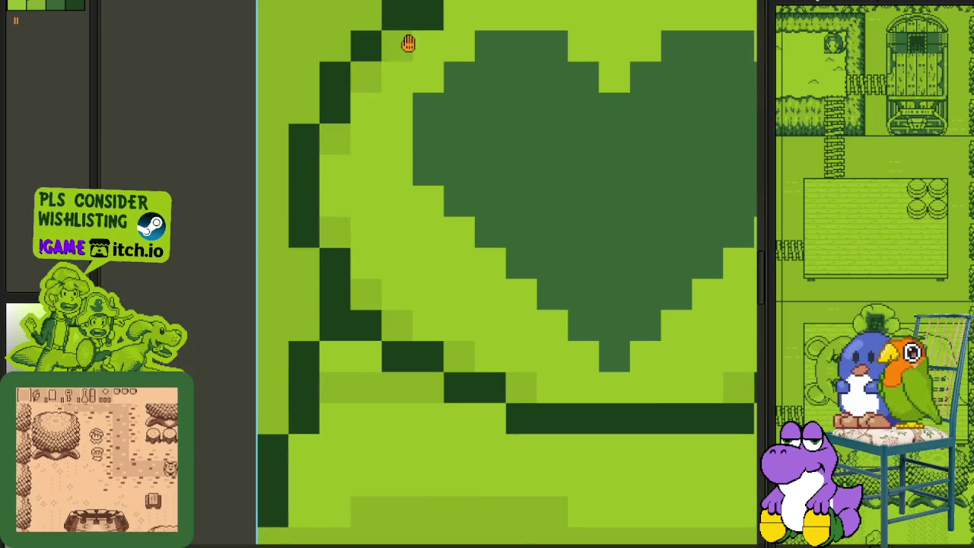
pyautogui.scroll(3, 363, 220)
pyautogui.hscroll(2, 363, 221)
pyautogui.click(417, 180)
pyautogui.click(634, 180)
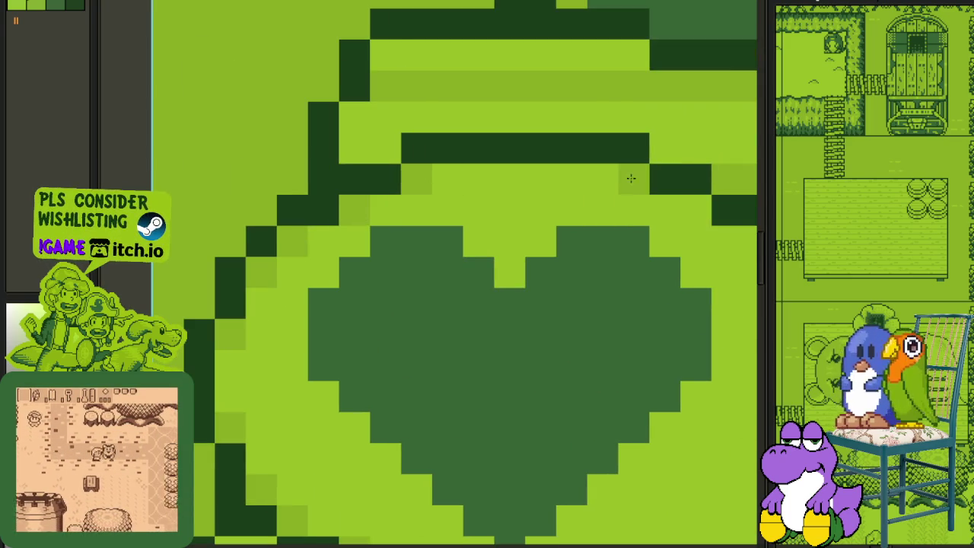
pyautogui.hscroll(4, 694, 210)
pyautogui.scroll(-2, 694, 210)
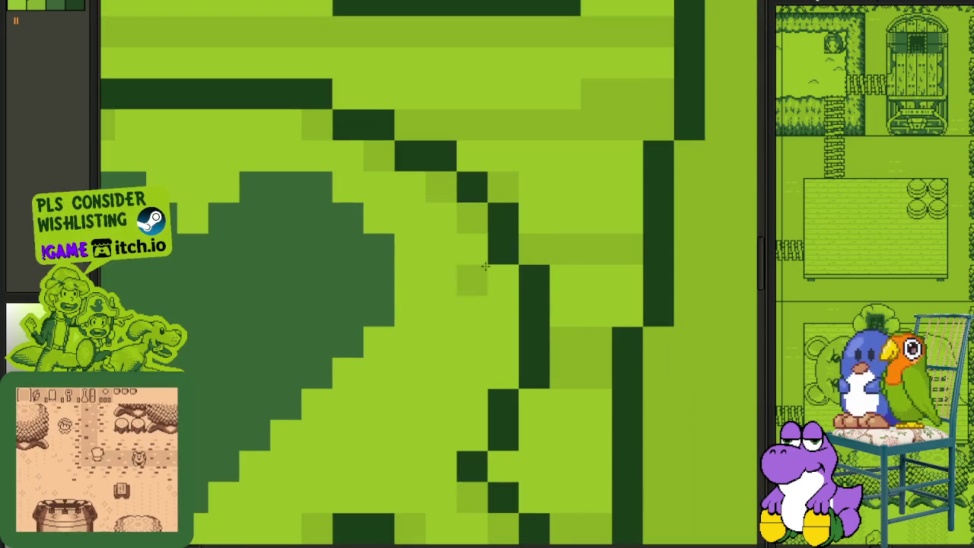
pyautogui.scroll(-2, 457, 348)
pyautogui.scroll(-2, 411, 348)
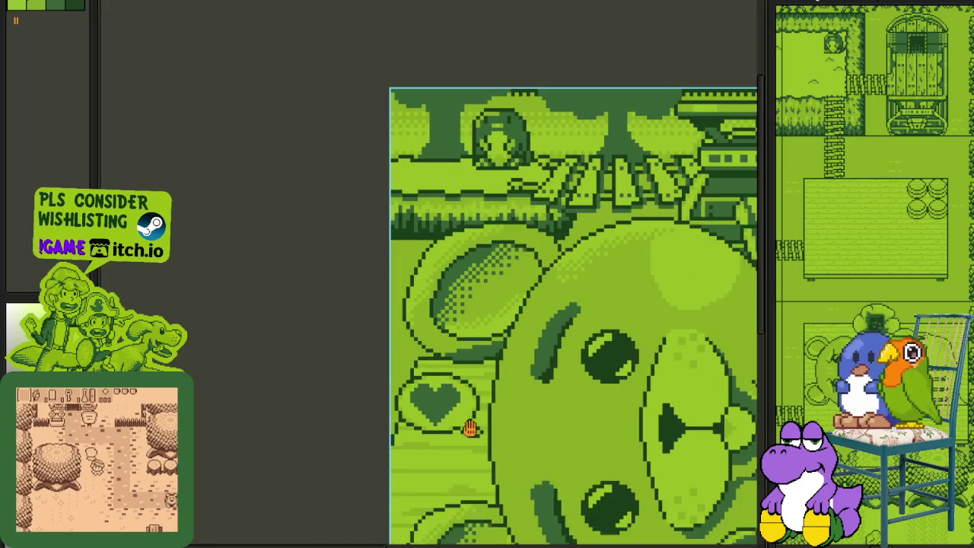
pyautogui.scroll(1, 397, 345)
pyautogui.scroll(-1, 388, 353)
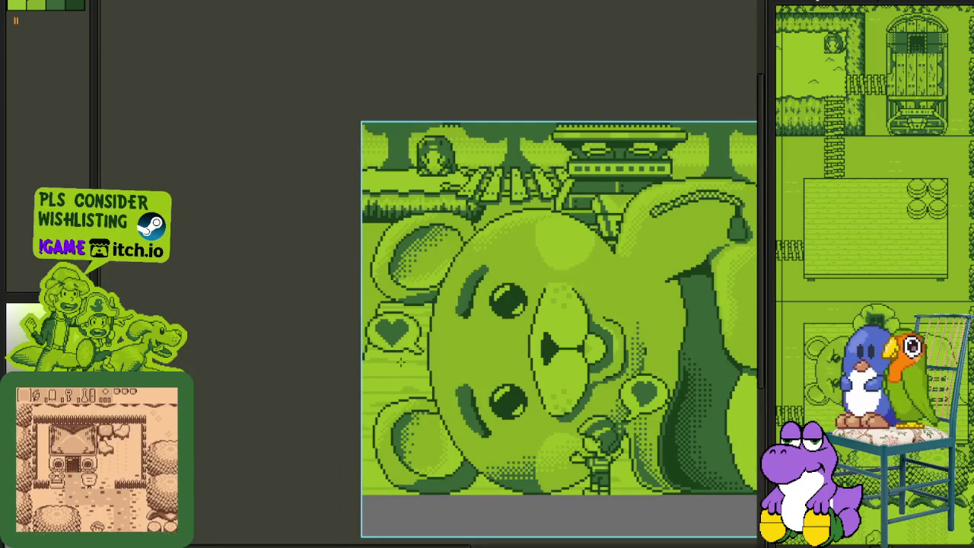
pyautogui.scroll(2, 397, 360)
pyautogui.scroll(1, 398, 356)
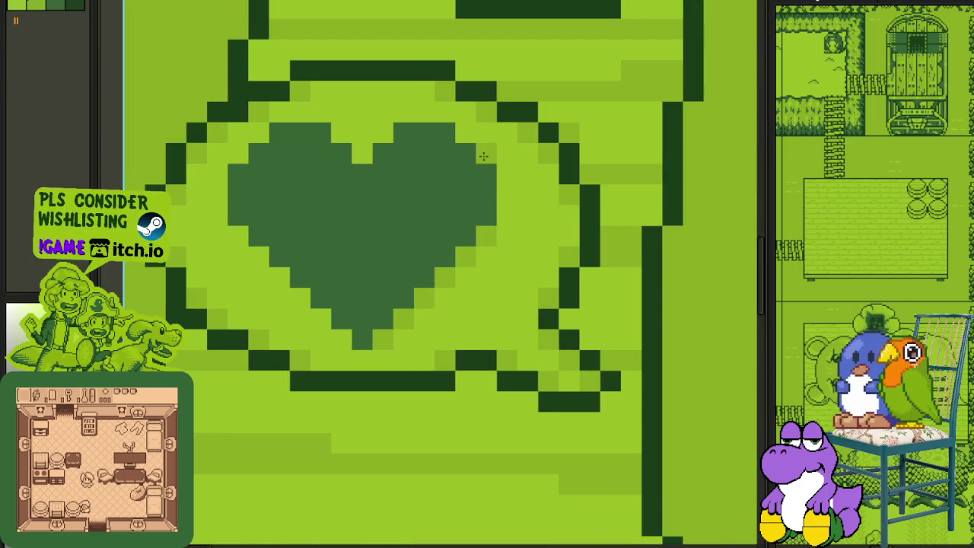
pyautogui.moveTo(391, 135); pyautogui.dragTo(268, 137)
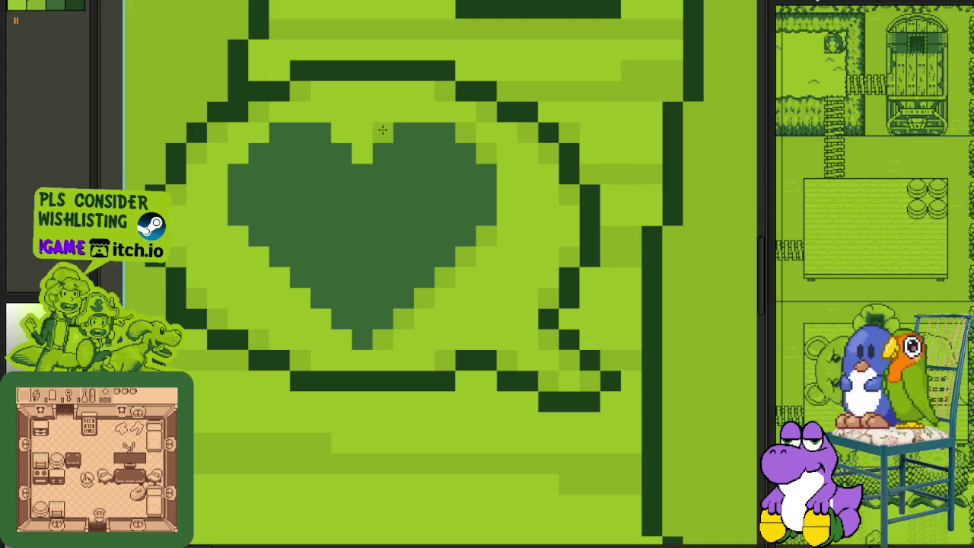
# Step: Redraw the left heart's top pixels and soften its lower-left edge with mid-green
pyautogui.click(263, 132)
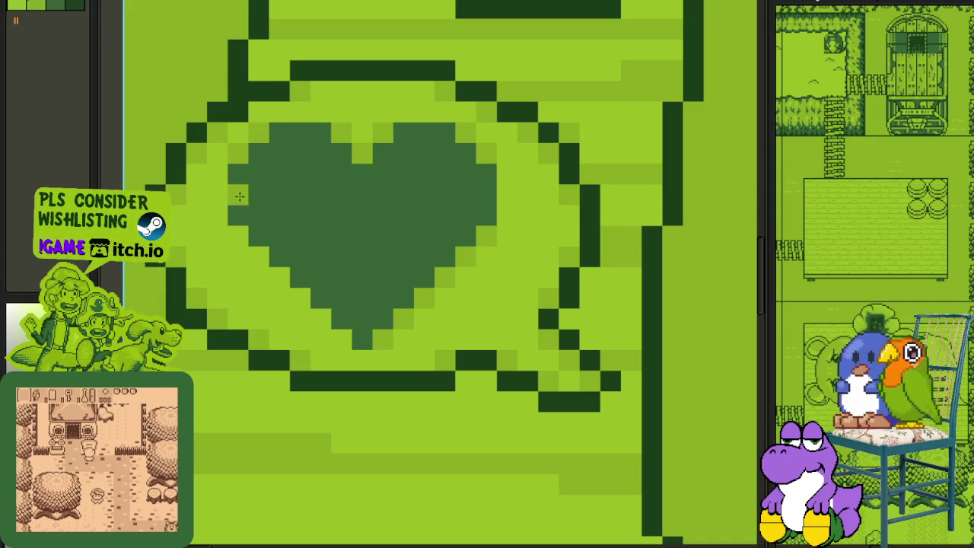
pyautogui.moveTo(289, 288); pyautogui.dragTo(331, 329)
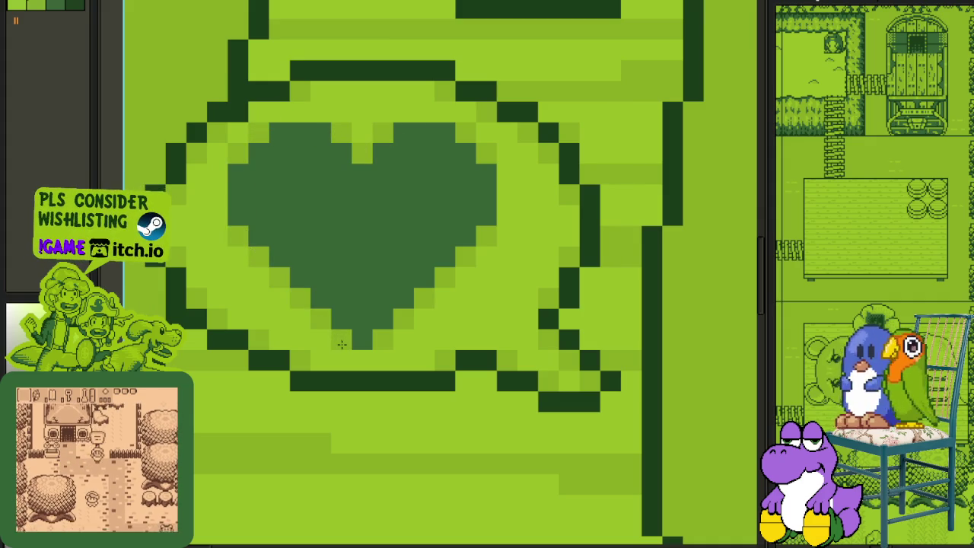
pyautogui.scroll(-3, 262, 335)
pyautogui.scroll(-3, 266, 339)
pyautogui.scroll(-2, 251, 343)
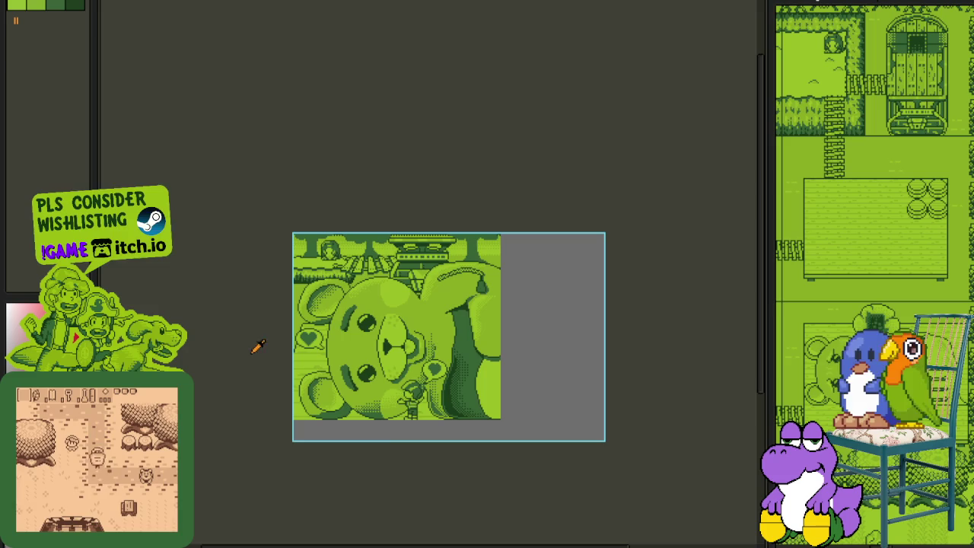
pyautogui.scroll(3, 432, 335)
pyautogui.scroll(2, 431, 335)
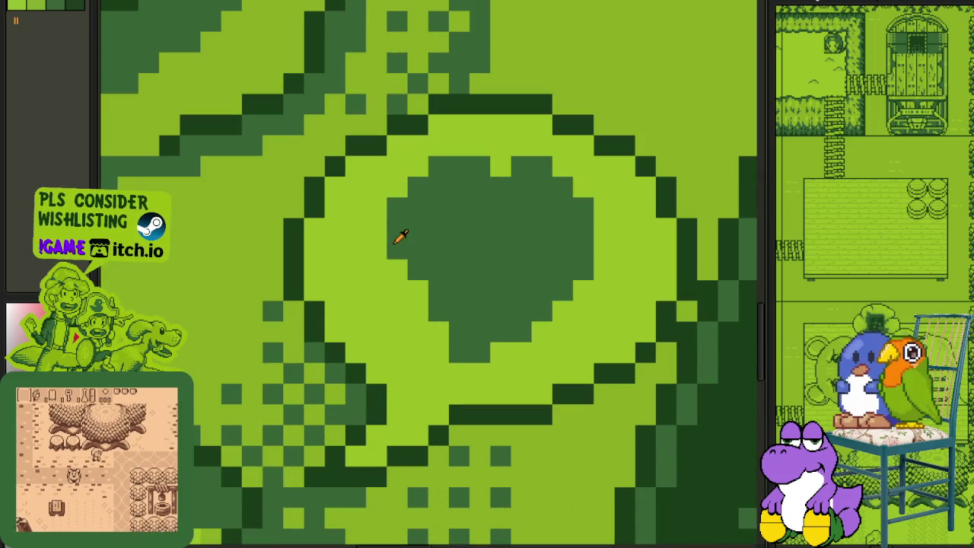
pyautogui.moveTo(444, 351); pyautogui.dragTo(414, 309)
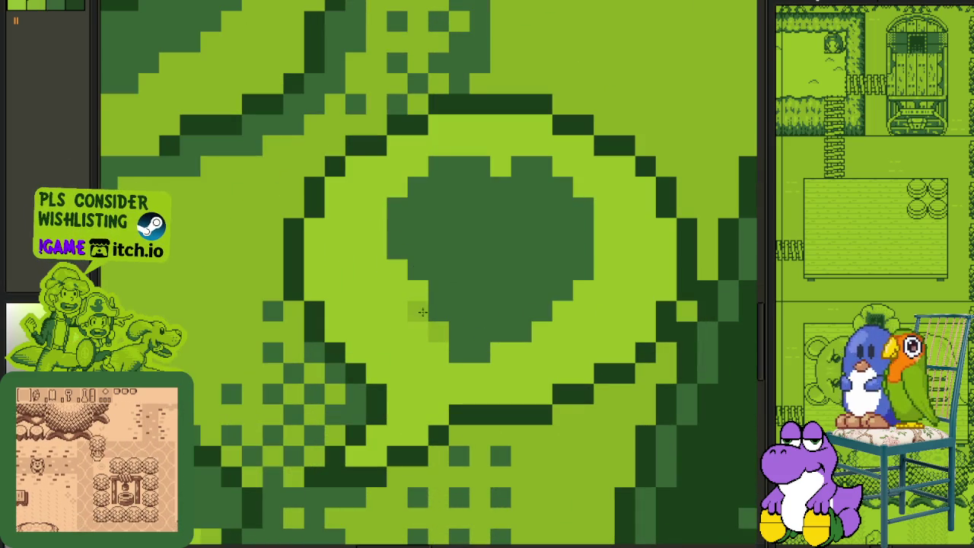
# Step: Add mid-green pixels along the right heart's top and lower-right edges
pyautogui.click(419, 167)
pyautogui.click(501, 167)
pyautogui.click(564, 166)
pyautogui.click(583, 187)
pyautogui.click(583, 290)
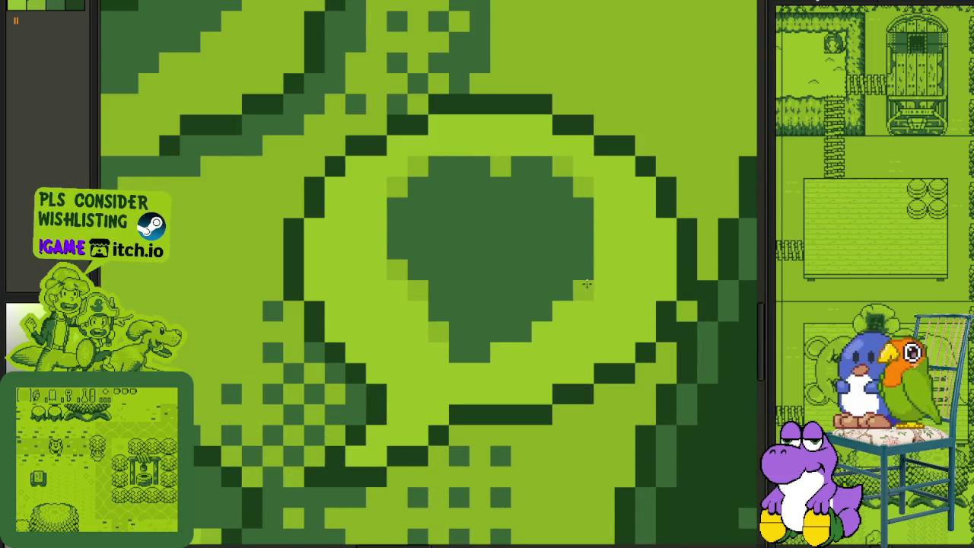
pyautogui.click(564, 311)
pyautogui.click(542, 331)
pyautogui.click(501, 352)
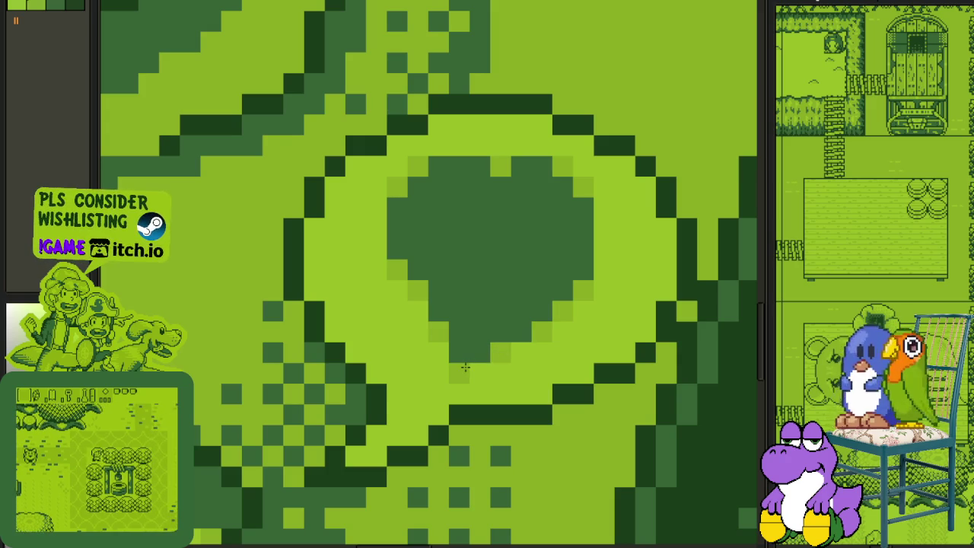
pyautogui.moveTo(432, 381); pyautogui.dragTo(468, 326)
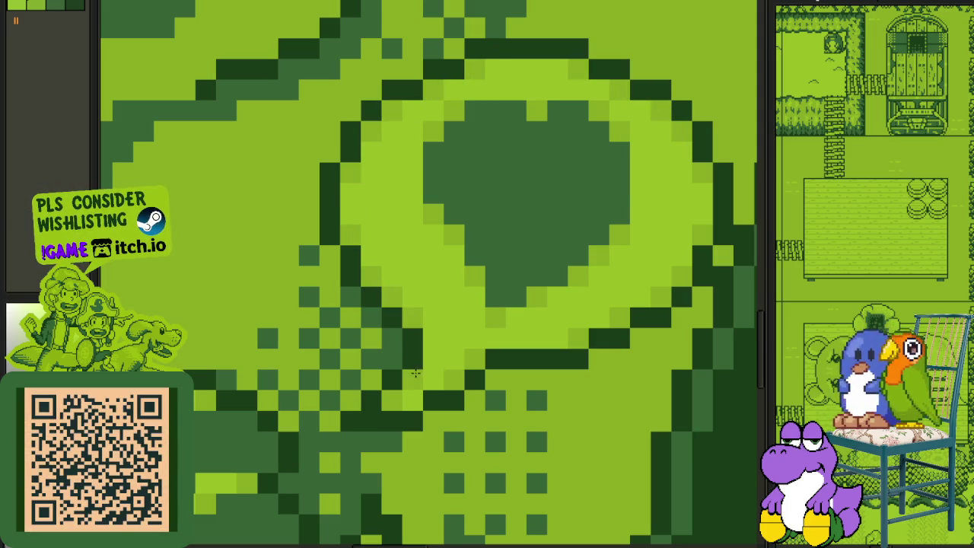
pyautogui.scroll(-3, 314, 352)
pyautogui.scroll(-2, 313, 352)
pyautogui.scroll(1, 378, 409)
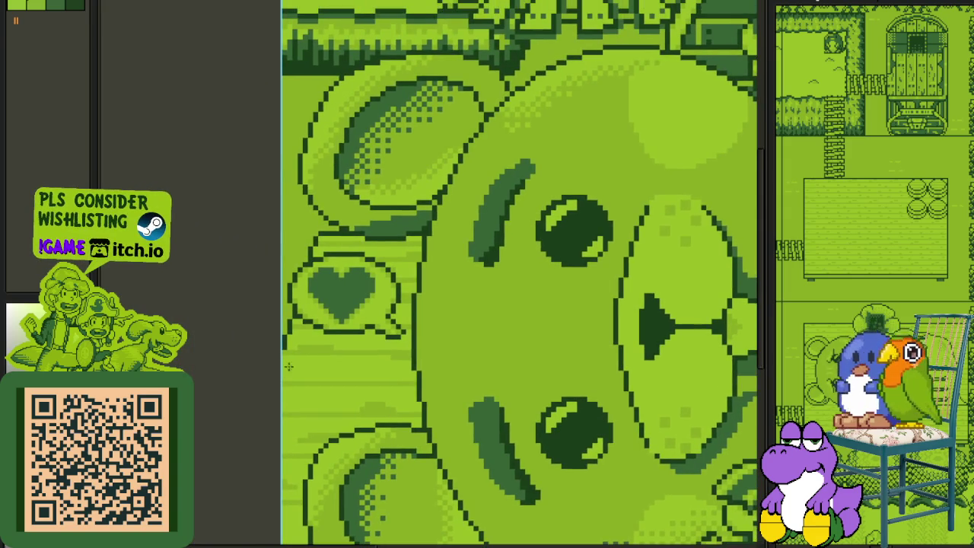
pyautogui.scroll(1, 261, 343)
pyautogui.scroll(2, 352, 346)
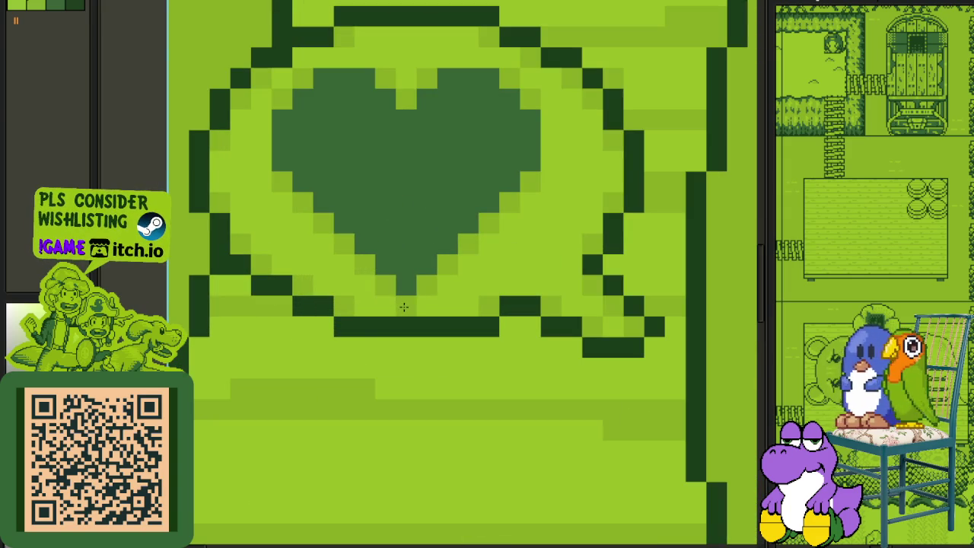
pyautogui.scroll(-3, 404, 307)
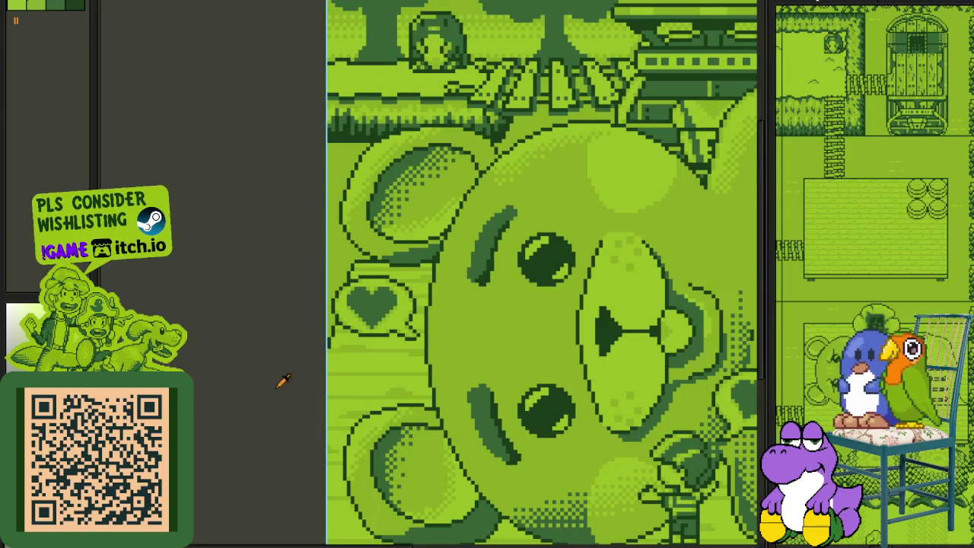
# Step: Show the timeline and expand the layer group to list Layer 1
pyautogui.press('Tab')
pyautogui.press('Tab')
pyautogui.press('Tab')
pyautogui.scroll(-1, 435, 263)
pyautogui.scroll(1, 425, 262)
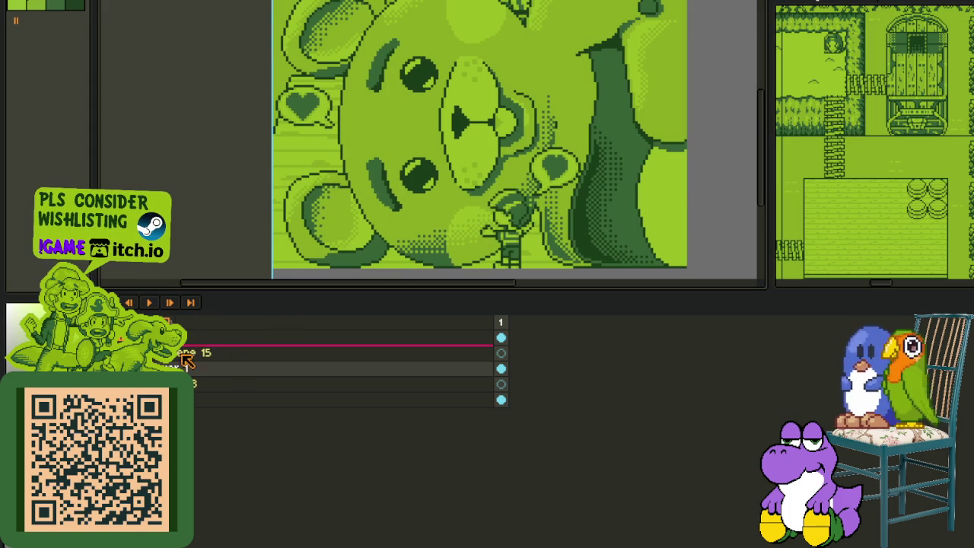
pyautogui.click(163, 383)
pyautogui.moveTo(183, 370); pyautogui.dragTo(182, 358)
# Step: Mark a selection around the right heart speech bubble
pyautogui.scroll(1, 320, 112)
pyautogui.scroll(2, 321, 111)
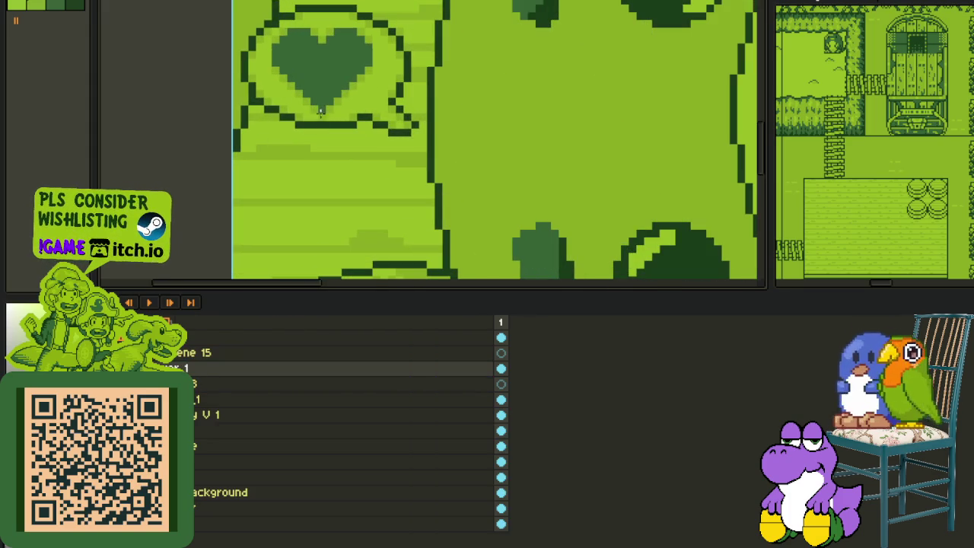
pyautogui.scroll(-3, 323, 112)
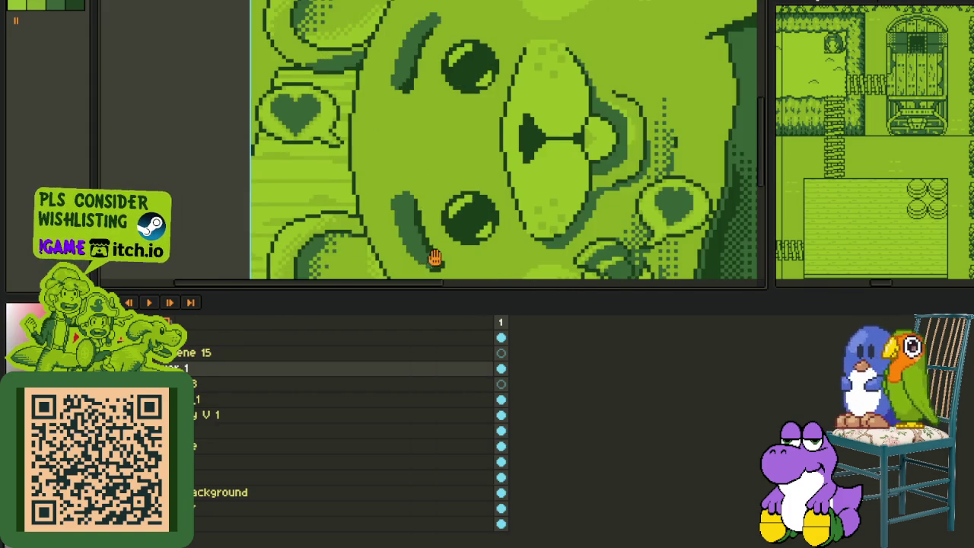
pyautogui.scroll(1, 435, 258)
pyautogui.moveTo(464, 100); pyautogui.dragTo(631, 244)
pyautogui.moveTo(450, 332)
pyautogui.mouseDown()
pyautogui.moveTo(276, 429)
pyautogui.moveTo(265, 409)
pyautogui.mouseUp()
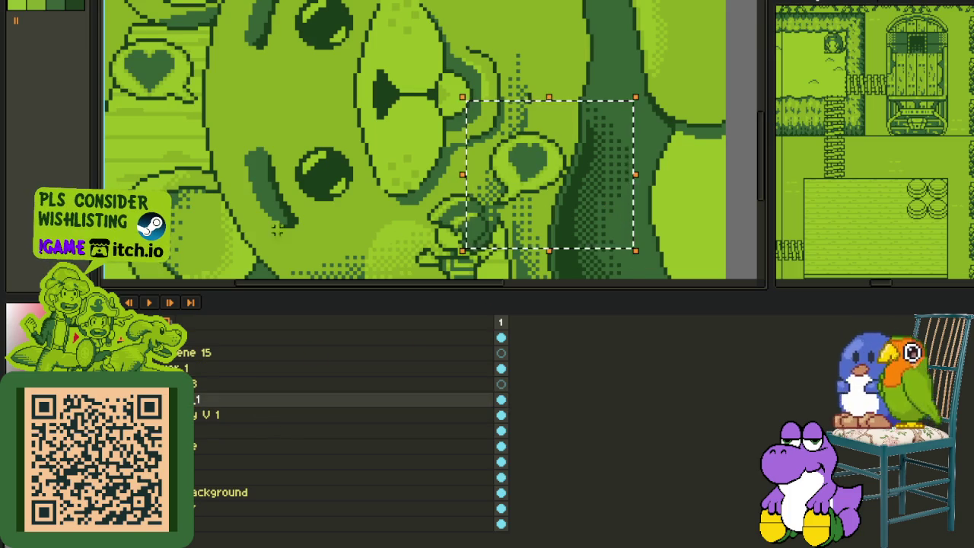
# Step: Rename Layer 1 to 'bear speech bubble' and move it one place lower
pyautogui.doubleClick(183, 368)
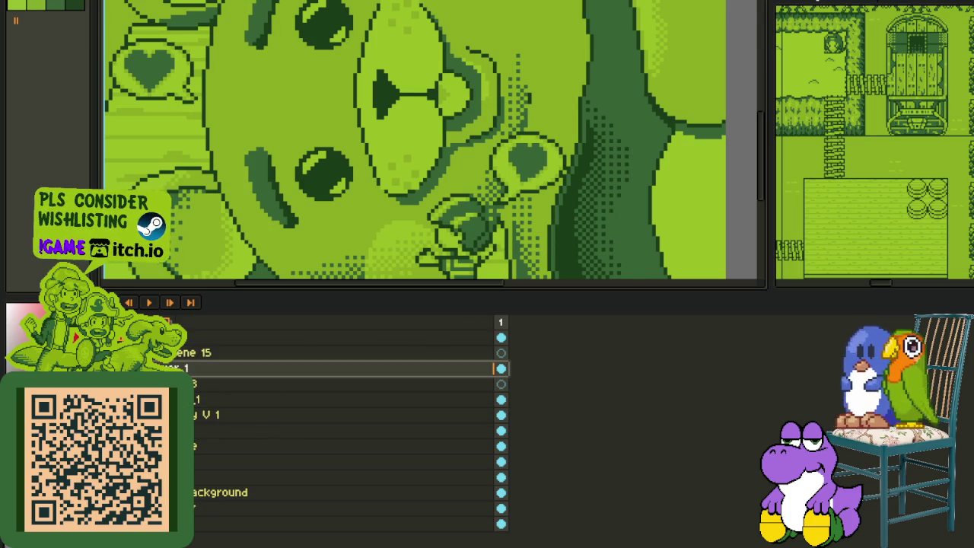
pyautogui.write('bear speech bubble')
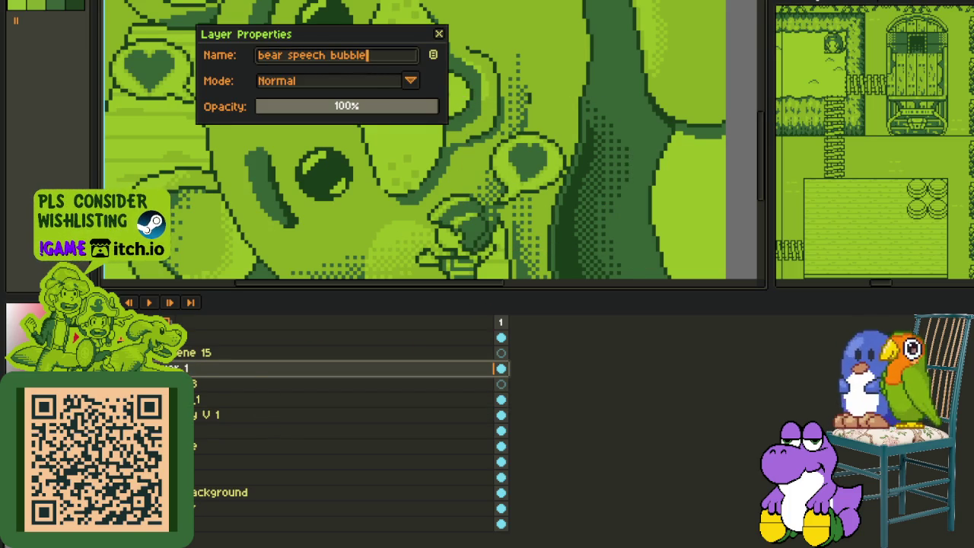
pyautogui.press('Return')
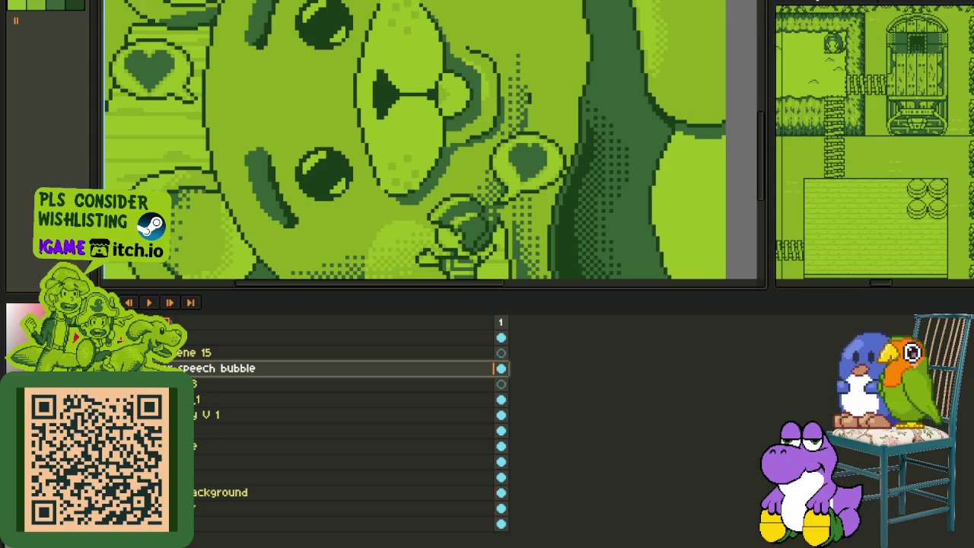
pyautogui.moveTo(220, 369); pyautogui.dragTo(220, 389)
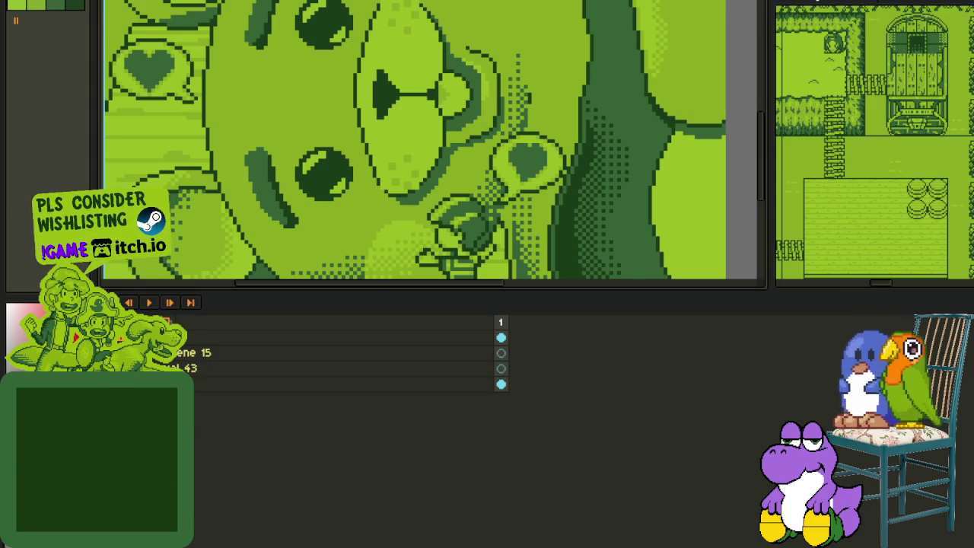
# Step: Hide the timeline and view the full bear scene with both heart bubbles
pyautogui.press('Tab')
pyautogui.scroll(-3, 222, 255)
pyautogui.scroll(3, 222, 255)
pyautogui.scroll(-3, 233, 279)
pyautogui.scroll(3, 233, 276)
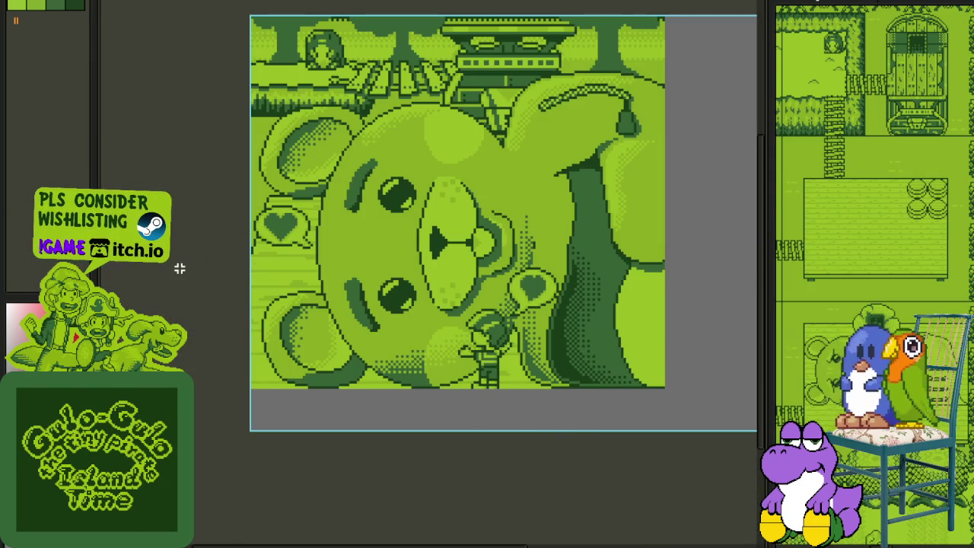
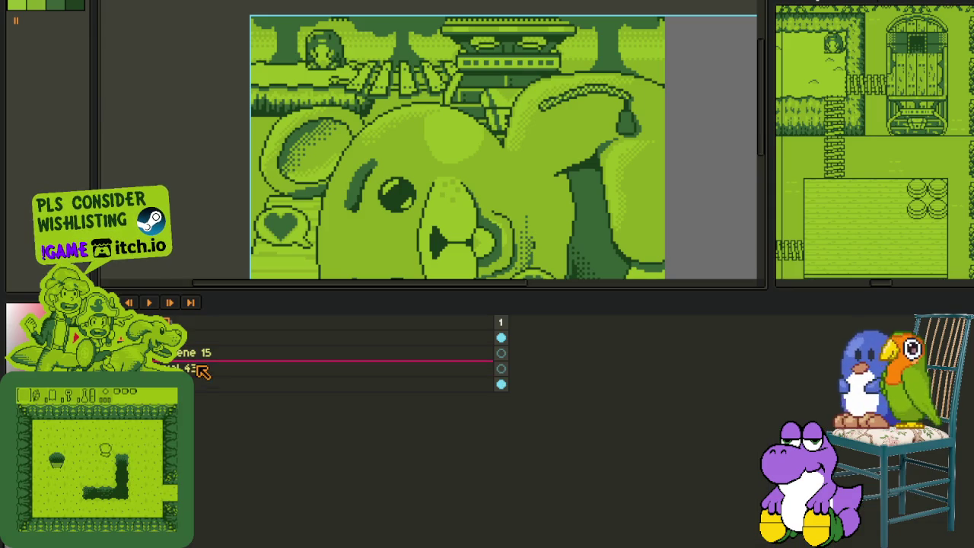
# Step: Add a new layer to the teddy-bear sprite and toggle the timeline's visibility
pyautogui.rightClick(196, 369)
pyautogui.click(310, 397)
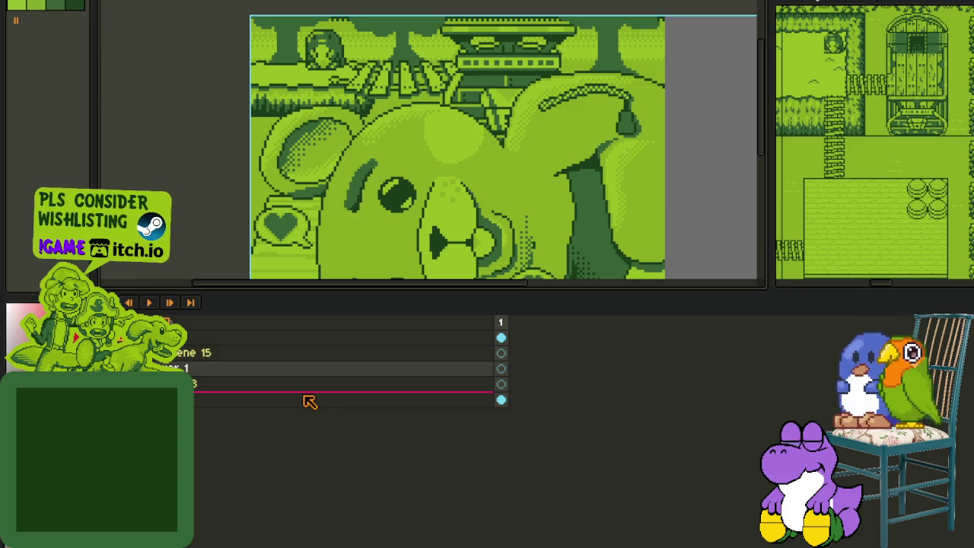
pyautogui.press('Tab')
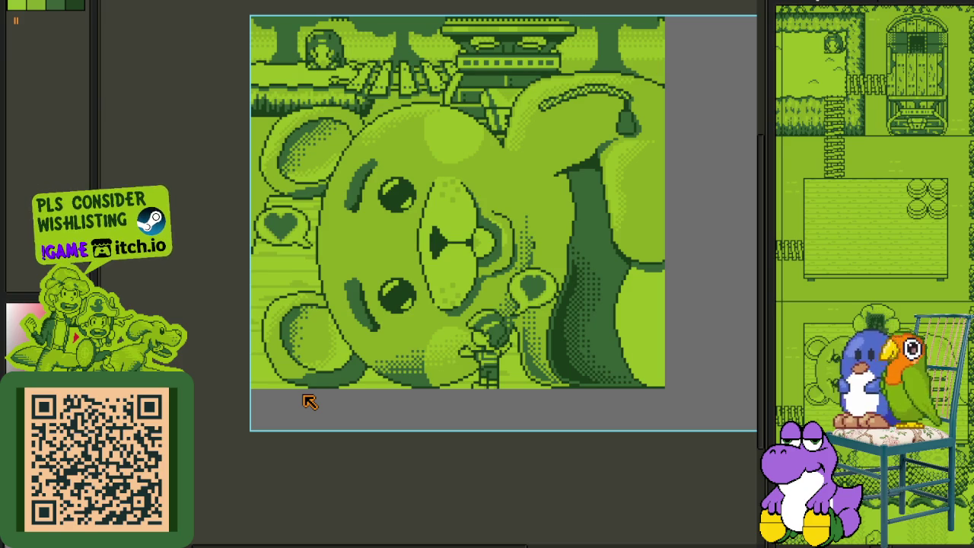
pyautogui.press('Tab')
pyautogui.press('Tab')
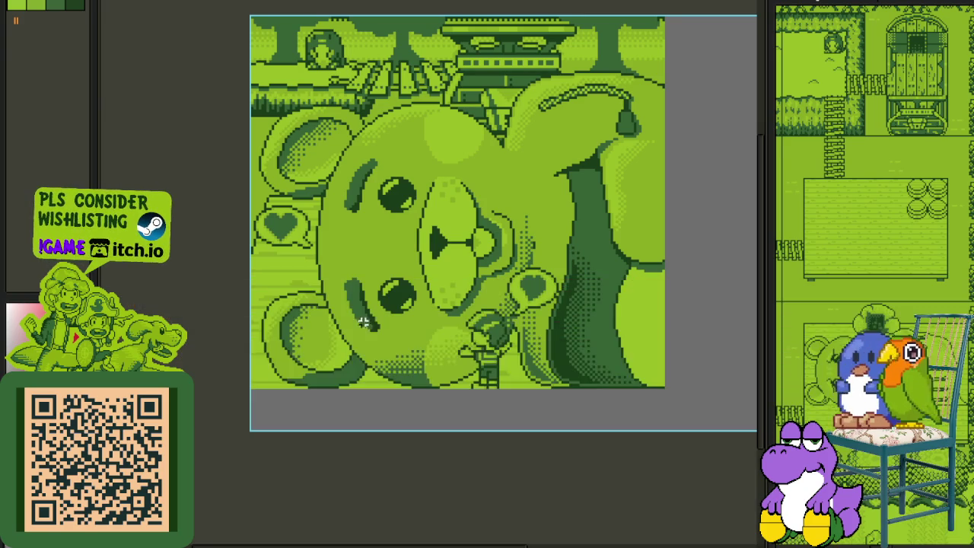
# Step: Zoom in on the bear scene and paint red along the bottom edge and below the tree
pyautogui.moveTo(309, 402); pyautogui.dragTo(277, 273)
pyautogui.scroll(2, 348, 243)
pyautogui.scroll(2, 243, 300)
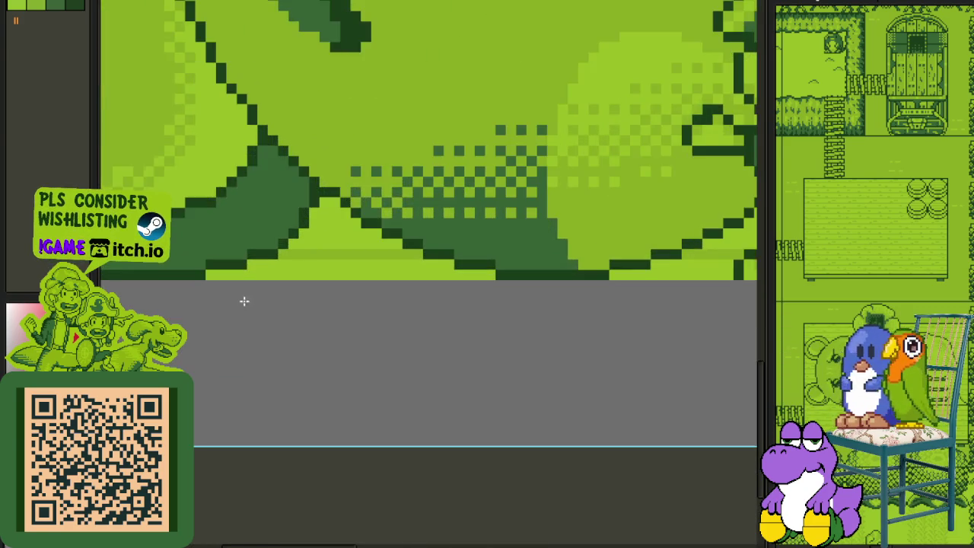
pyautogui.scroll(1, 363, 322)
pyautogui.scroll(-2, 377, 325)
pyautogui.scroll(-1, 376, 305)
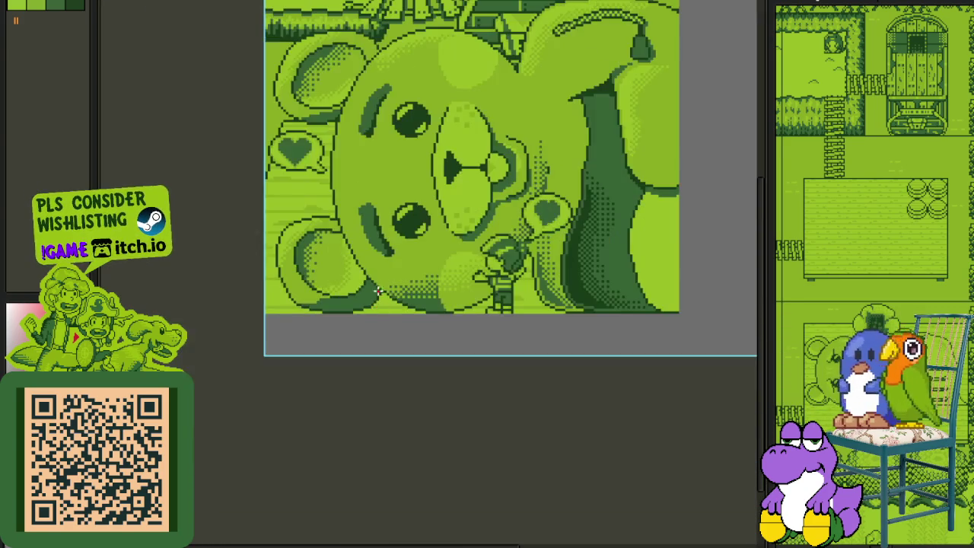
pyautogui.scroll(1, 387, 333)
pyautogui.scroll(-1, 386, 333)
pyautogui.moveTo(386, 332)
pyautogui.mouseDown()
pyautogui.moveTo(385, 384)
pyautogui.moveTo(382, 344)
pyautogui.mouseUp()
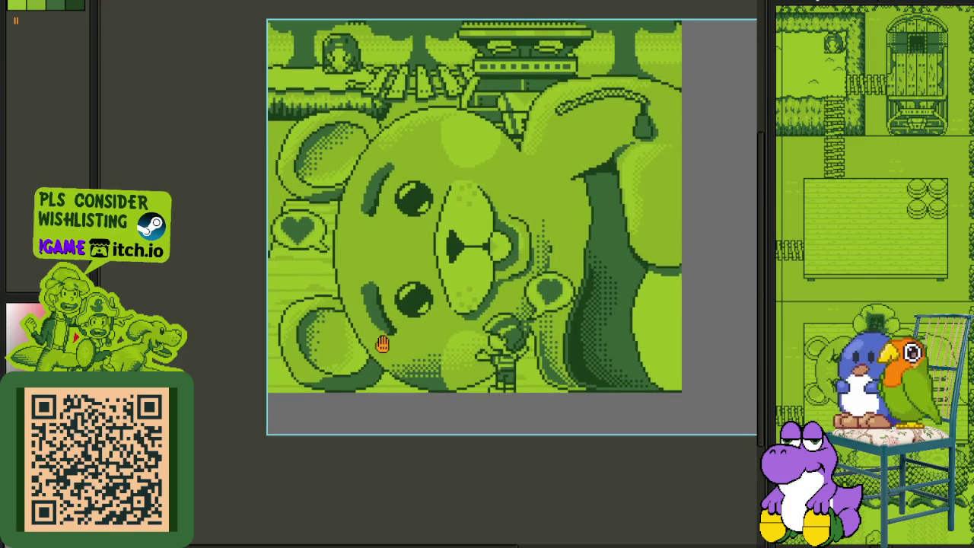
pyautogui.scroll(2, 395, 381)
pyautogui.scroll(1, 370, 385)
pyautogui.moveTo(279, 379); pyautogui.dragTo(419, 365)
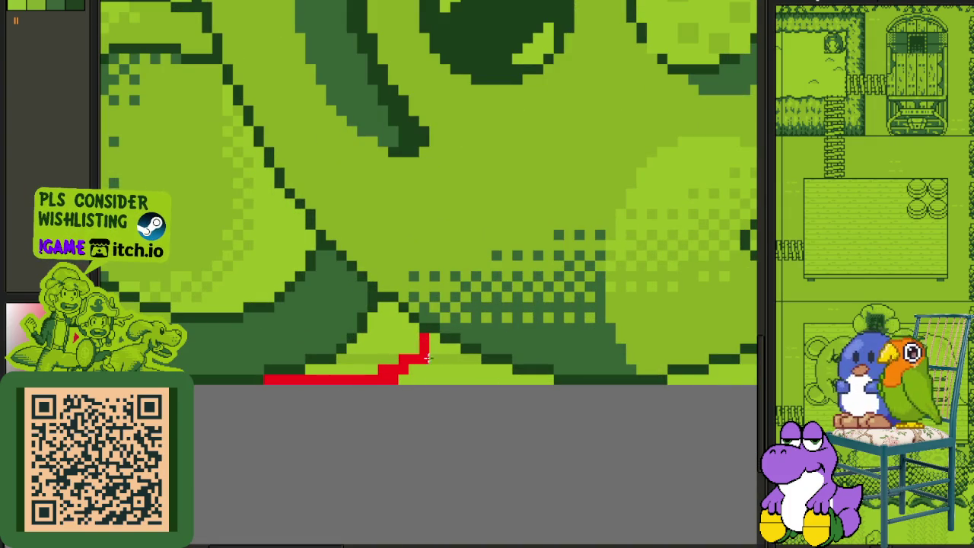
pyautogui.scroll(2, 423, 350)
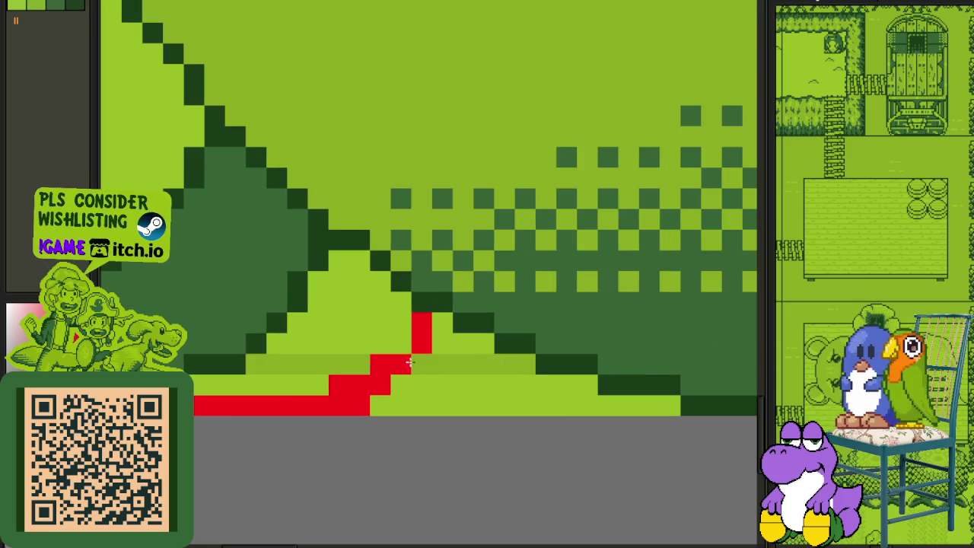
pyautogui.moveTo(407, 365)
pyautogui.mouseDown()
pyautogui.moveTo(372, 342)
pyautogui.moveTo(272, 385)
pyautogui.moveTo(298, 382)
pyautogui.mouseUp()
pyautogui.scroll(-1, 297, 383)
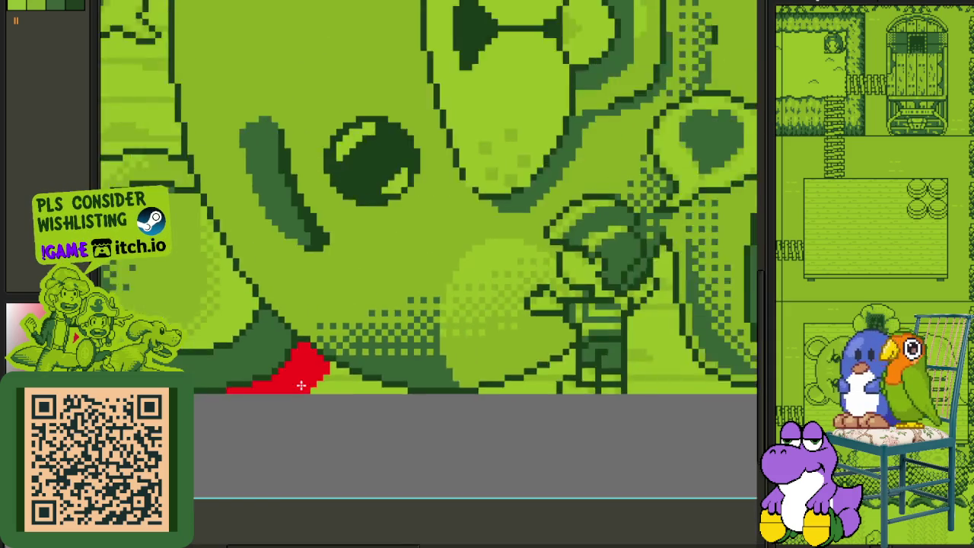
# Step: Extend the red marks up a few rows and along the character's feet
pyautogui.moveTo(568, 395)
pyautogui.mouseDown()
pyautogui.moveTo(474, 360)
pyautogui.moveTo(353, 359)
pyautogui.moveTo(507, 362)
pyautogui.mouseUp()
pyautogui.scroll(-1, 522, 353)
pyautogui.scroll(1, 522, 355)
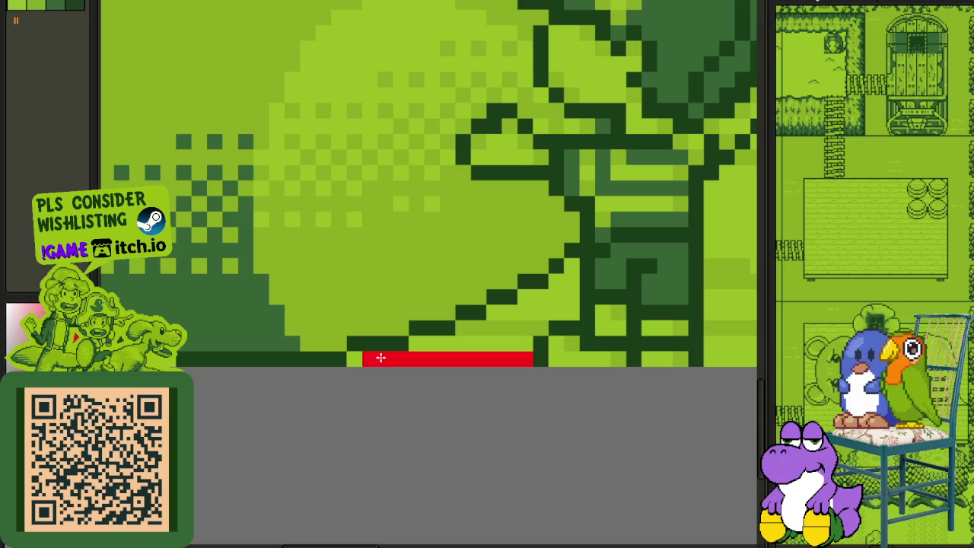
pyautogui.moveTo(421, 358)
pyautogui.mouseDown()
pyautogui.moveTo(472, 343)
pyautogui.moveTo(411, 343)
pyautogui.mouseUp()
pyautogui.moveTo(522, 345)
pyautogui.mouseDown()
pyautogui.moveTo(464, 329)
pyautogui.moveTo(533, 327)
pyautogui.moveTo(510, 312)
pyautogui.moveTo(495, 319)
pyautogui.moveTo(566, 293)
pyautogui.mouseUp()
pyautogui.scroll(-2, 573, 269)
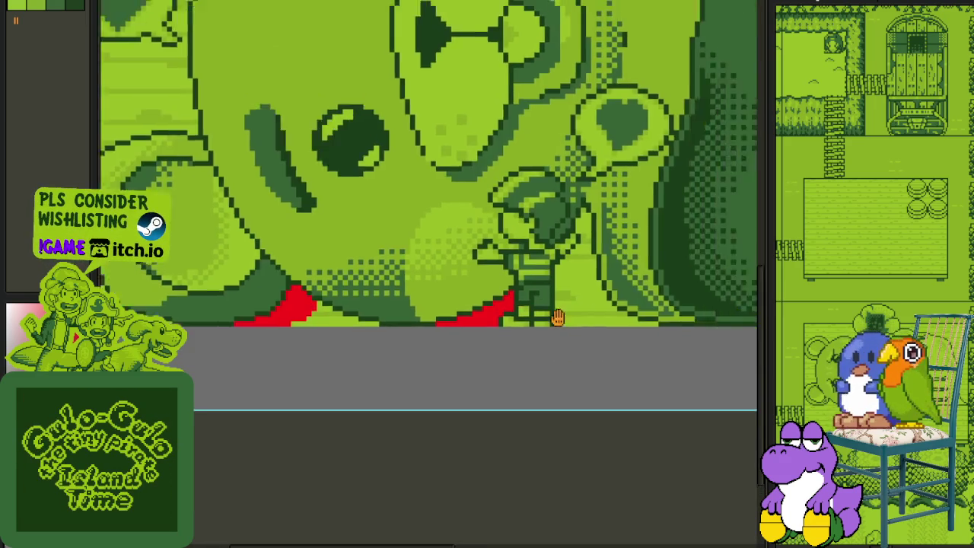
pyautogui.scroll(1, 436, 299)
pyautogui.scroll(1, 435, 299)
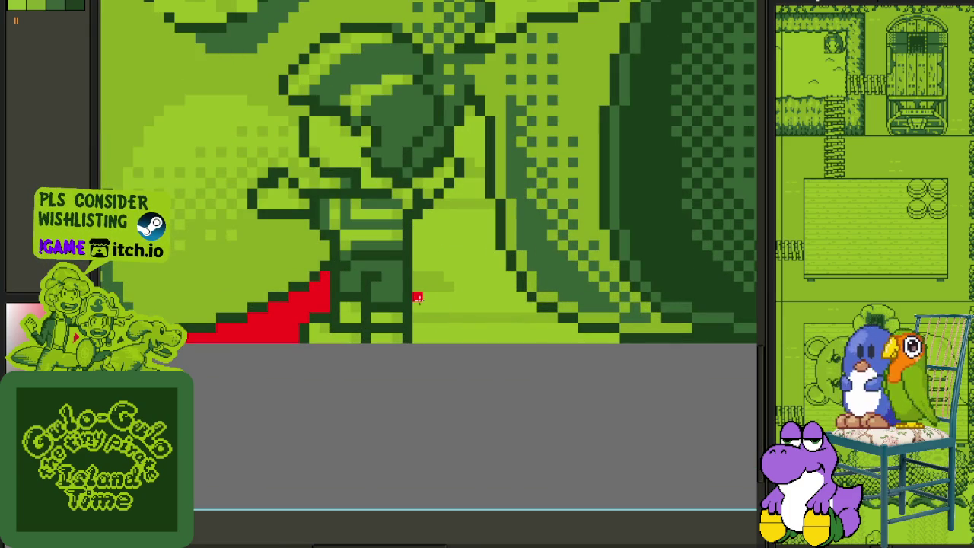
pyautogui.moveTo(418, 298); pyautogui.dragTo(484, 299)
pyautogui.scroll(-1, 500, 305)
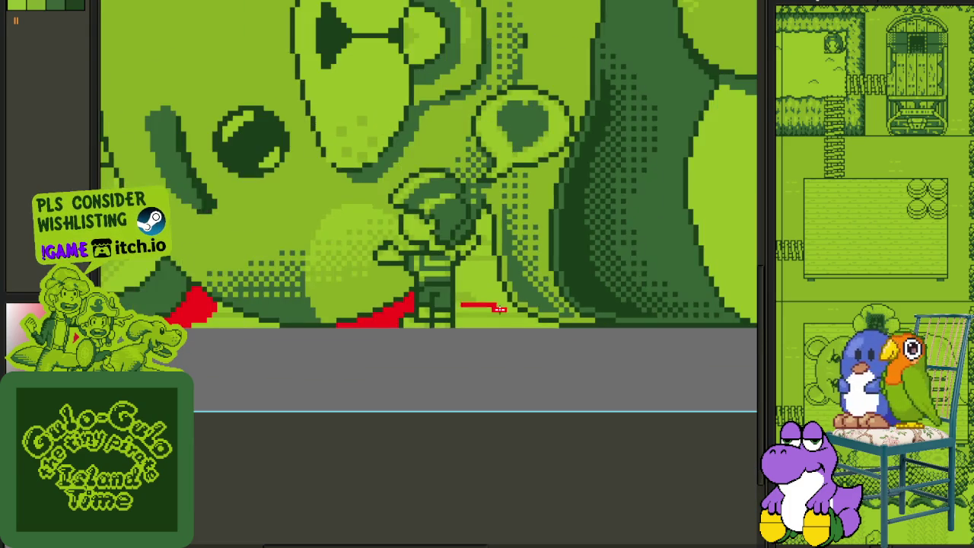
pyautogui.scroll(2, 505, 309)
# Step: Erase the stray red line near the character and refill the bottom rows red
pyautogui.moveTo(368, 297); pyautogui.dragTo(502, 305)
pyautogui.moveTo(364, 323)
pyautogui.mouseDown()
pyautogui.moveTo(423, 320)
pyautogui.moveTo(495, 293)
pyautogui.moveTo(436, 300)
pyautogui.moveTo(504, 325)
pyautogui.moveTo(540, 354)
pyautogui.mouseUp()
pyautogui.click(423, 293)
pyautogui.moveTo(556, 354)
pyautogui.mouseDown()
pyautogui.moveTo(383, 350)
pyautogui.moveTo(374, 337)
pyautogui.moveTo(439, 330)
pyautogui.mouseUp()
pyautogui.scroll(-2, 439, 330)
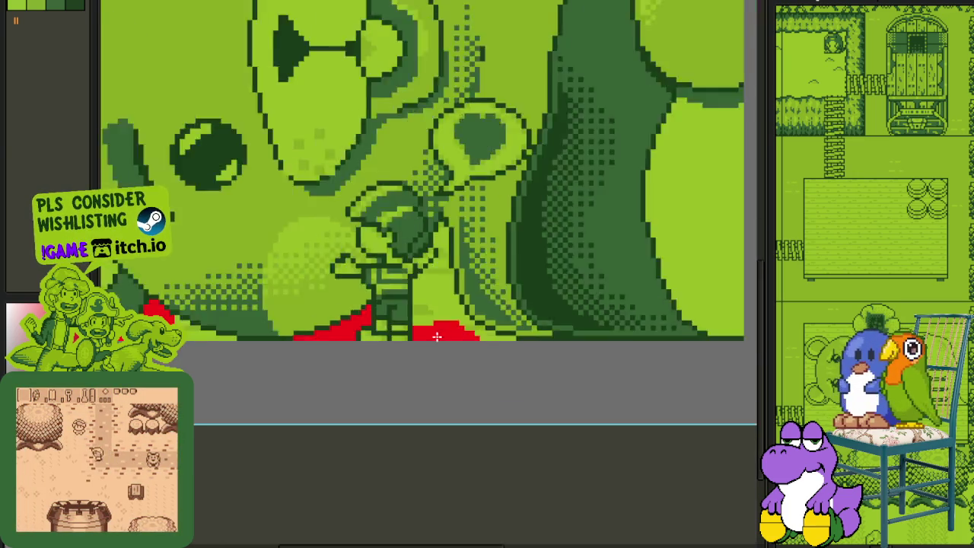
pyautogui.scroll(-2, 431, 344)
pyautogui.scroll(2, 426, 350)
pyautogui.scroll(-1, 409, 365)
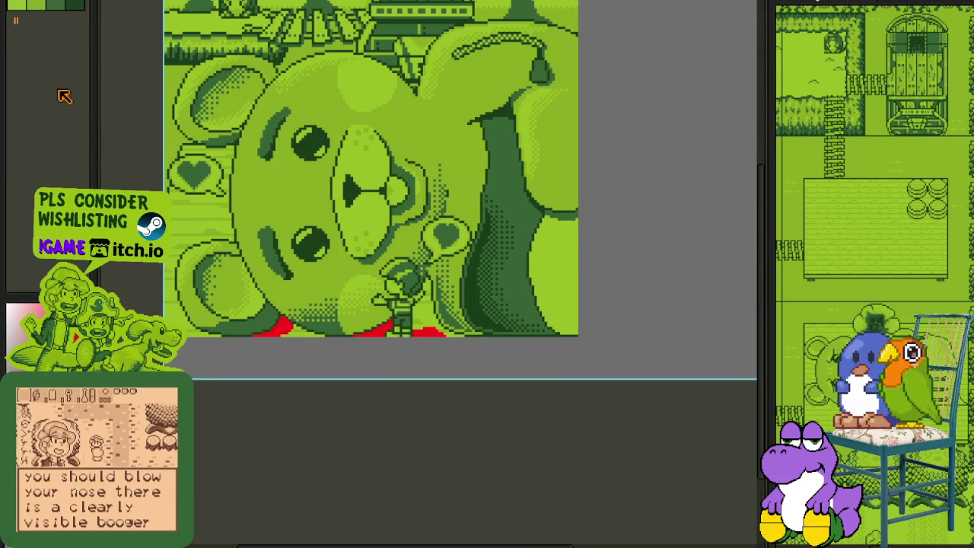
# Step: Pick the light green swatch and replace all red pixels with it
pyautogui.click(59, 6)
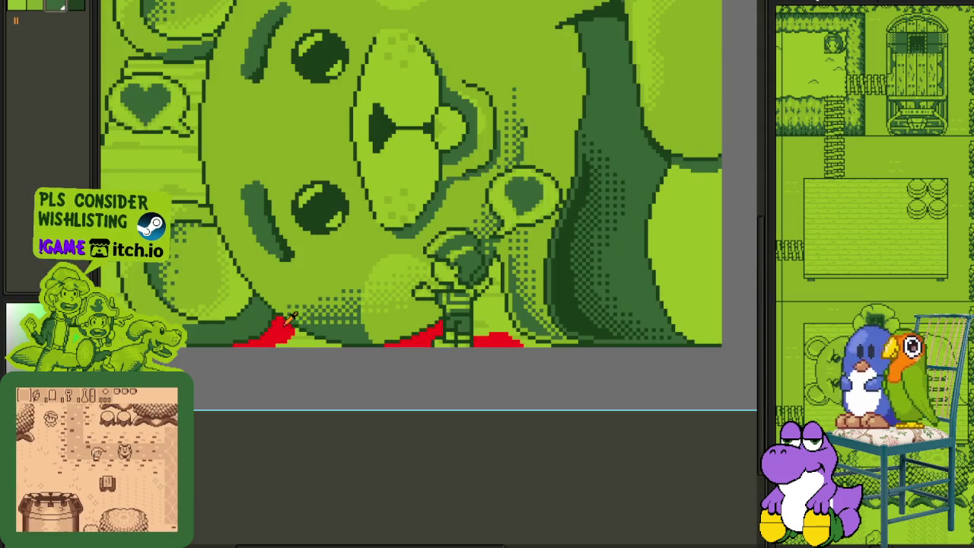
pyautogui.scroll(1, 313, 304)
pyautogui.hotkey('shift', 'r')
pyautogui.click(443, 450)
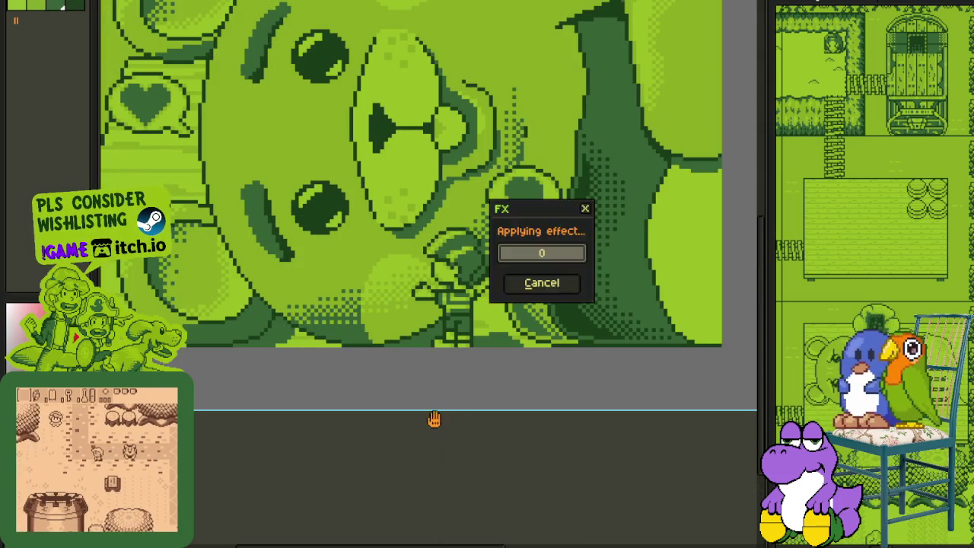
pyautogui.scroll(-3, 418, 423)
pyautogui.scroll(1, 403, 419)
pyautogui.scroll(2, 399, 434)
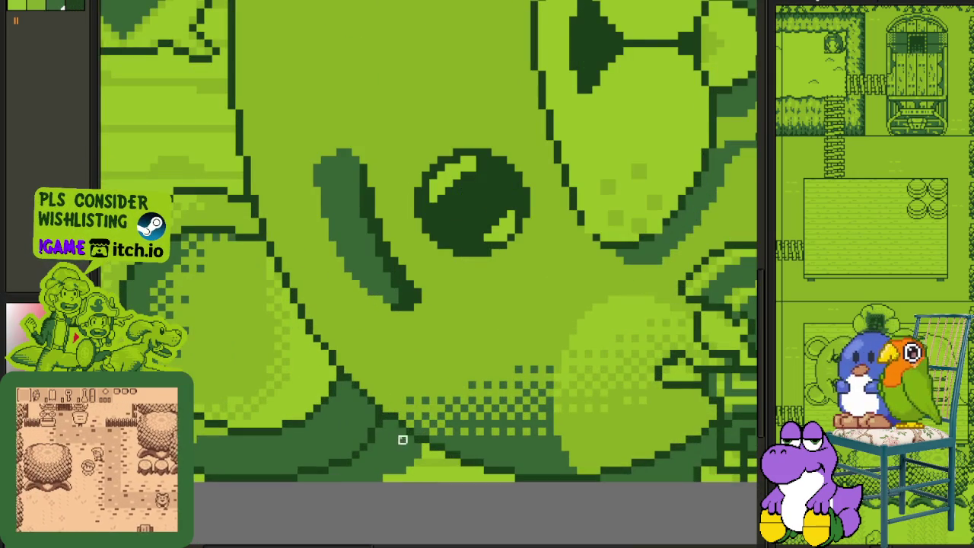
# Step: Paint dark green over the light strip at lower left, undoing the second stroke
pyautogui.moveTo(382, 443); pyautogui.dragTo(339, 289)
pyautogui.scroll(2, 340, 289)
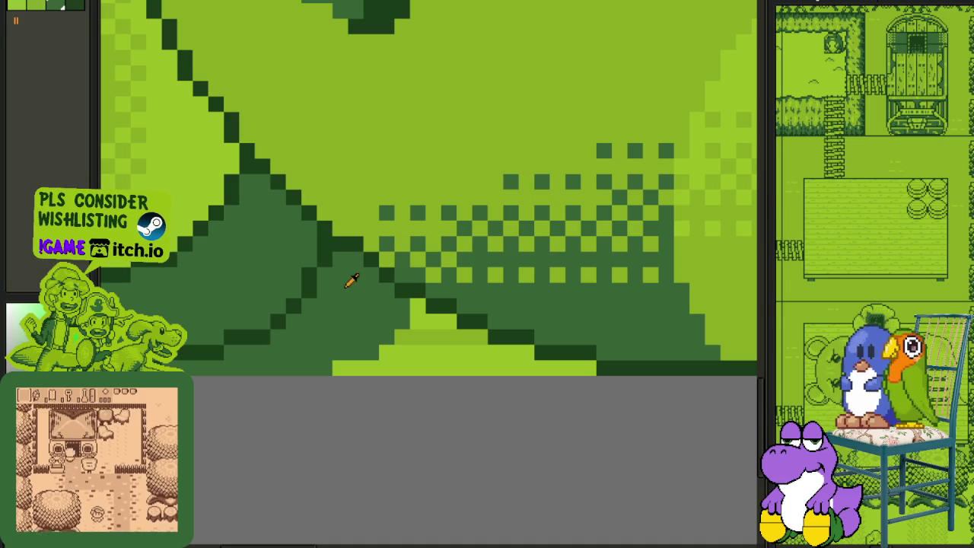
pyautogui.scroll(-2, 357, 305)
pyautogui.scroll(-1, 335, 396)
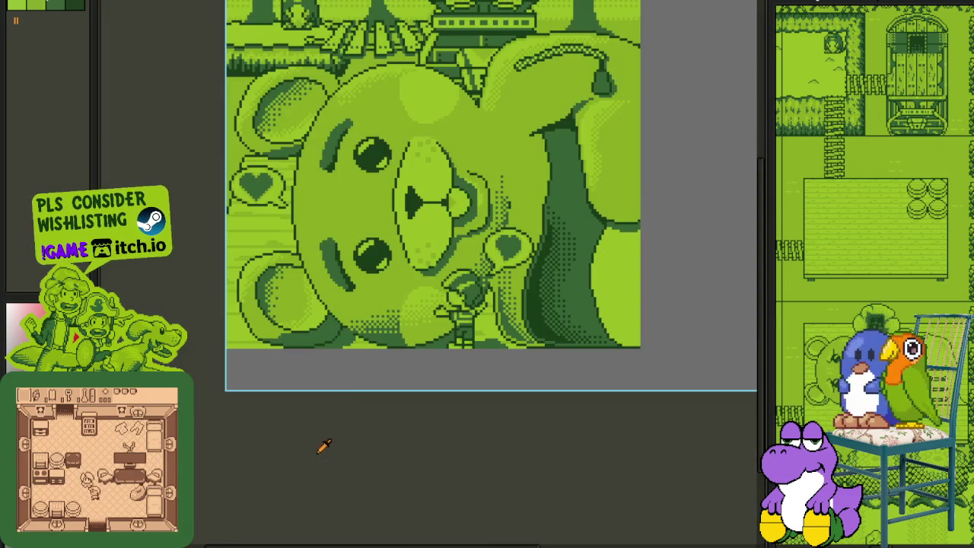
pyautogui.scroll(2, 343, 319)
pyautogui.scroll(1, 343, 318)
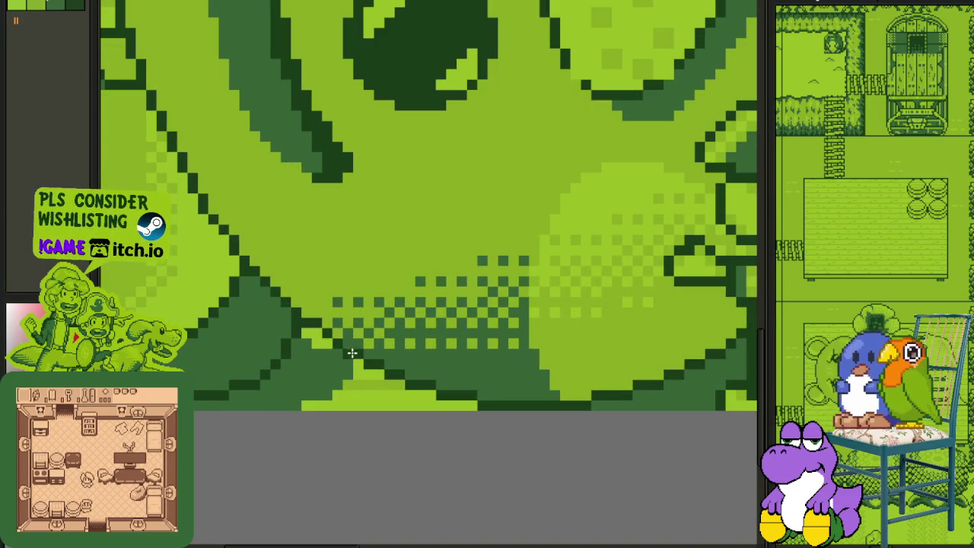
pyautogui.moveTo(345, 387); pyautogui.dragTo(308, 400)
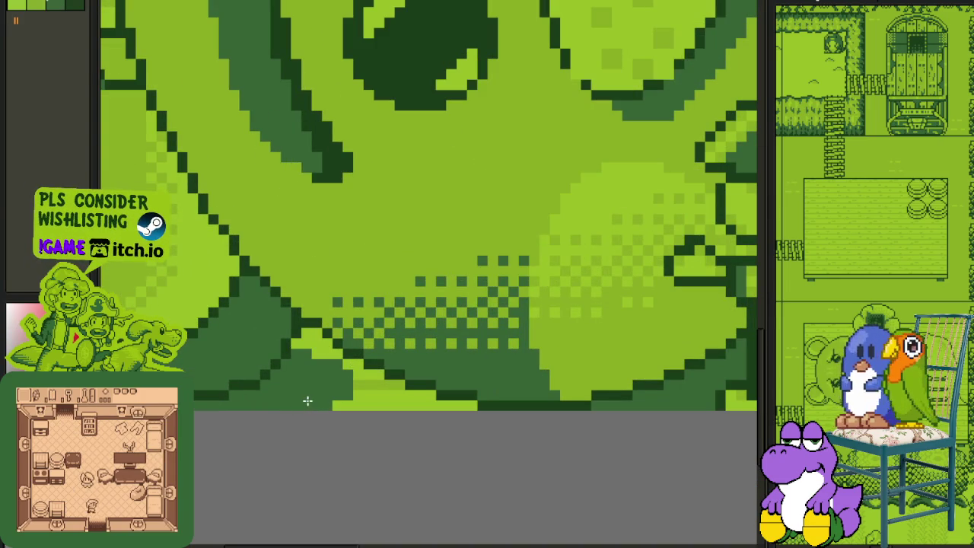
pyautogui.moveTo(309, 360); pyautogui.dragTo(370, 375)
pyautogui.hotkey('ctrl', 'z')
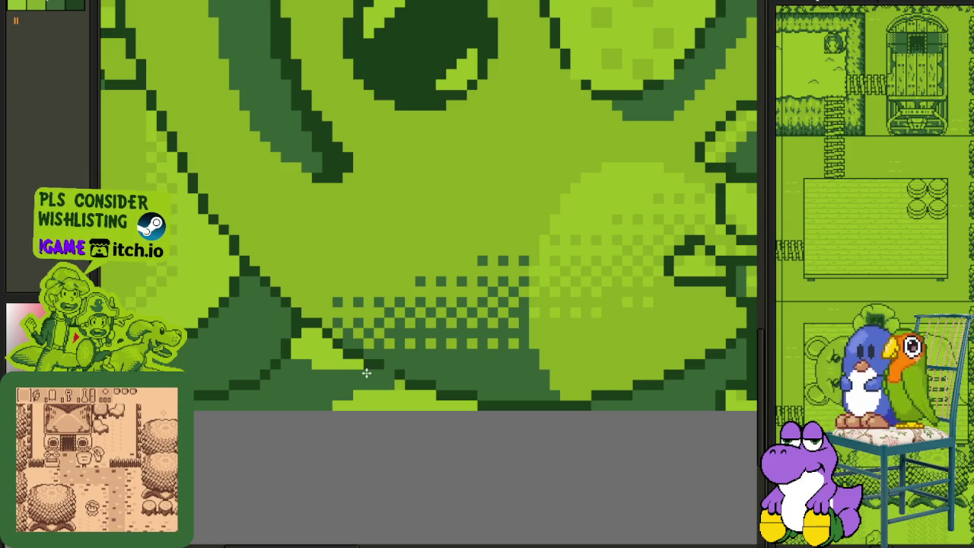
pyautogui.scroll(-2, 312, 363)
pyautogui.scroll(-2, 335, 373)
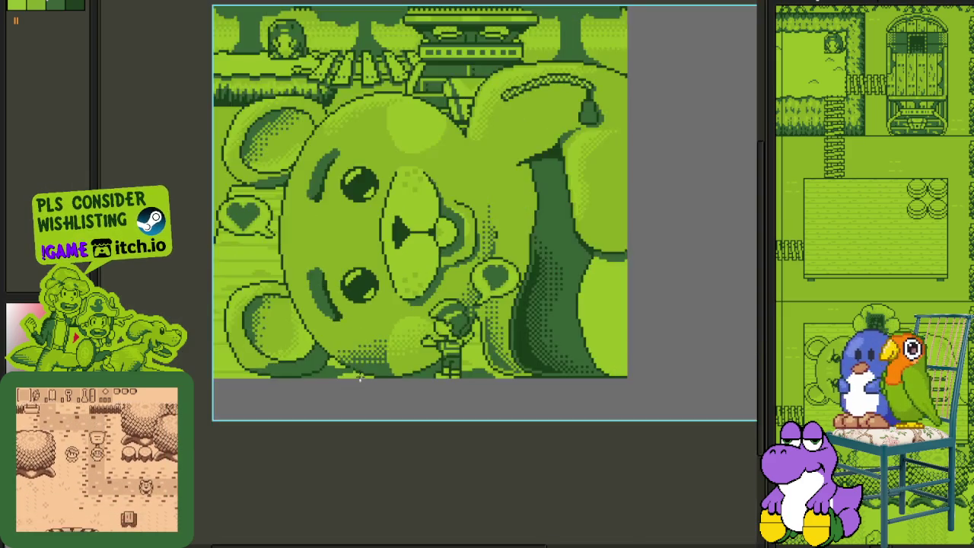
# Step: Repaint a strip of light-green pixels dark green near the small character
pyautogui.scroll(-2, 358, 382)
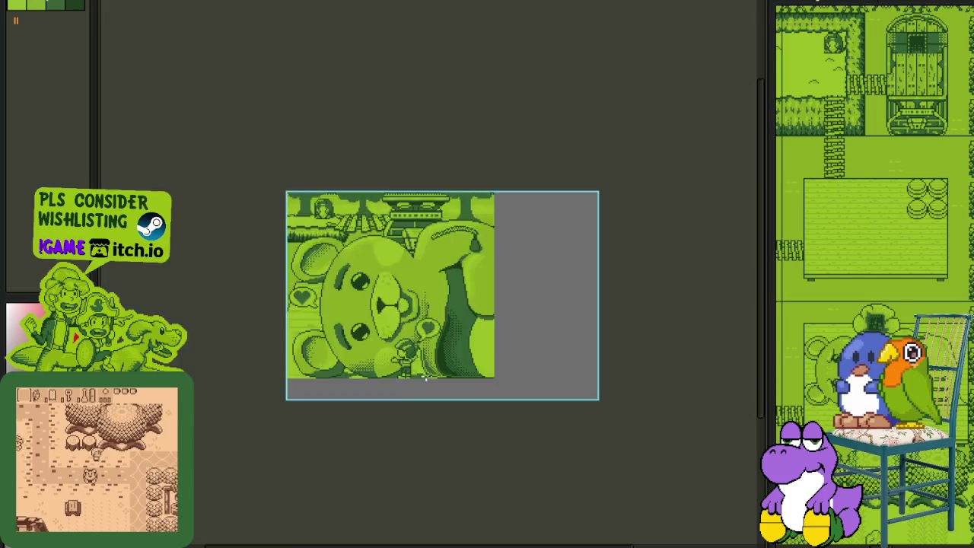
pyautogui.scroll(3, 354, 365)
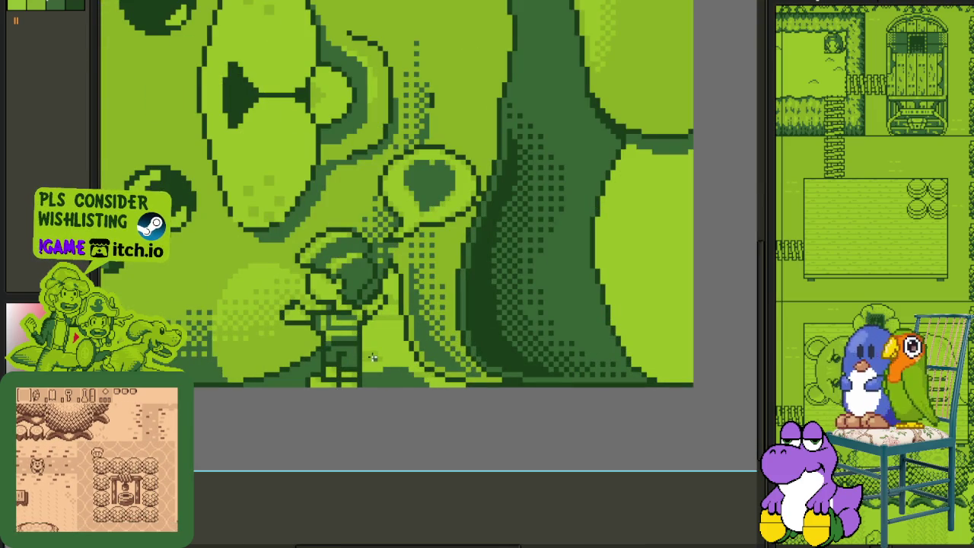
pyautogui.scroll(-3, 375, 269)
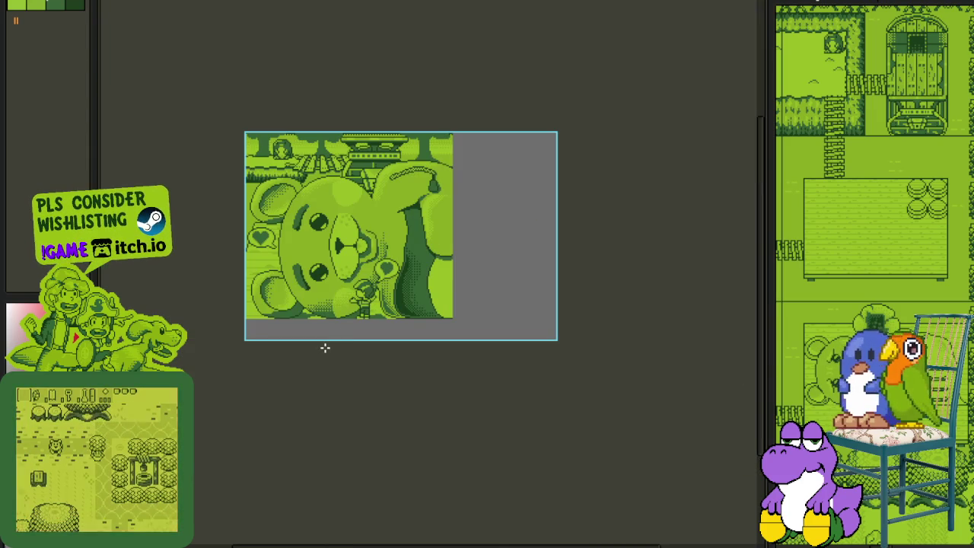
pyautogui.scroll(3, 326, 289)
pyautogui.scroll(2, 406, 276)
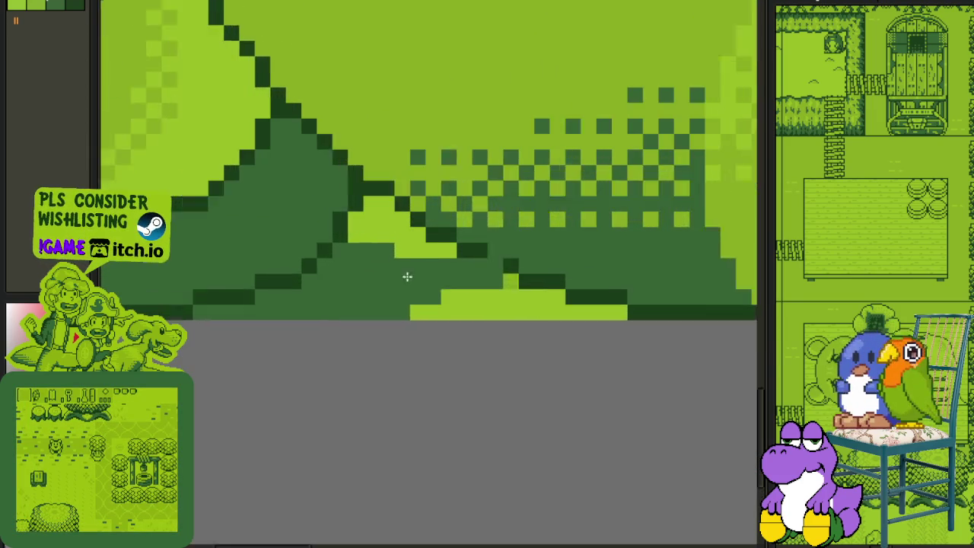
pyautogui.moveTo(435, 317)
pyautogui.mouseDown()
pyautogui.moveTo(522, 281)
pyautogui.moveTo(478, 307)
pyautogui.mouseUp()
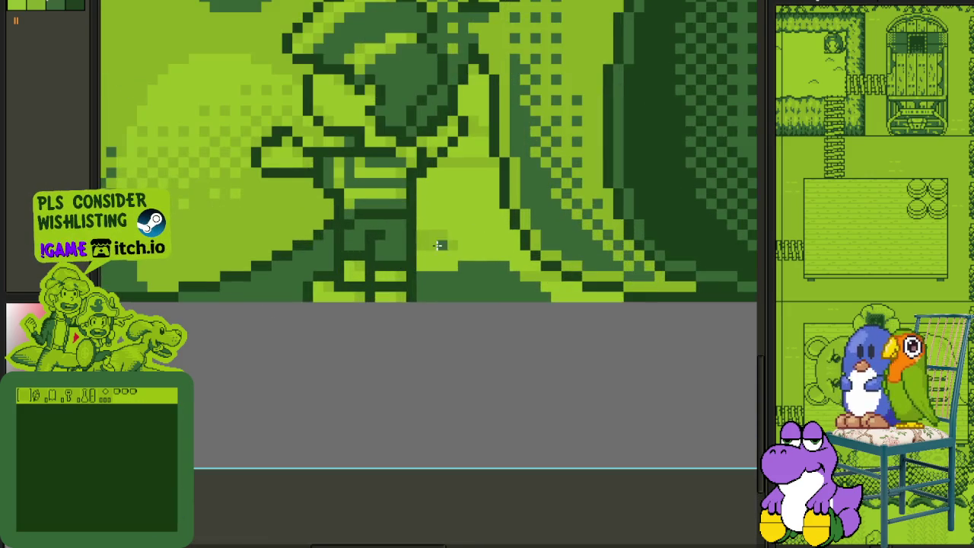
# Step: Fill the light pixels beside the character and bear face with mid green
pyautogui.moveTo(439, 245); pyautogui.dragTo(370, 326)
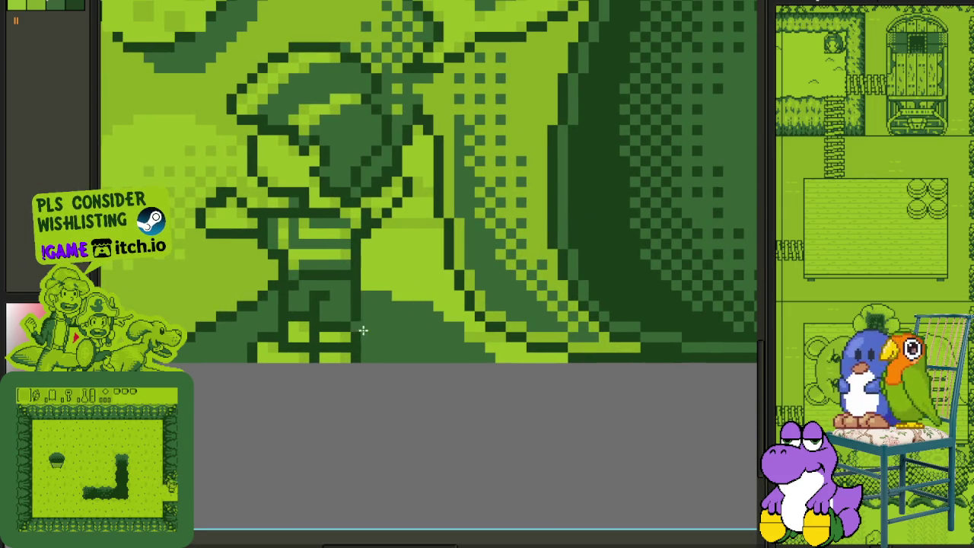
pyautogui.scroll(2, 440, 317)
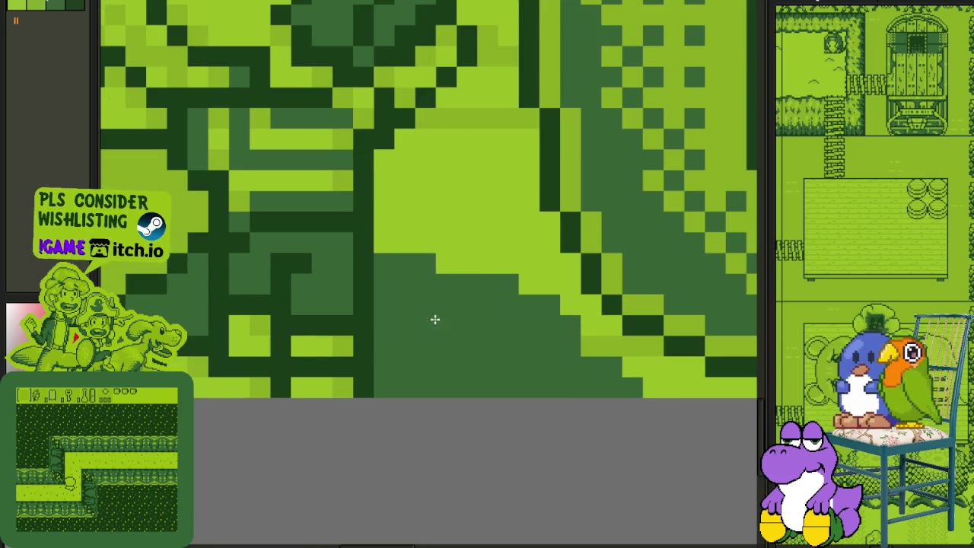
pyautogui.moveTo(598, 335); pyautogui.dragTo(612, 330)
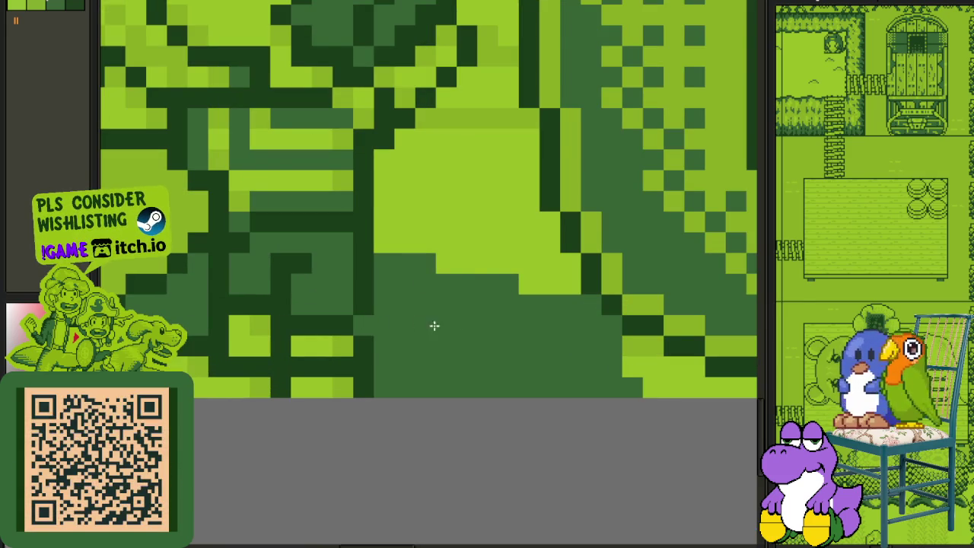
pyautogui.scroll(-2, 433, 325)
pyautogui.scroll(-1, 442, 327)
pyautogui.scroll(1, 470, 330)
pyautogui.scroll(1, 472, 331)
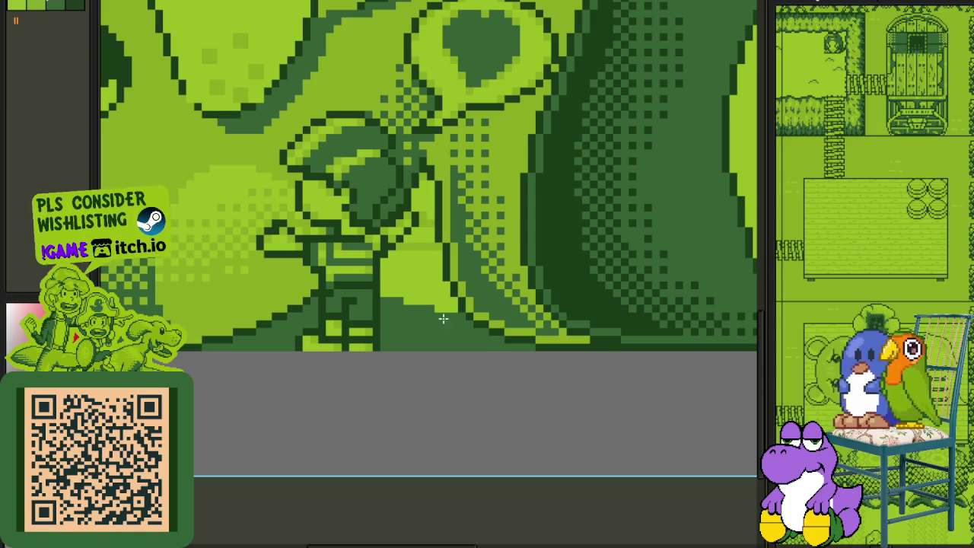
pyautogui.scroll(-3, 385, 304)
pyautogui.scroll(-1, 395, 319)
pyautogui.scroll(1, 397, 320)
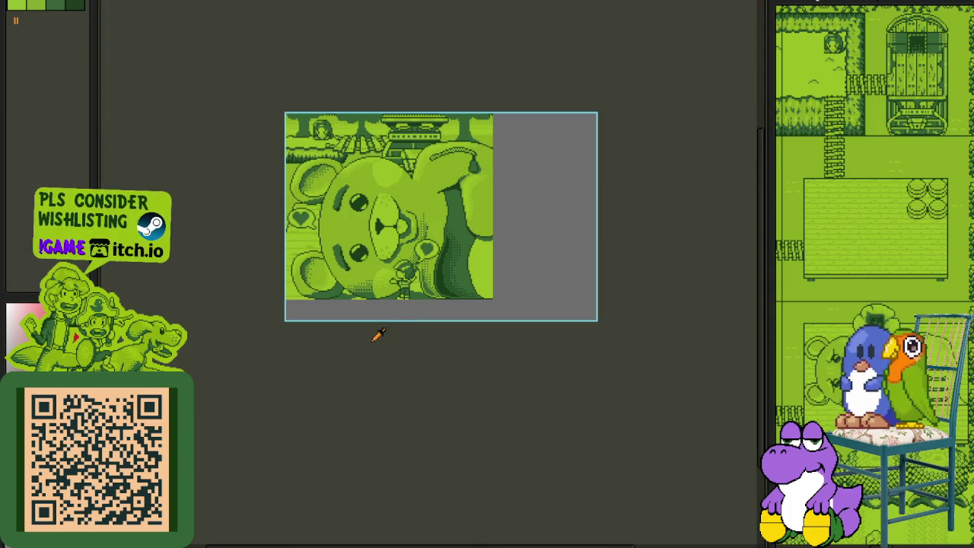
pyautogui.scroll(2, 354, 278)
pyautogui.scroll(-1, 320, 331)
pyautogui.press('Tab')
# Step: Rename Layer 1 to 'shadow', save, and move it down one slot
pyautogui.click(213, 371)
pyautogui.doubleClick(215, 371)
pyautogui.write('shadow')
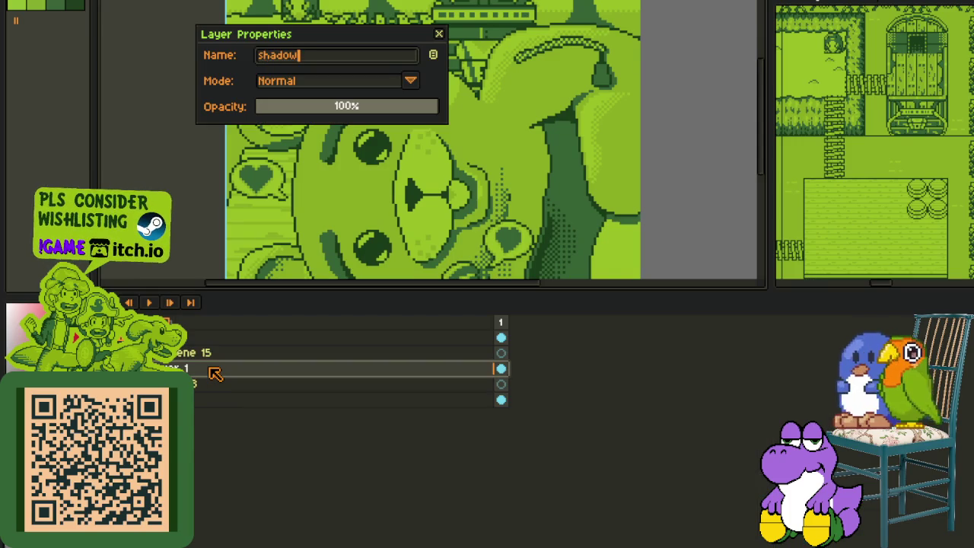
pyautogui.press('Return')
pyautogui.hotkey('ctrl', 's')
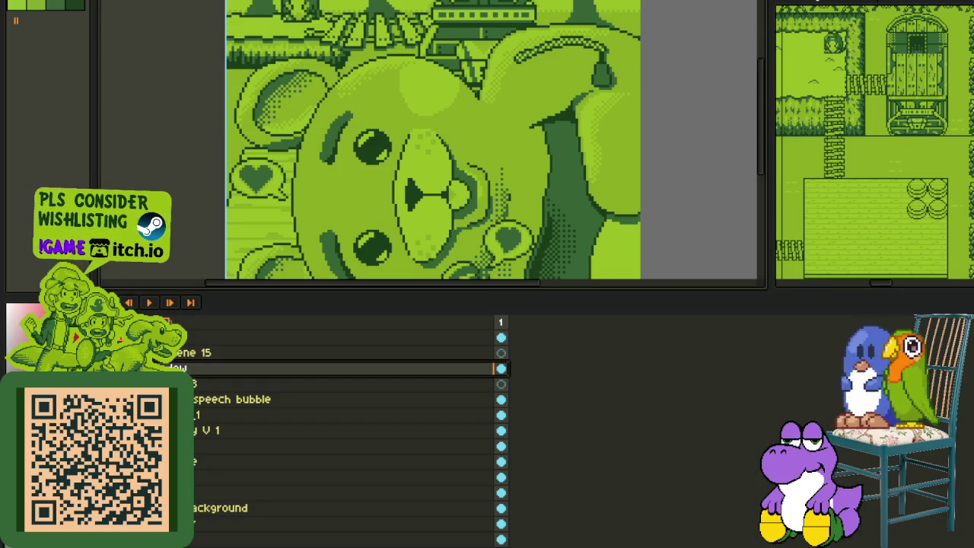
pyautogui.moveTo(229, 368); pyautogui.dragTo(229, 390)
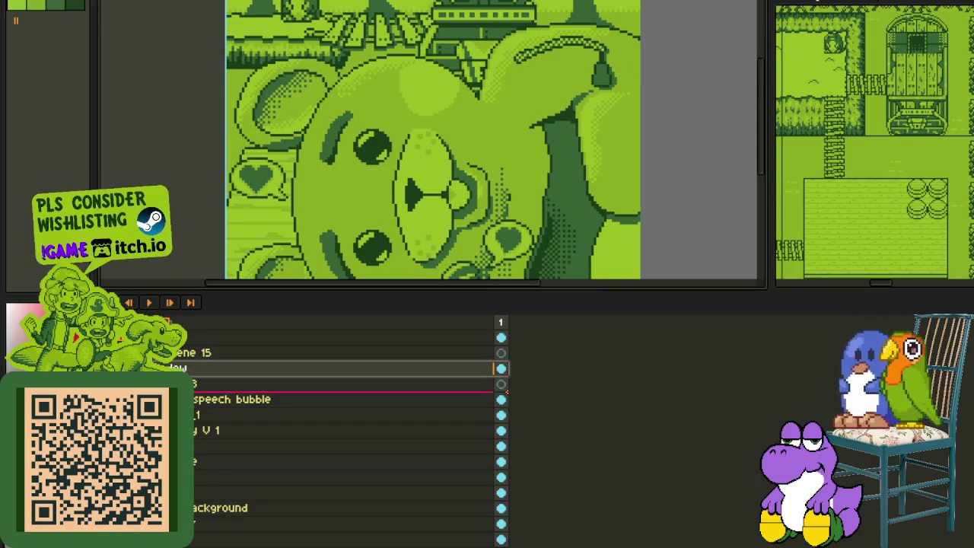
# Step: Save the bear cutscene file again after the layer reorder
pyautogui.scroll(-3, 325, 256)
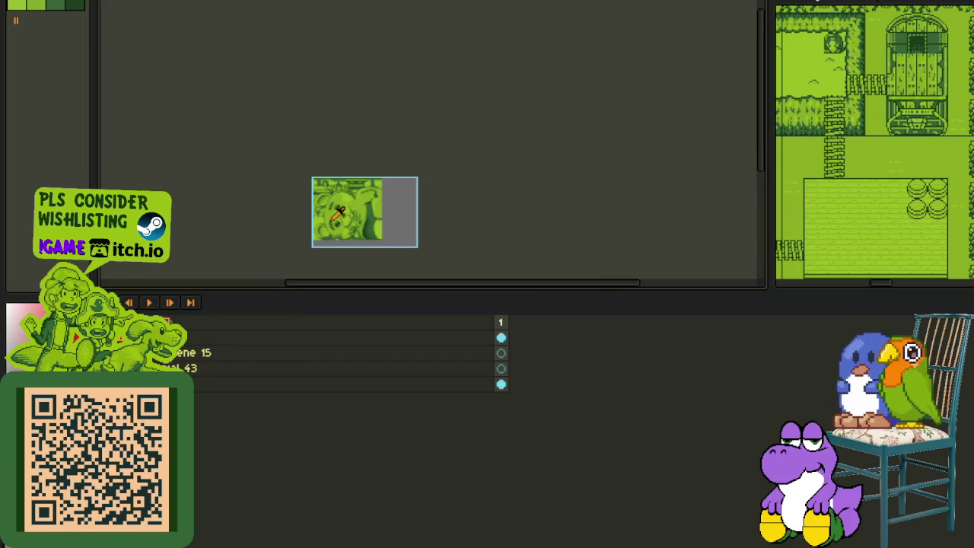
pyautogui.scroll(1, 281, 227)
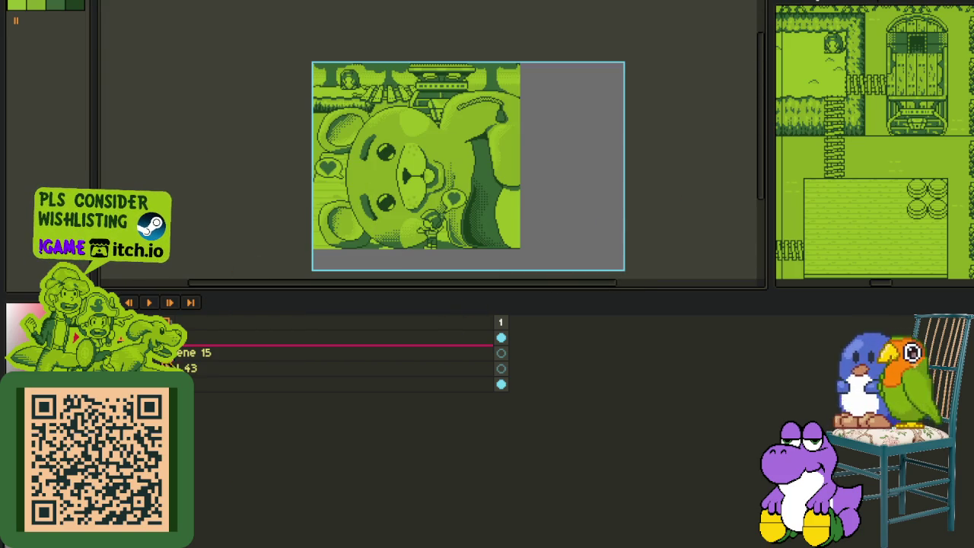
pyautogui.click(16, 1)
pyautogui.click(287, 52)
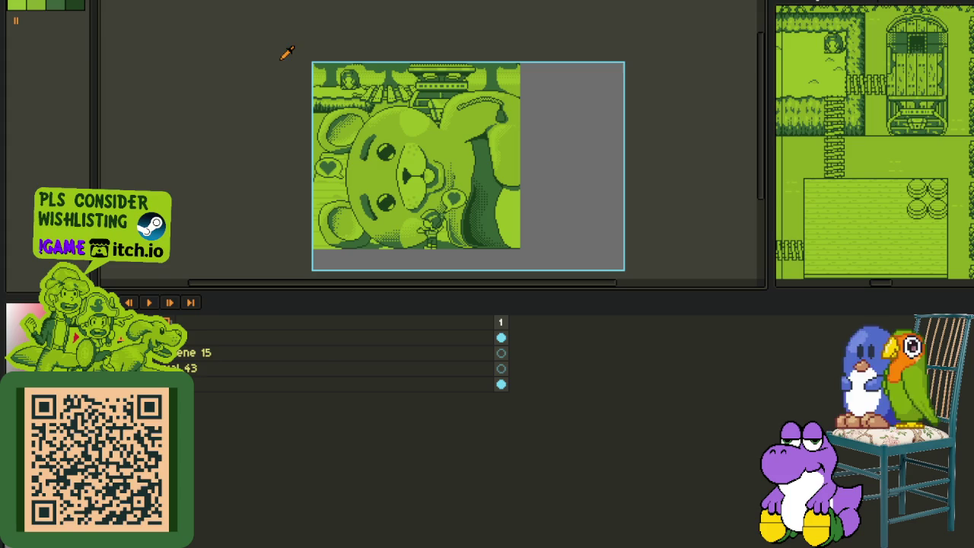
pyautogui.hotkey('ctrl', 's')
pyautogui.click(15, 1)
pyautogui.moveTo(32, 61)
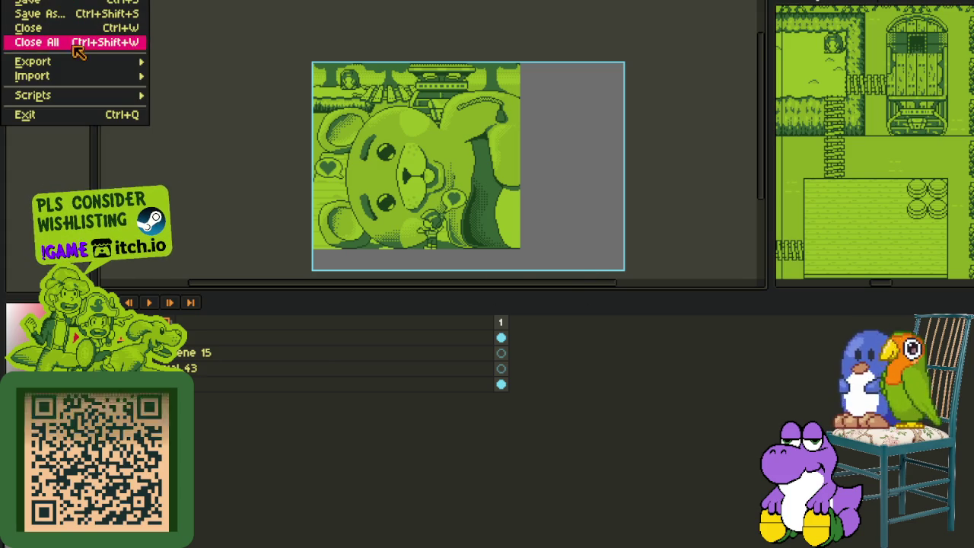
# Step: Export the bear cutscene as a sprite sheet and make its grey background transparent
pyautogui.click(223, 75)
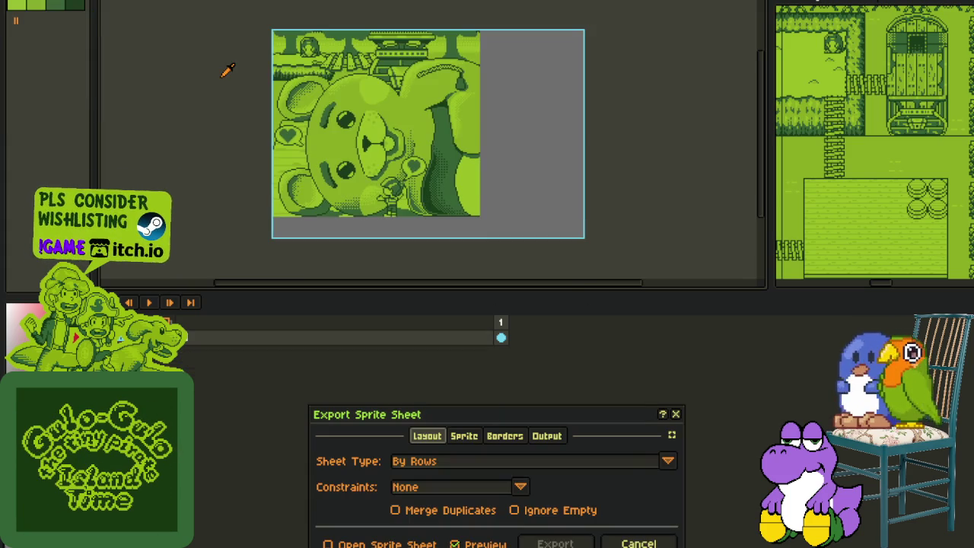
pyautogui.click(556, 542)
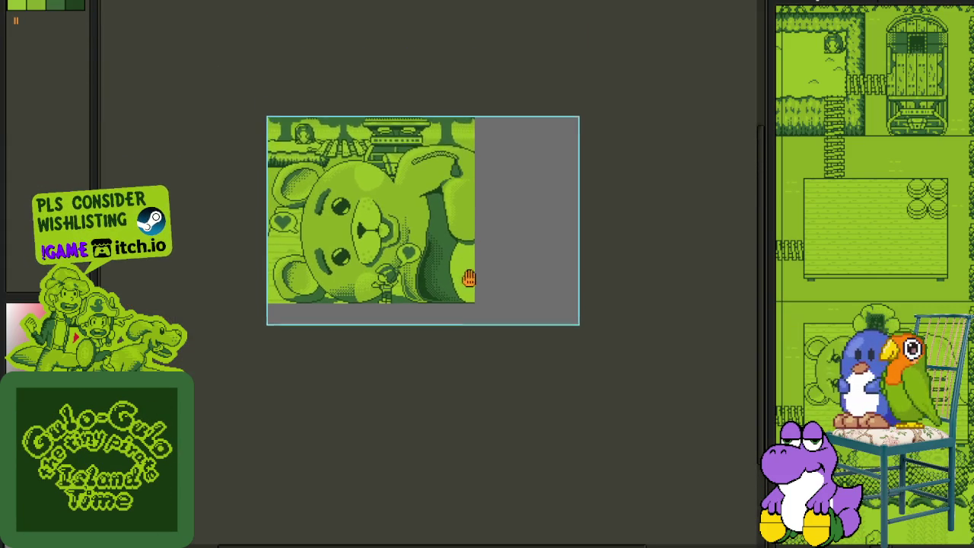
pyautogui.hotkey('shift', 'r')
pyautogui.click(432, 425)
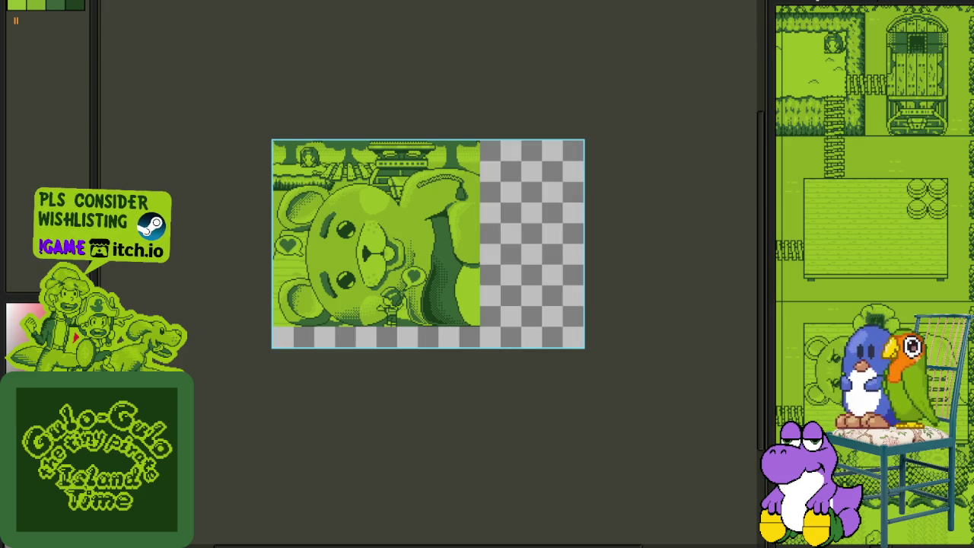
# Step: Trim the canvas to the bear image, then cut and re-paste the whole picture
pyautogui.click(87, 66)
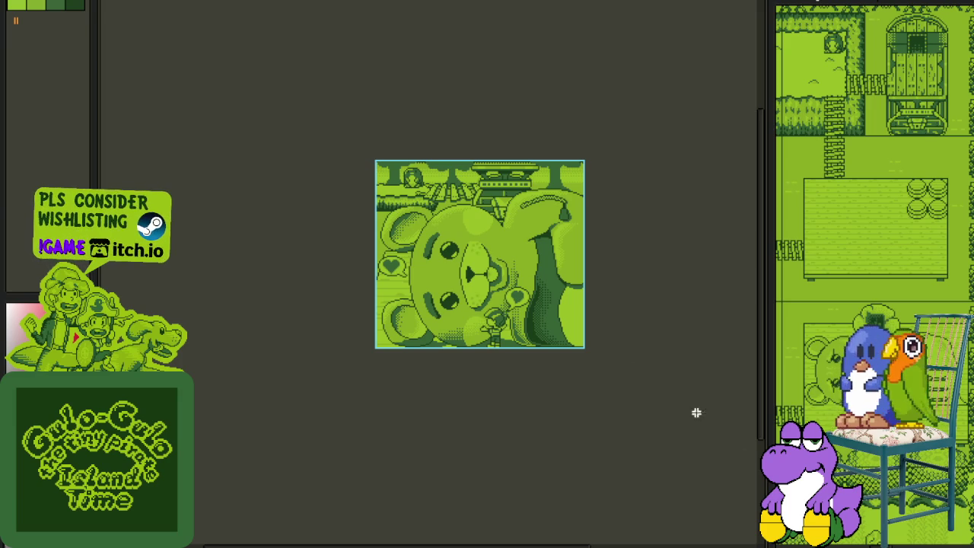
pyautogui.hotkey('ctrl', 'a')
pyautogui.hotkey('ctrl', 'x')
pyautogui.hotkey('ctrl', 'v')
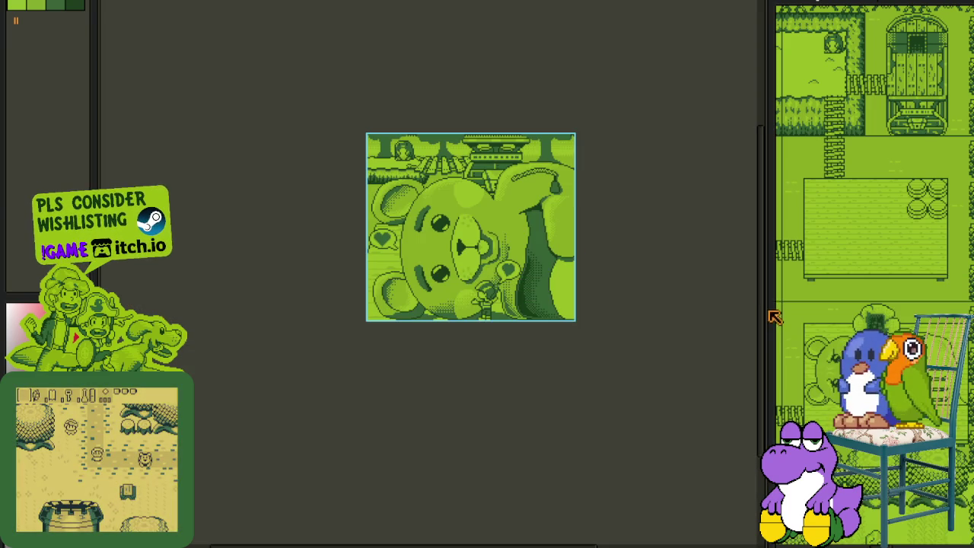
pyautogui.moveTo(775, 316); pyautogui.dragTo(169, 304)
# Step: Paste the bear image into the master cutscene sheet beside the jungle tiles and deselect
pyautogui.scroll(-2, 317, 302)
pyautogui.scroll(-2, 317, 303)
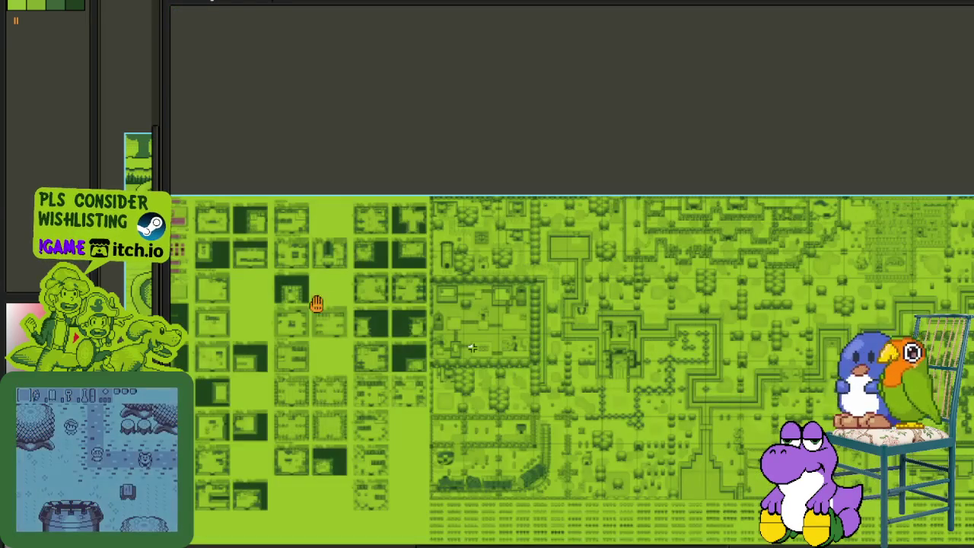
pyautogui.hotkey('ctrl', 'v')
pyautogui.scroll(-1, 457, 418)
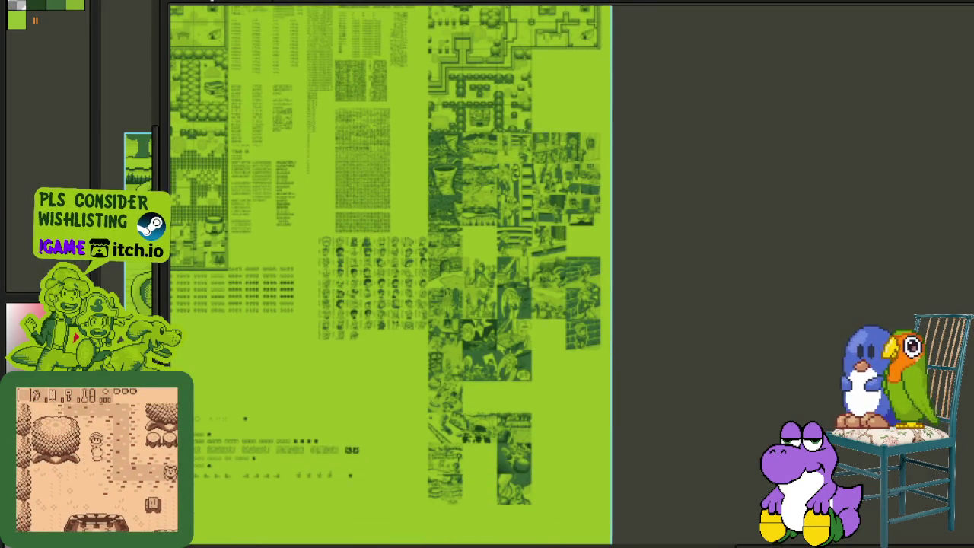
pyautogui.scroll(2, 539, 434)
pyautogui.scroll(2, 539, 435)
pyautogui.press('Tab')
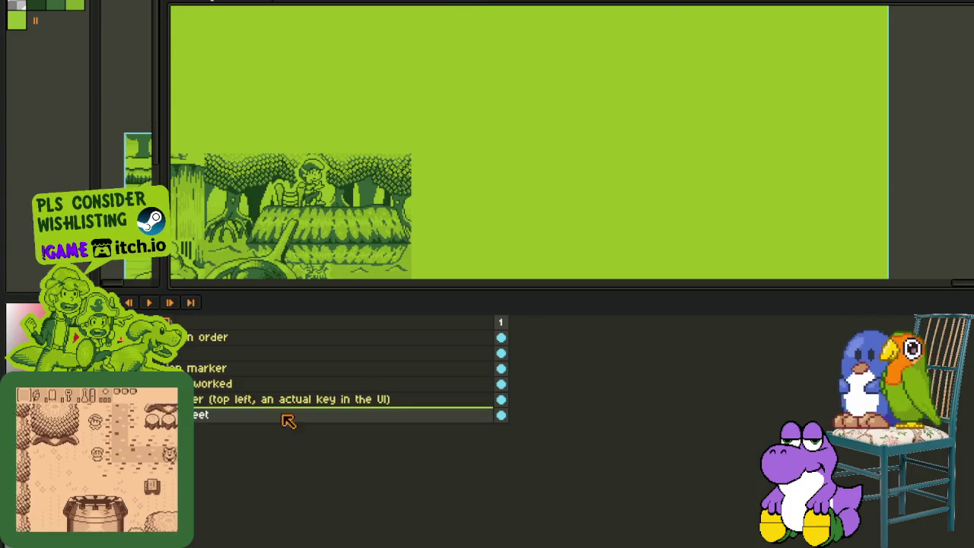
pyautogui.press('Tab')
pyautogui.scroll(2, 491, 306)
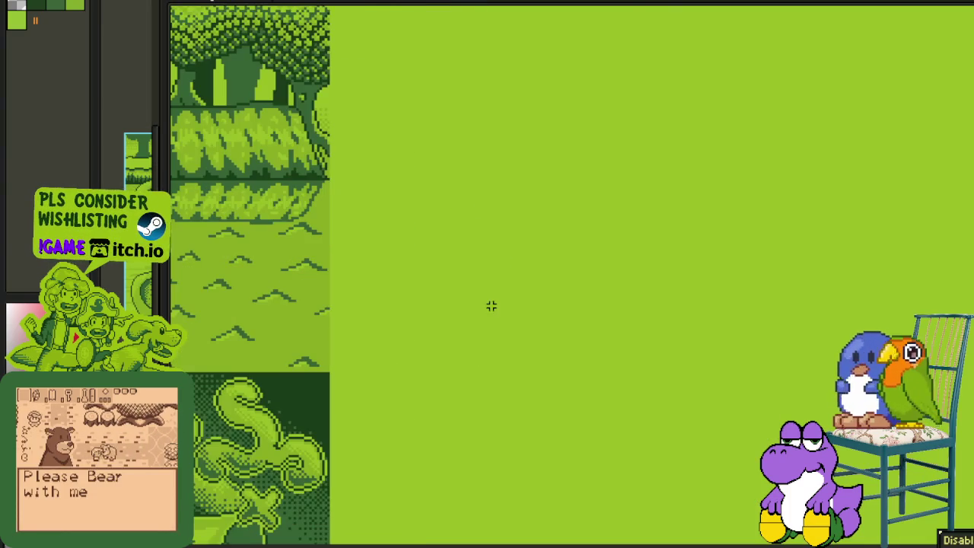
pyautogui.hotkey('ctrl', 'v')
pyautogui.moveTo(483, 330); pyautogui.dragTo(492, 285)
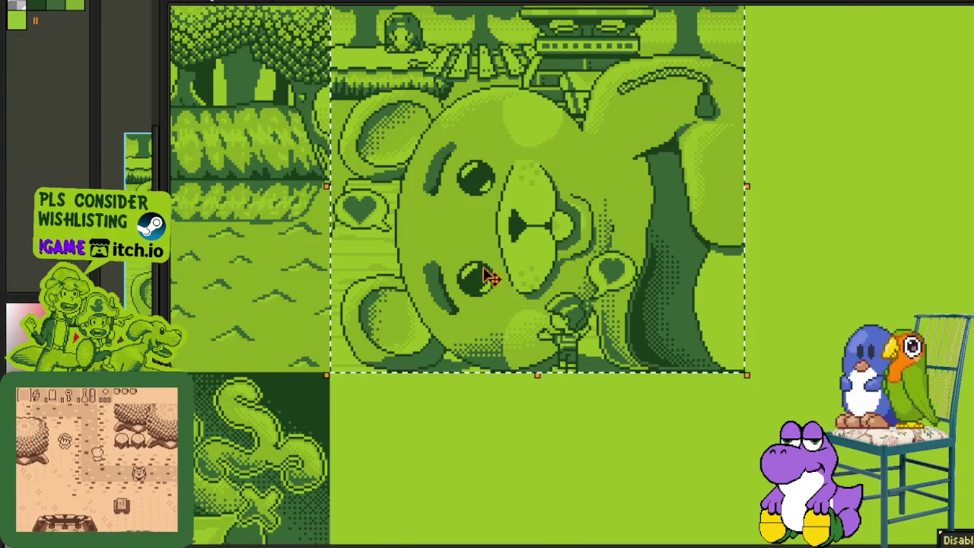
pyautogui.scroll(-2, 487, 278)
pyautogui.scroll(1, 449, 244)
pyautogui.hotkey('ctrl', 'd')
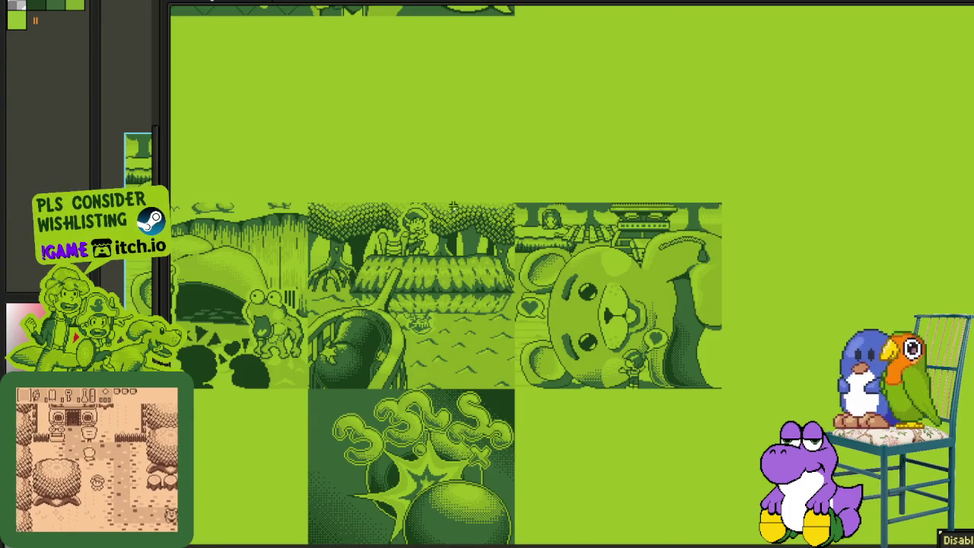
# Step: Save the master cutscene sheet and bring the teddy-bear file into view beside it
pyautogui.moveTo(515, 203)
pyautogui.mouseDown()
pyautogui.moveTo(724, 218)
pyautogui.moveTo(698, 391)
pyautogui.mouseUp()
pyautogui.hotkey('ctrl', 'd')
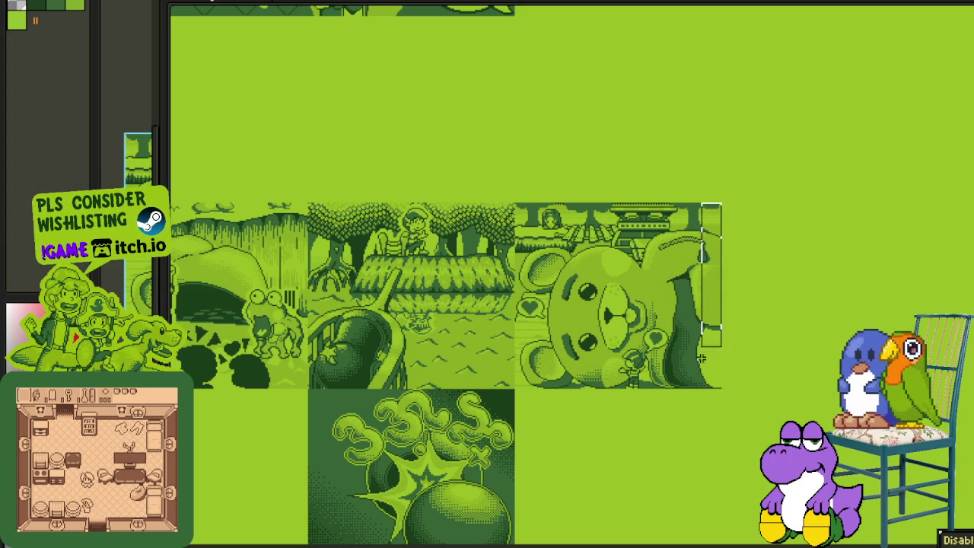
pyautogui.scroll(-3, 795, 355)
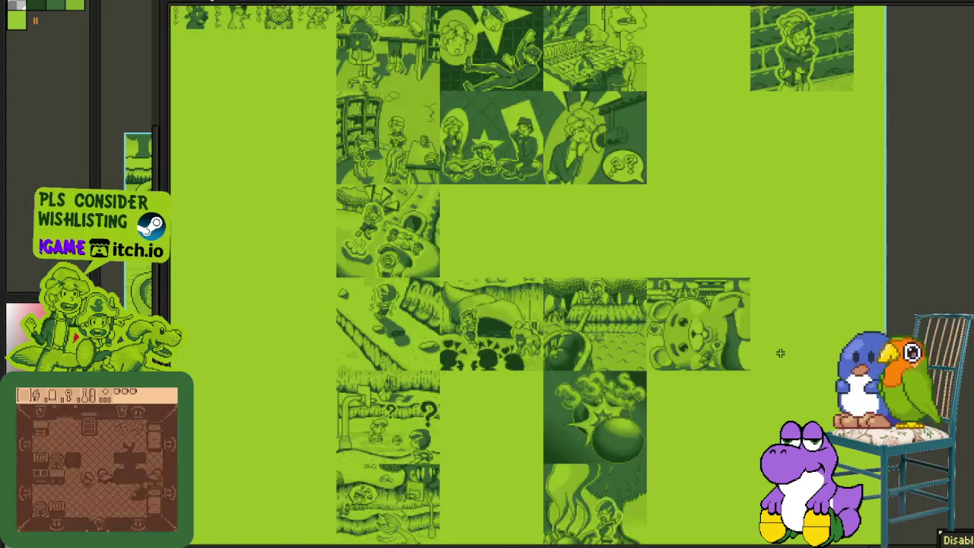
pyautogui.press('Tab')
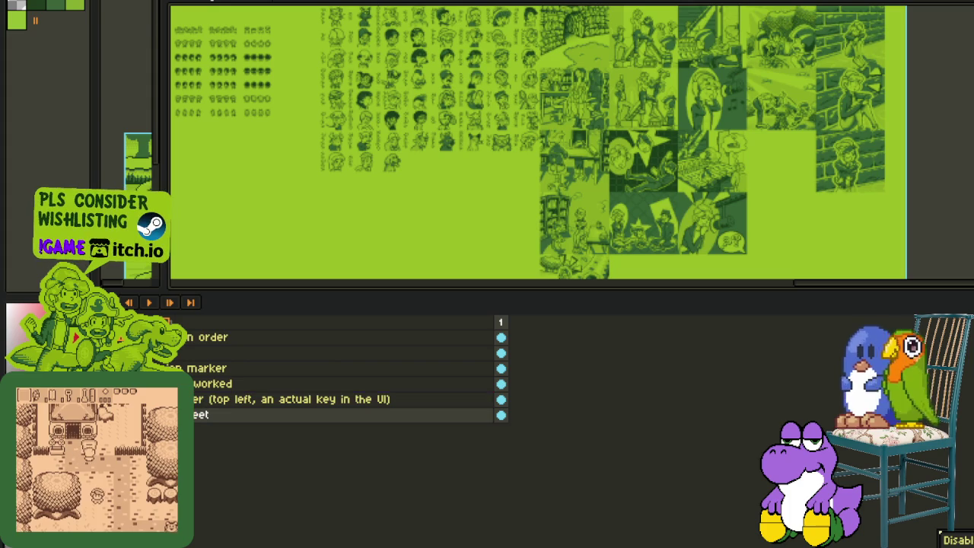
pyautogui.hotkey('ctrl', 's')
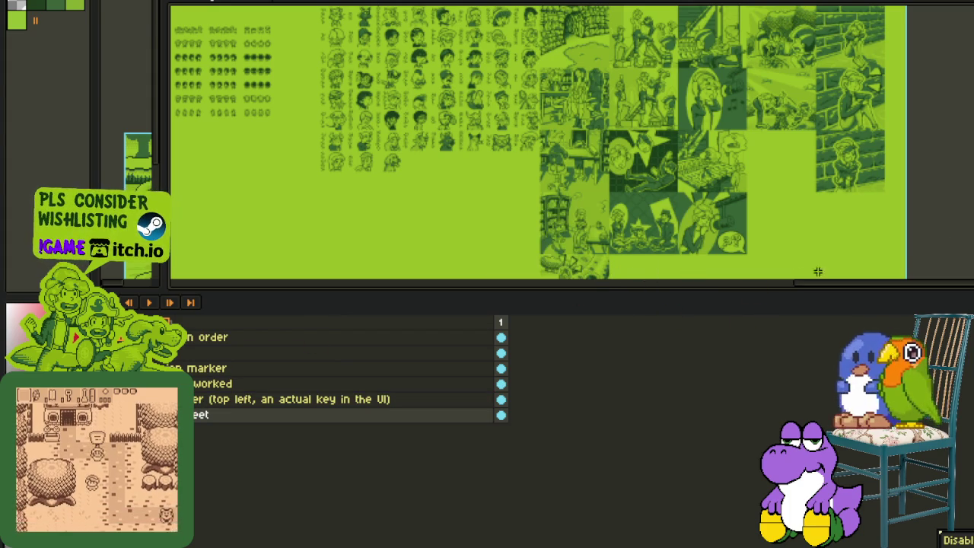
pyautogui.press('Tab')
pyautogui.scroll(1, 765, 364)
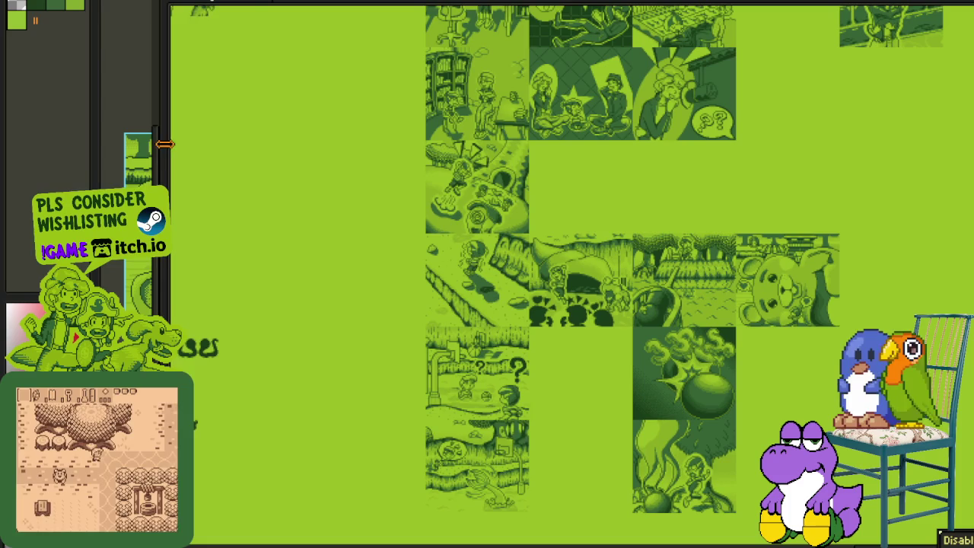
pyautogui.moveTo(179, 150); pyautogui.dragTo(718, 206)
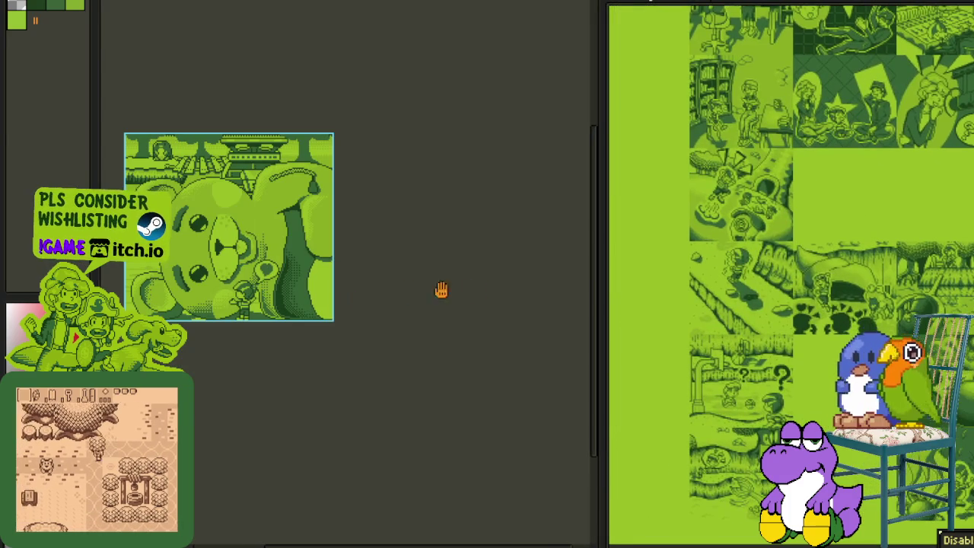
# Step: Open the Export As dialog for the teddy-bear cutscene image
pyautogui.click(23, 1)
pyautogui.moveTo(33, 61)
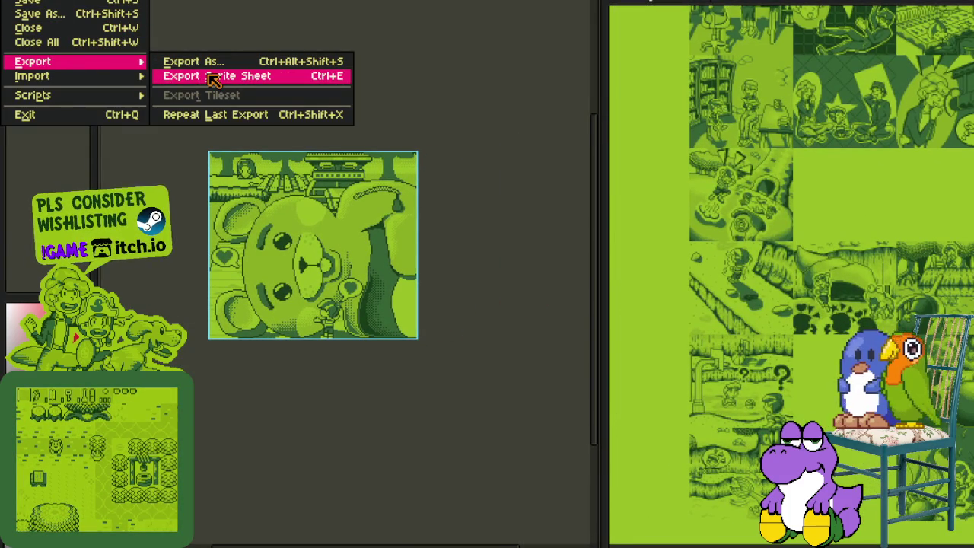
pyautogui.click(212, 66)
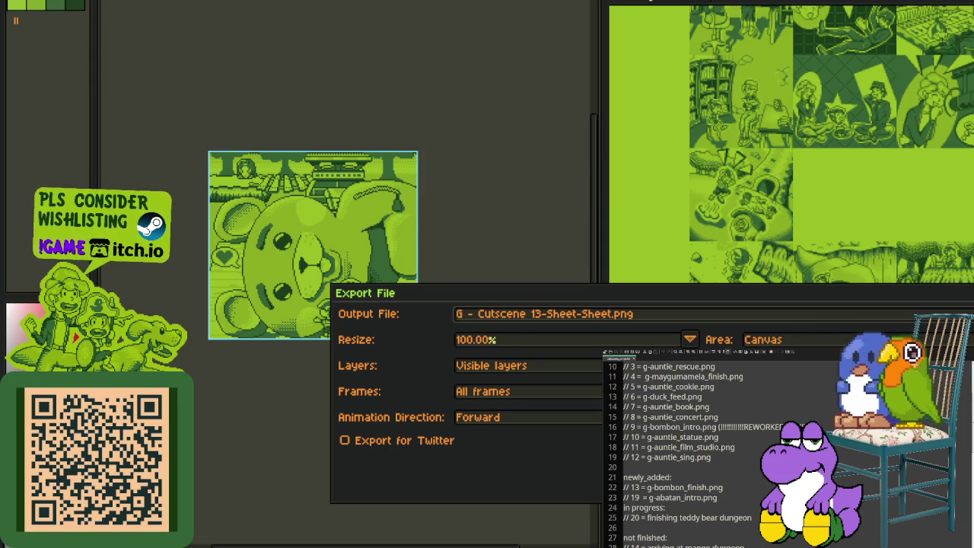
# Step: Export the bear image as g-abatan_finish.png, taking the prefix from the cutscene list
pyautogui.moveTo(648, 497); pyautogui.dragTo(681, 497)
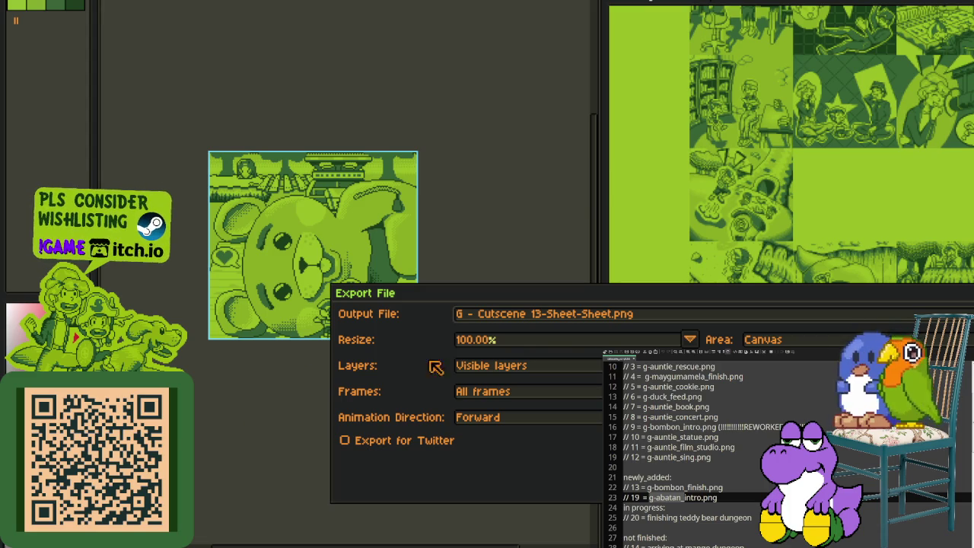
pyautogui.hotkey('ctrl', 'a')
pyautogui.hotkey('ctrl', 'v')
pyautogui.write('nish')
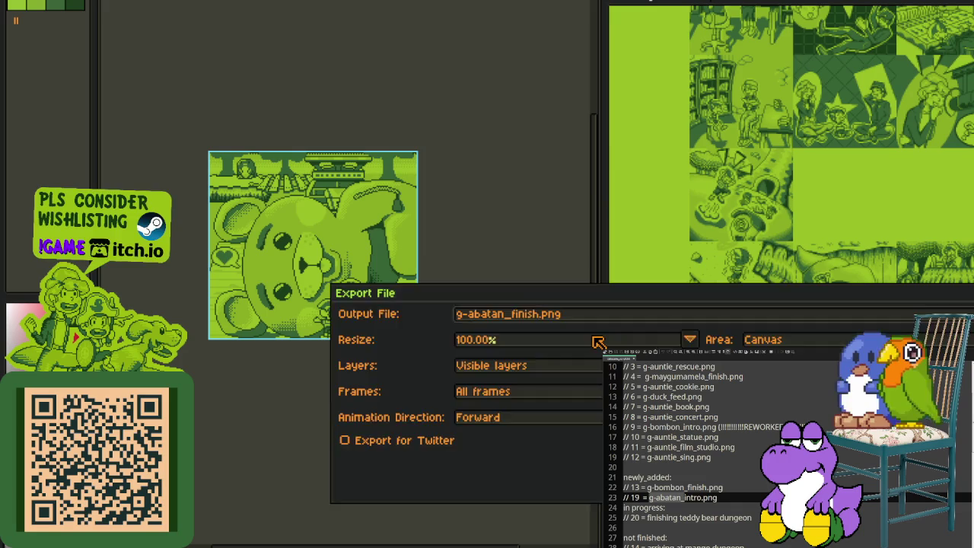
pyautogui.press('Return')
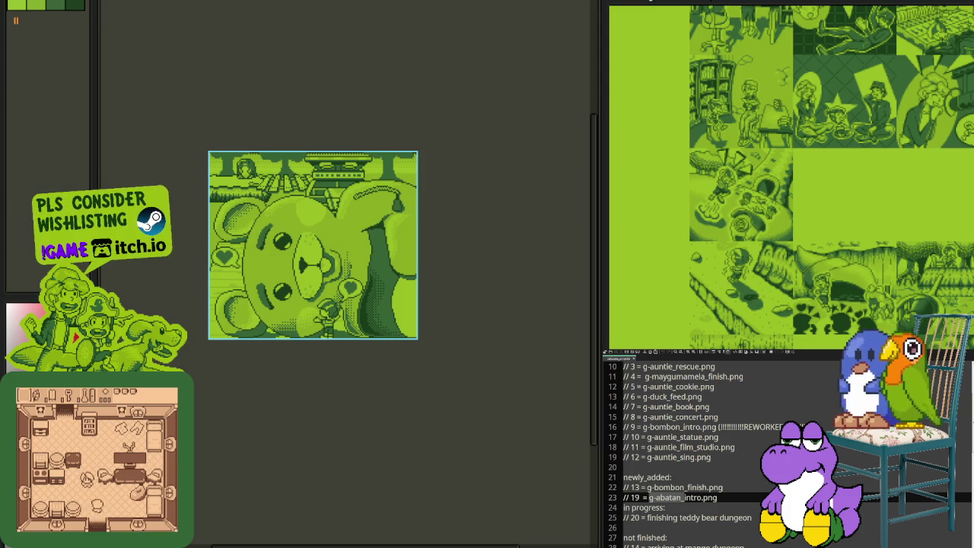
# Step: Rewrite entry 20 as g-abatan_finish.png and place it under the newly_added section
pyautogui.click(685, 506)
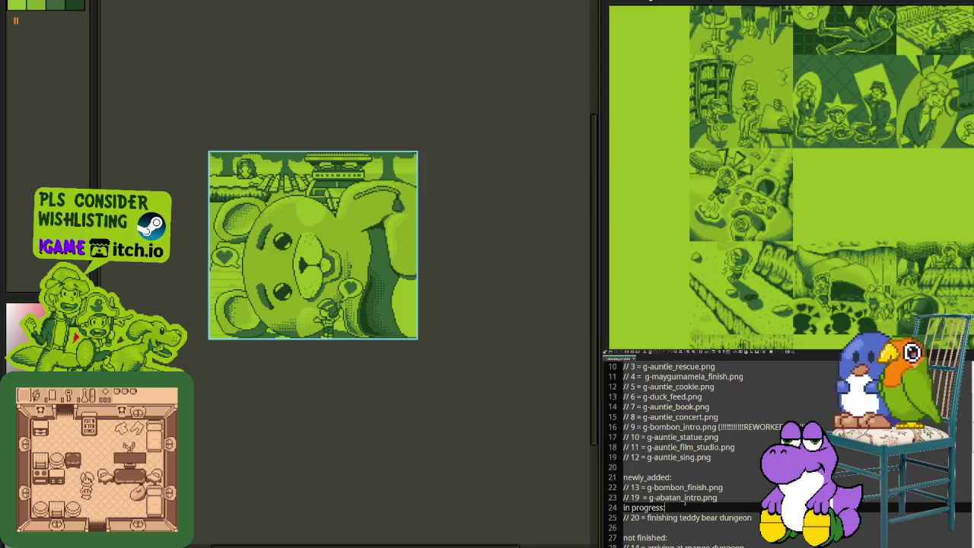
pyautogui.moveTo(648, 497)
pyautogui.mouseDown()
pyautogui.moveTo(685, 497)
pyautogui.moveTo(692, 517)
pyautogui.moveTo(752, 517)
pyautogui.mouseUp()
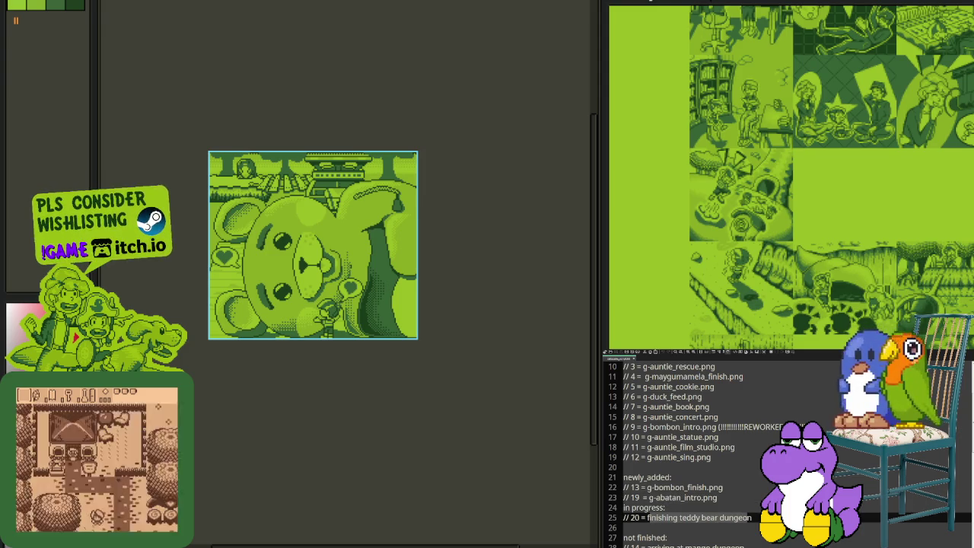
pyautogui.press('BackSpace')
pyautogui.press('BackSpace')
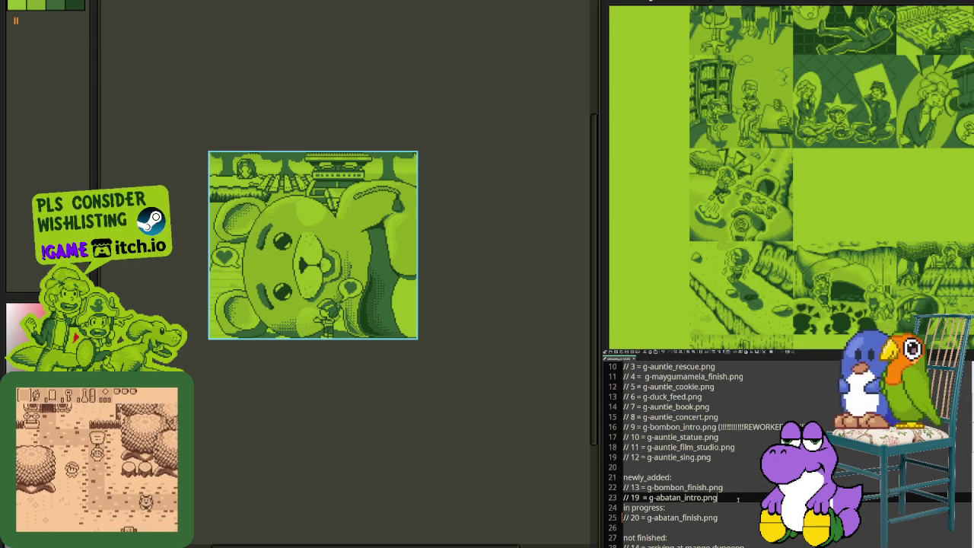
pyautogui.moveTo(624, 518); pyautogui.dragTo(729, 518)
pyautogui.press('BackSpace')
pyautogui.hotkey('ctrl', 'z')
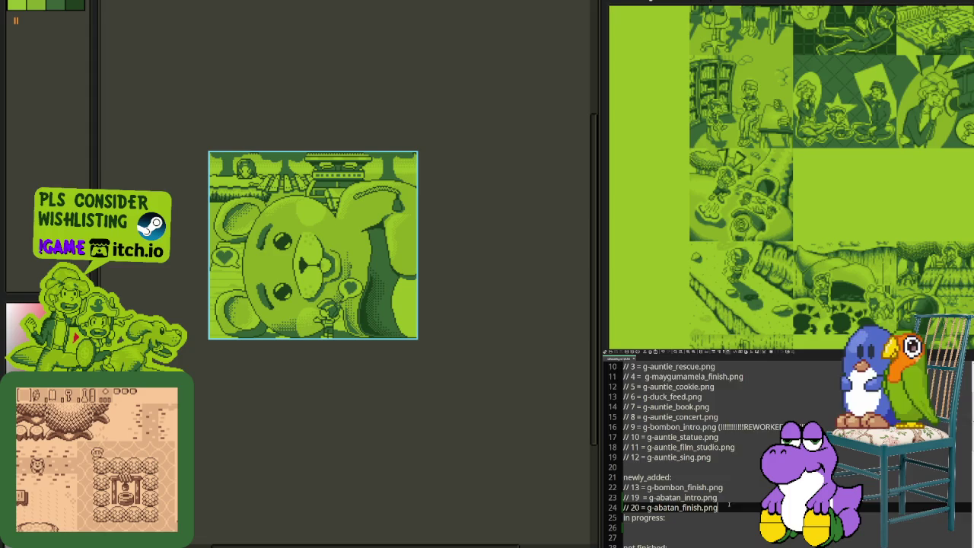
# Step: Delete the old teddy bear dungeon entry further down the list
pyautogui.scroll(-2, 728, 510)
pyautogui.scroll(-2, 728, 510)
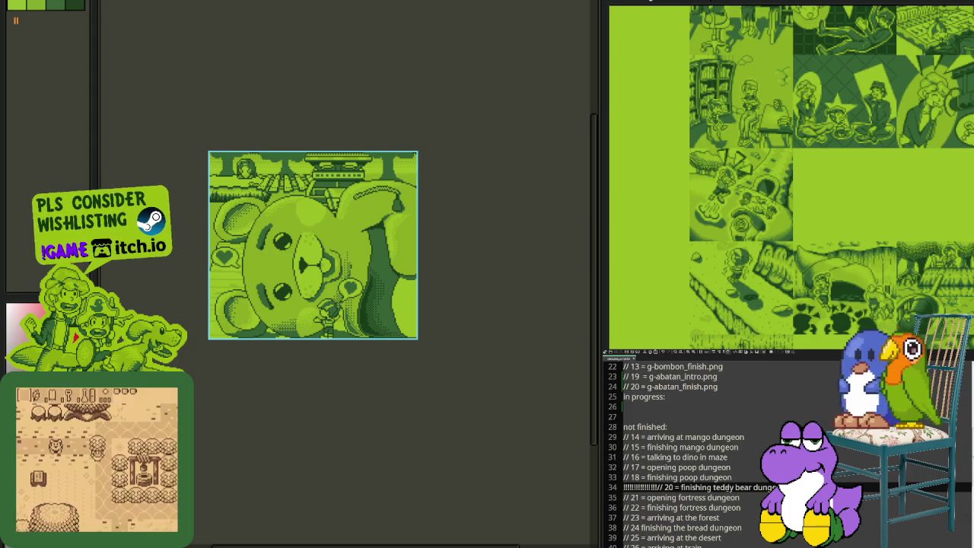
pyautogui.moveTo(623, 487); pyautogui.dragTo(776, 487)
pyautogui.press('BackSpace')
pyautogui.press('BackSpace')
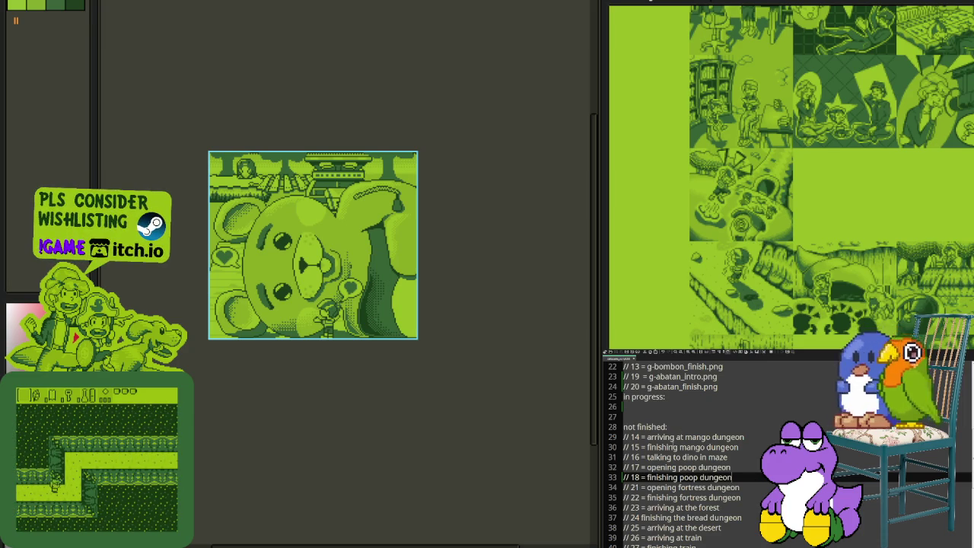
# Step: Move the opening poop dungeon line from not finished to in progress
pyautogui.scroll(2, 682, 478)
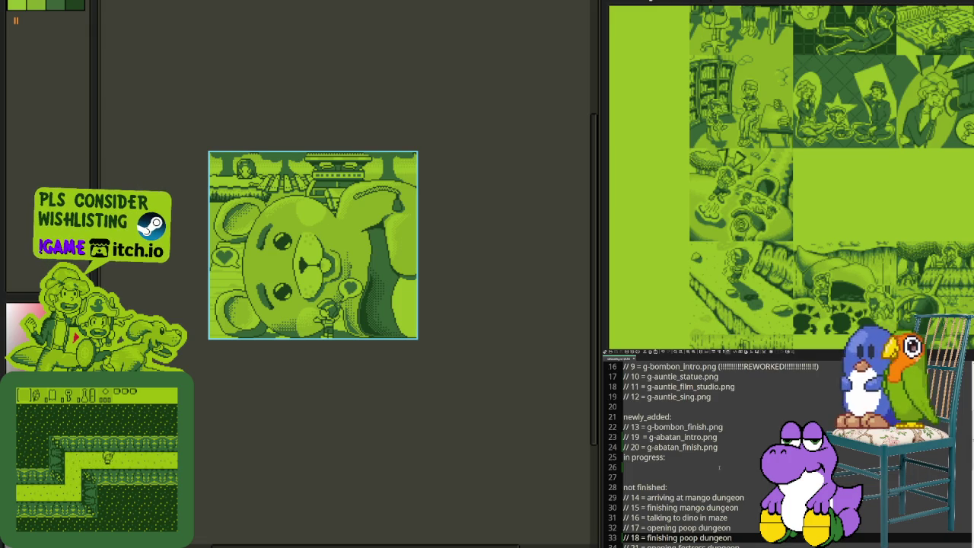
pyautogui.tripleClick(735, 528)
pyautogui.hotkey('ctrl', 'c')
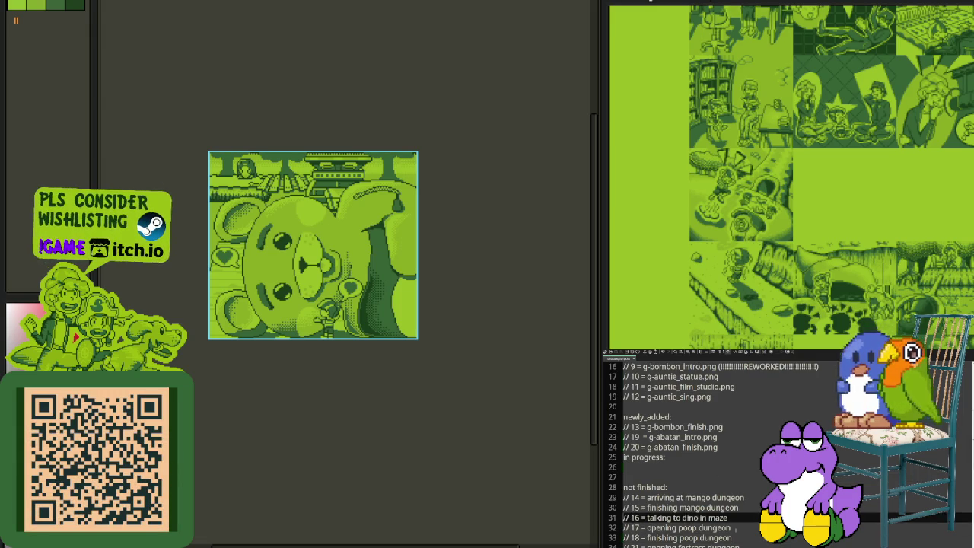
pyautogui.click(670, 468)
pyautogui.hotkey('ctrl', 'v')
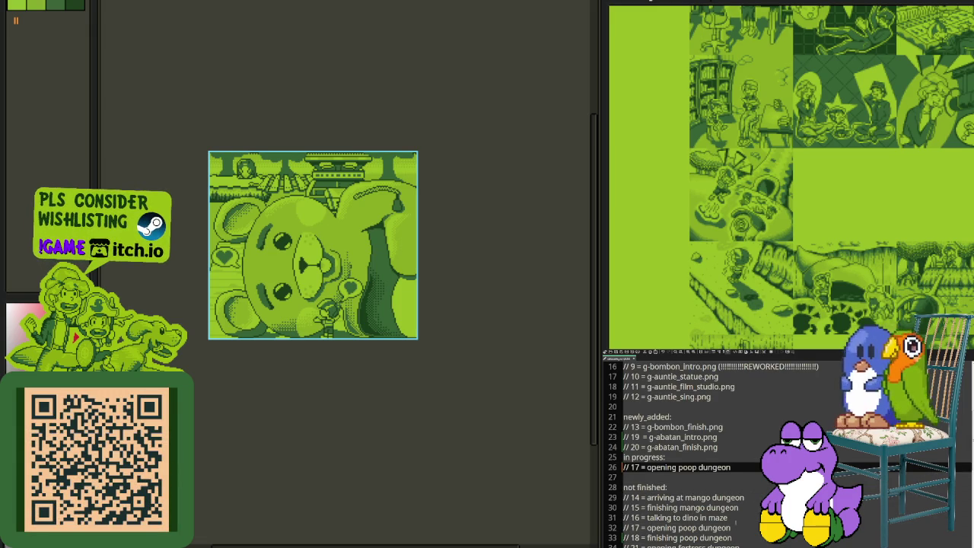
pyautogui.click(734, 527)
pyautogui.tripleClick(736, 527)
pyautogui.press('BackSpace')
pyautogui.press('BackSpace')
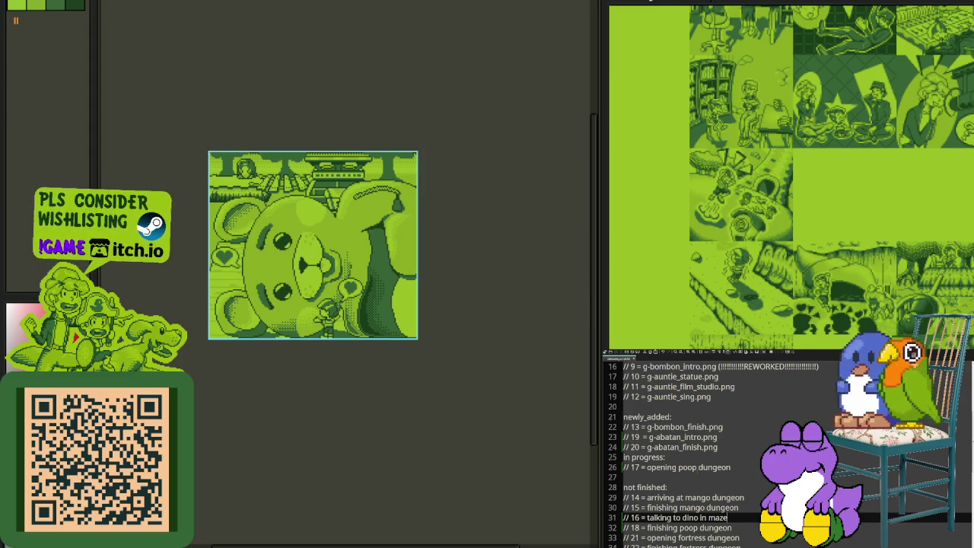
pyautogui.click(699, 467)
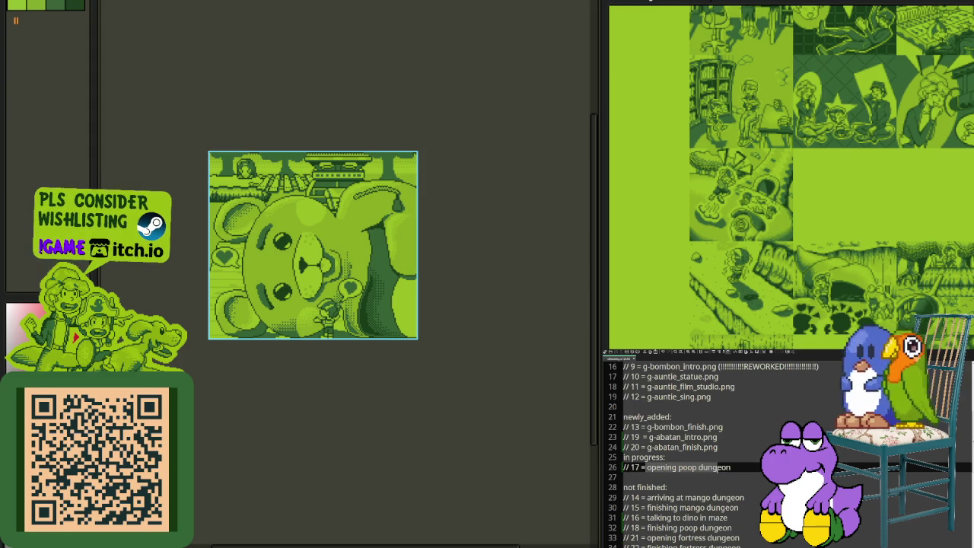
pyautogui.click(700, 478)
# Step: Scroll up and down the cutscene list to check the edited sections
pyautogui.scroll(4, 698, 481)
pyautogui.scroll(1, 698, 481)
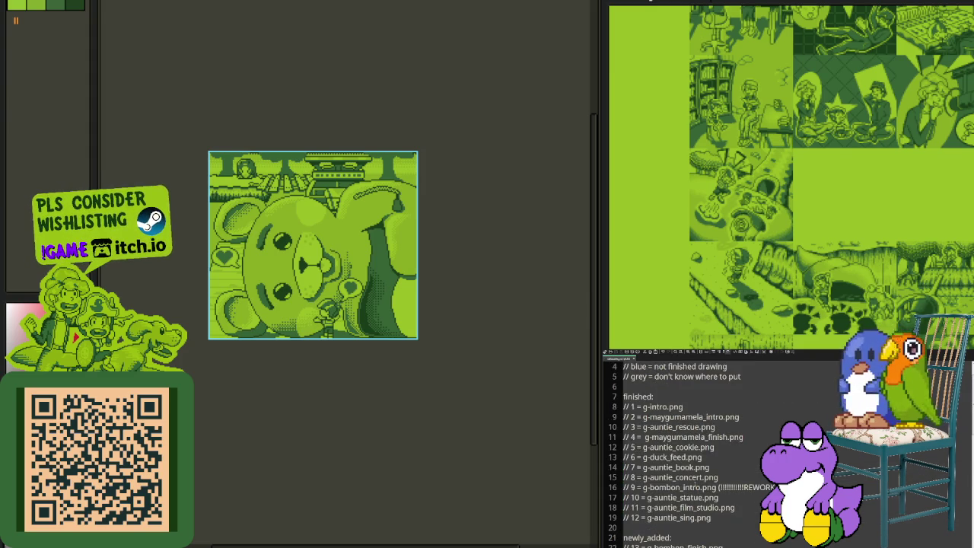
pyautogui.scroll(-4, 695, 482)
pyautogui.scroll(-4, 695, 491)
pyautogui.scroll(-7, 695, 491)
pyautogui.scroll(4, 695, 491)
pyautogui.scroll(2, 695, 491)
pyautogui.scroll(1, 716, 506)
pyautogui.scroll(2, 716, 506)
pyautogui.scroll(1, 716, 506)
pyautogui.scroll(-1, 715, 506)
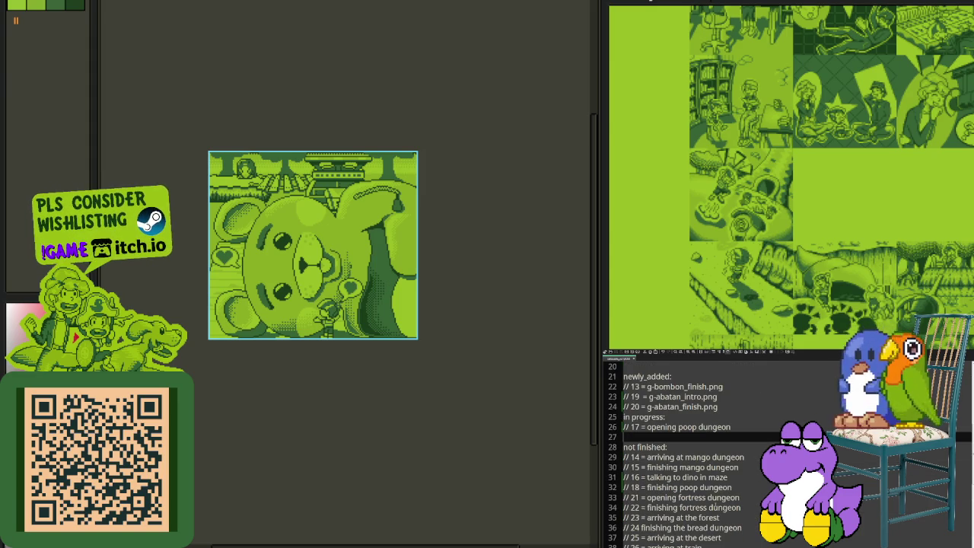
pyautogui.scroll(1, 715, 506)
pyautogui.scroll(1, 716, 507)
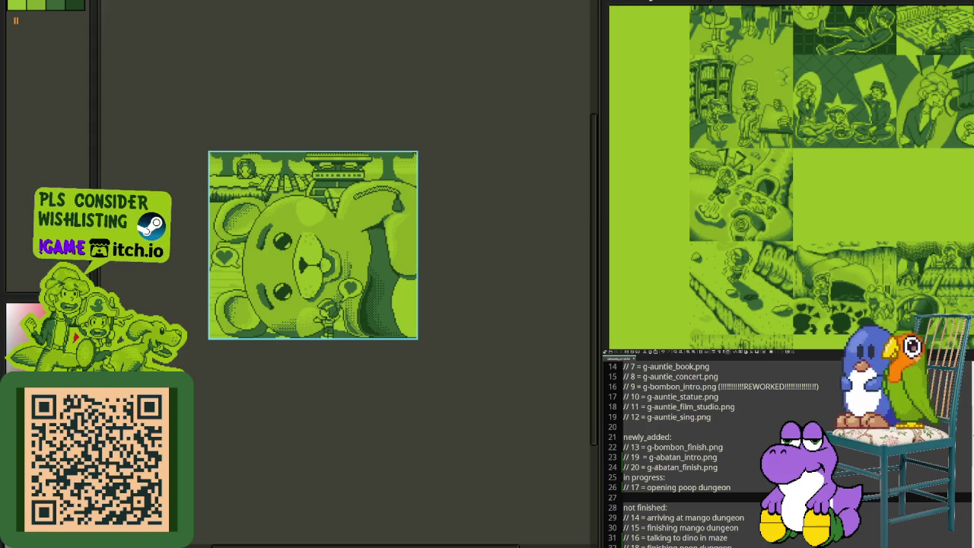
# Step: Step down through the not-finished entries from arriving at mango dungeon, then scroll back up
pyautogui.click(656, 518)
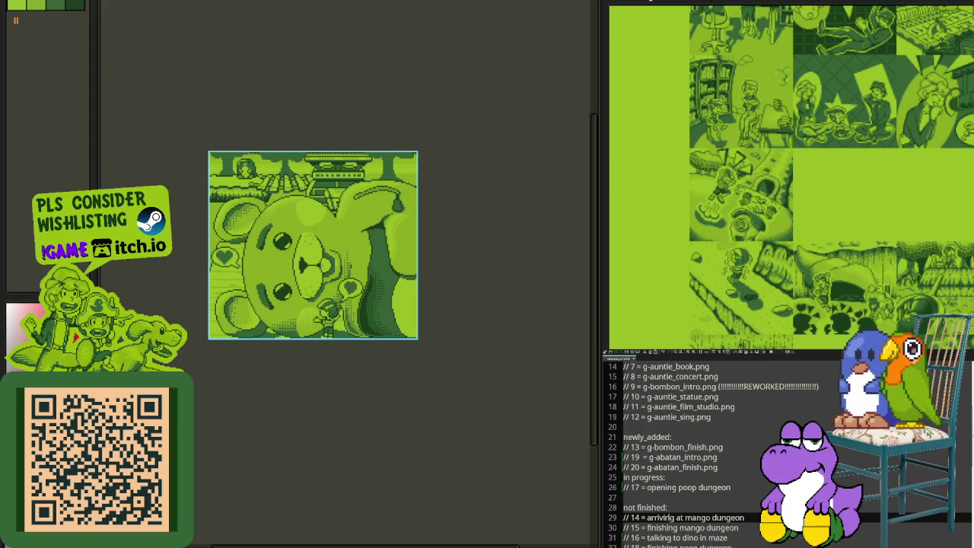
pyautogui.press('Down')
pyautogui.press('Down')
pyautogui.press('Down')
pyautogui.press('Down')
pyautogui.press('Down')
pyautogui.press('Down')
pyautogui.press('Down')
pyautogui.press('Down')
pyautogui.press('Down')
pyautogui.press('Down')
pyautogui.press('Down')
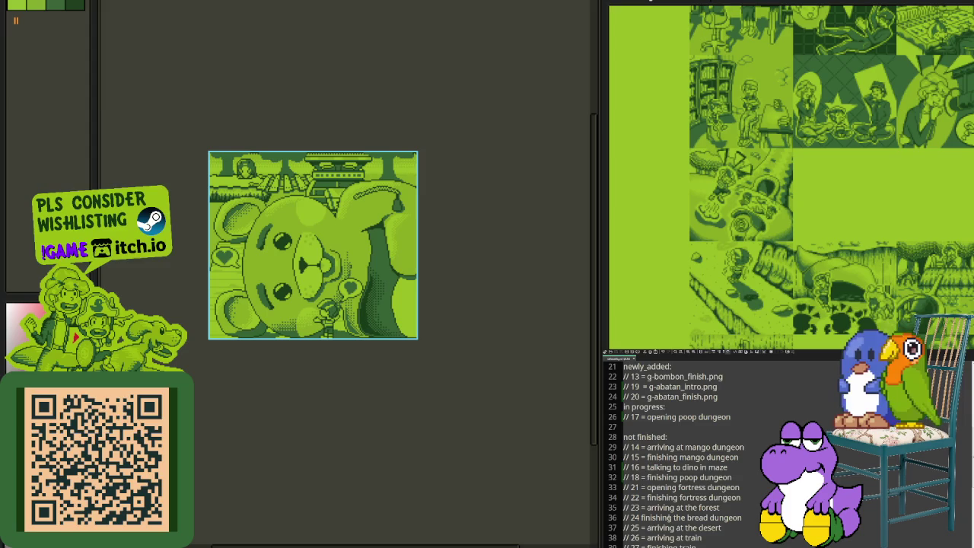
pyautogui.press('Down')
pyautogui.press('Down')
pyautogui.press('Down')
pyautogui.press('Down')
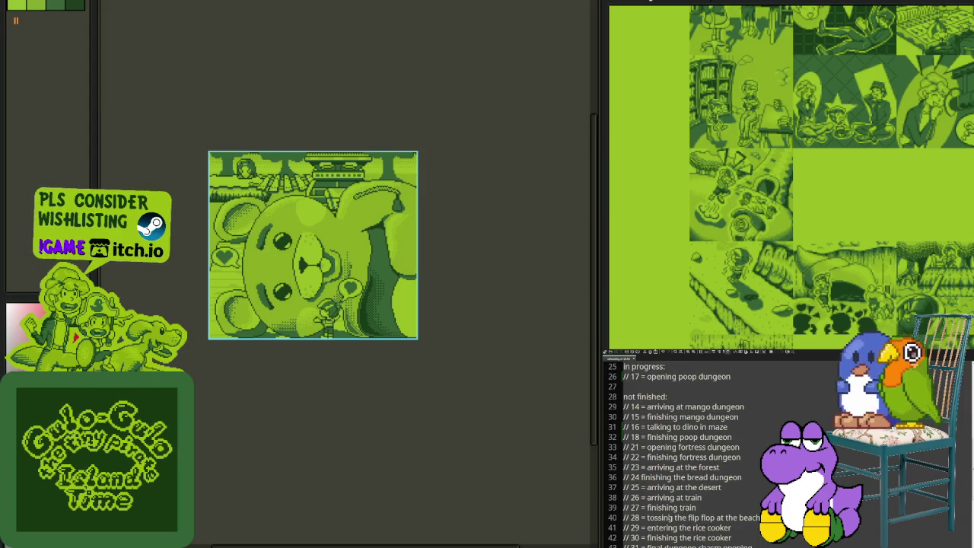
pyautogui.press('Down')
pyautogui.press('Down')
pyautogui.press('Down')
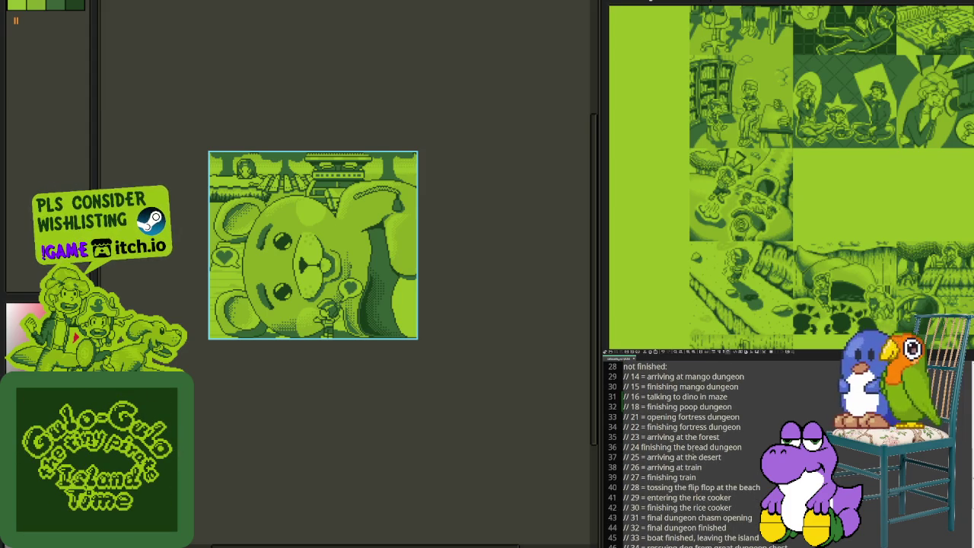
pyautogui.press('Down')
pyautogui.press('Down')
pyautogui.press('Down')
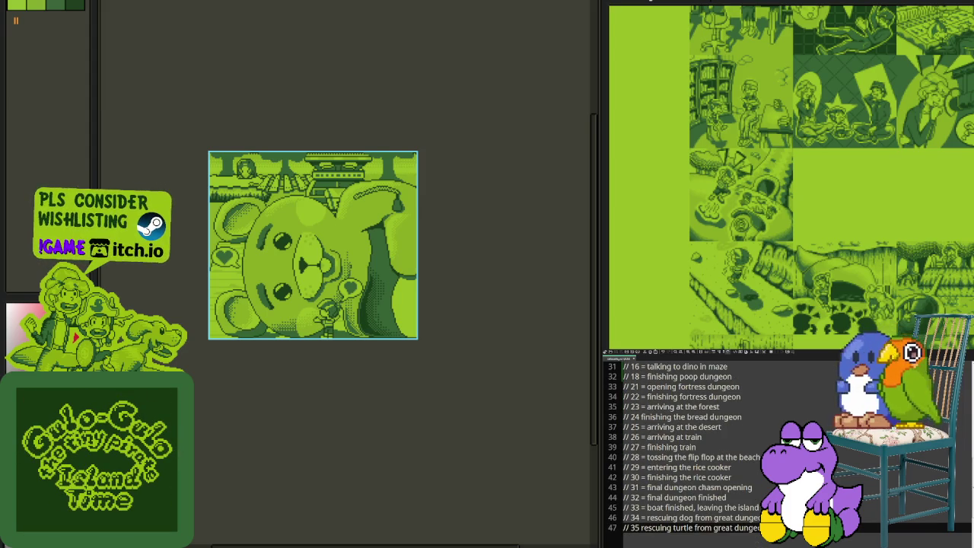
pyautogui.scroll(3, 685, 449)
pyautogui.scroll(1, 685, 449)
pyautogui.scroll(1, 685, 449)
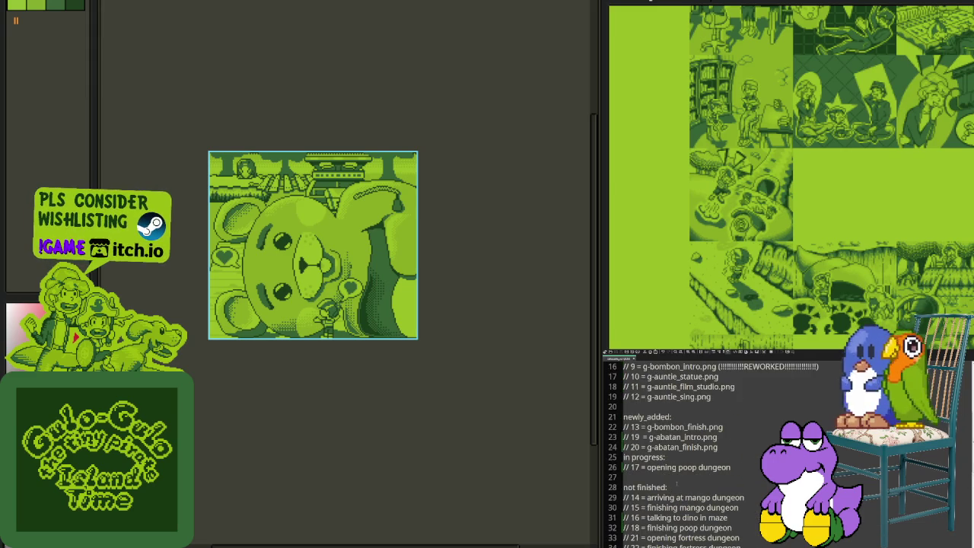
pyautogui.scroll(1, 685, 449)
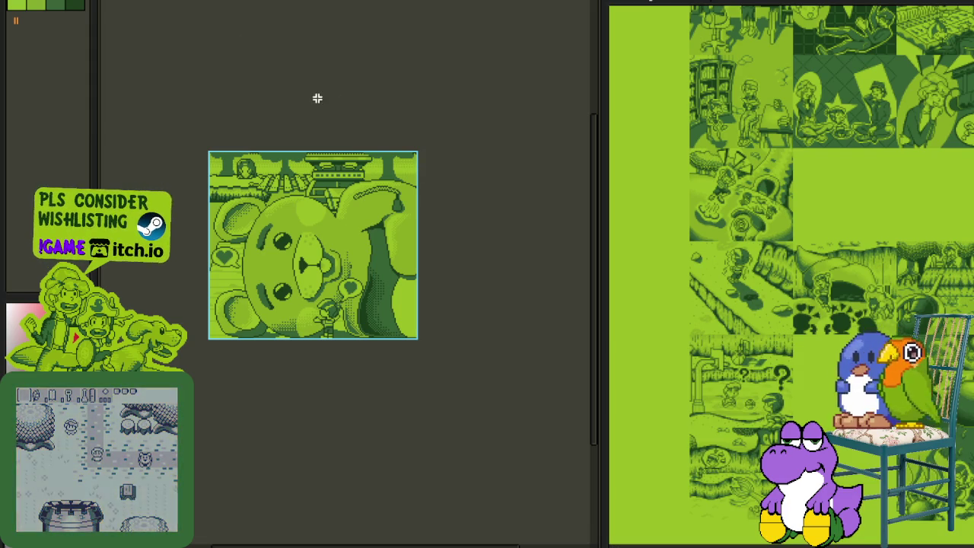
# Step: Close G - Cutscene 13-Sheet-Sheet with Don't Save and widen the master sheet view
pyautogui.click(252, 18)
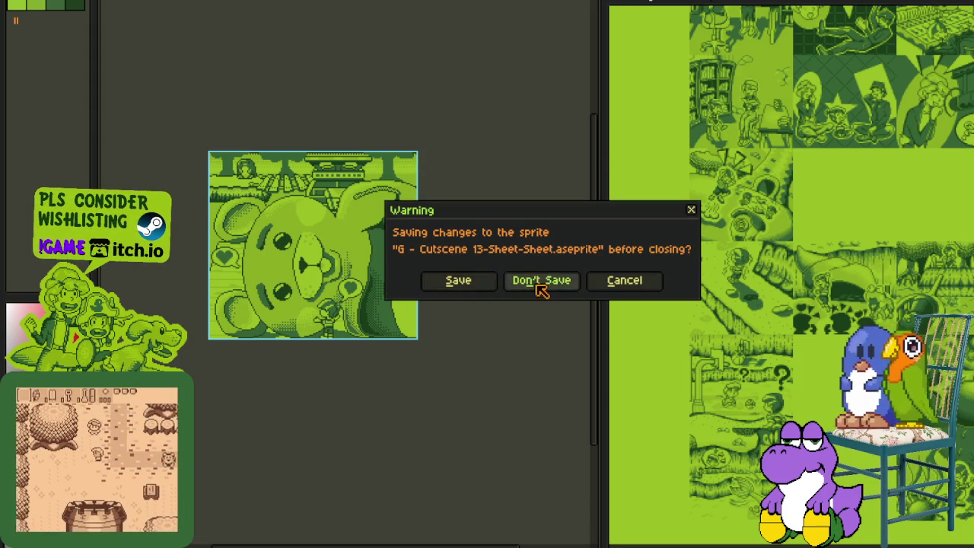
pyautogui.click(540, 282)
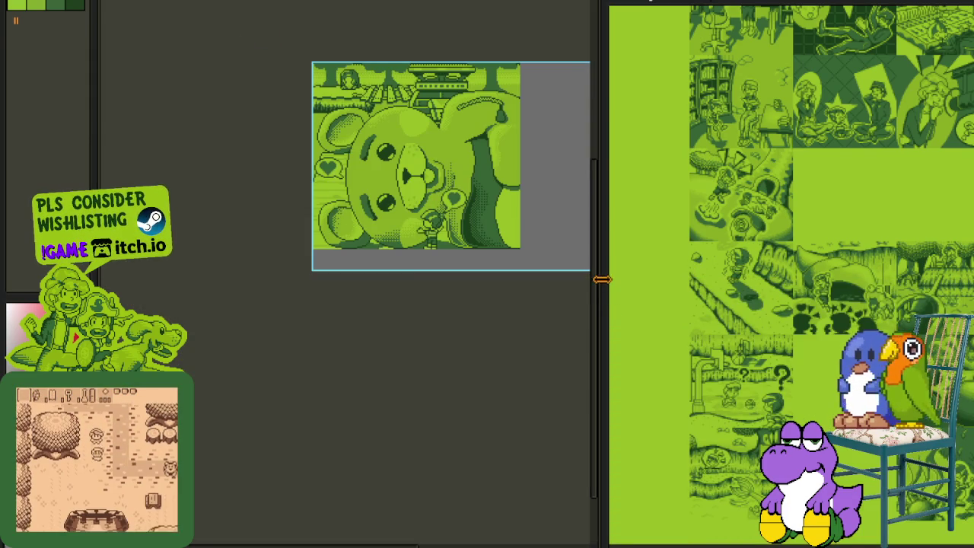
pyautogui.moveTo(614, 296); pyautogui.dragTo(677, 279)
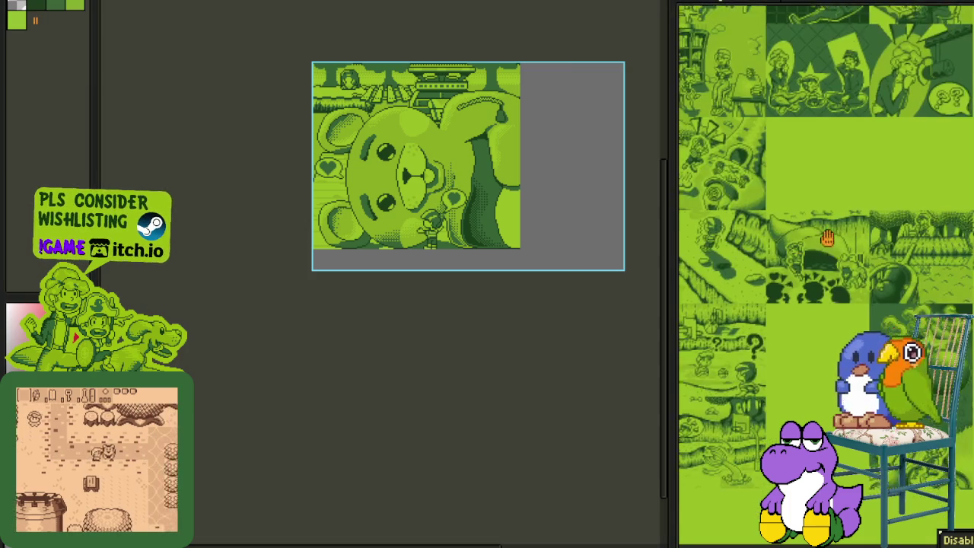
pyautogui.moveTo(841, 299); pyautogui.dragTo(788, 219)
pyautogui.moveTo(585, 257); pyautogui.dragTo(419, 272)
# Step: Pan and zoom around the master cutscene sheet, ending at the teddy-bear row
pyautogui.scroll(2, 632, 230)
pyautogui.scroll(-1, 632, 230)
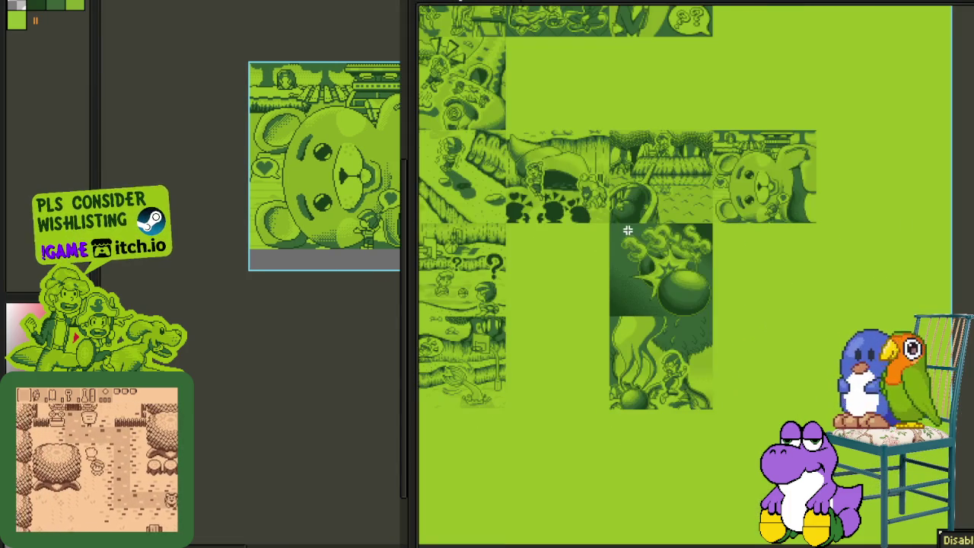
pyautogui.moveTo(698, 177)
pyautogui.mouseDown()
pyautogui.moveTo(731, 426)
pyautogui.moveTo(718, 457)
pyautogui.moveTo(724, 226)
pyautogui.moveTo(714, 284)
pyautogui.moveTo(729, 239)
pyautogui.mouseUp()
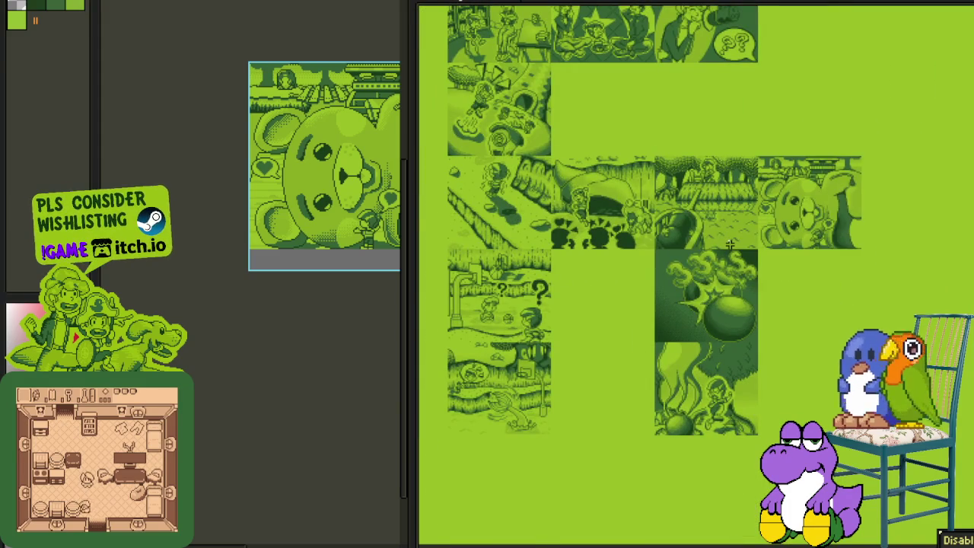
pyautogui.moveTo(645, 284); pyautogui.dragTo(666, 298)
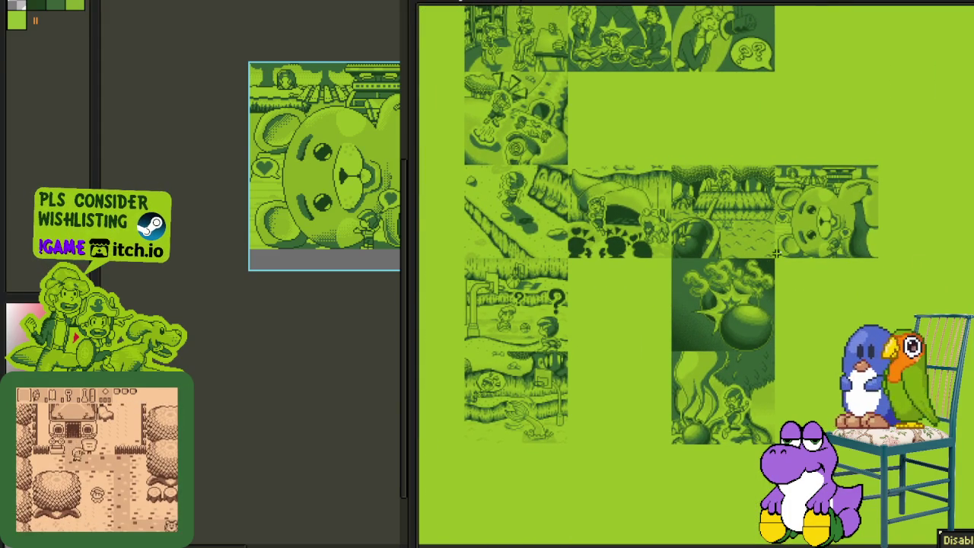
pyautogui.moveTo(600, 200)
pyautogui.mouseDown()
pyautogui.moveTo(615, 218)
pyautogui.moveTo(655, 387)
pyautogui.mouseUp()
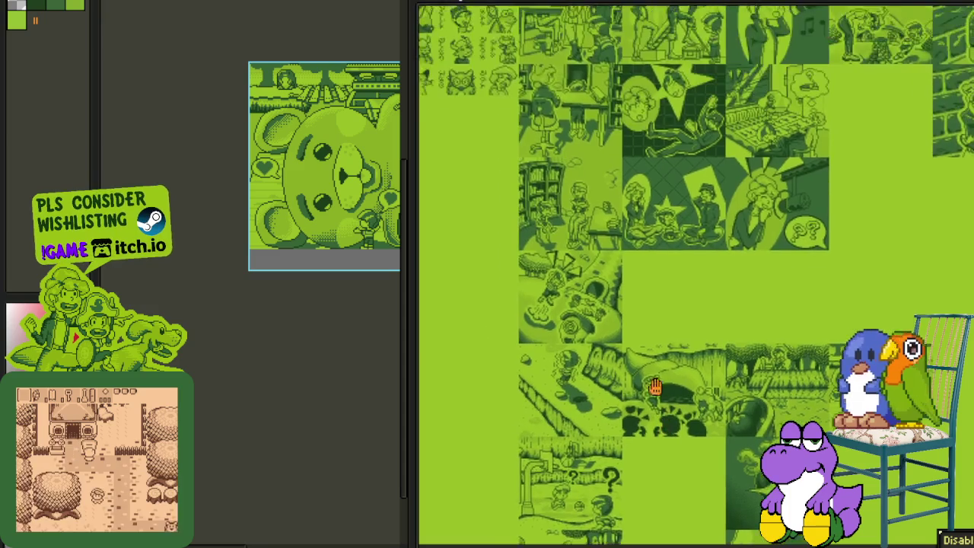
pyautogui.moveTo(707, 320); pyautogui.dragTo(707, 433)
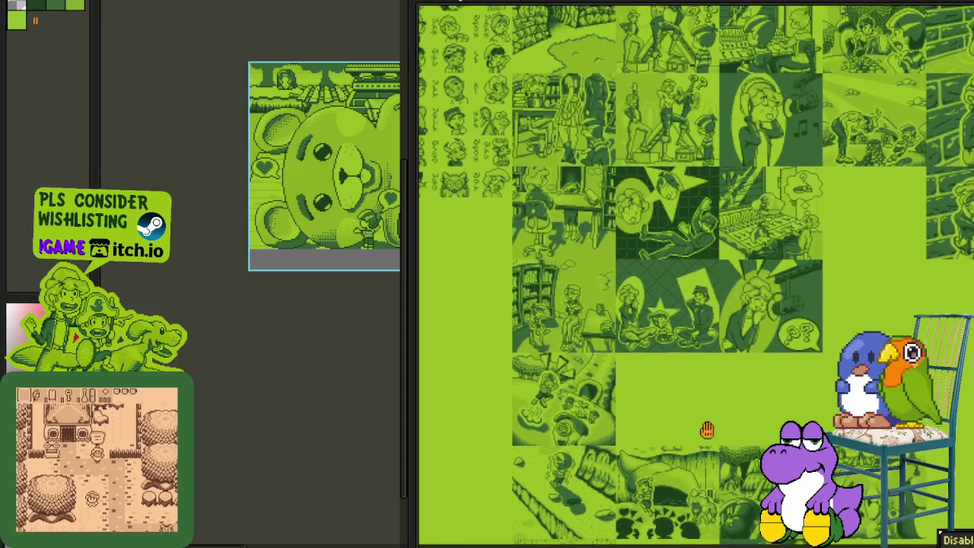
pyautogui.moveTo(765, 304); pyautogui.dragTo(759, 408)
pyautogui.moveTo(770, 348)
pyautogui.mouseDown()
pyautogui.moveTo(757, 371)
pyautogui.moveTo(747, 250)
pyautogui.mouseUp()
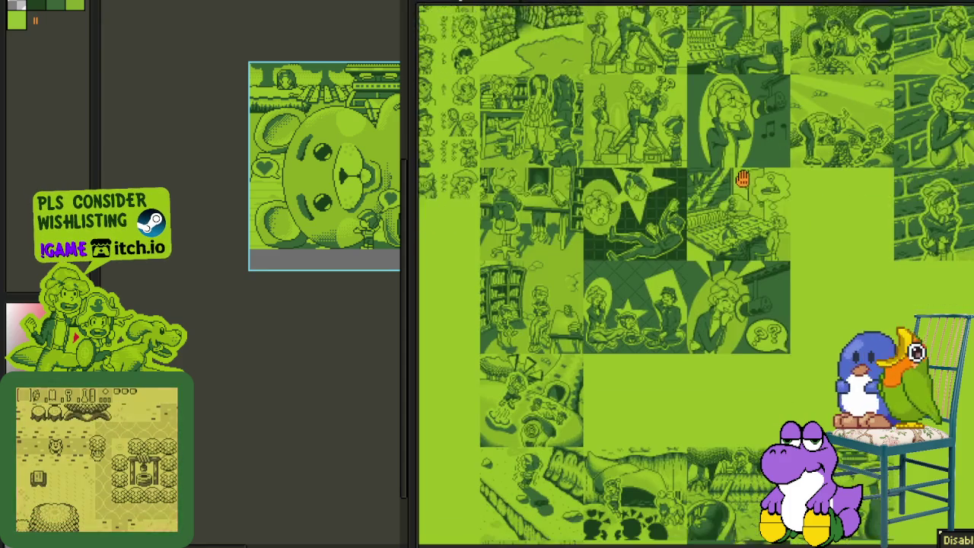
pyautogui.moveTo(748, 250); pyautogui.dragTo(742, 175)
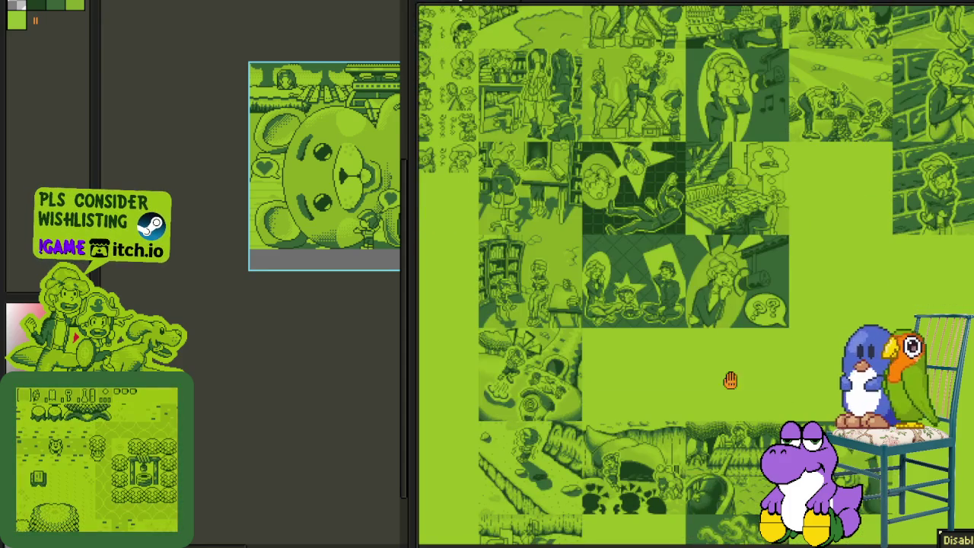
pyautogui.moveTo(730, 380); pyautogui.dragTo(720, 306)
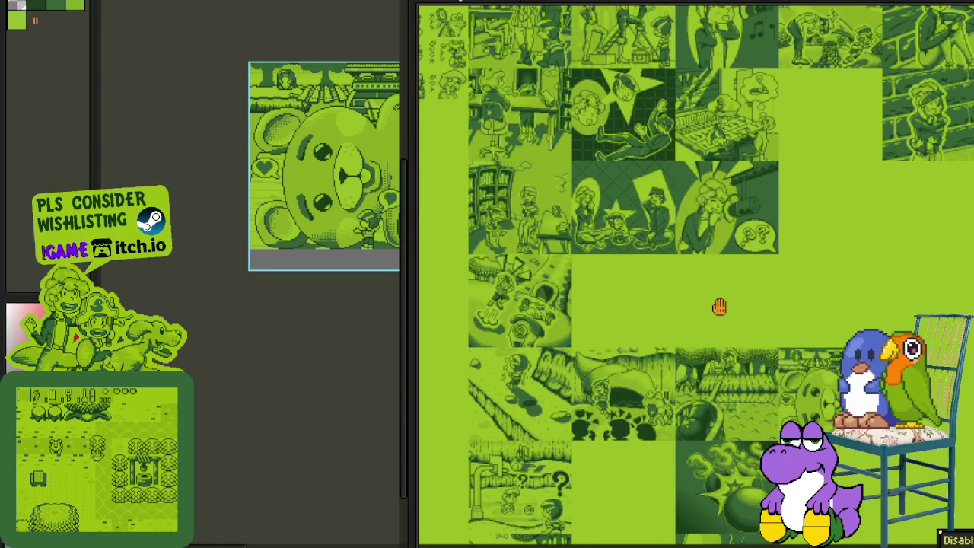
pyautogui.moveTo(720, 307); pyautogui.dragTo(732, 224)
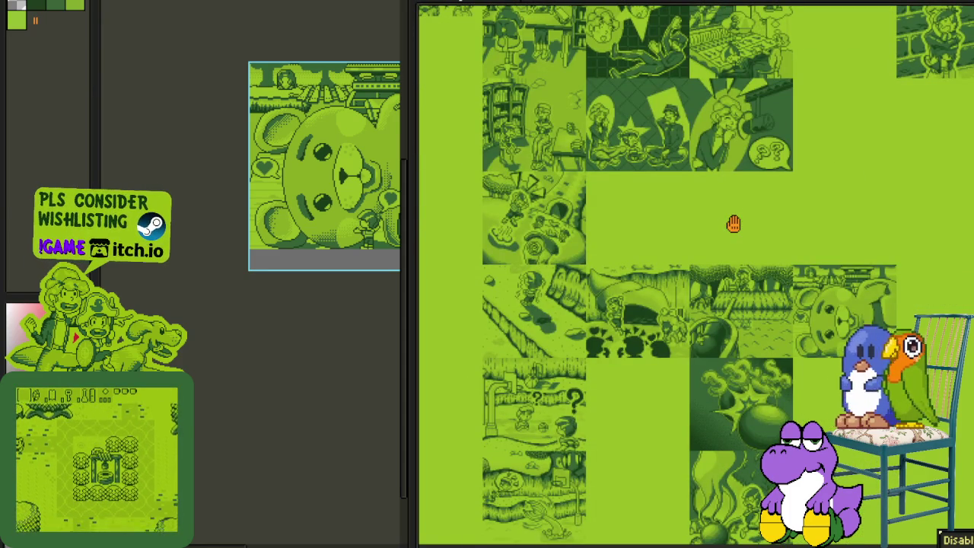
pyautogui.moveTo(733, 224); pyautogui.dragTo(733, 225)
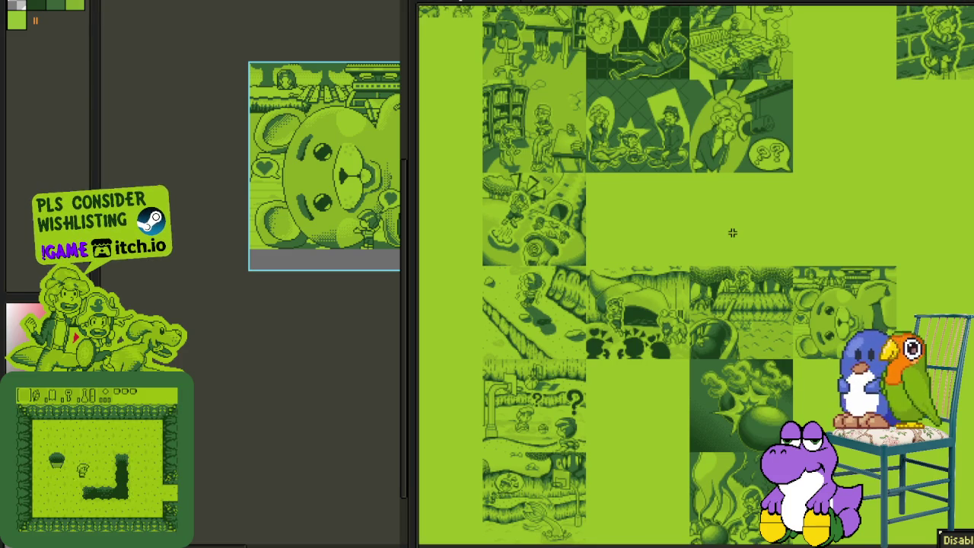
pyautogui.scroll(-2, 732, 240)
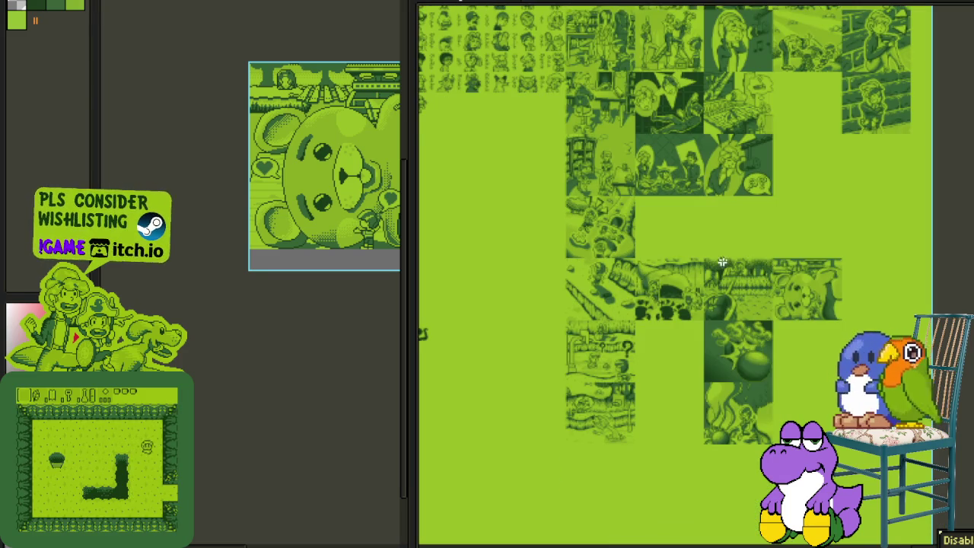
pyautogui.scroll(2, 712, 277)
pyautogui.moveTo(712, 277); pyautogui.dragTo(706, 204)
# Step: Marquee-select the tiles from the teddy-bear row down and drag them one tile right
pyautogui.press('Tab')
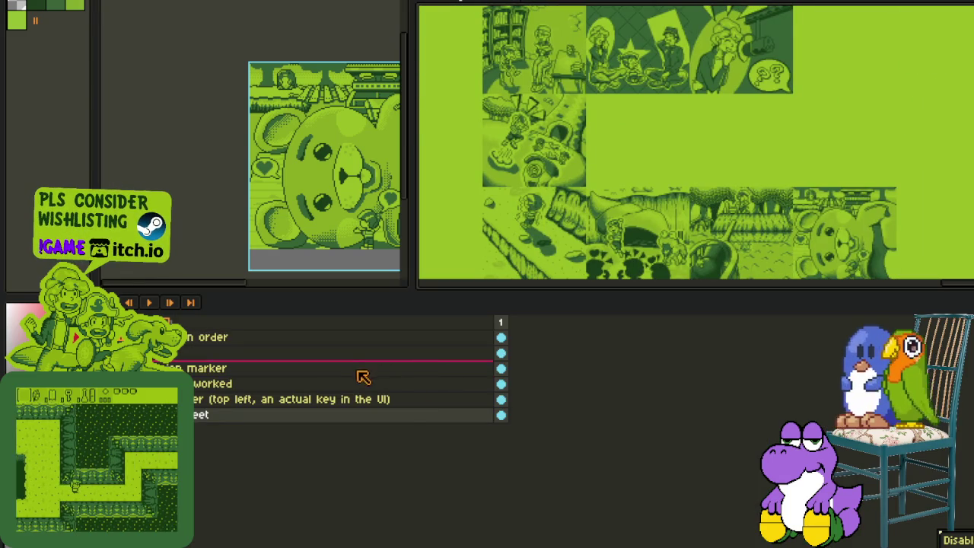
pyautogui.press('Tab')
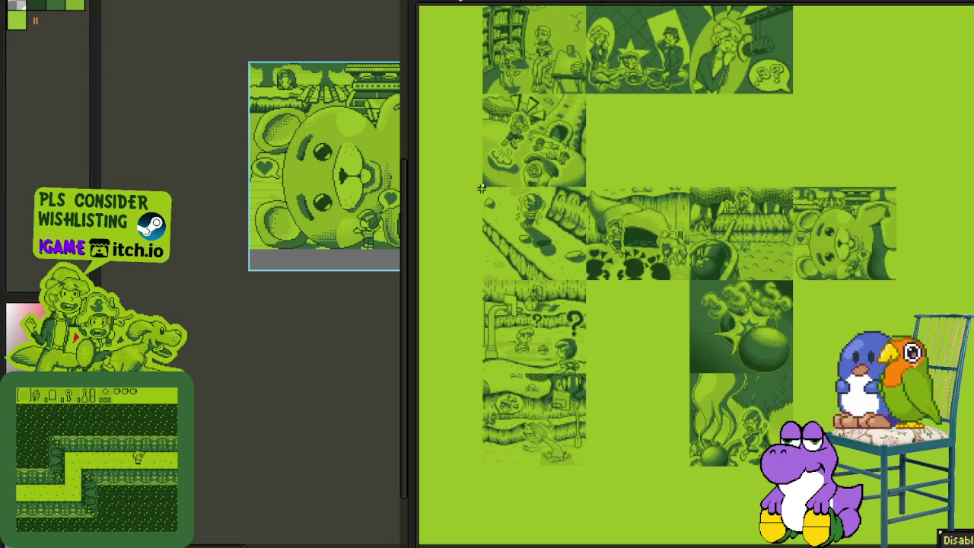
pyautogui.moveTo(481, 188)
pyautogui.mouseDown()
pyautogui.moveTo(896, 476)
pyautogui.moveTo(896, 465)
pyautogui.mouseUp()
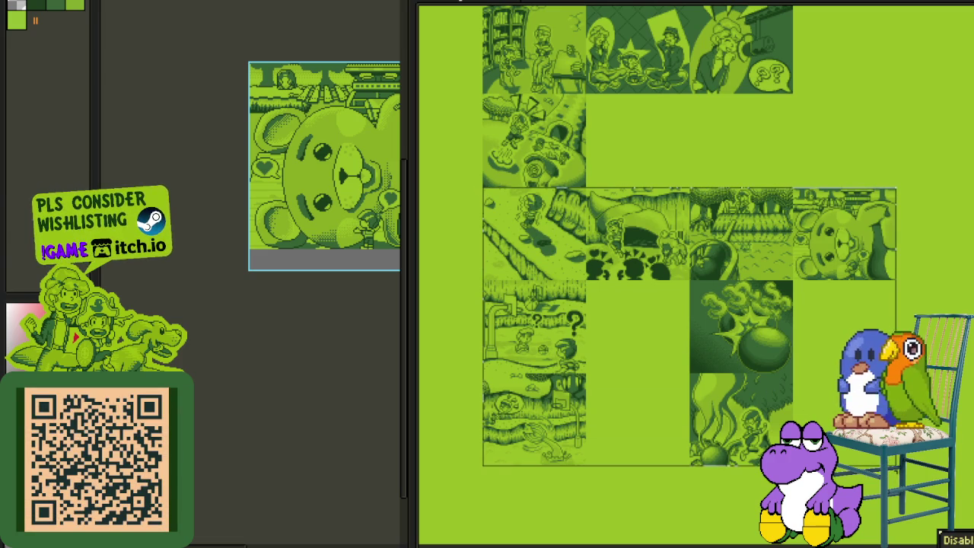
pyautogui.moveTo(550, 274)
pyautogui.mouseDown()
pyautogui.moveTo(616, 277)
pyautogui.moveTo(666, 255)
pyautogui.moveTo(678, 209)
pyautogui.moveTo(655, 192)
pyautogui.mouseUp()
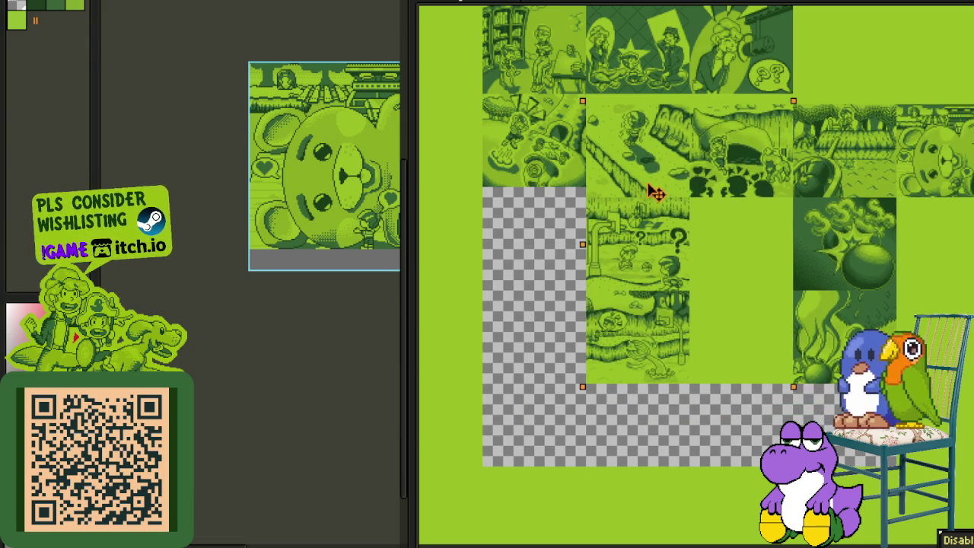